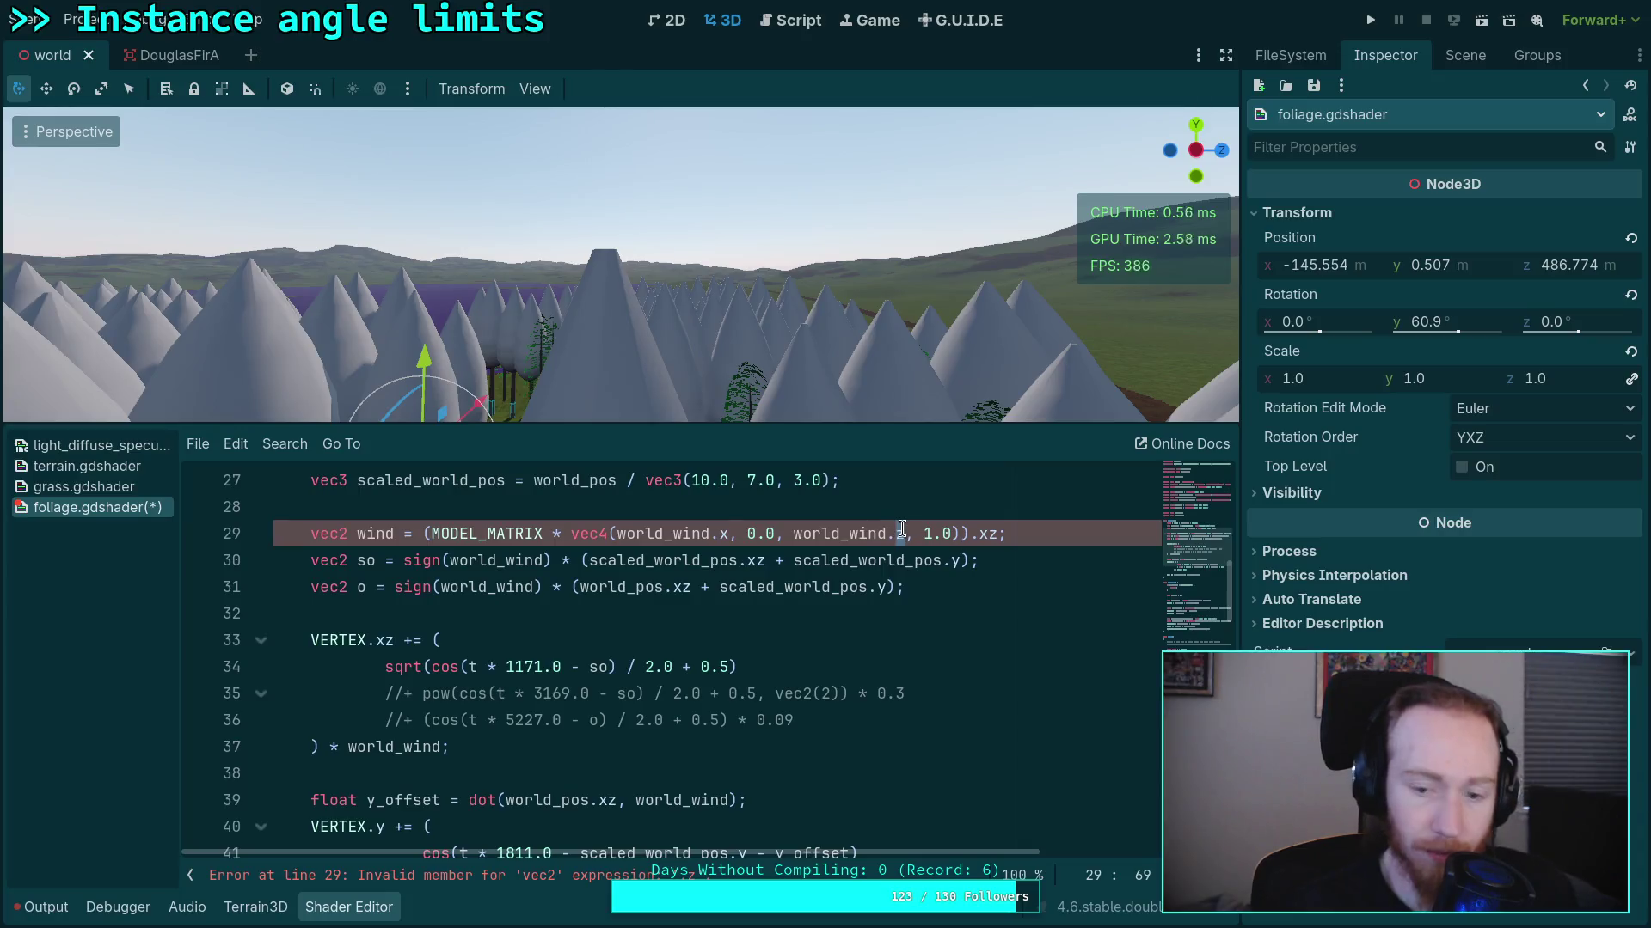
Change the wind vector on line 29 to use world_wind.y instead of world_wind.z
key("BackSpace")
type("y")
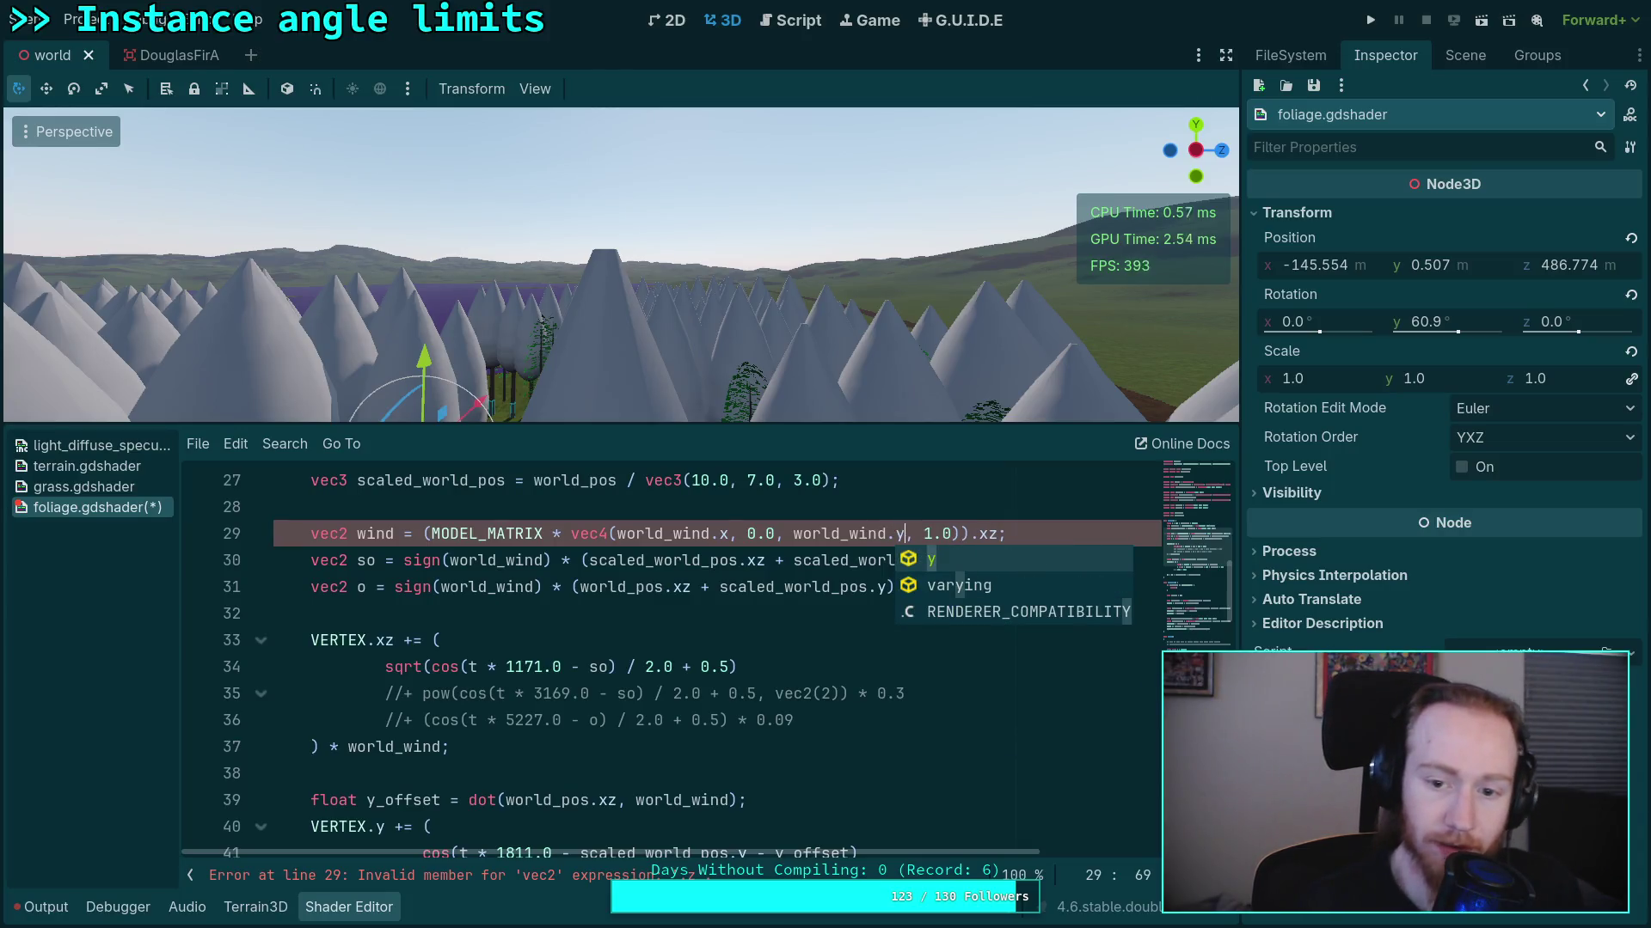
left_click(636, 587)
Make line 37 multiply the vertex sway by wind instead of world_wind
left_click(397, 745)
key("BackSpace")
key("BackSpace")
key("BackSpace")
scroll(391, 746, "down", 3)
scroll(389, 748, "up", 2)
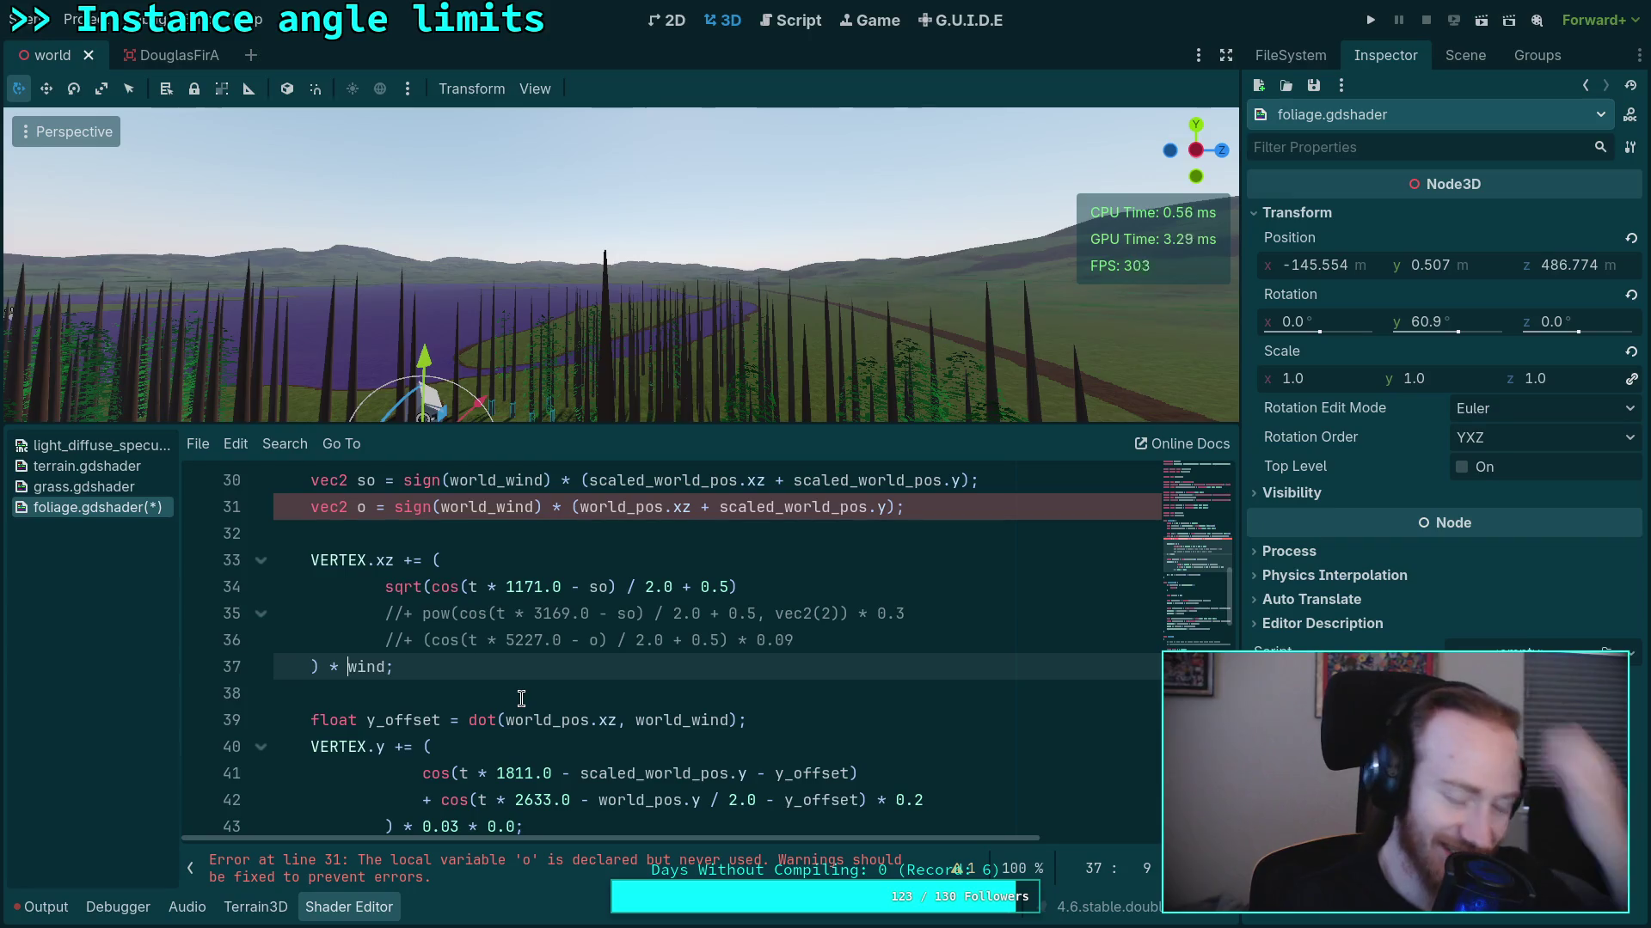
scroll(533, 695, "up", 1)
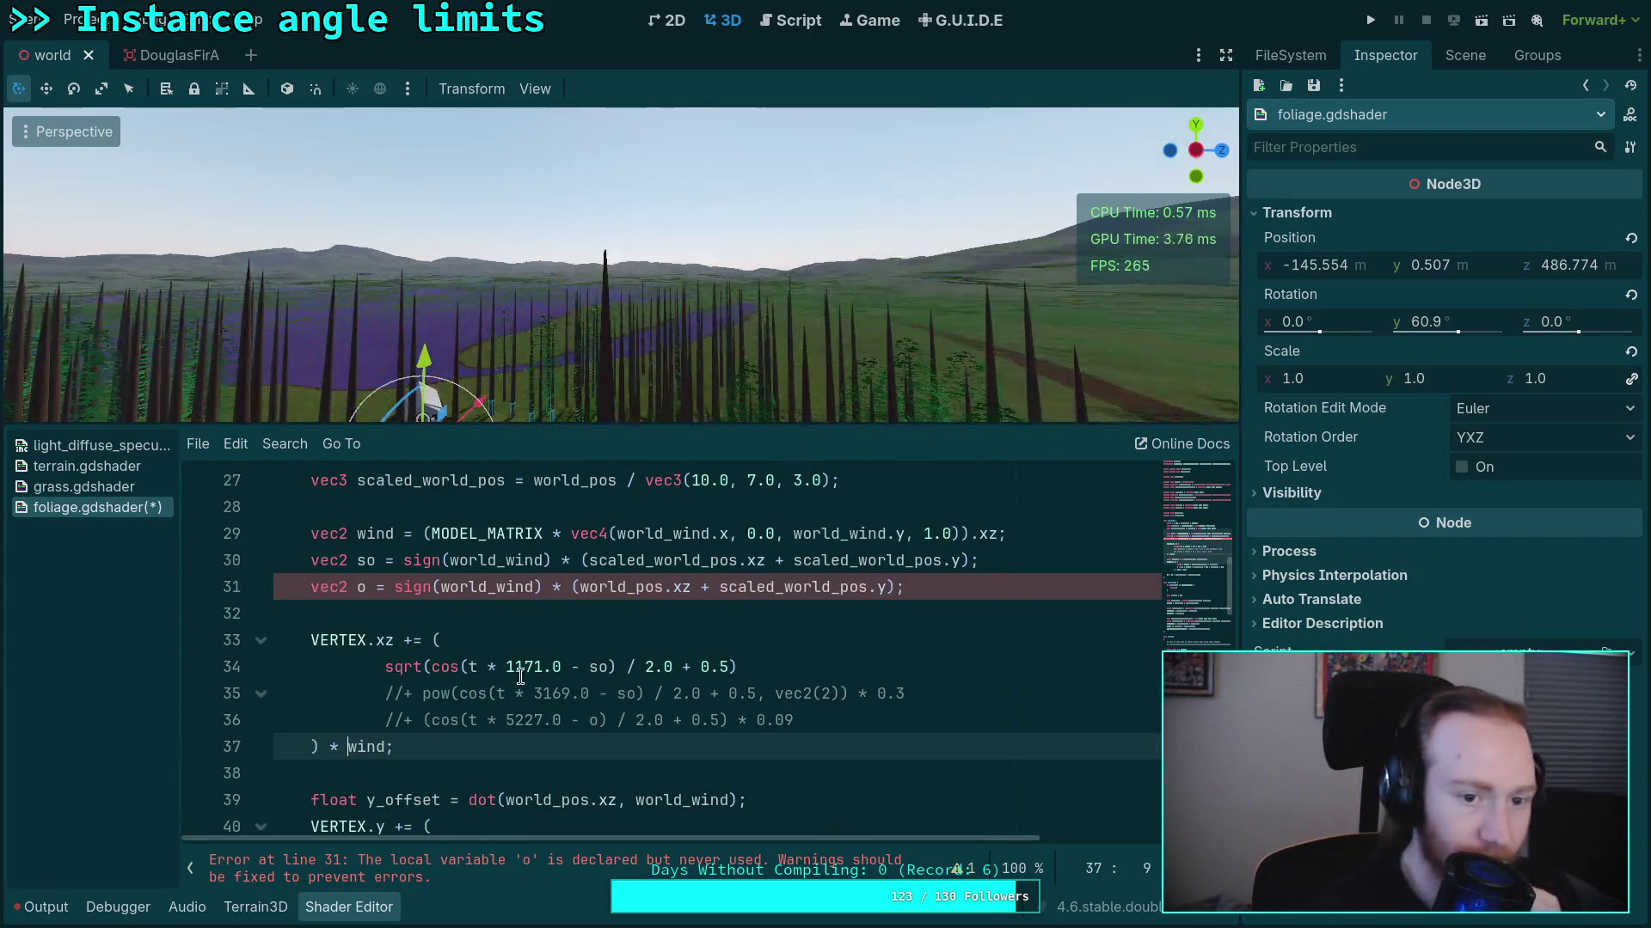
scroll(550, 668, "up", 1)
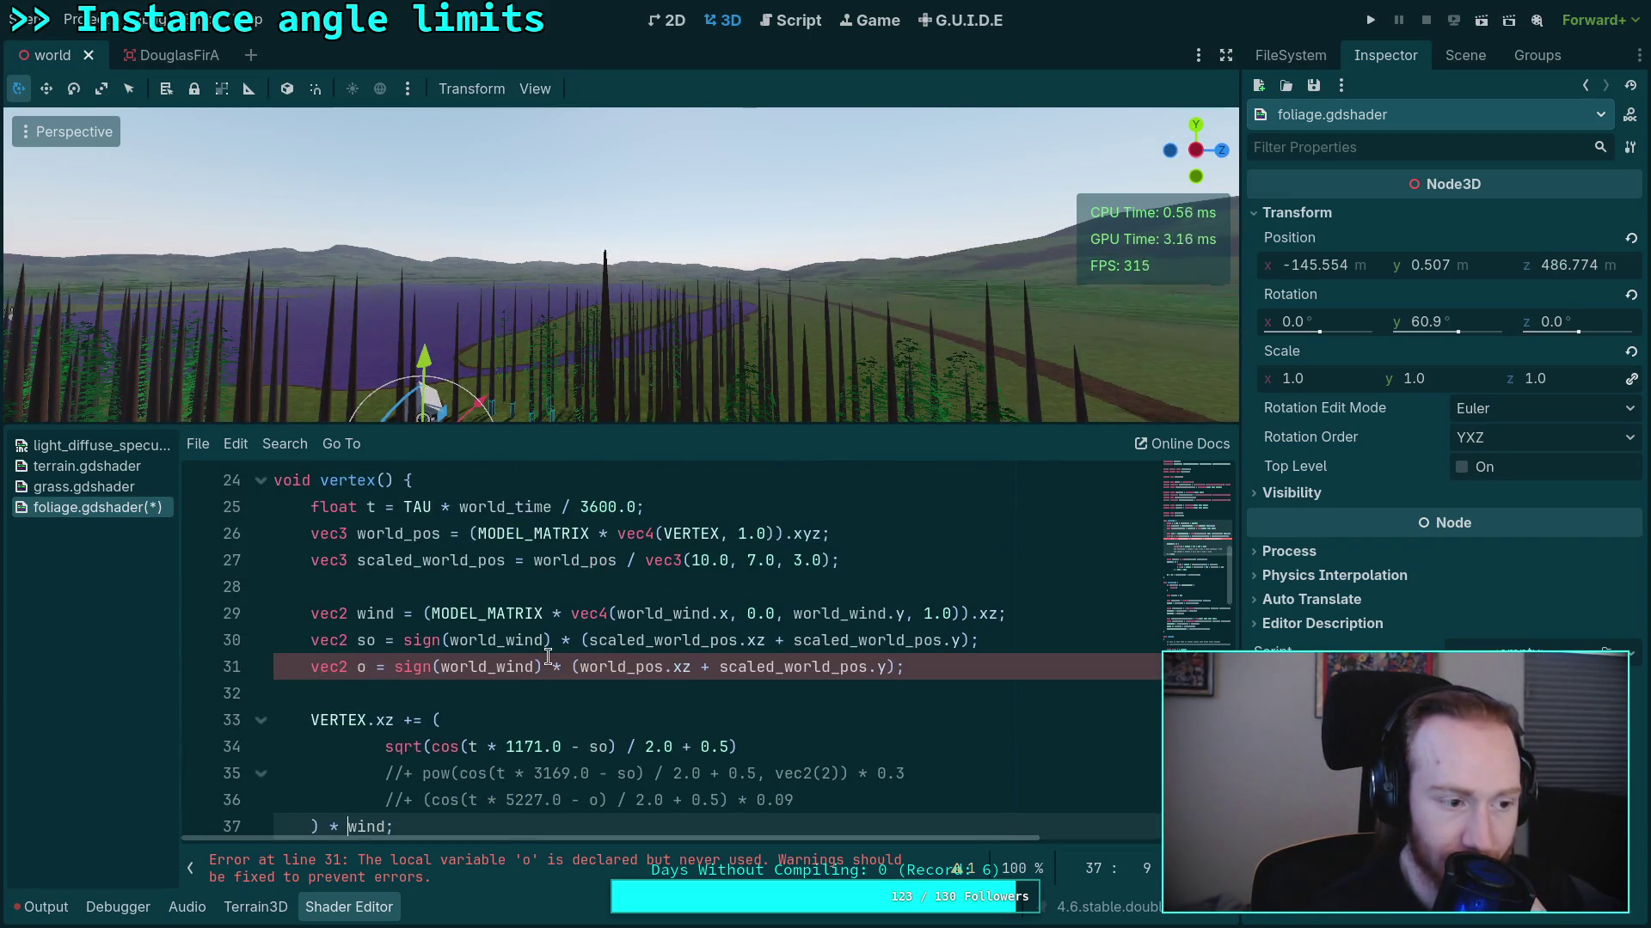
left_click(542, 656)
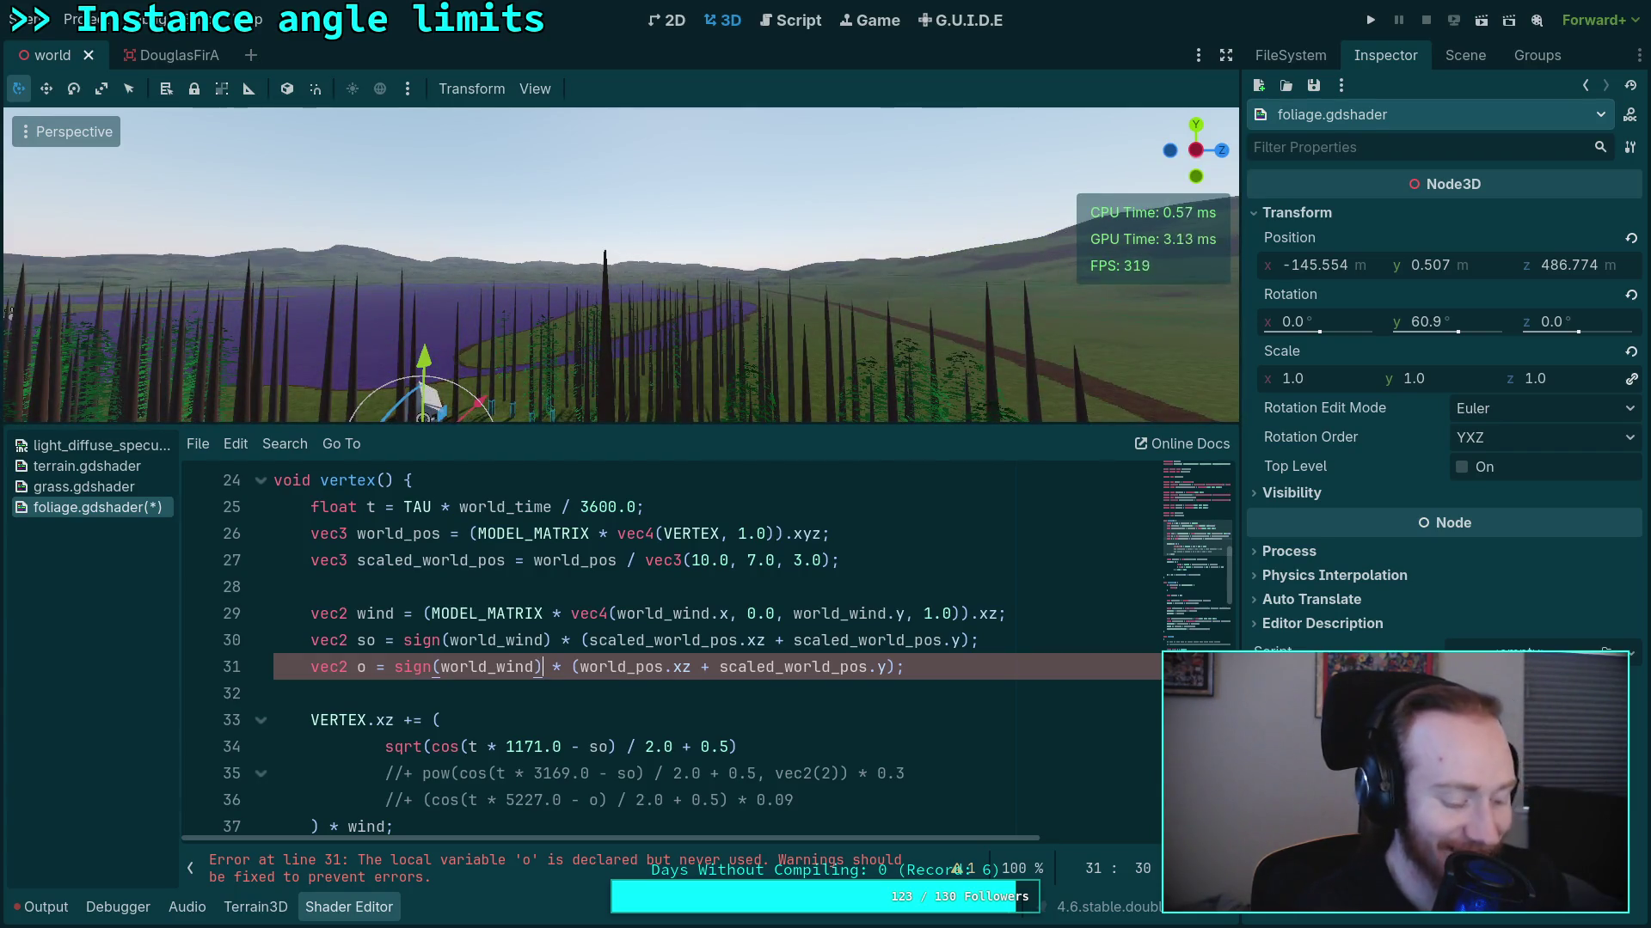
key("alt+Tab")
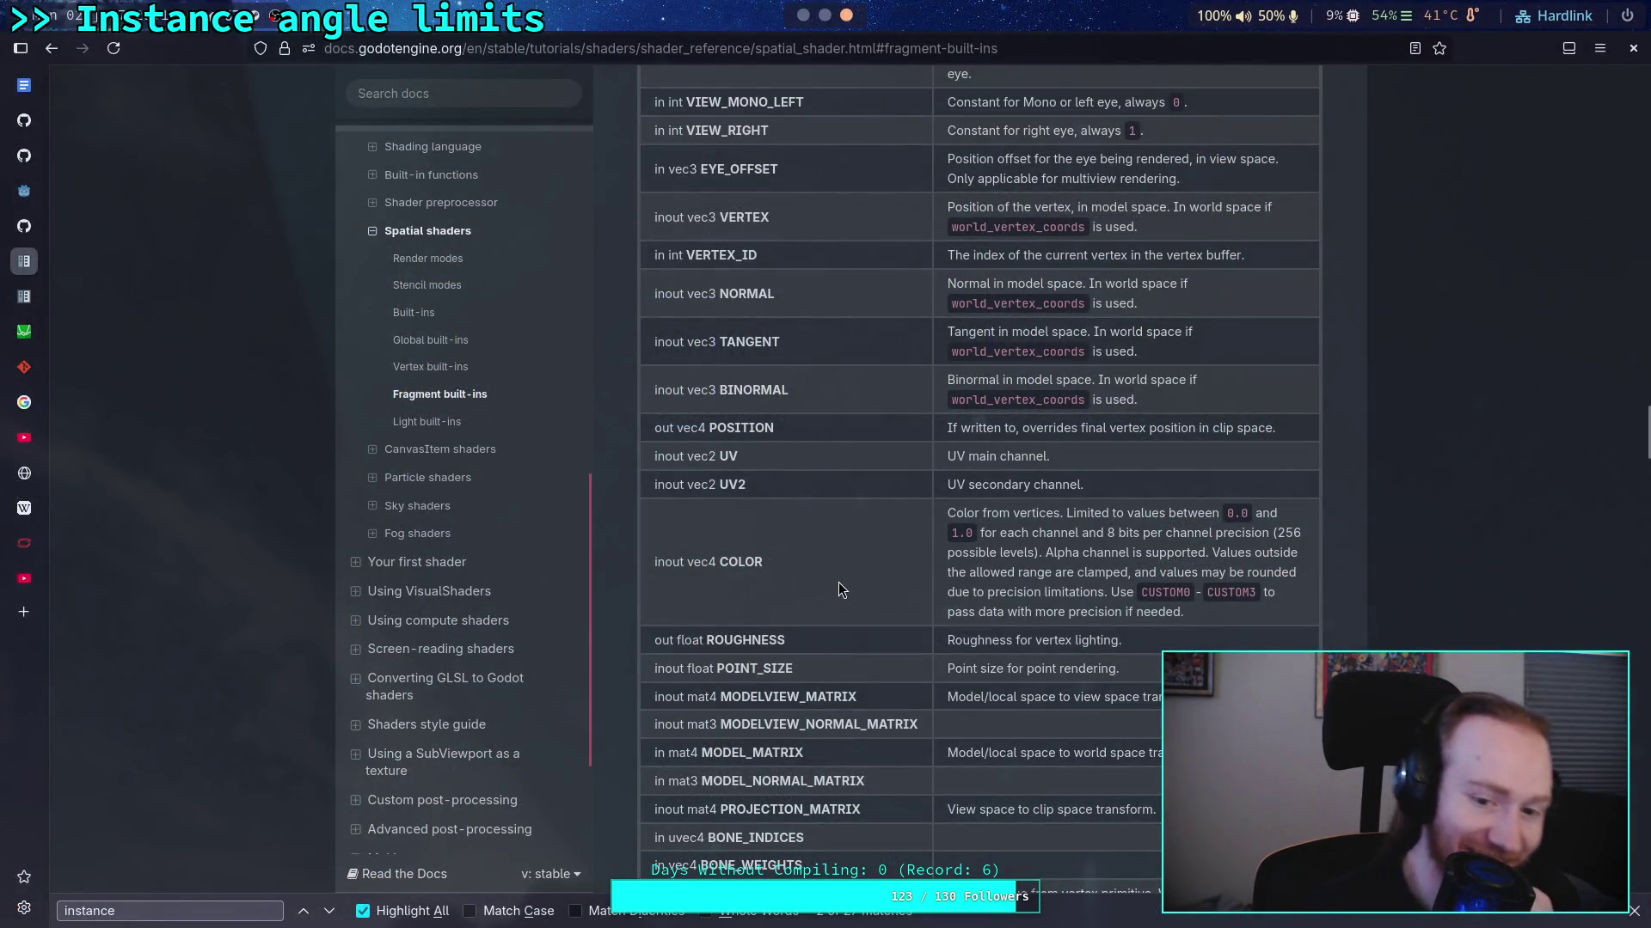
Read the Vertex built-ins table, including INSTANCE_ID and INSTANCE_CUSTOM
scroll(823, 625, "up", 3)
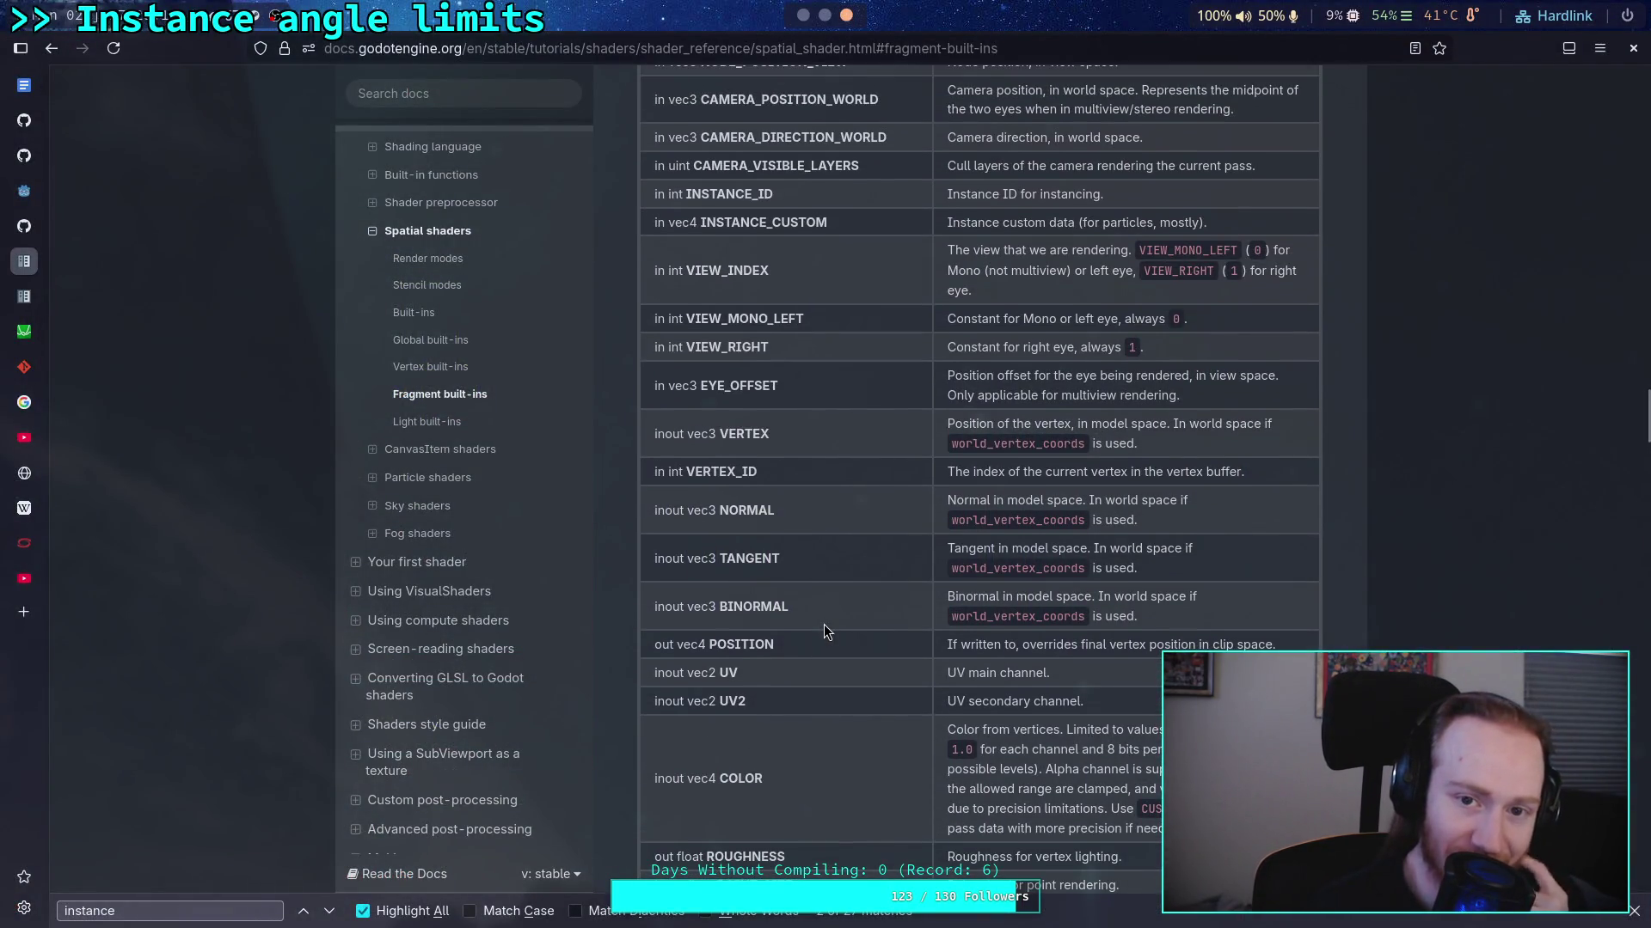
scroll(824, 625, "up", 4)
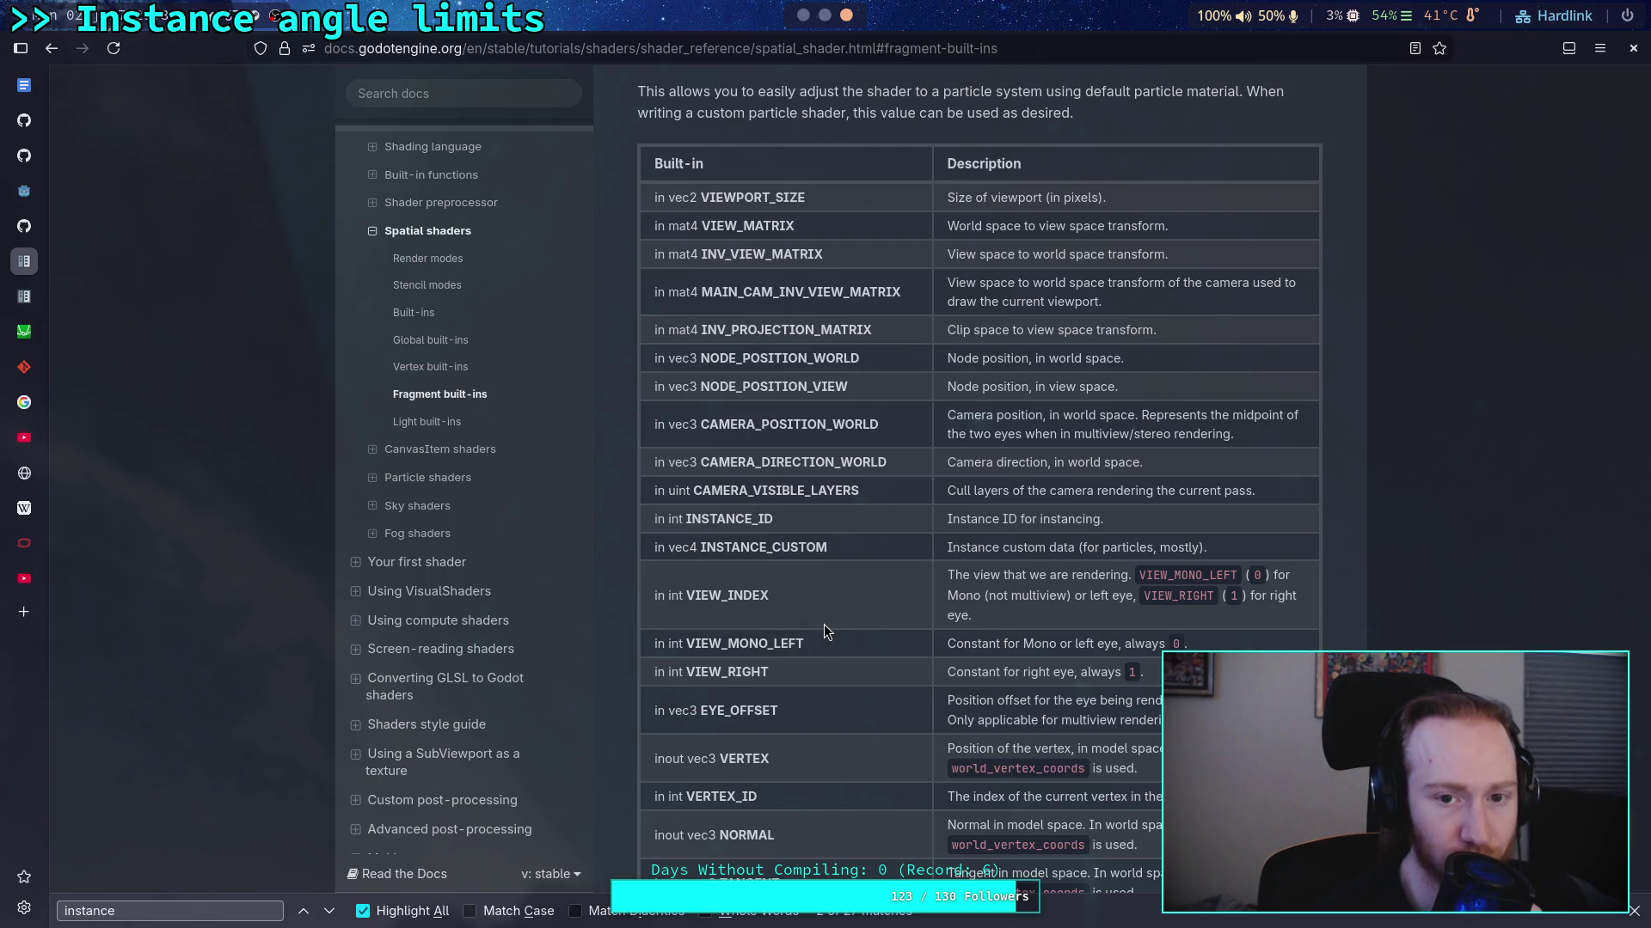
left_click(430, 367)
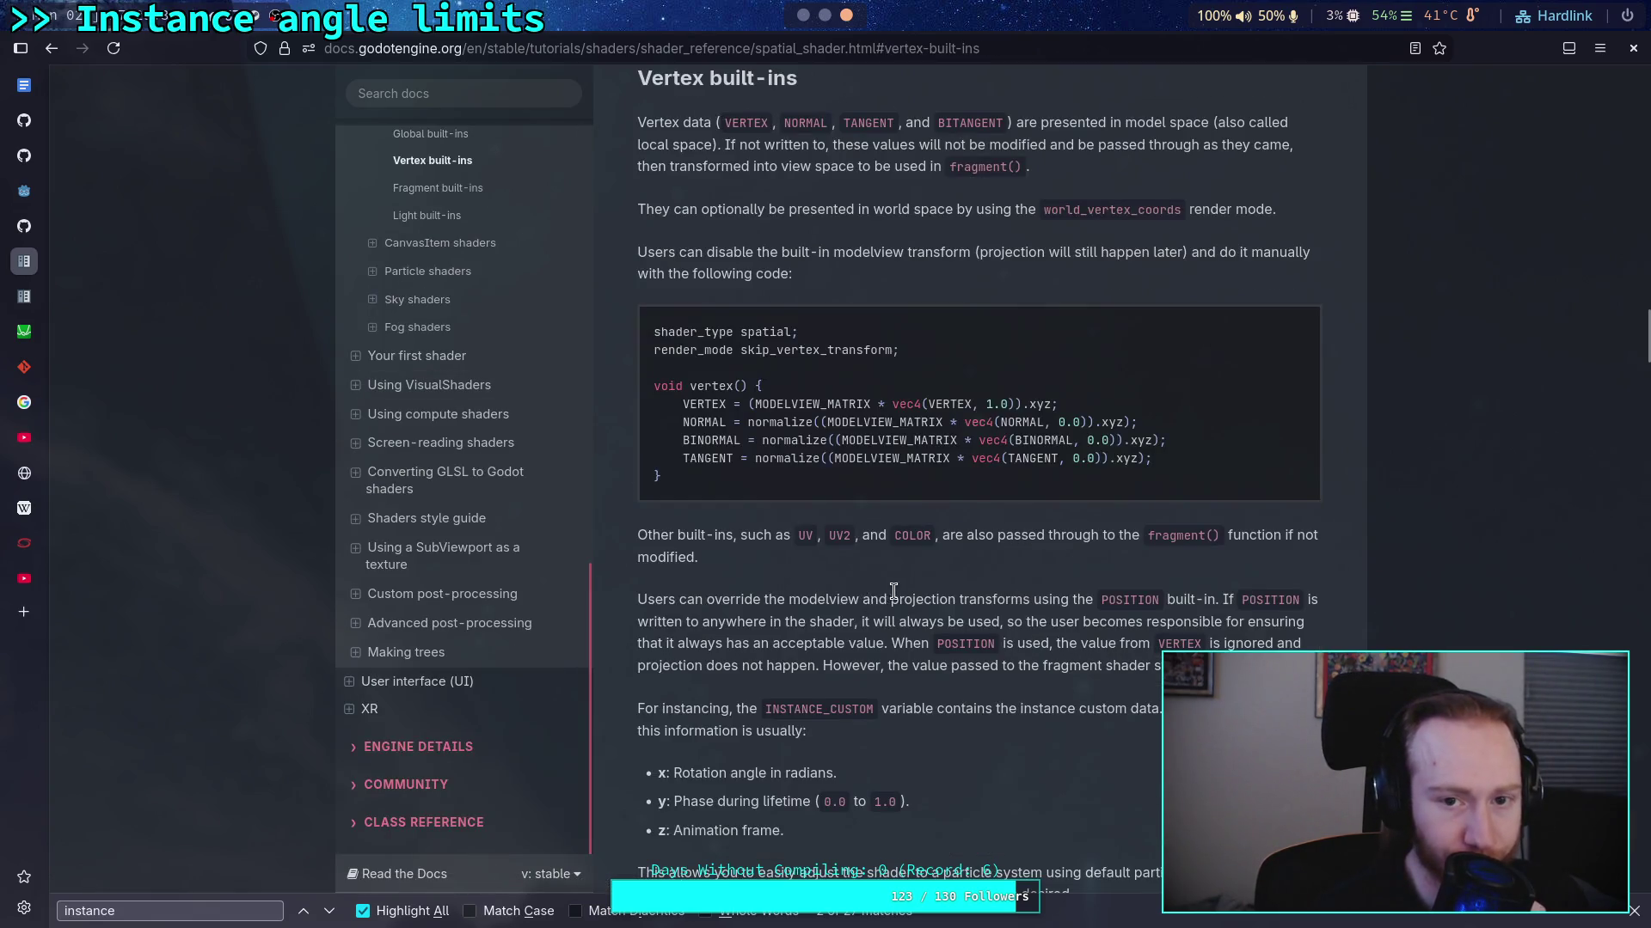
scroll(893, 590, "up", 5)
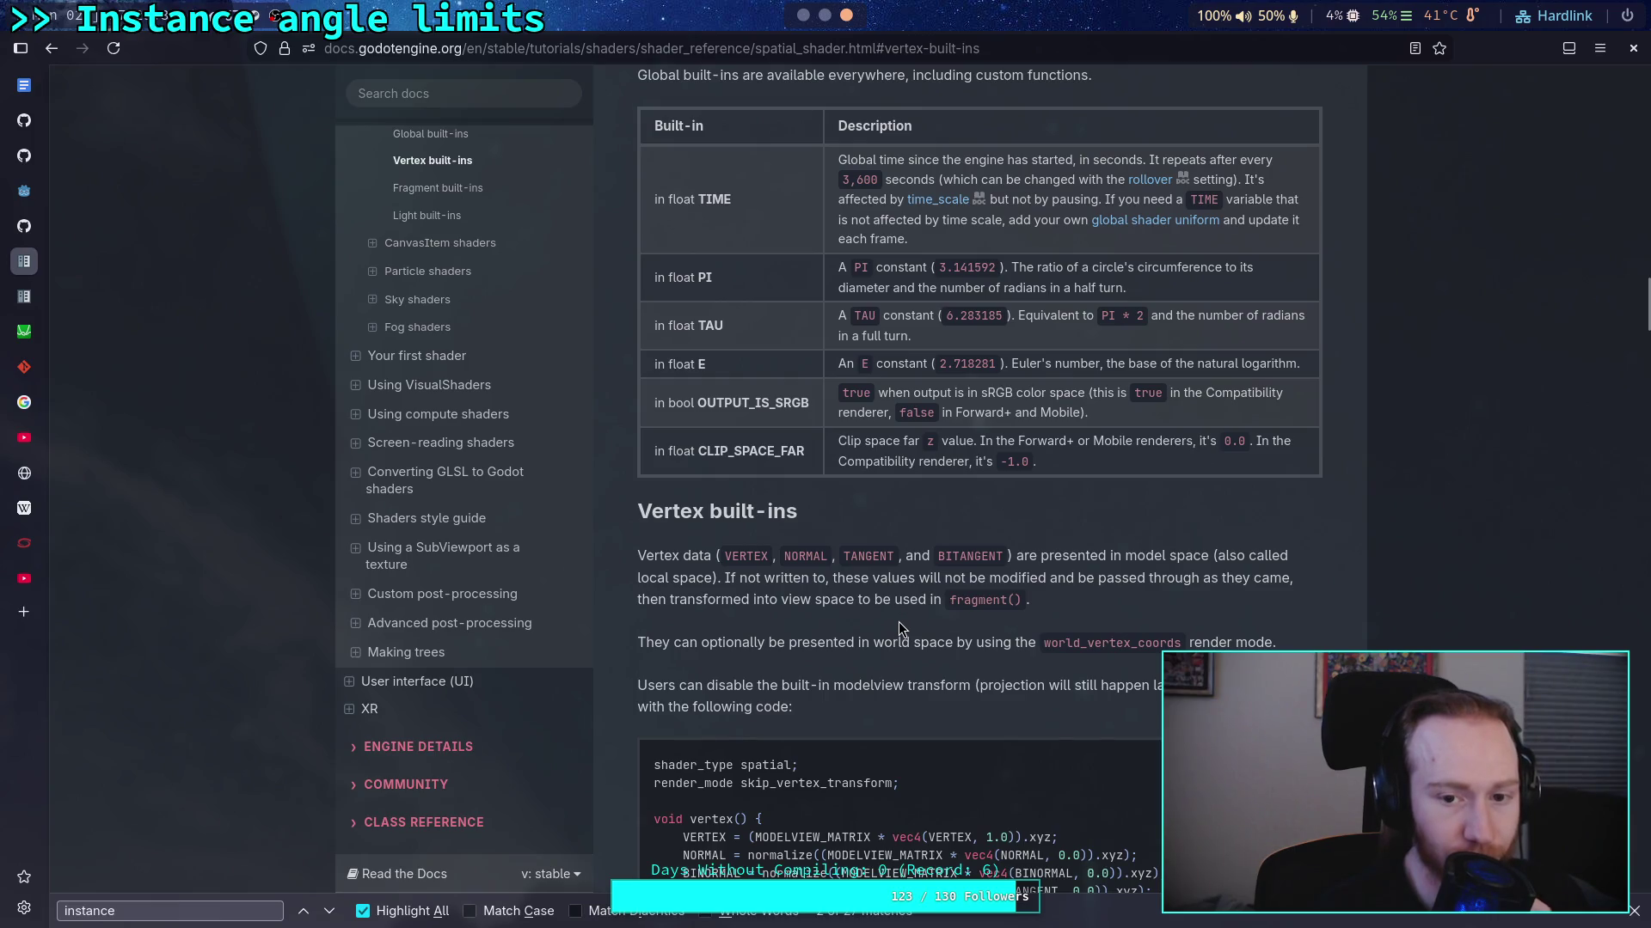
scroll(899, 622, "down", 7)
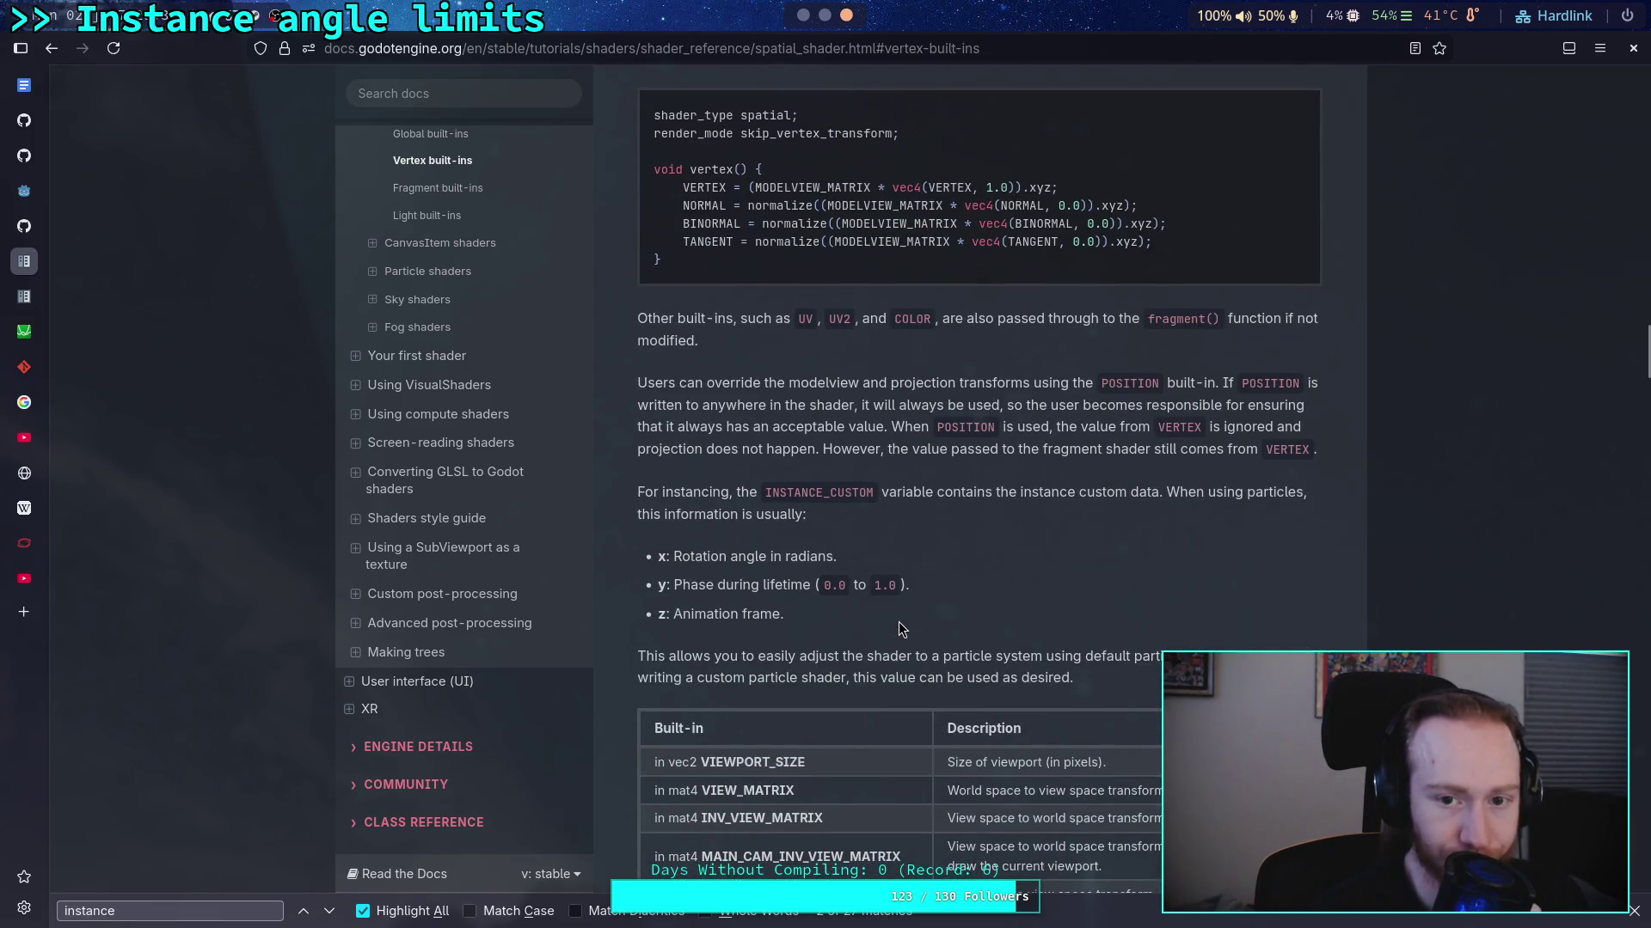
scroll(899, 623, "down", 5)
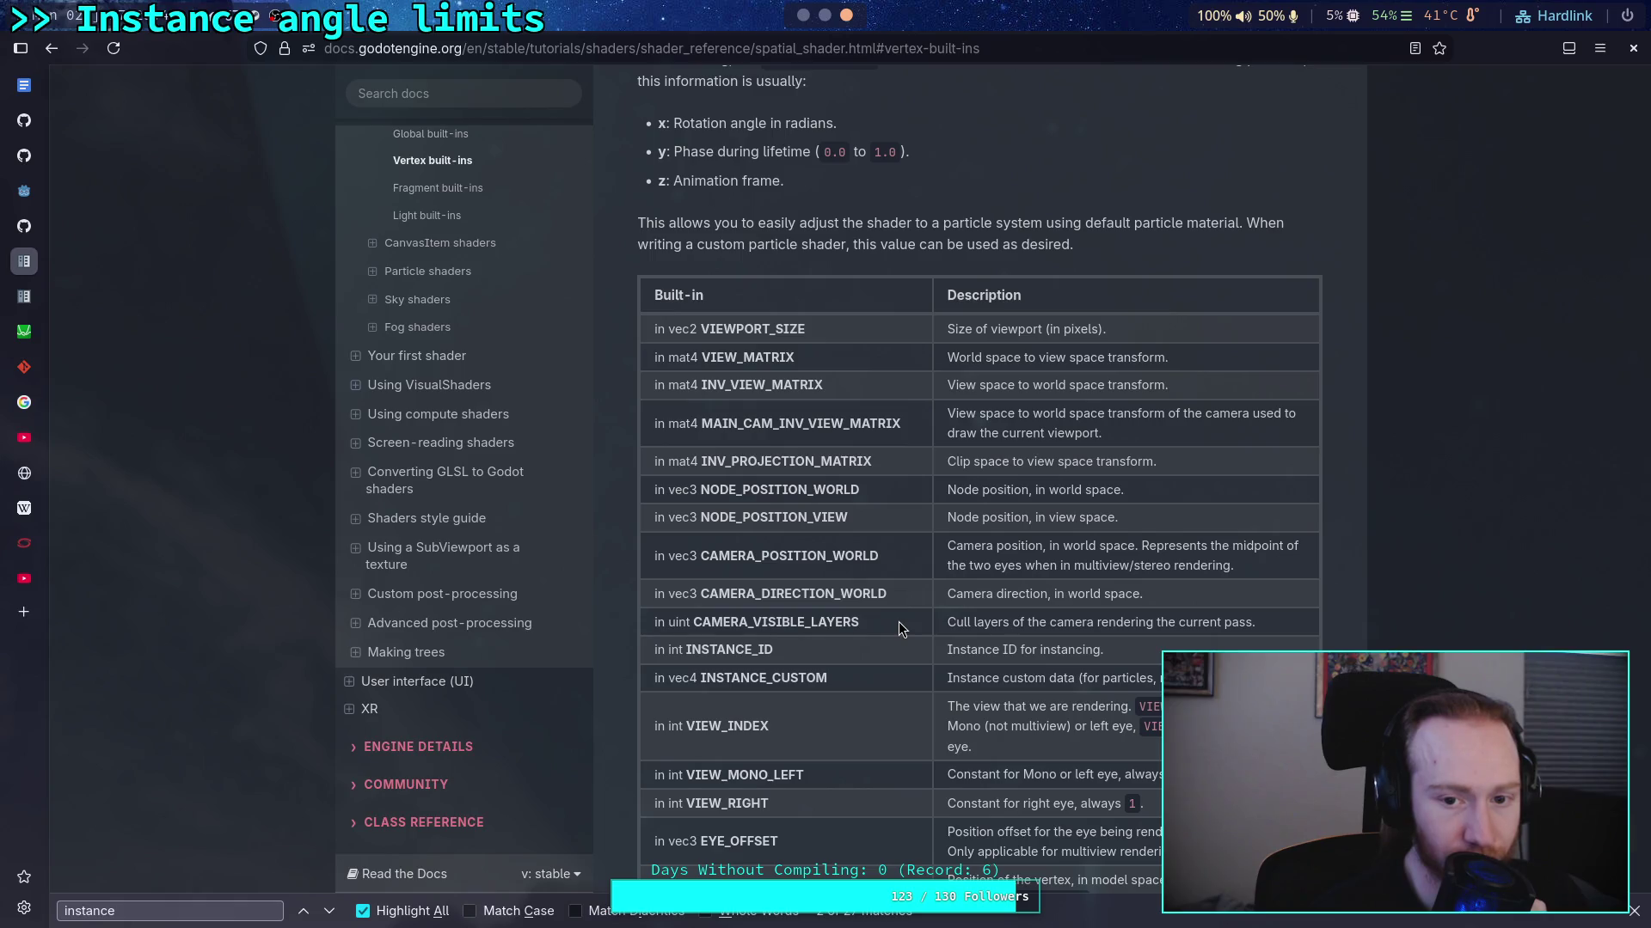
scroll(900, 622, "down", 1)
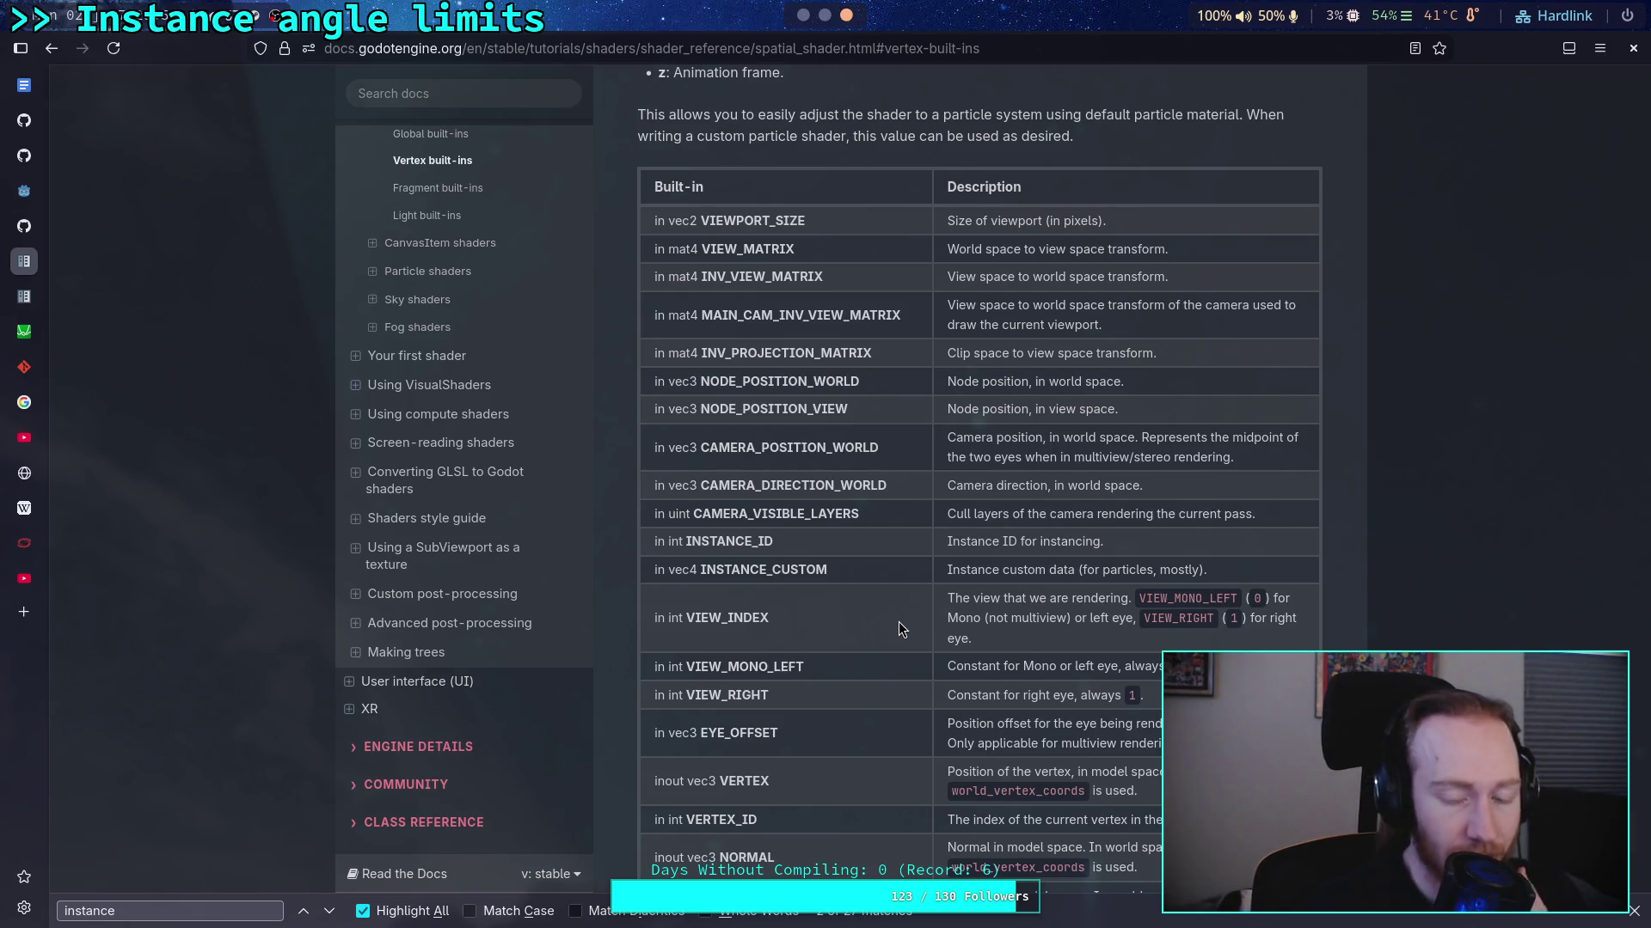
scroll(886, 622, "down", 3)
scroll(877, 607, "down", 2)
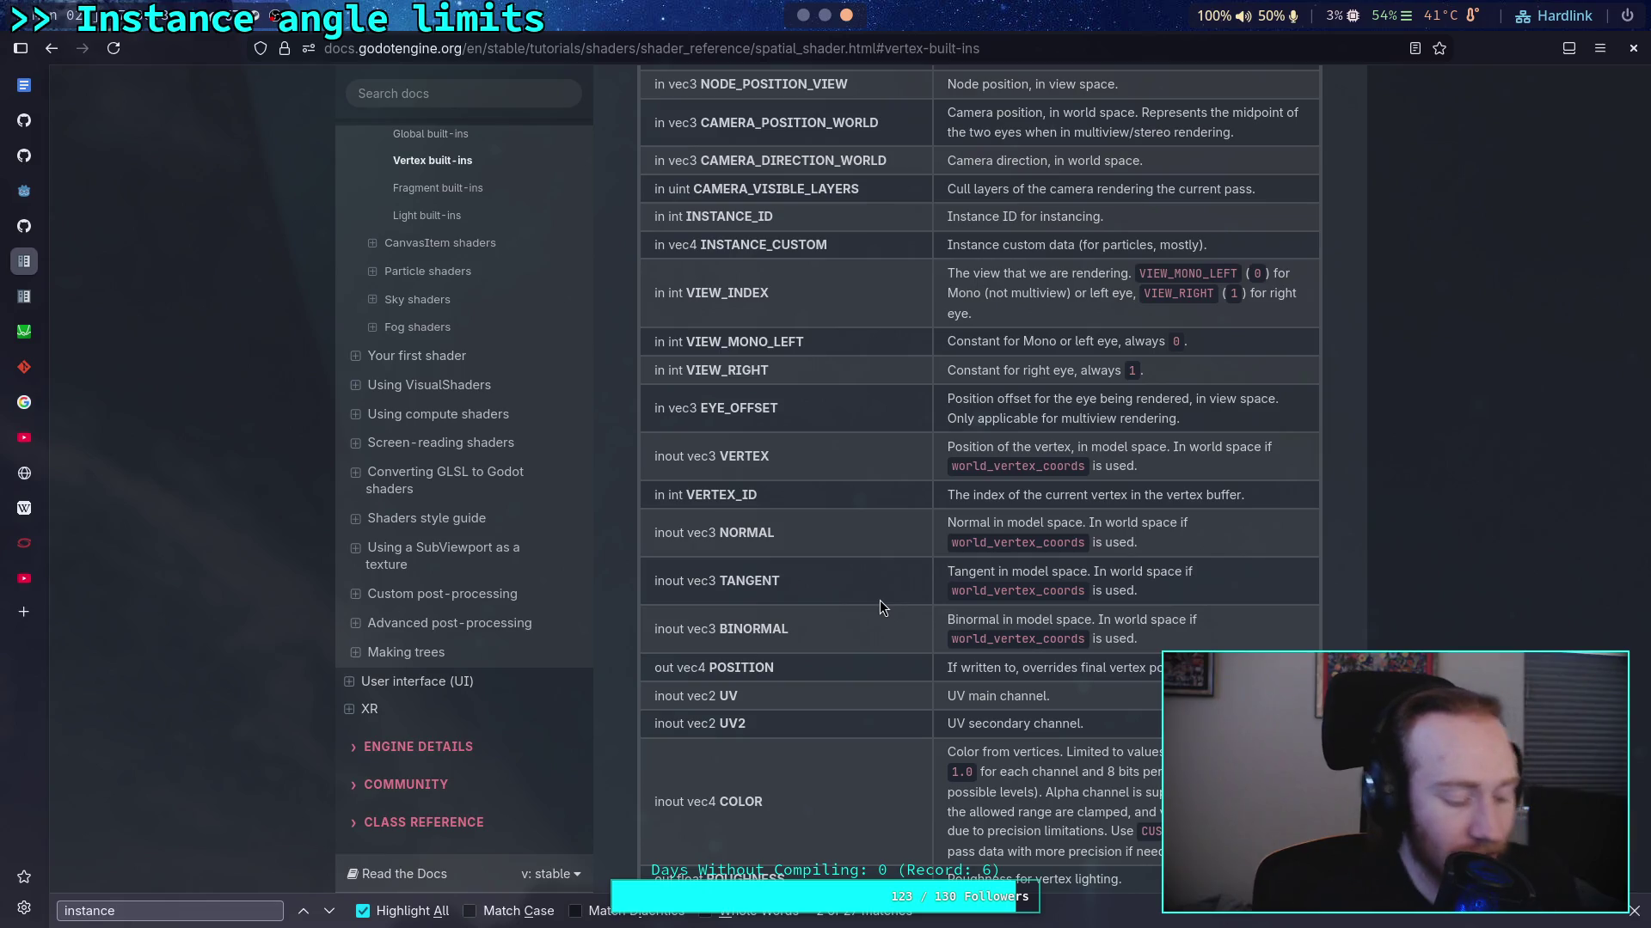
key("alt+Tab")
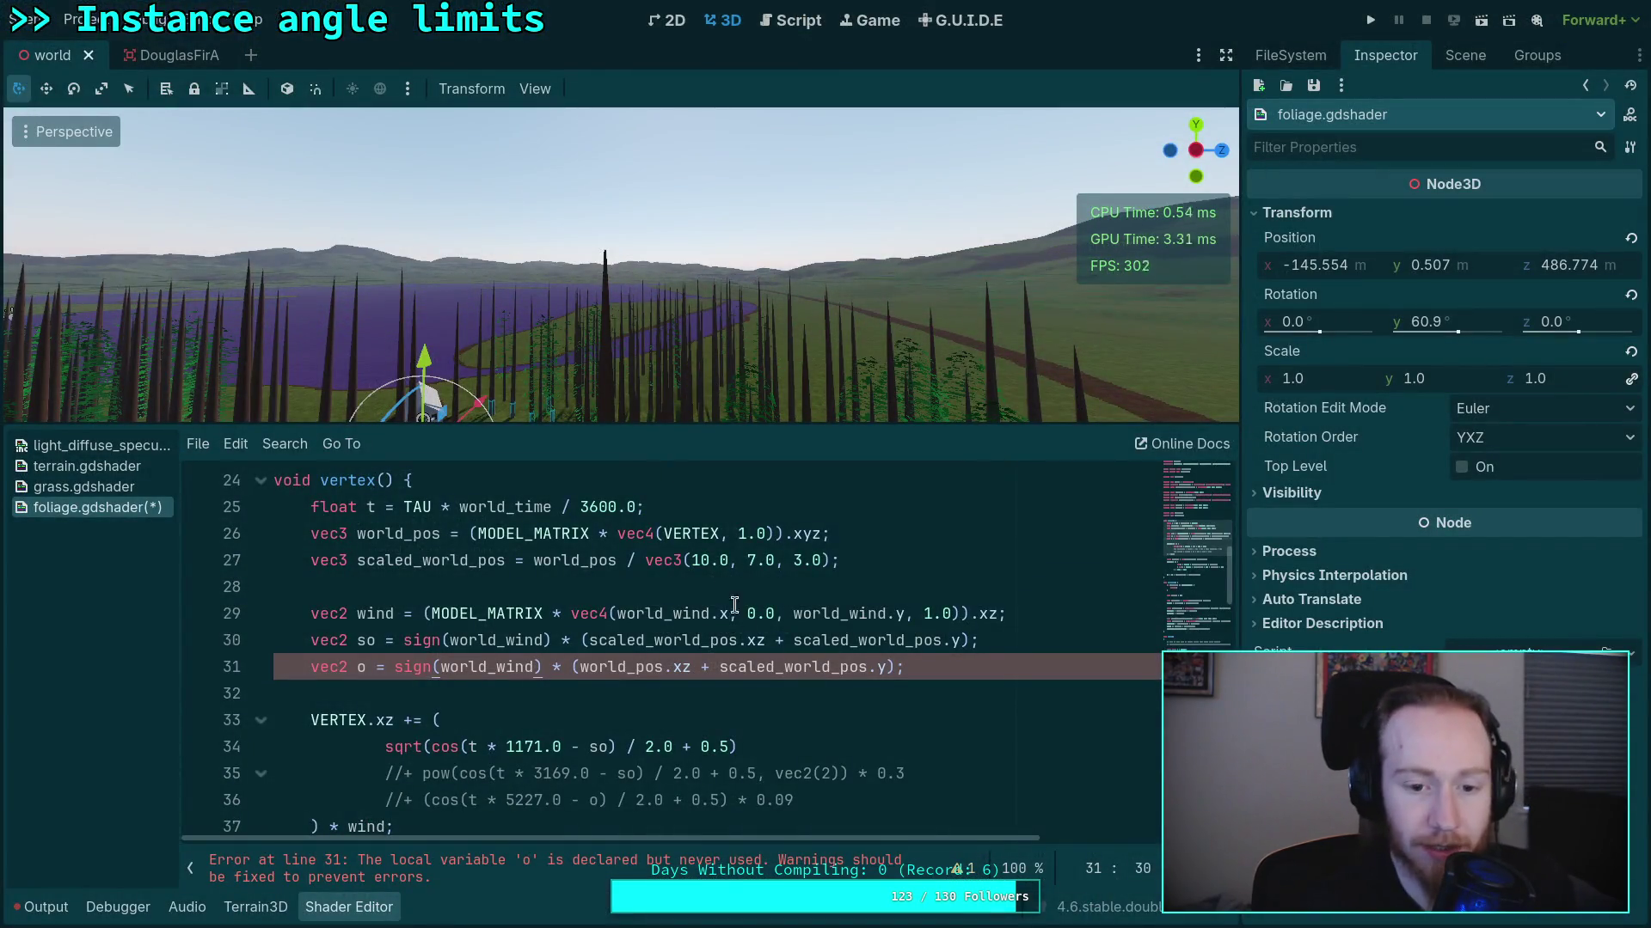
Append ' - world_pos.xz' to line 29's transformed wind, then view a tree canopy
left_click(997, 613)
type("- ")
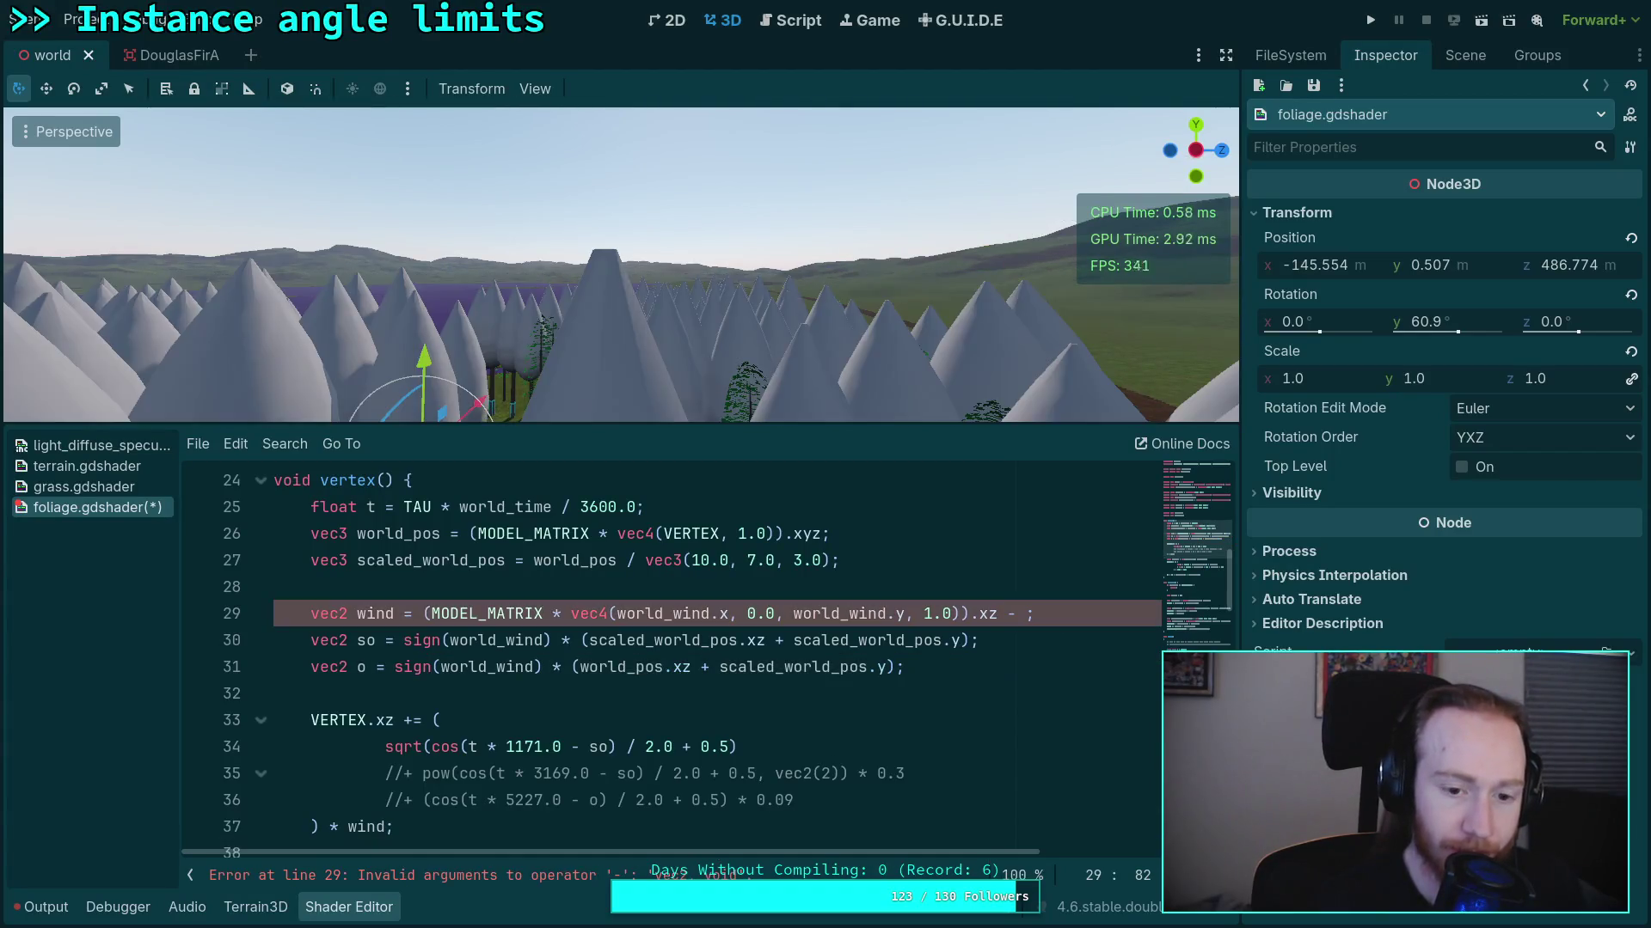
type("V")
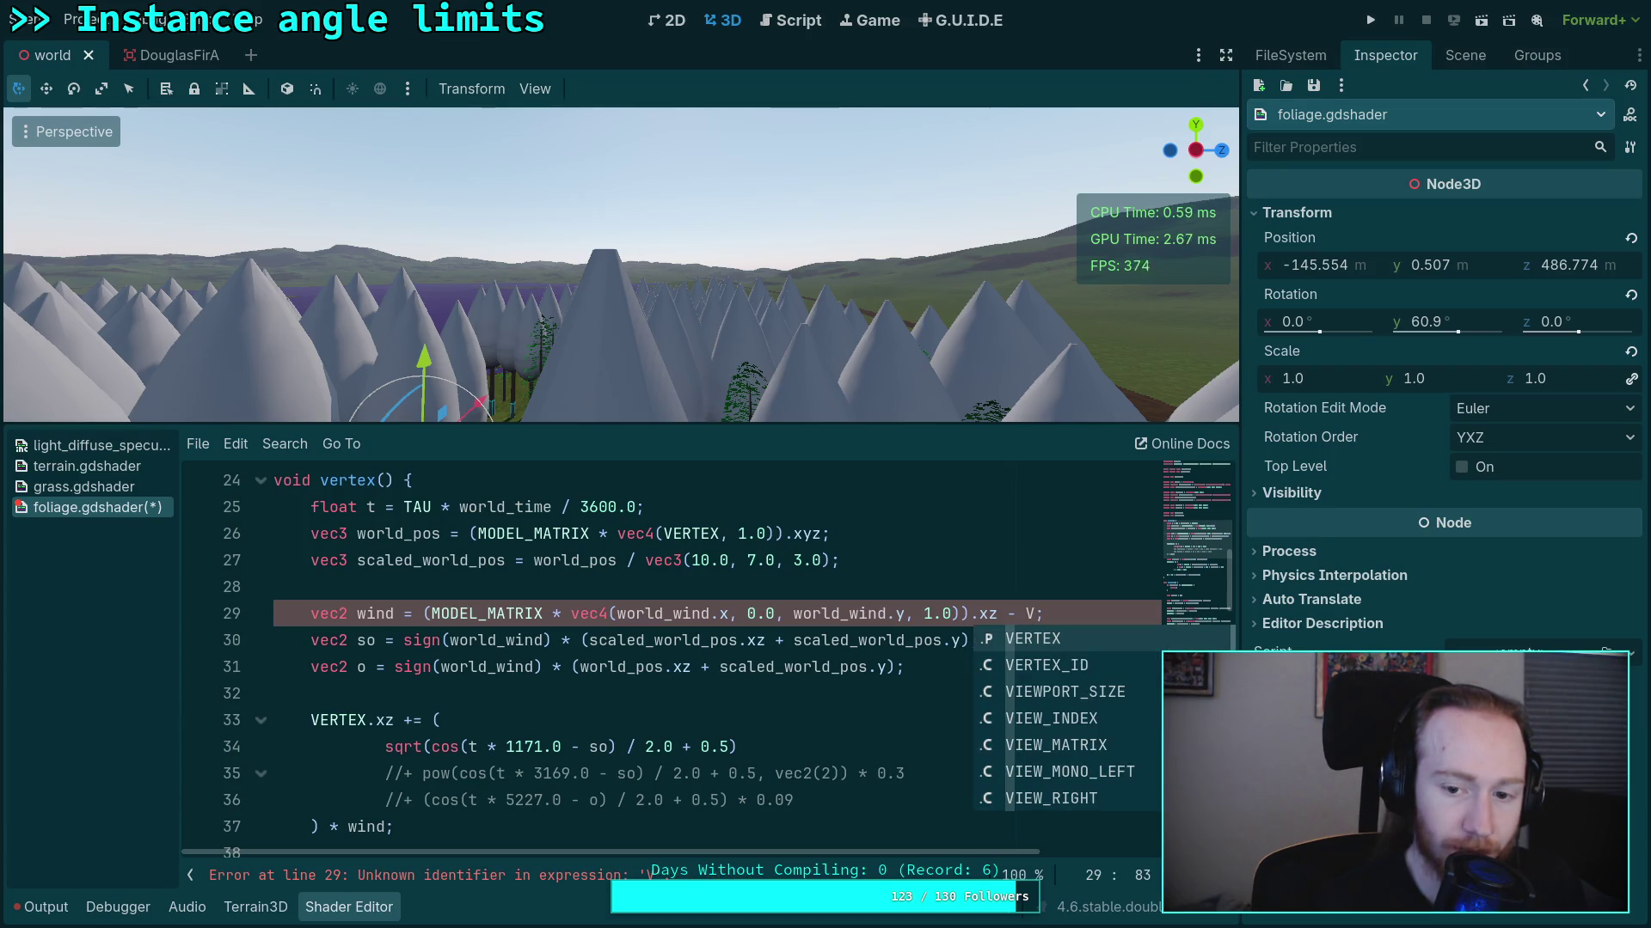
key("BackSpace")
type("world_pos.")
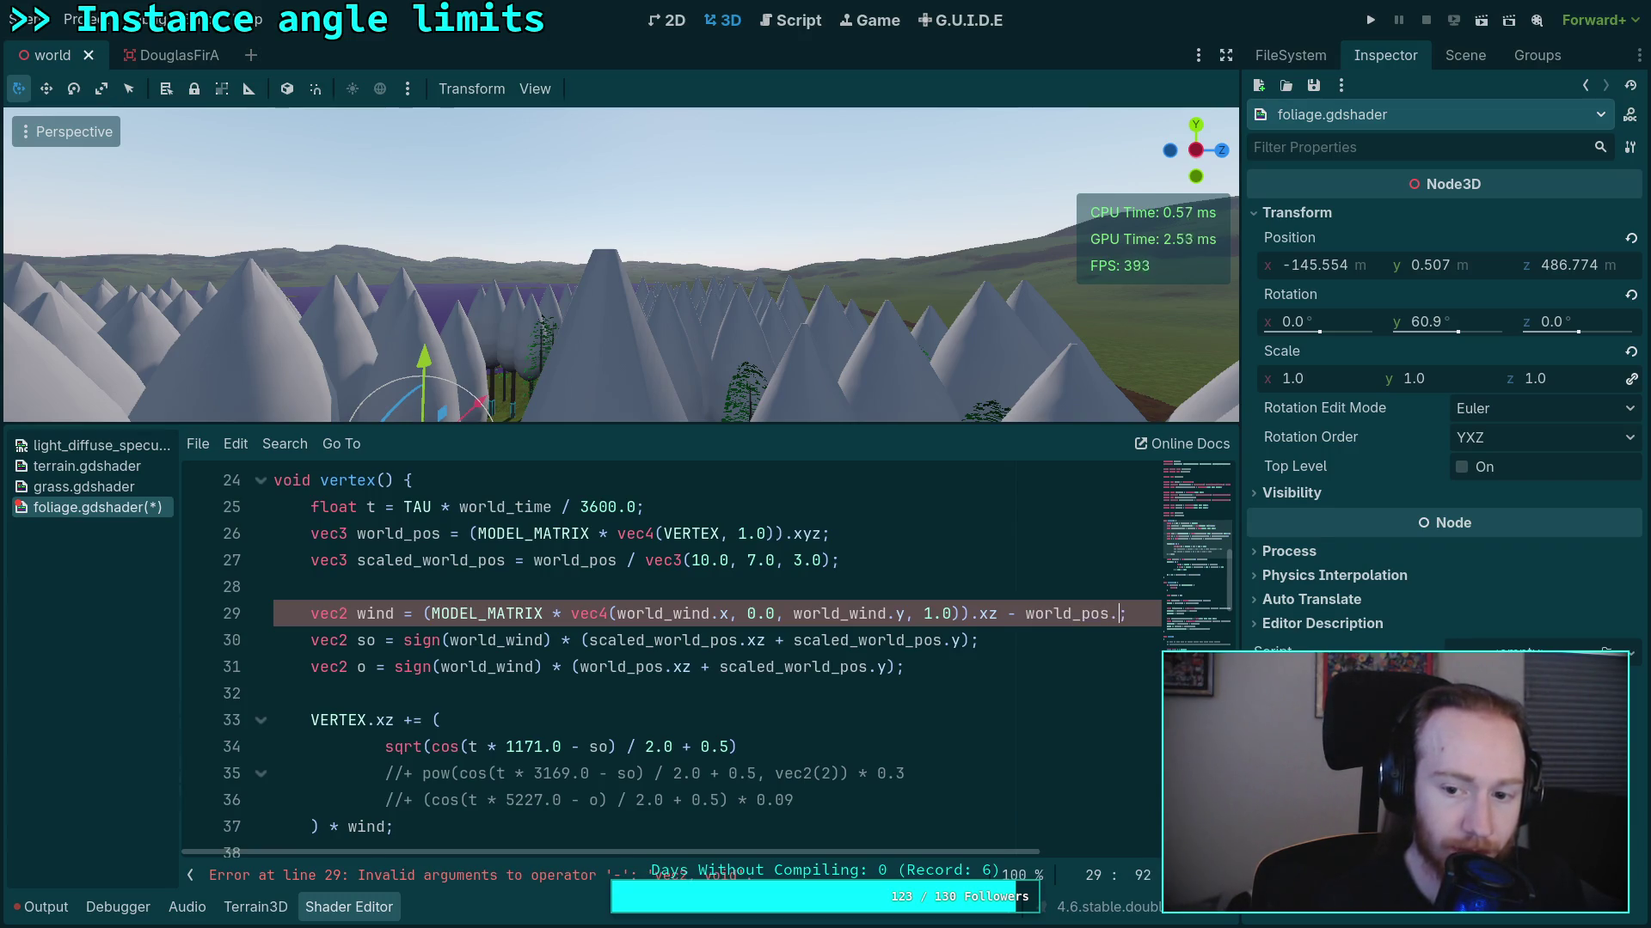
type("xz")
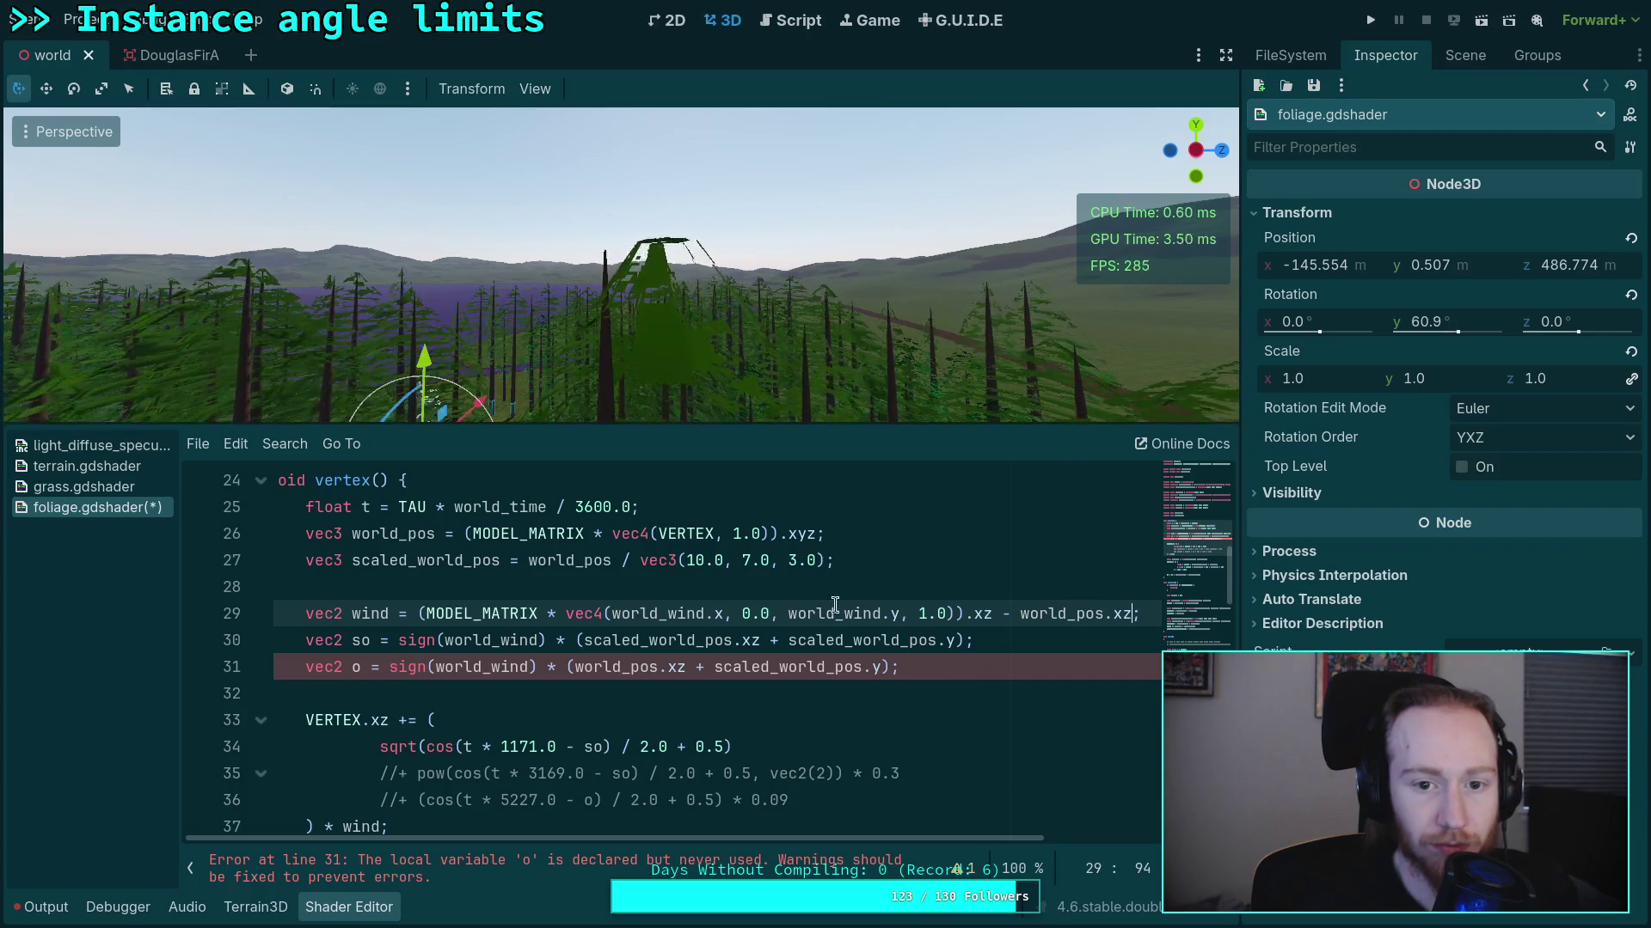
mouse_move(619, 258)
left_mouse_down()
mouse_move(593, 309)
mouse_move(554, 202)
mouse_move(546, 223)
left_mouse_up()
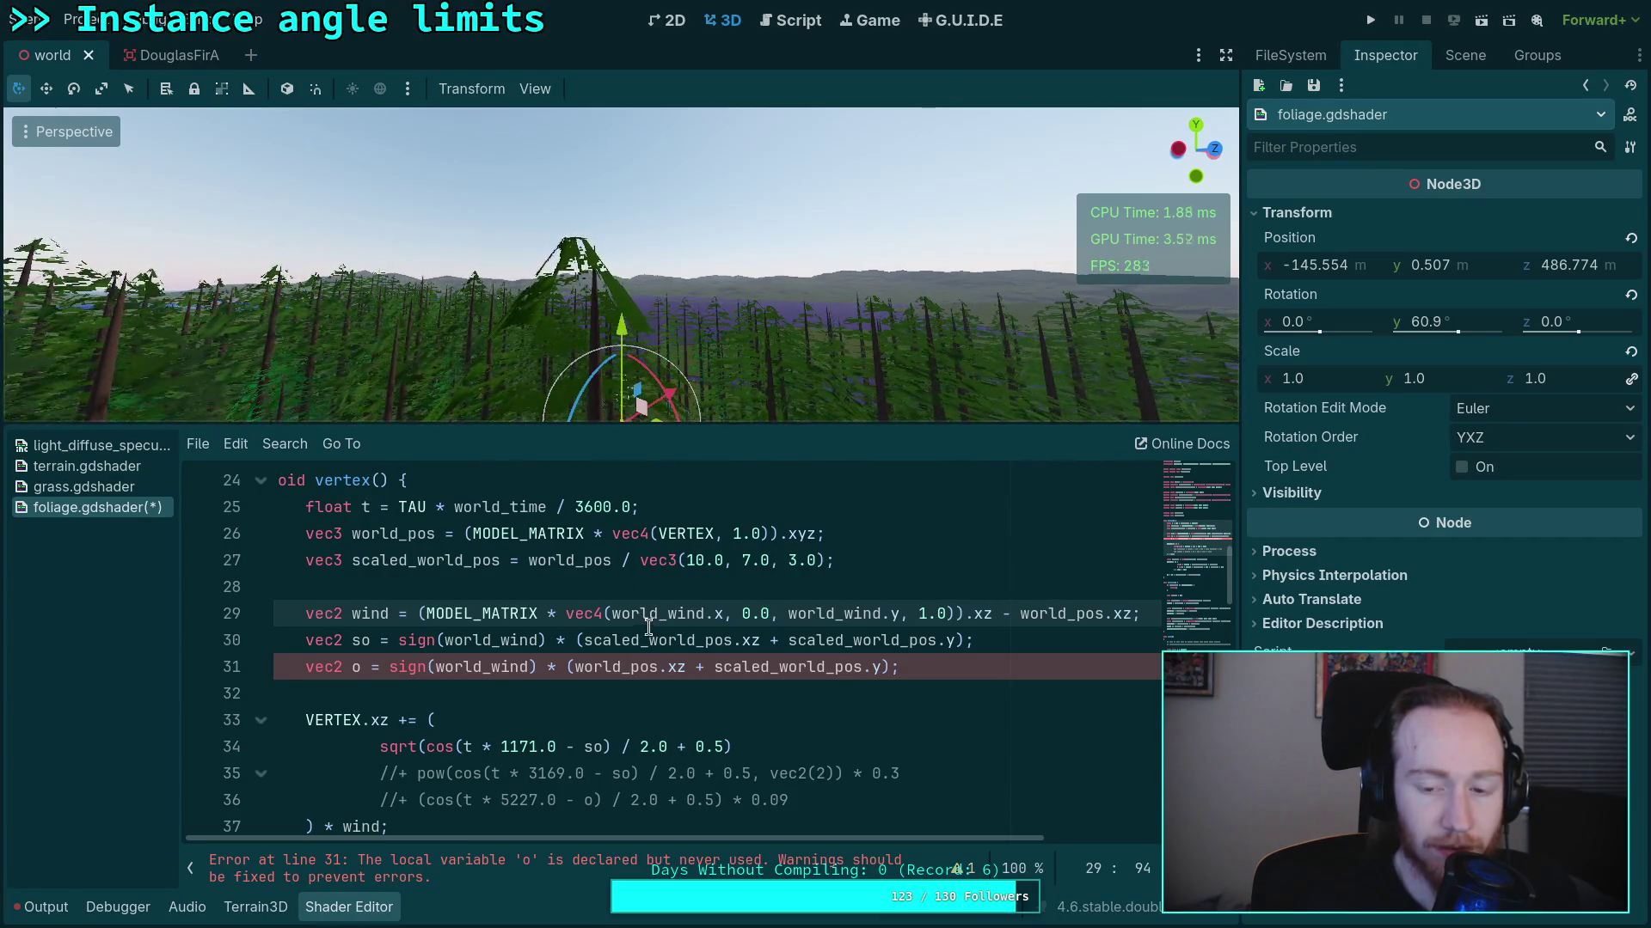
Make line 31's calculation use wind by removing the world_ prefix
scroll(678, 667, "down", 1)
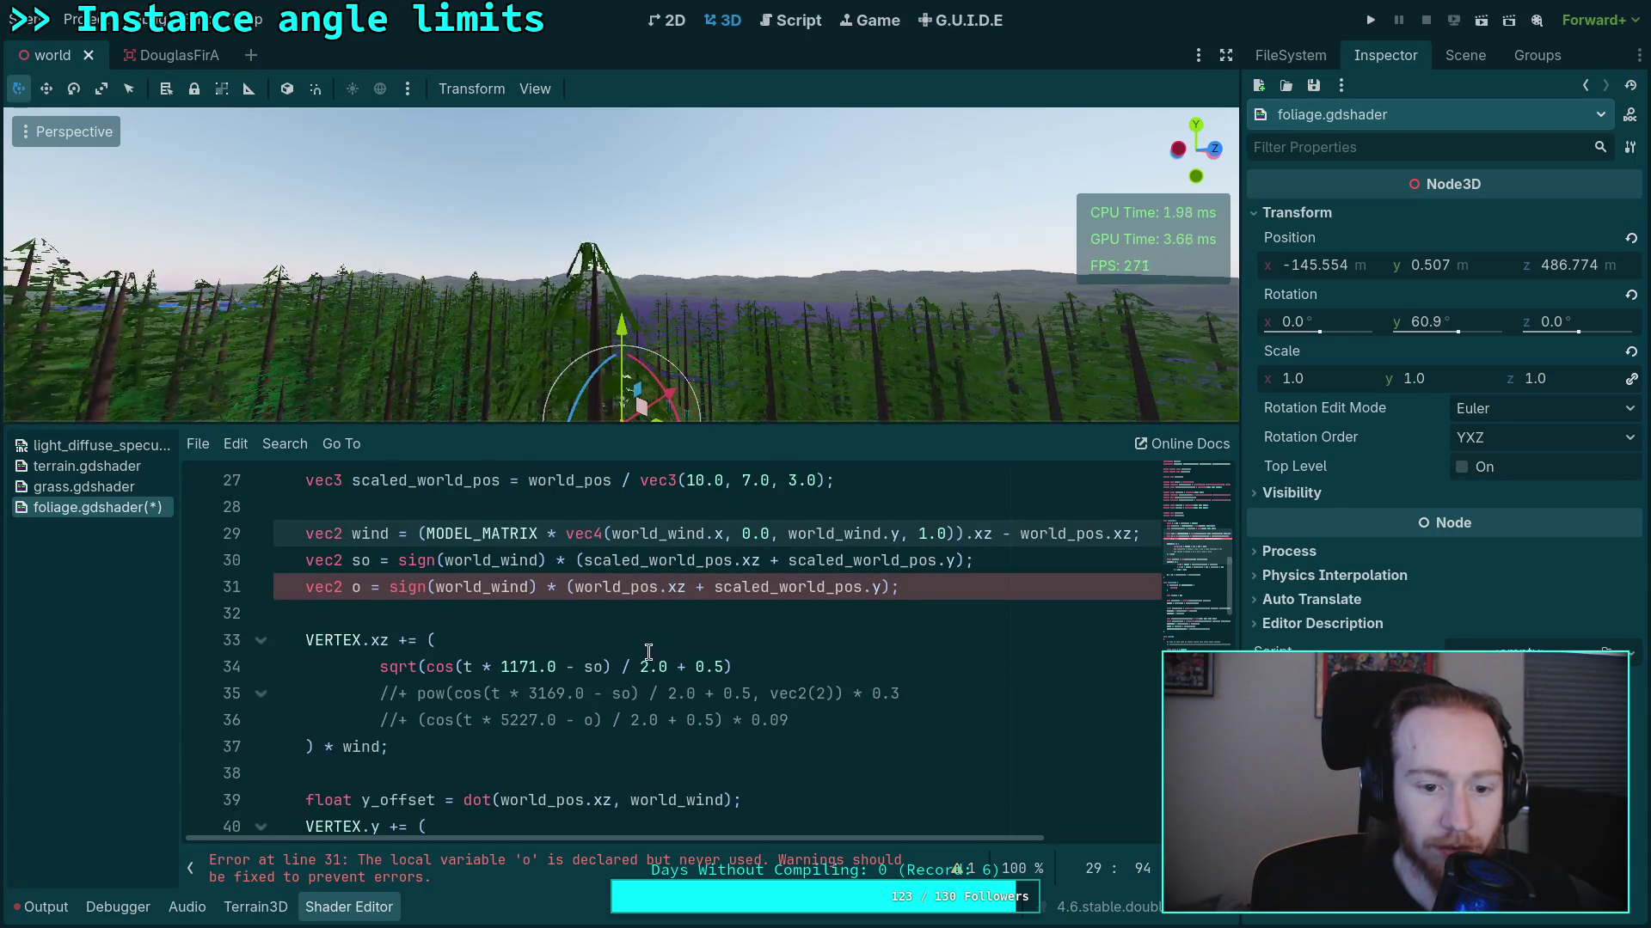
left_click(467, 586)
mouse_move(465, 586)
left_mouse_down()
mouse_move(436, 586)
mouse_move(503, 560)
left_mouse_up()
key("BackSpace")
key("BackSpace")
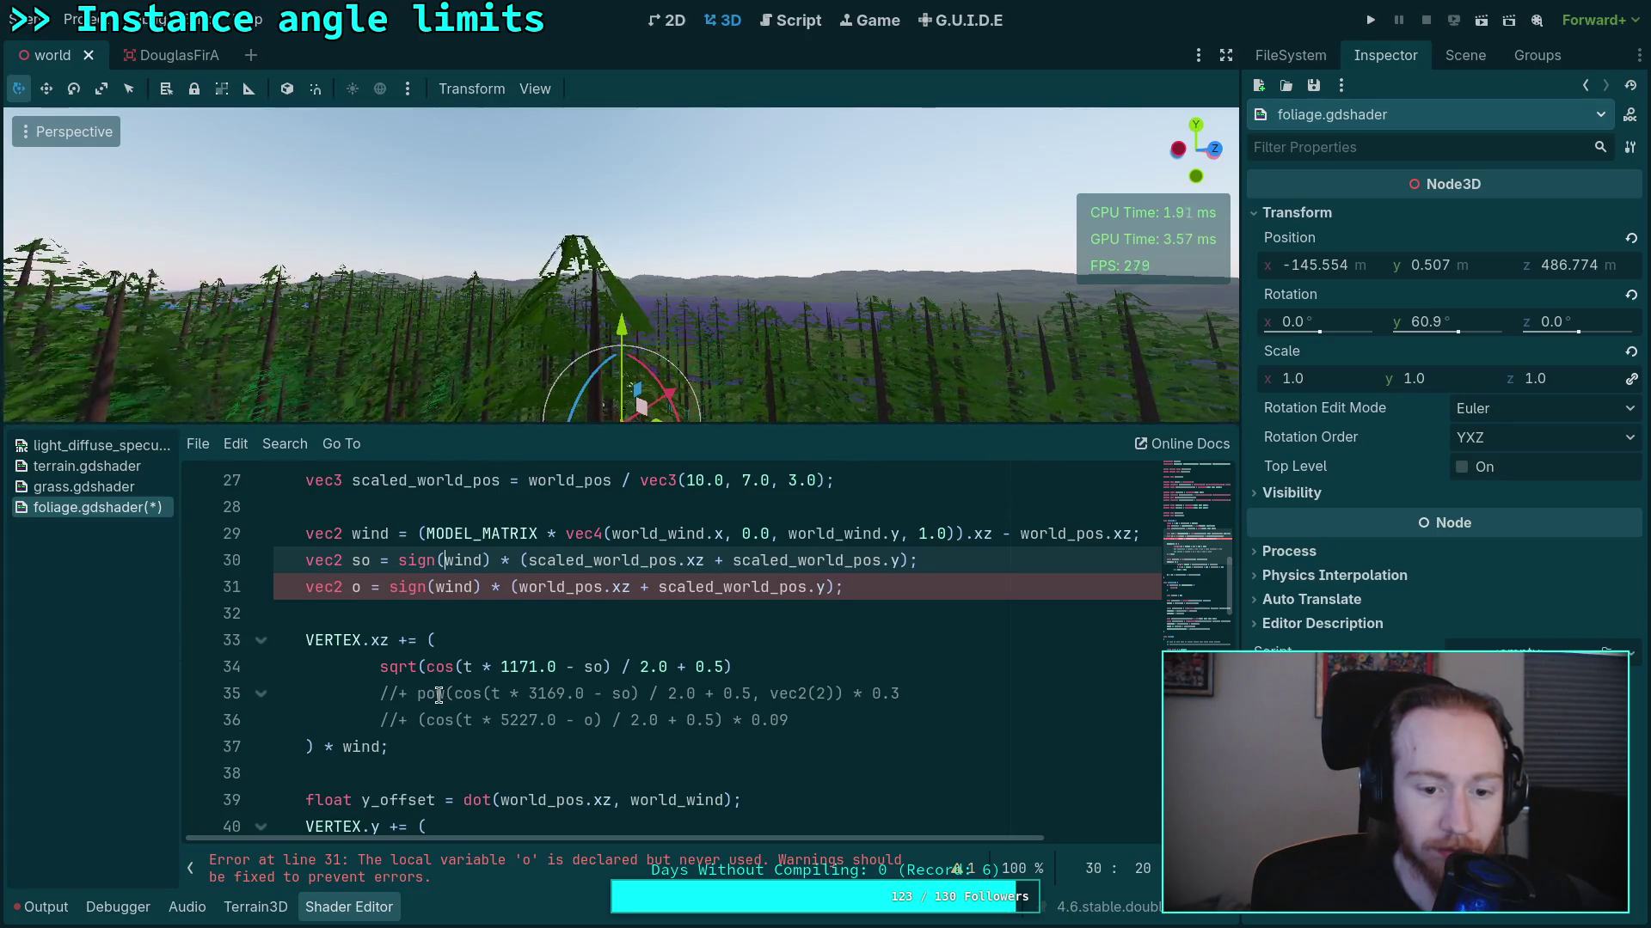
Make y_offset on line 39 use wind, then check the nearby tree in the viewport
scroll(469, 692, "down", 3)
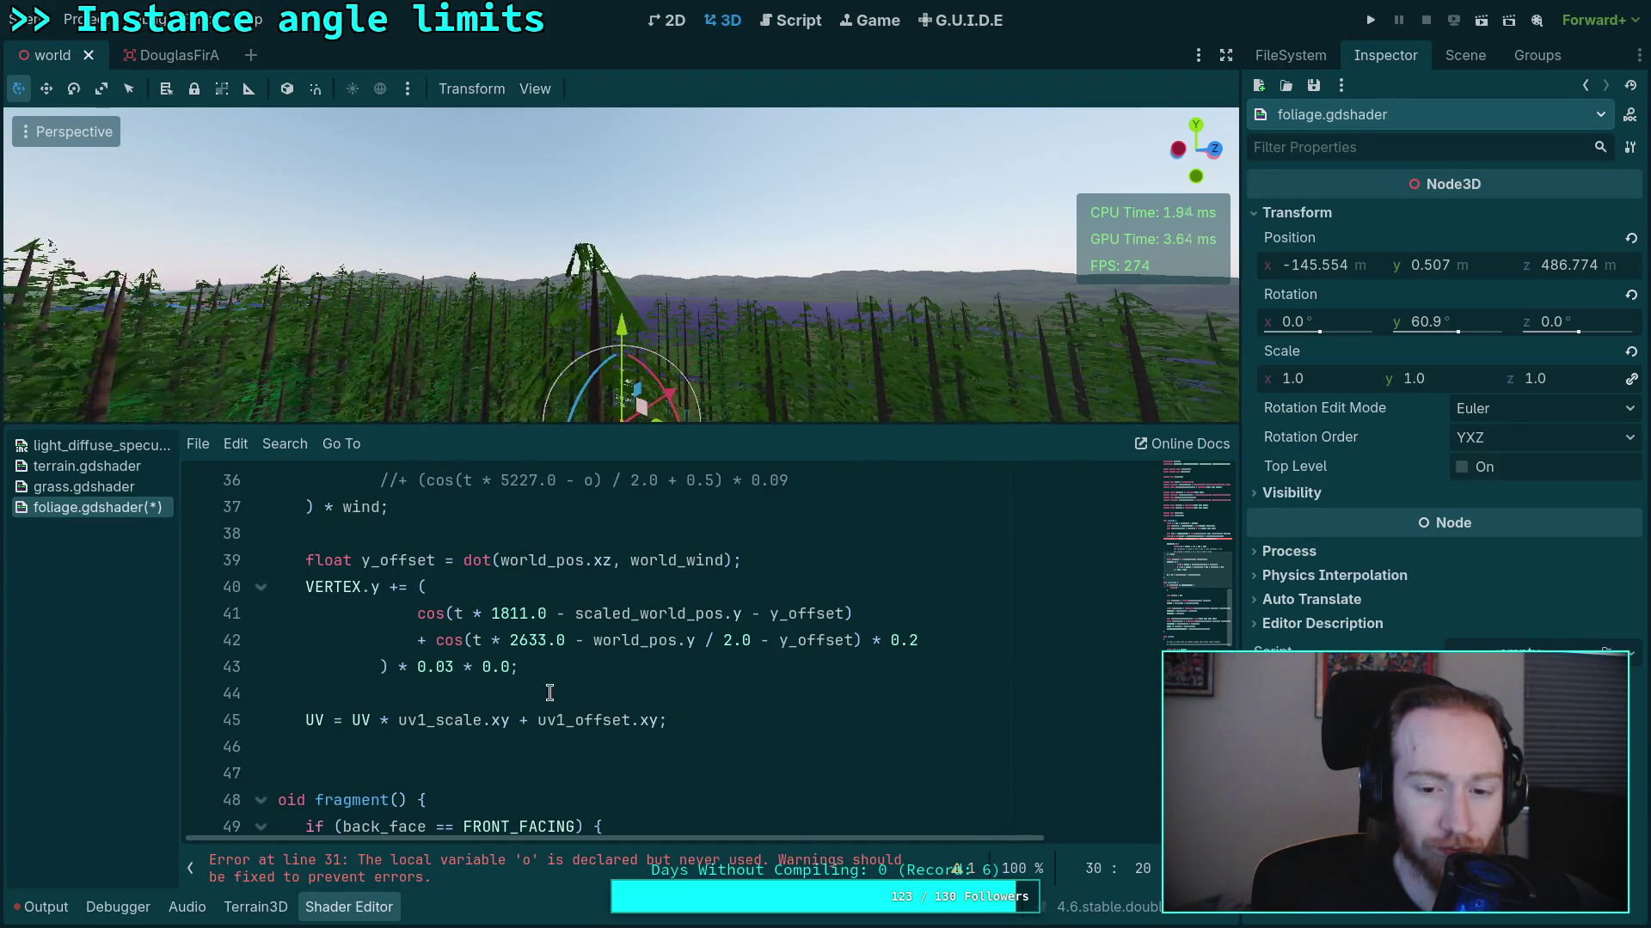
scroll(543, 695, "up", 1)
left_click_drag(632, 641, 688, 641)
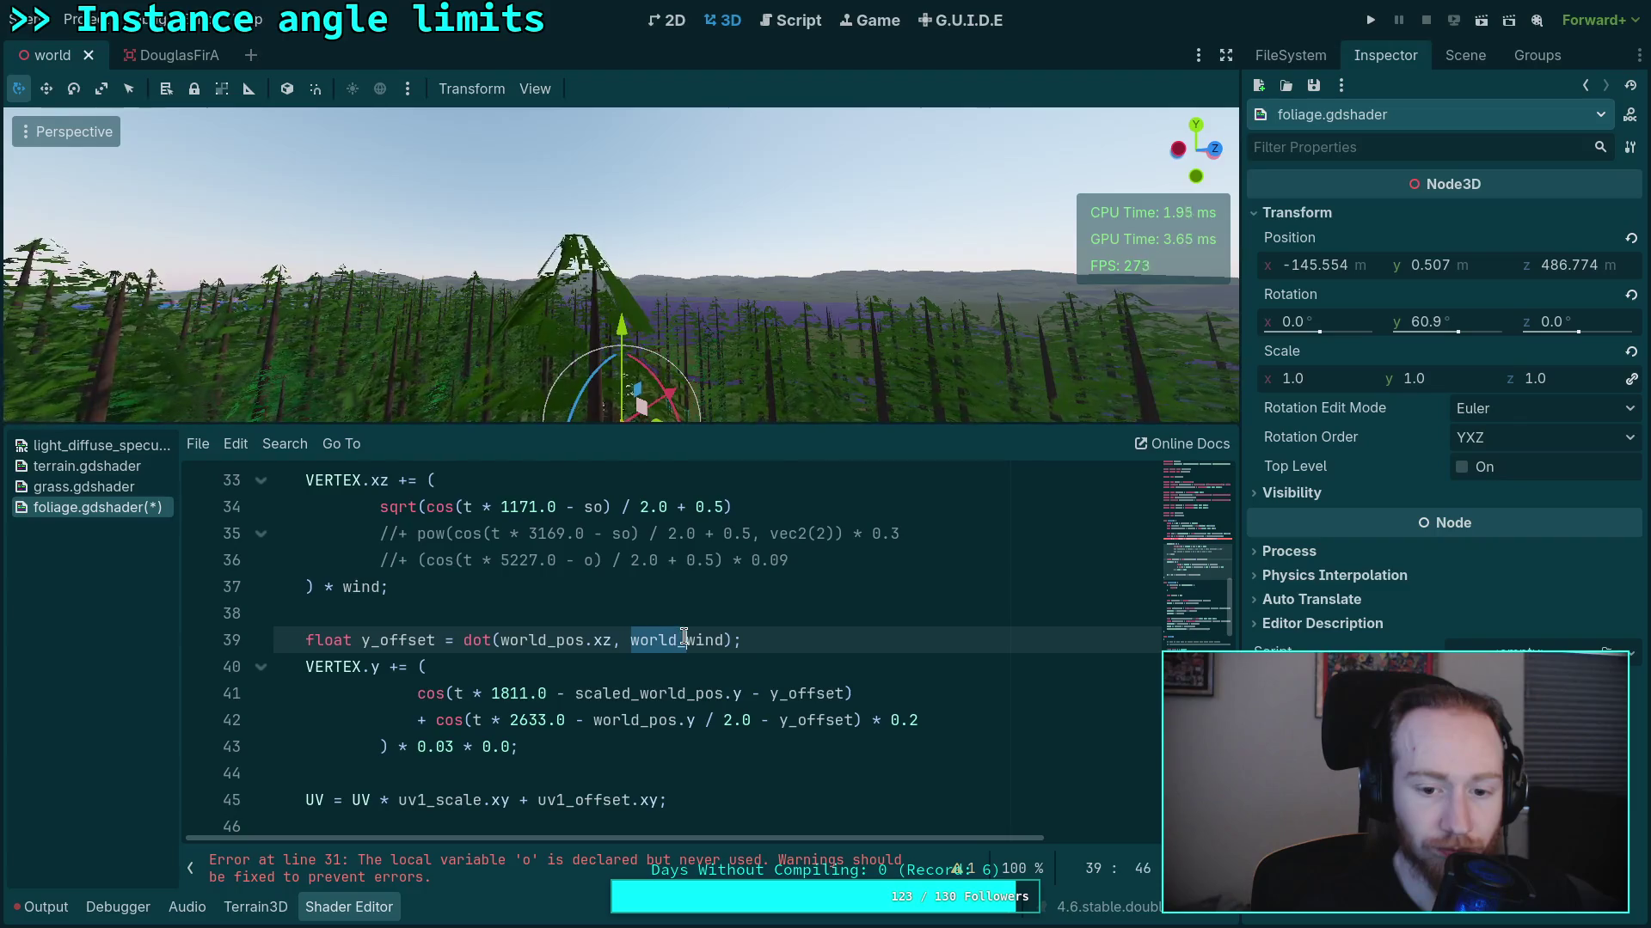
key("BackSpace")
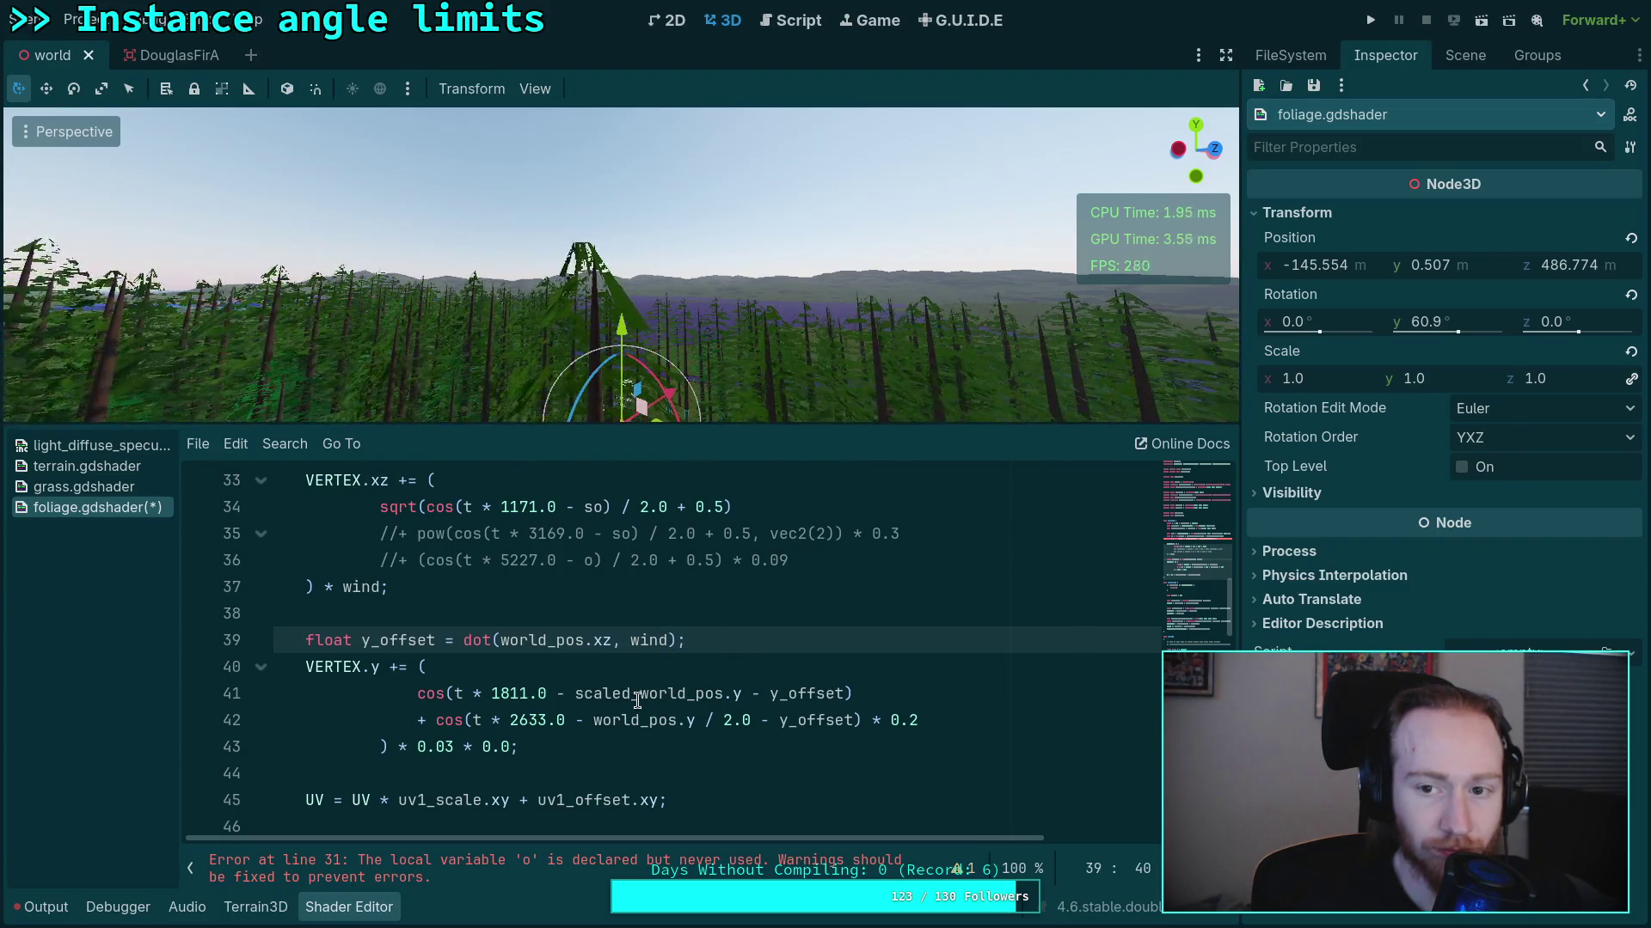
mouse_move(559, 394)
left_mouse_down()
mouse_move(613, 393)
mouse_move(410, 390)
mouse_move(430, 388)
left_mouse_up()
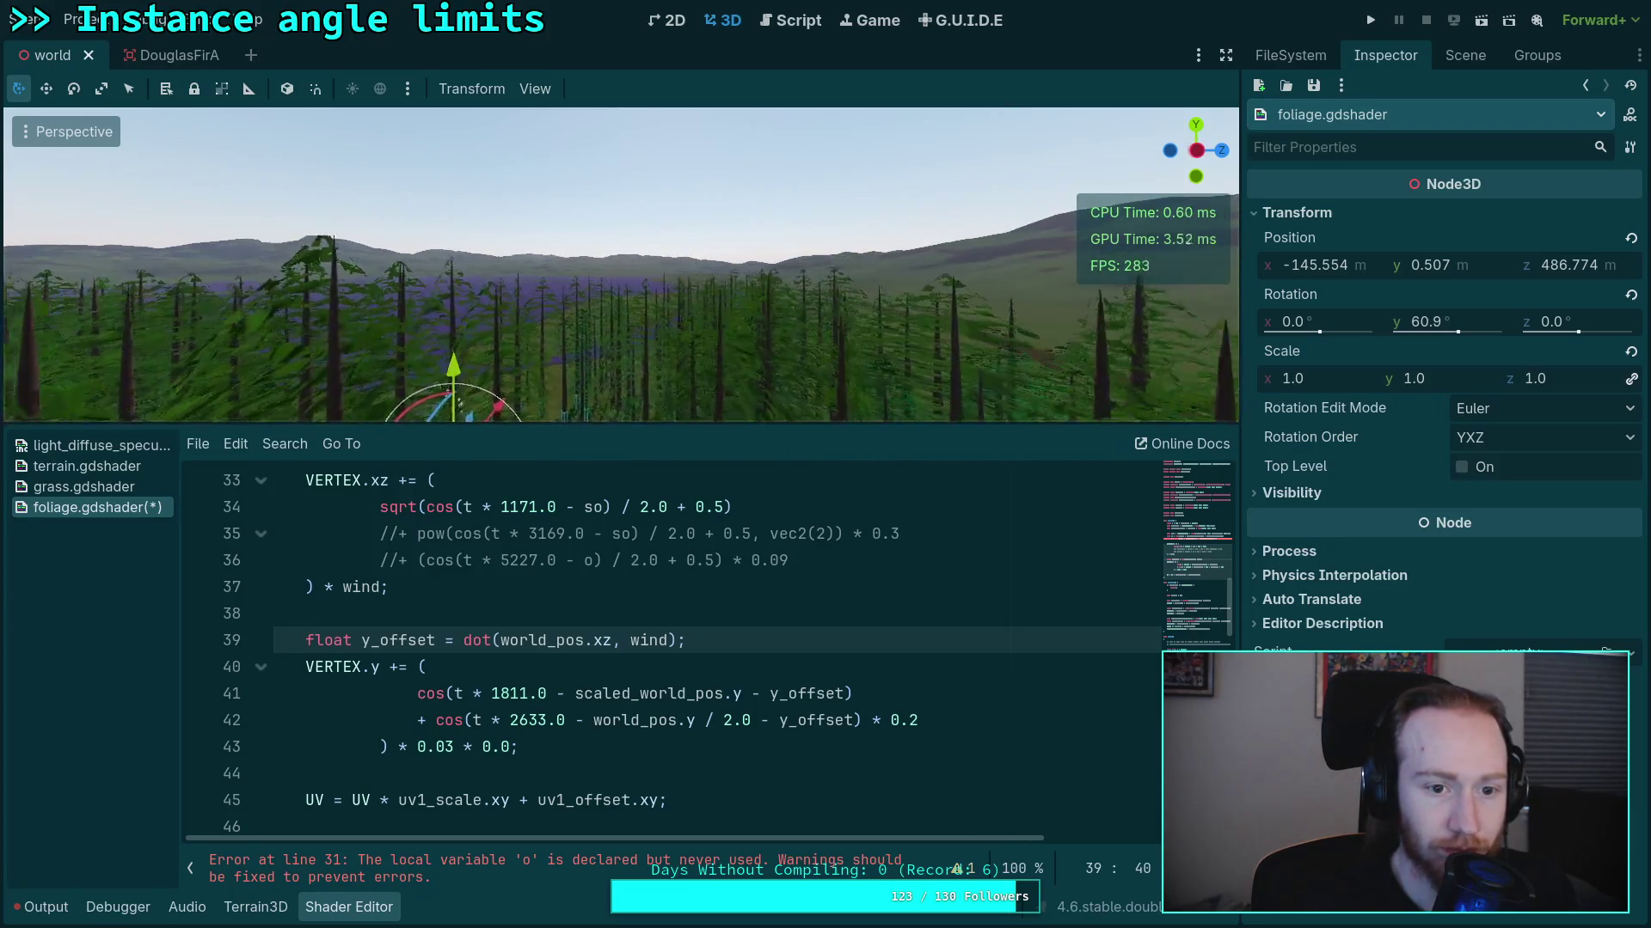
key("f")
mouse_move(567, 258)
left_mouse_down()
mouse_move(586, 255)
mouse_move(561, 225)
mouse_move(555, 257)
mouse_move(555, 233)
left_mouse_up()
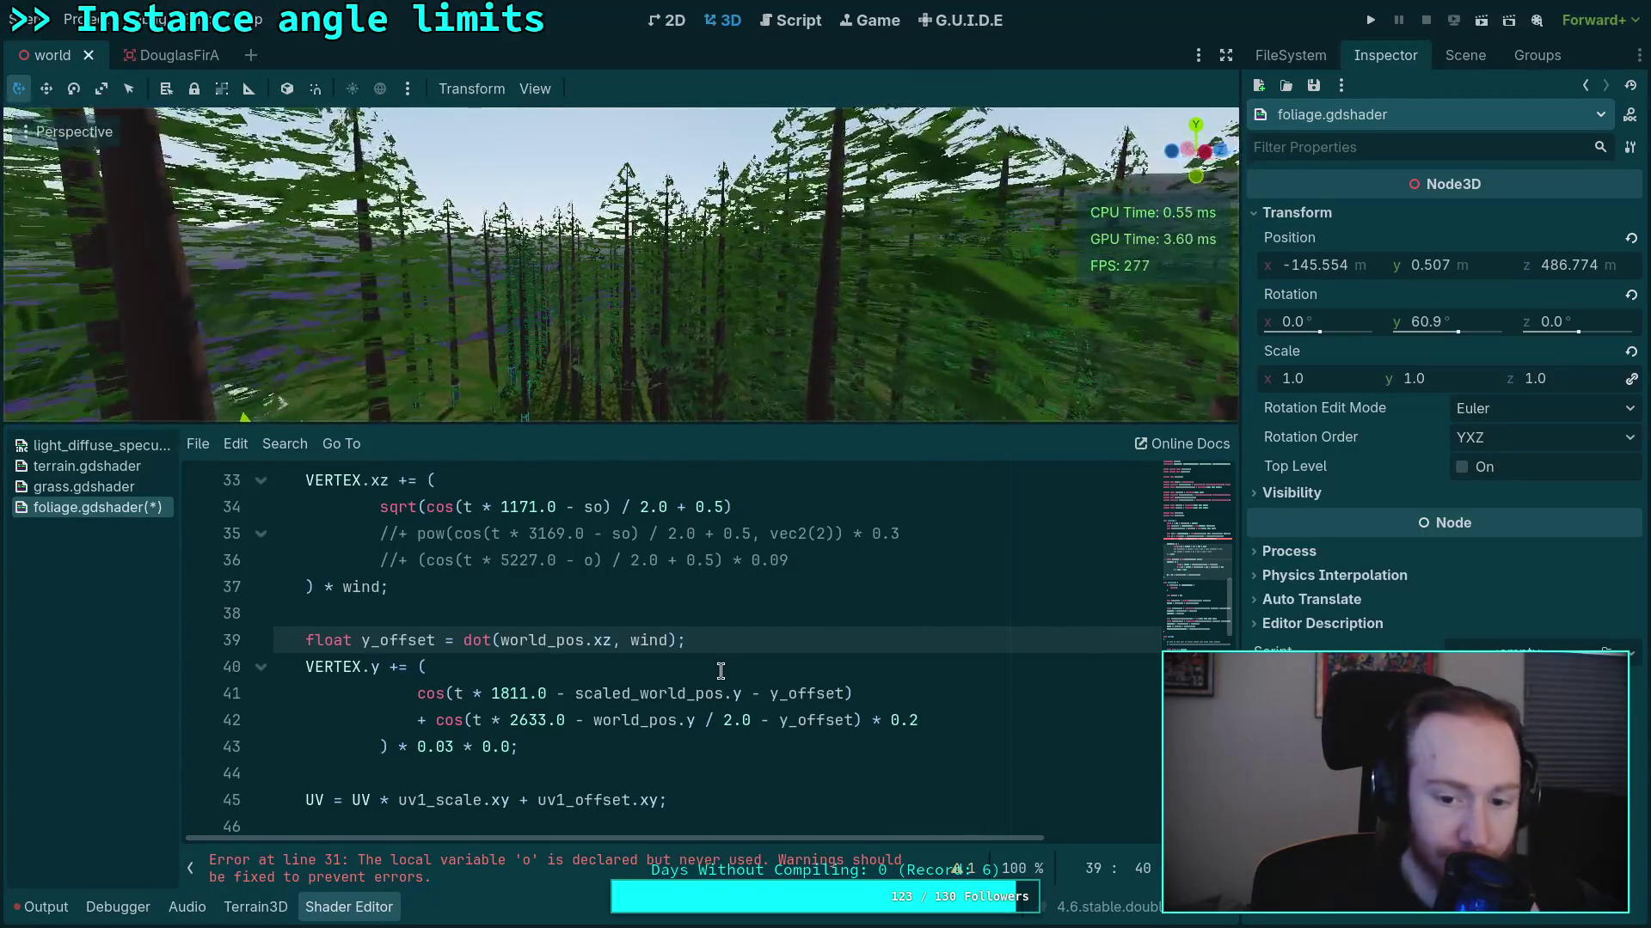
scroll(640, 719, "up", 1)
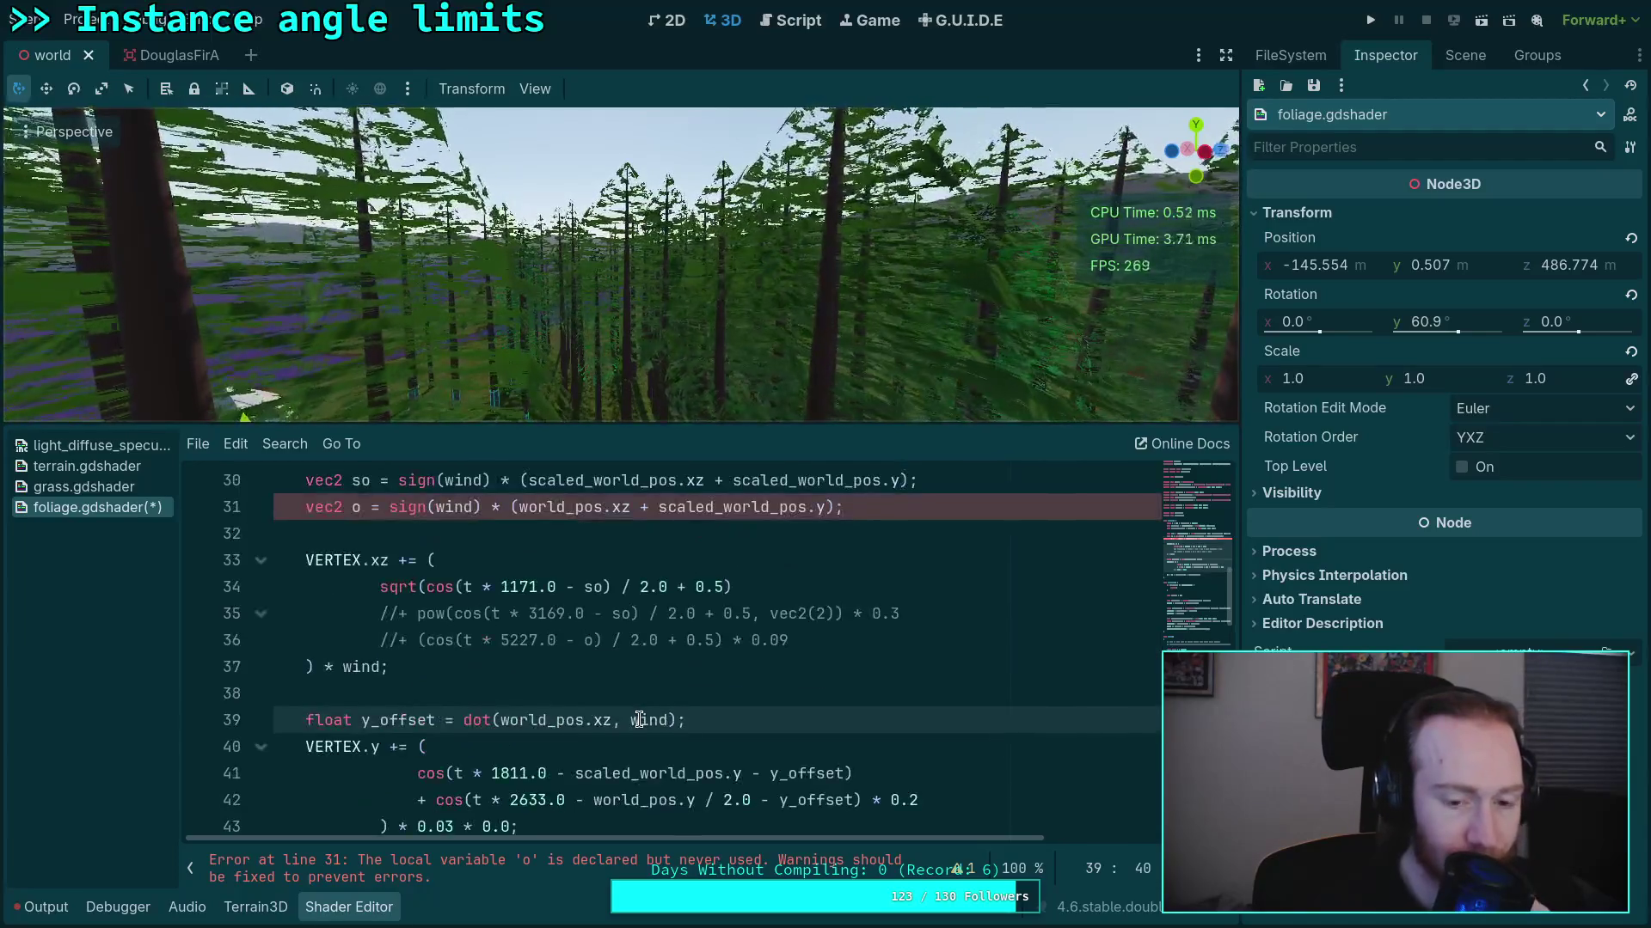
scroll(640, 719, "up", 2)
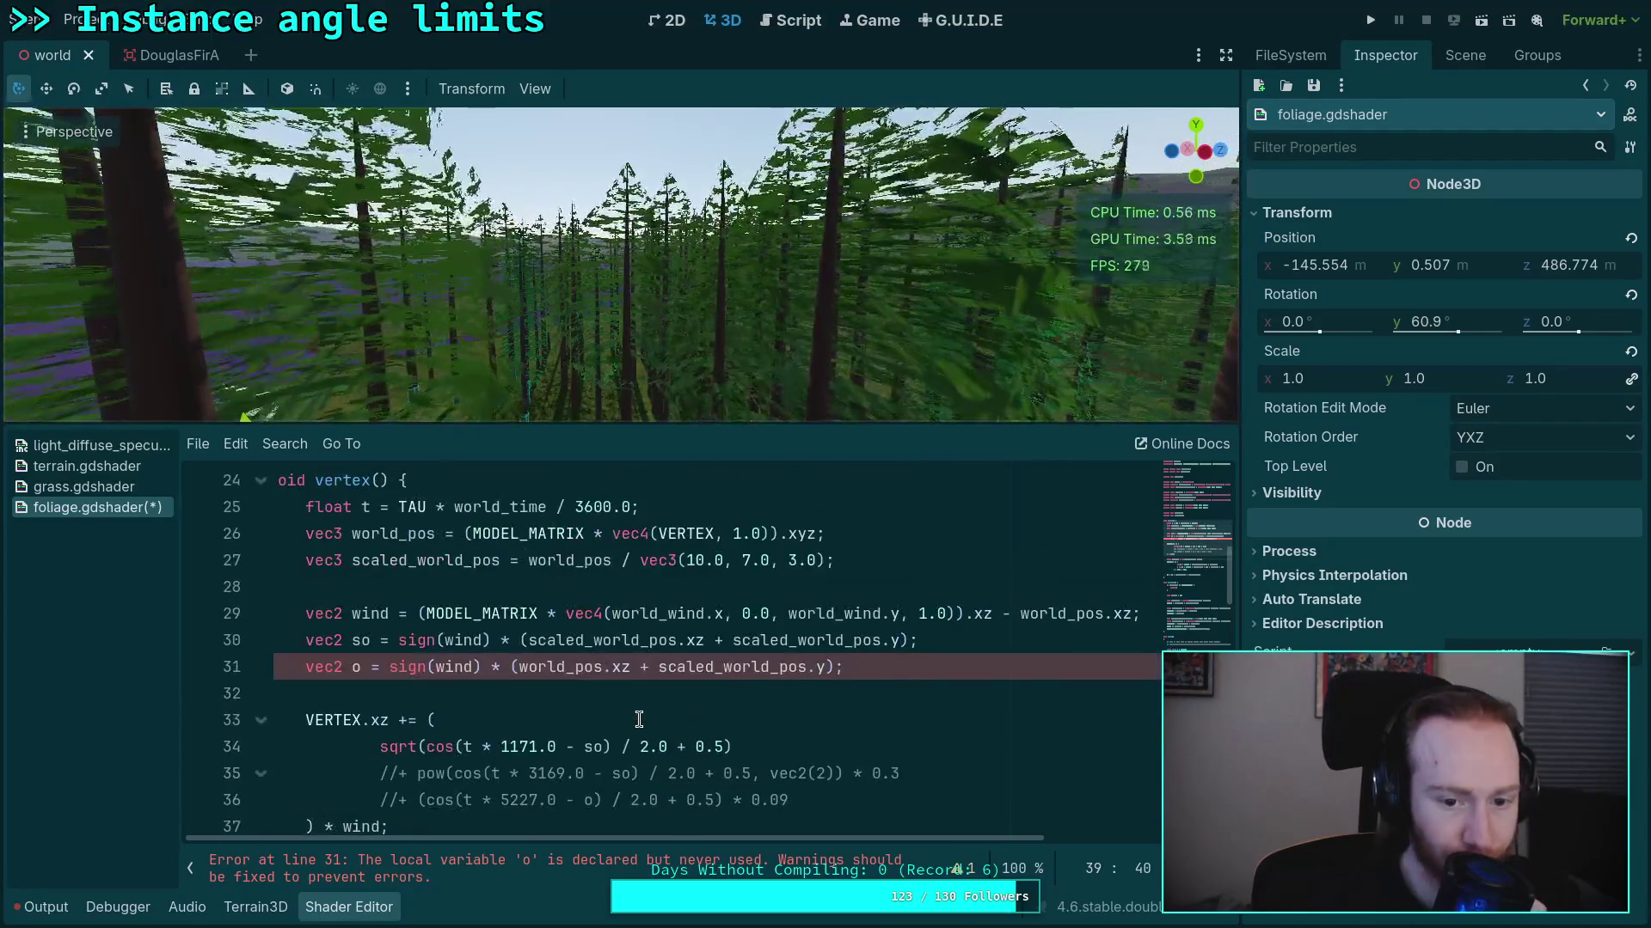
left_click_drag(668, 613, 612, 612)
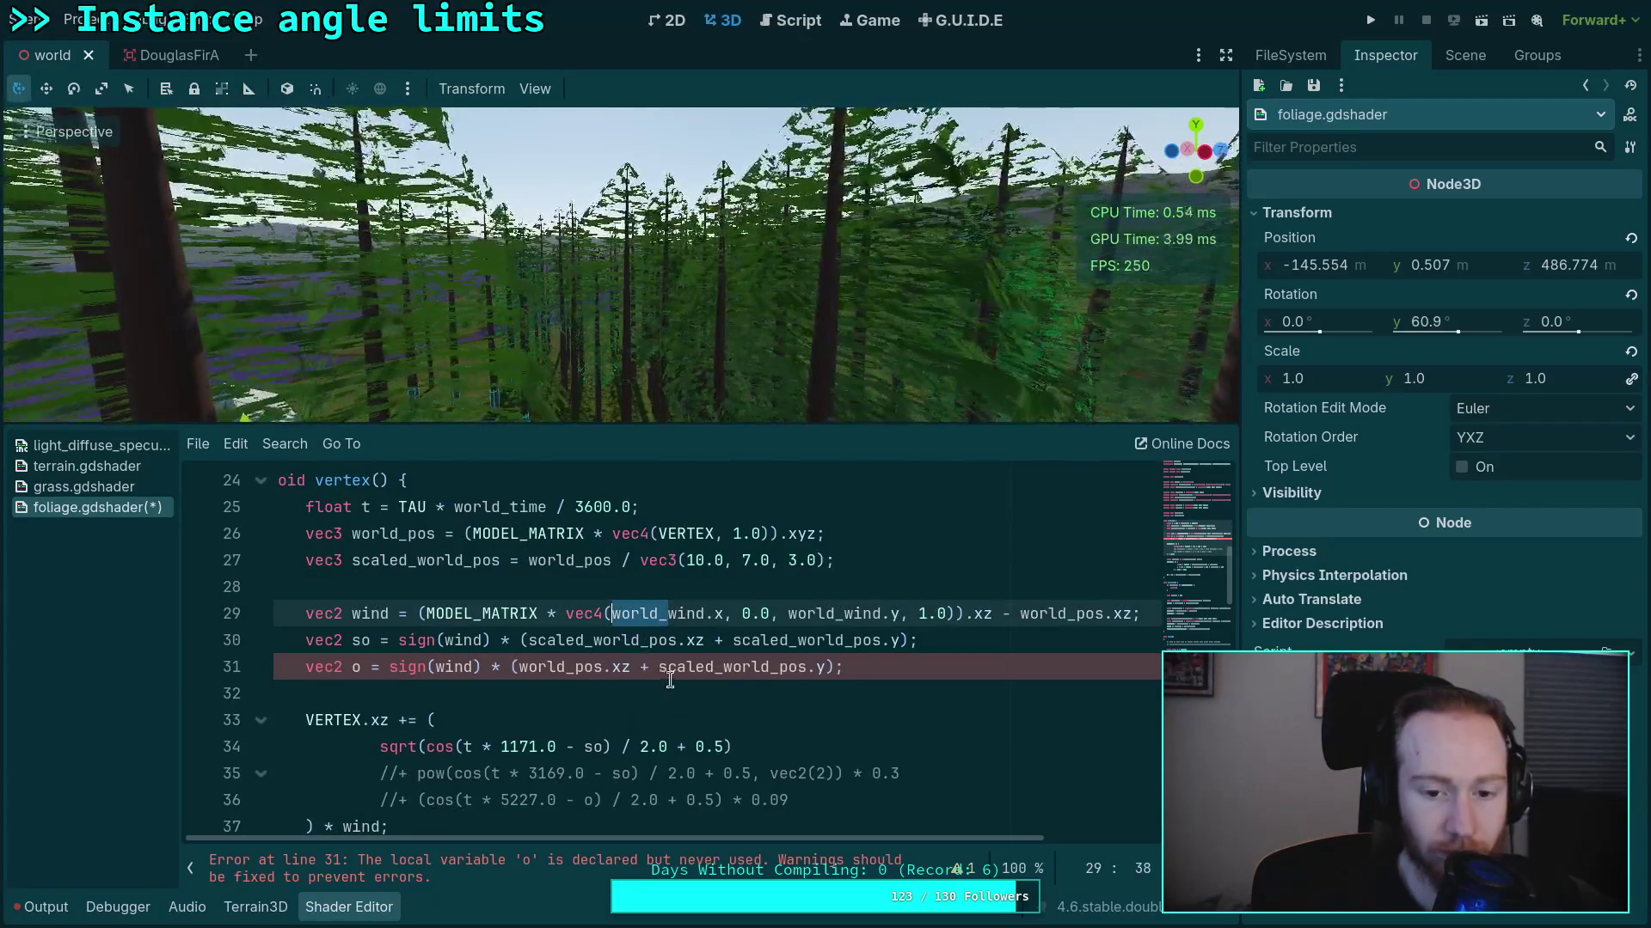
scroll(820, 843, "right", 1)
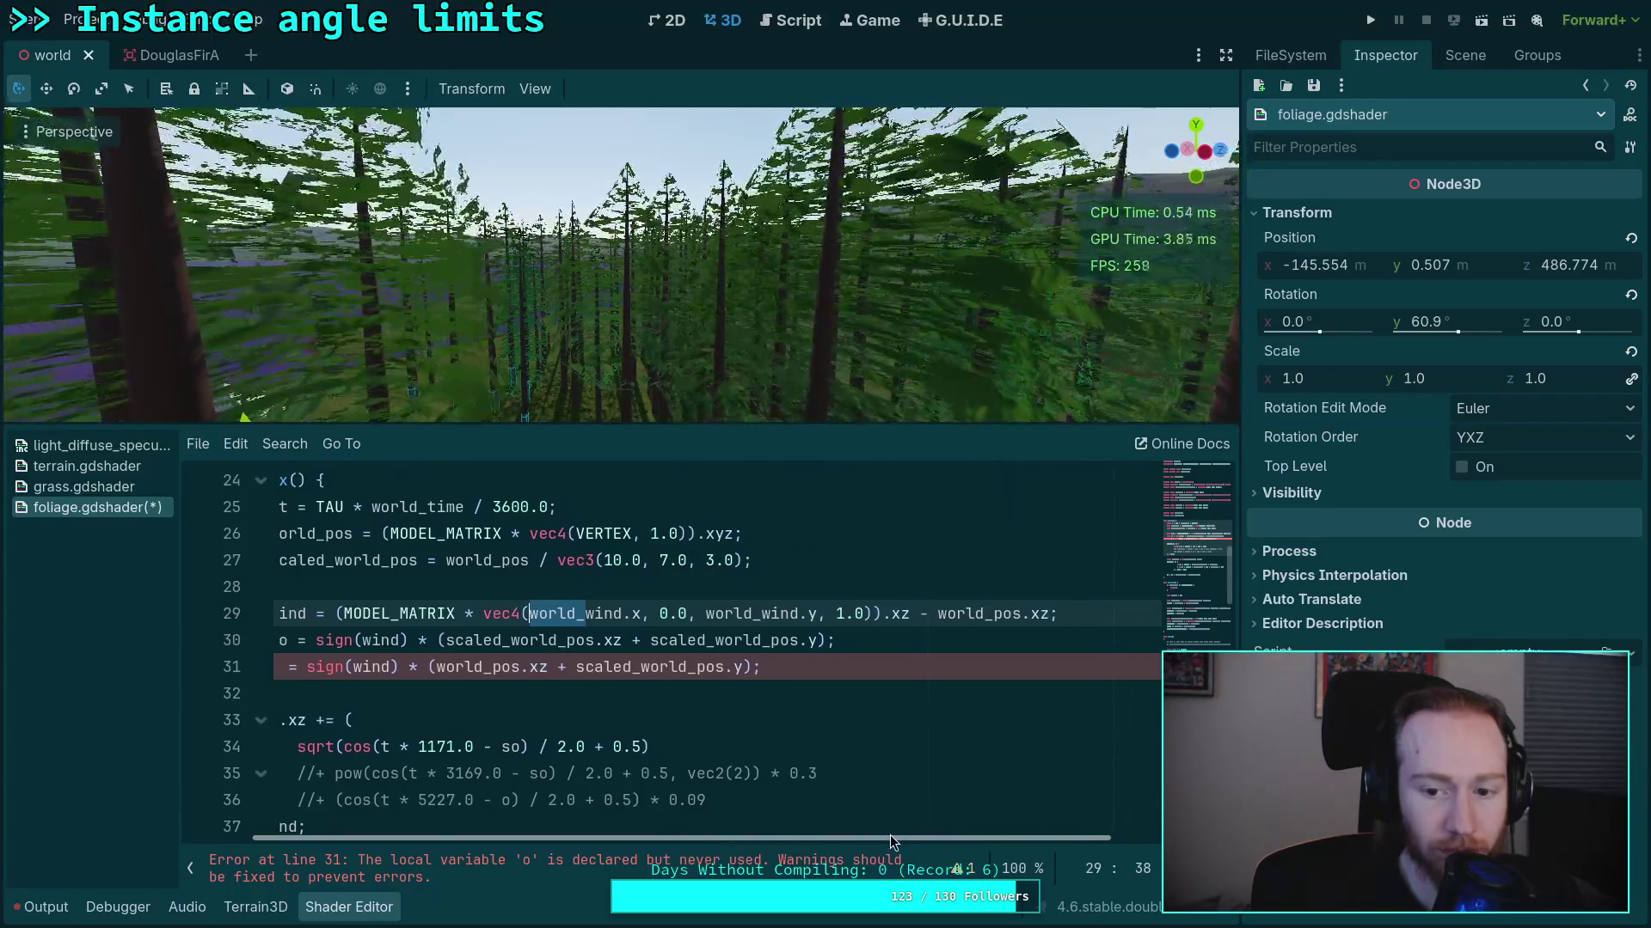
left_click(887, 682)
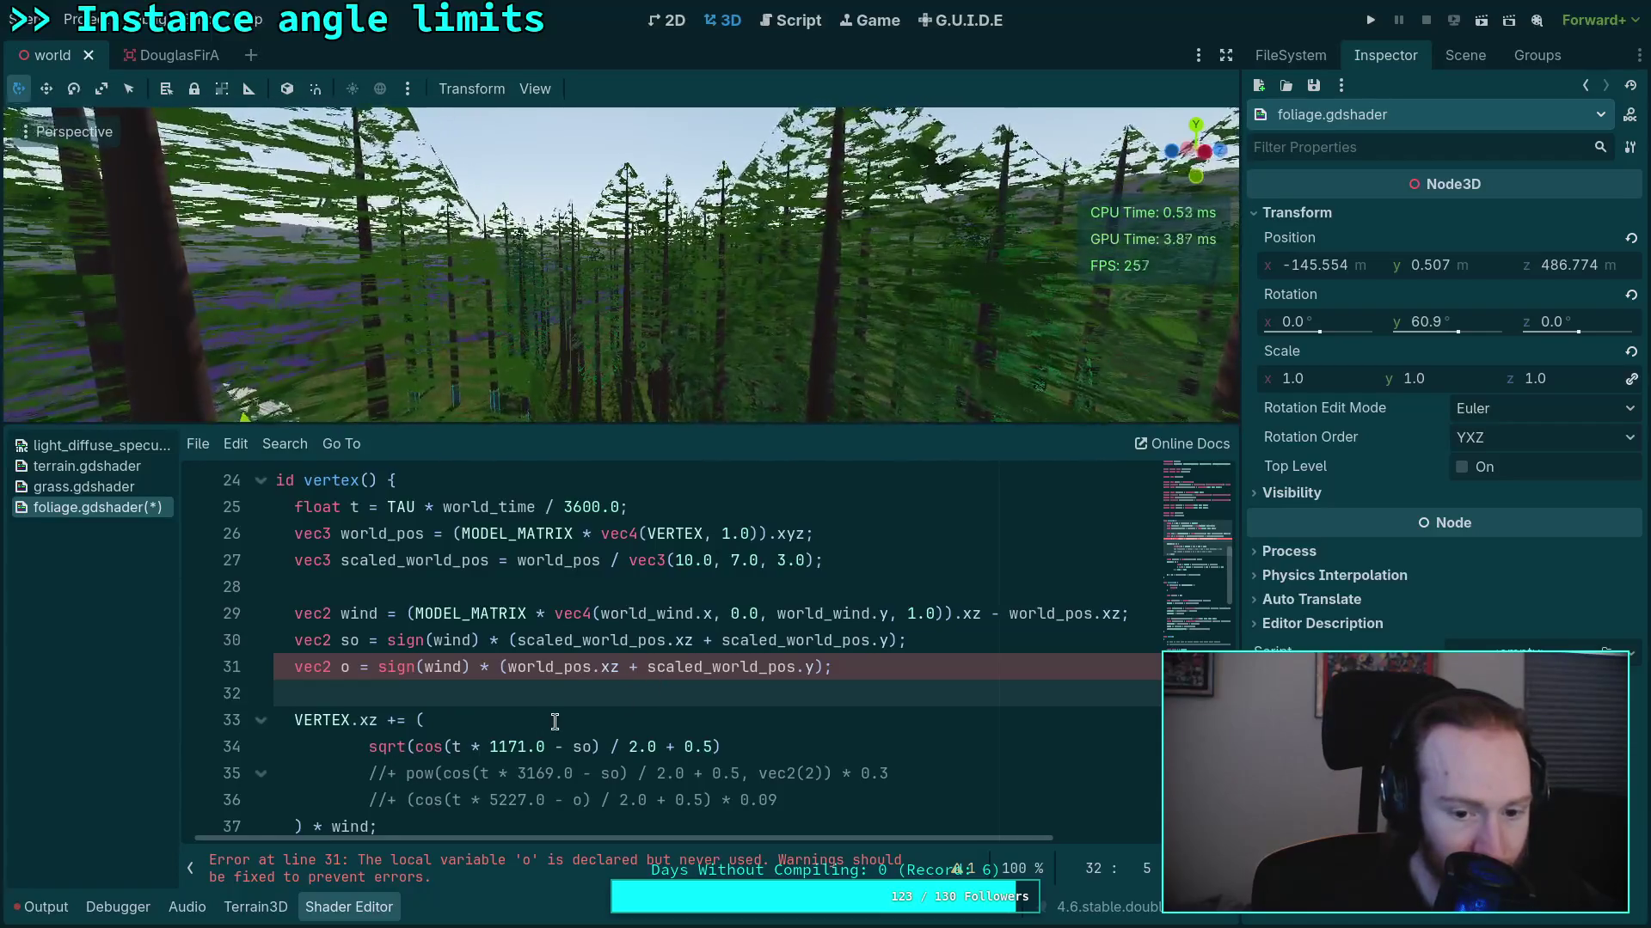
scroll(761, 716, "up", 1)
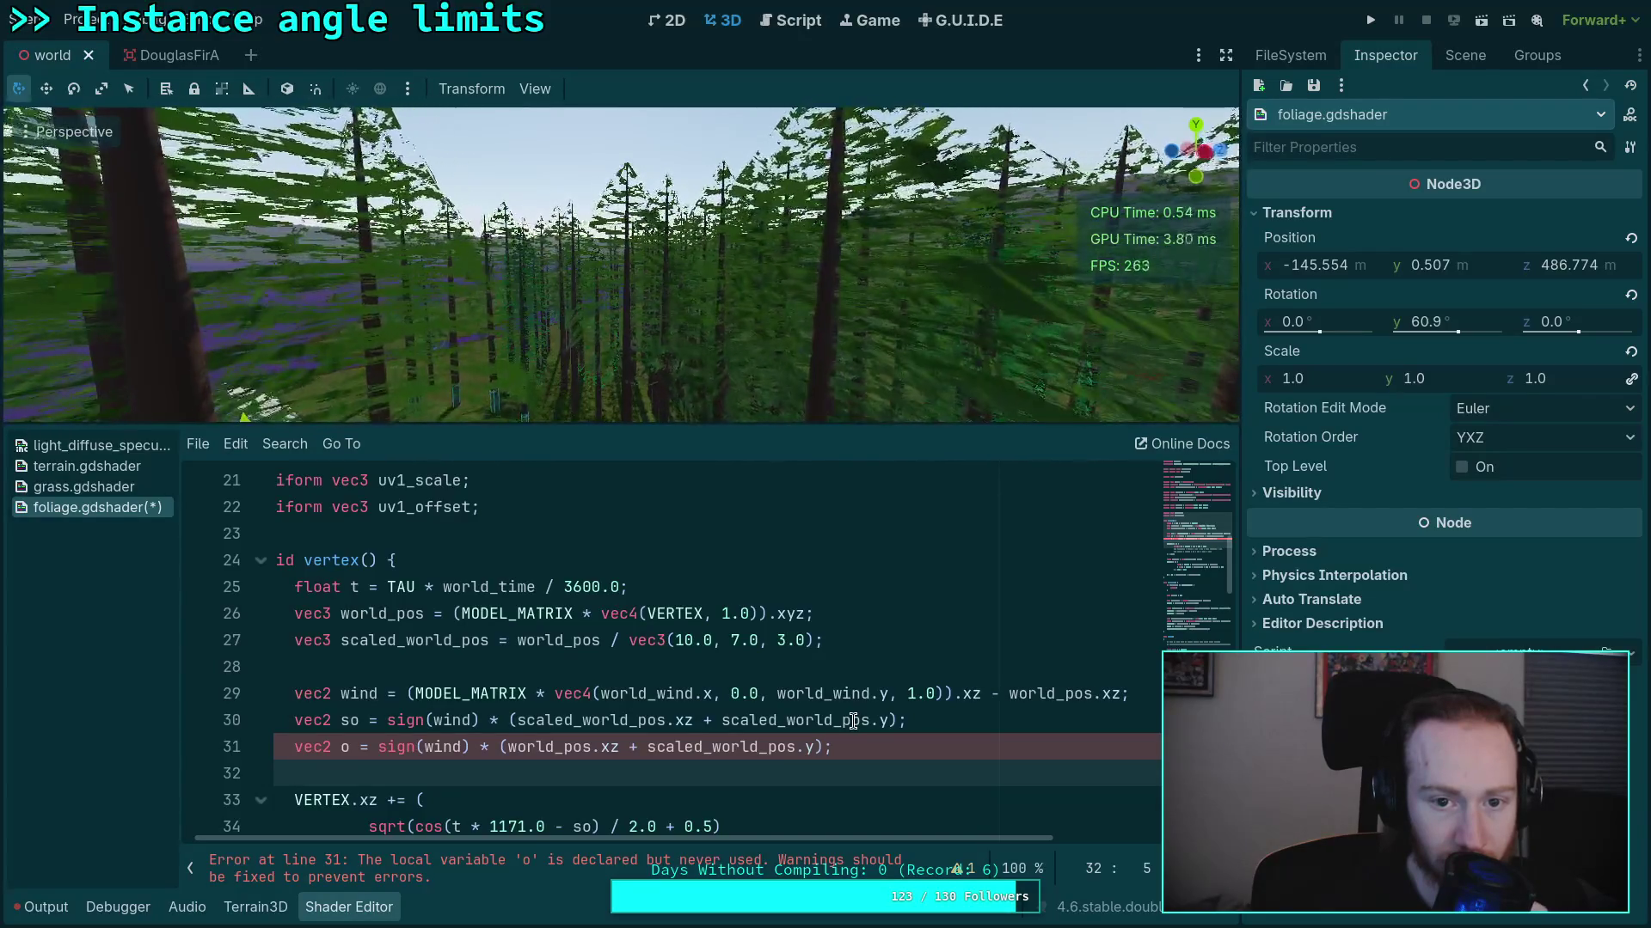
scroll(853, 721, "down", 4)
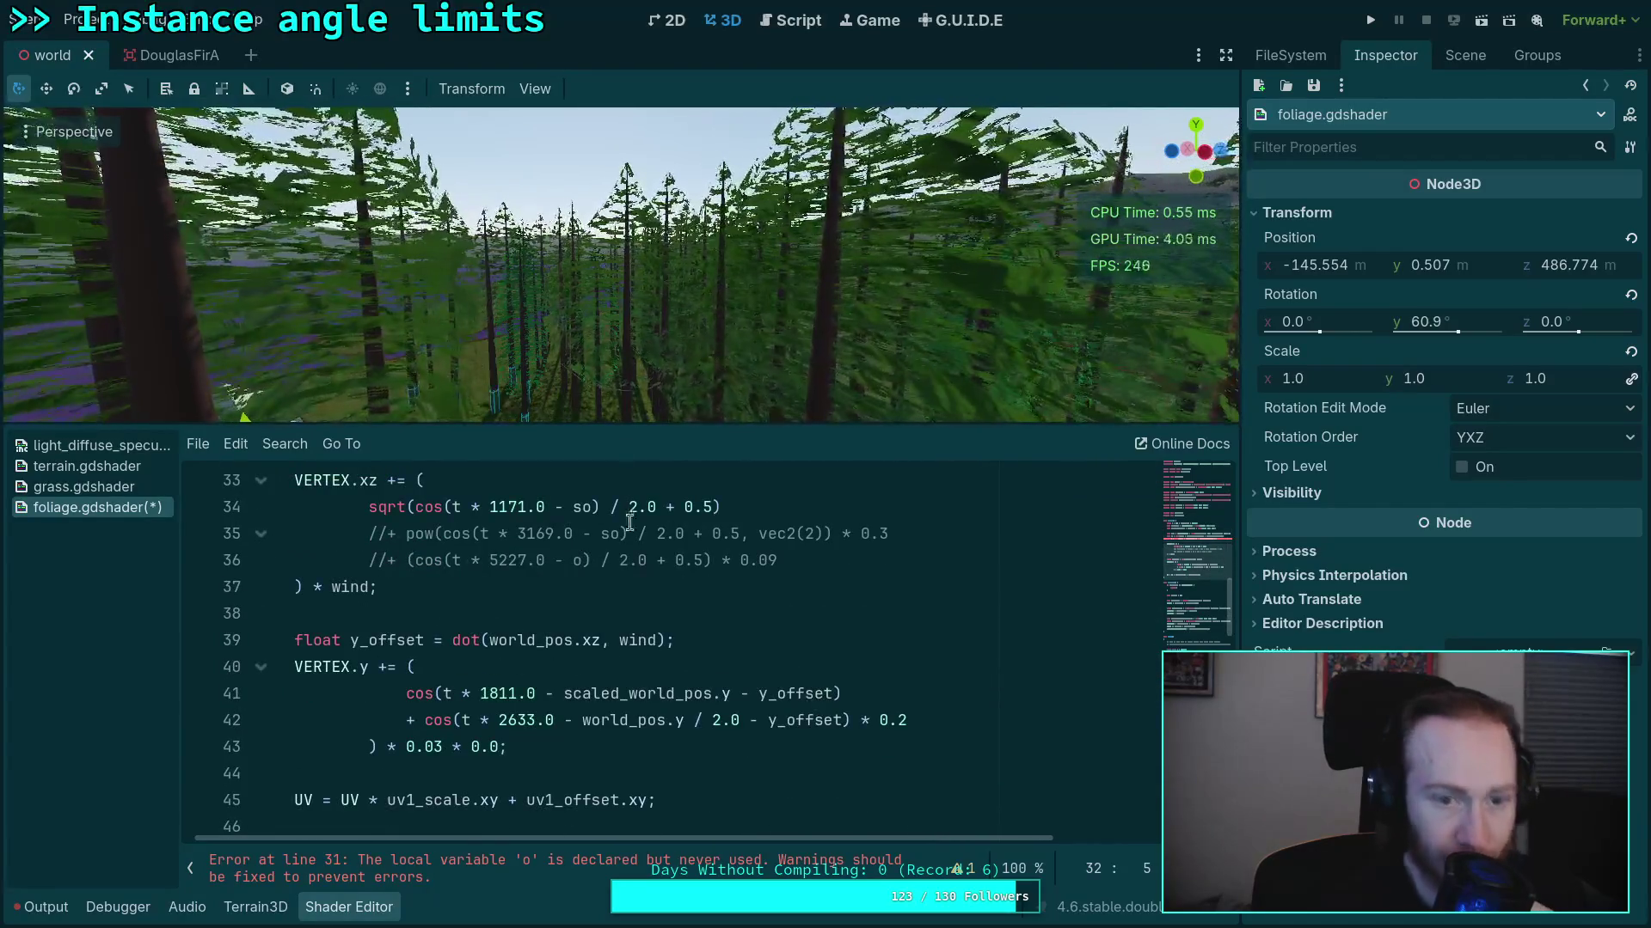
mouse_move(663, 358)
left_mouse_down()
mouse_move(663, 258)
mouse_move(619, 297)
mouse_move(619, 361)
left_mouse_up()
scroll(619, 266, "down", 3)
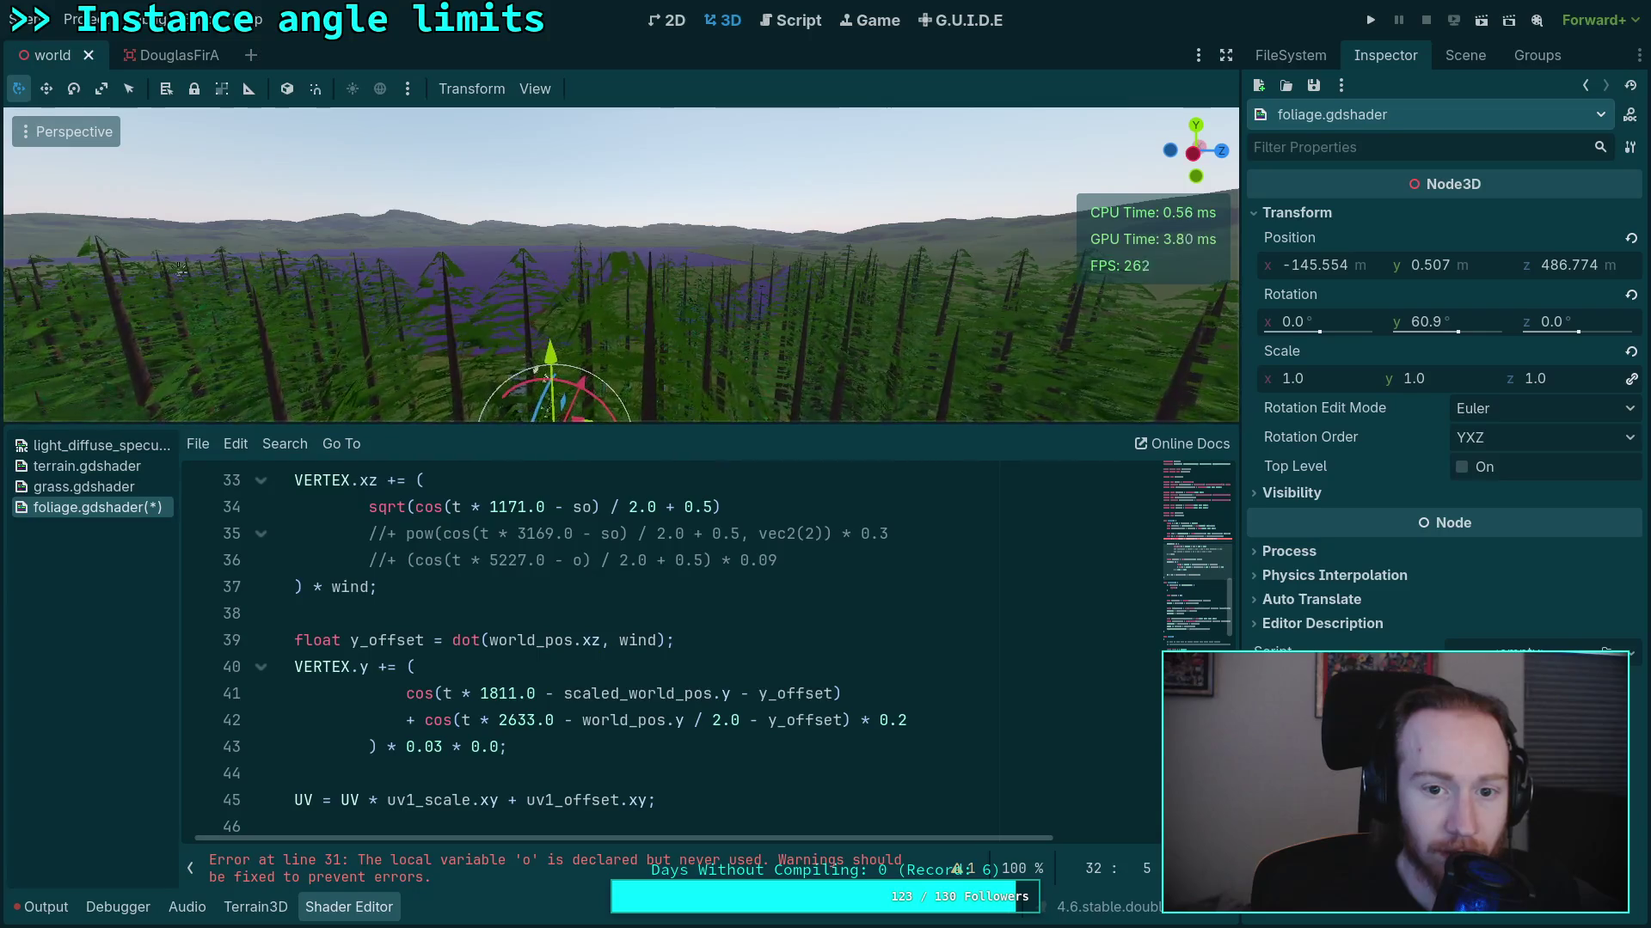
mouse_move(619, 266)
left_mouse_down()
mouse_move(444, 283)
mouse_move(660, 324)
mouse_move(611, 323)
left_mouse_up()
scroll(454, 662, "up", 1)
scroll(455, 663, "up", 1)
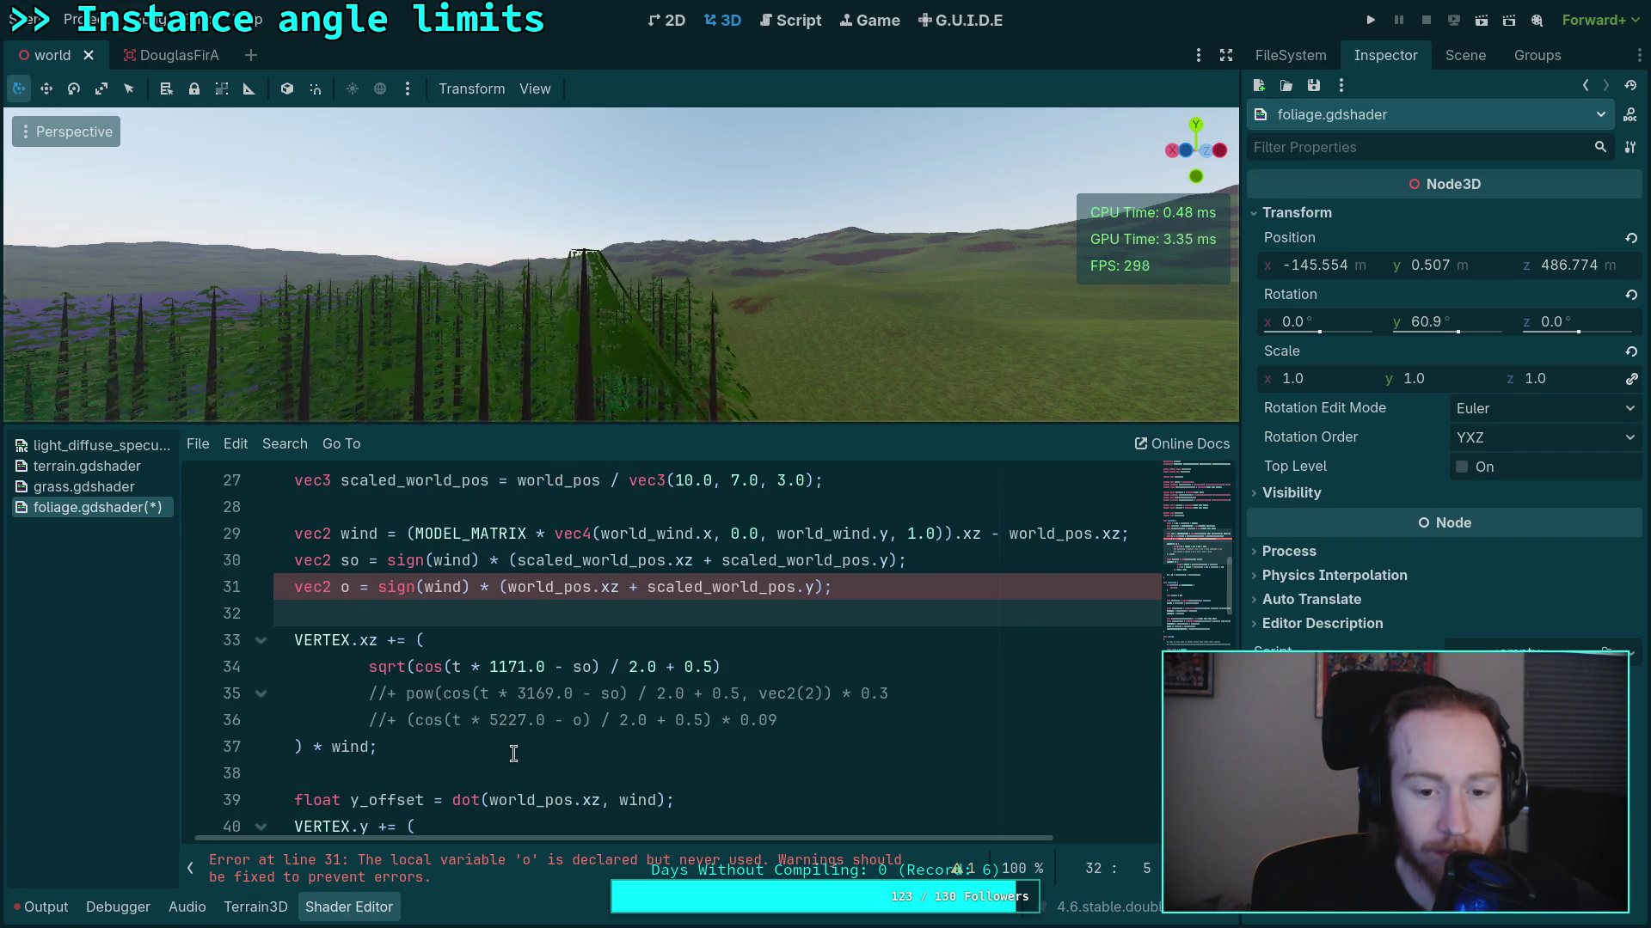
left_click(380, 641)
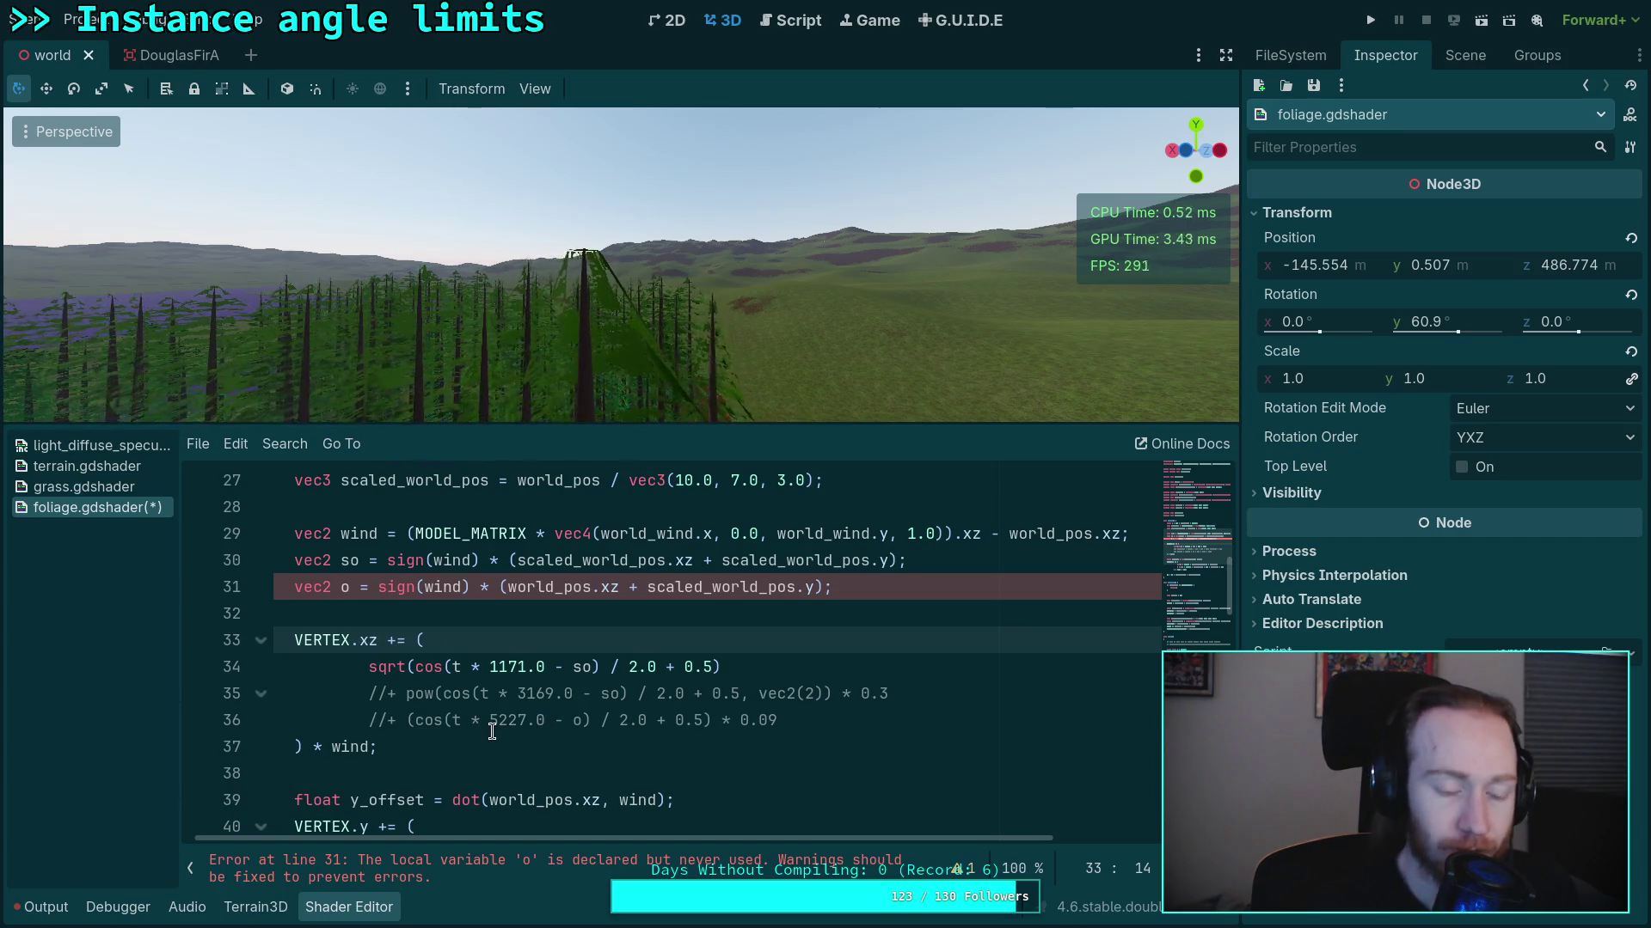
key("BackSpace")
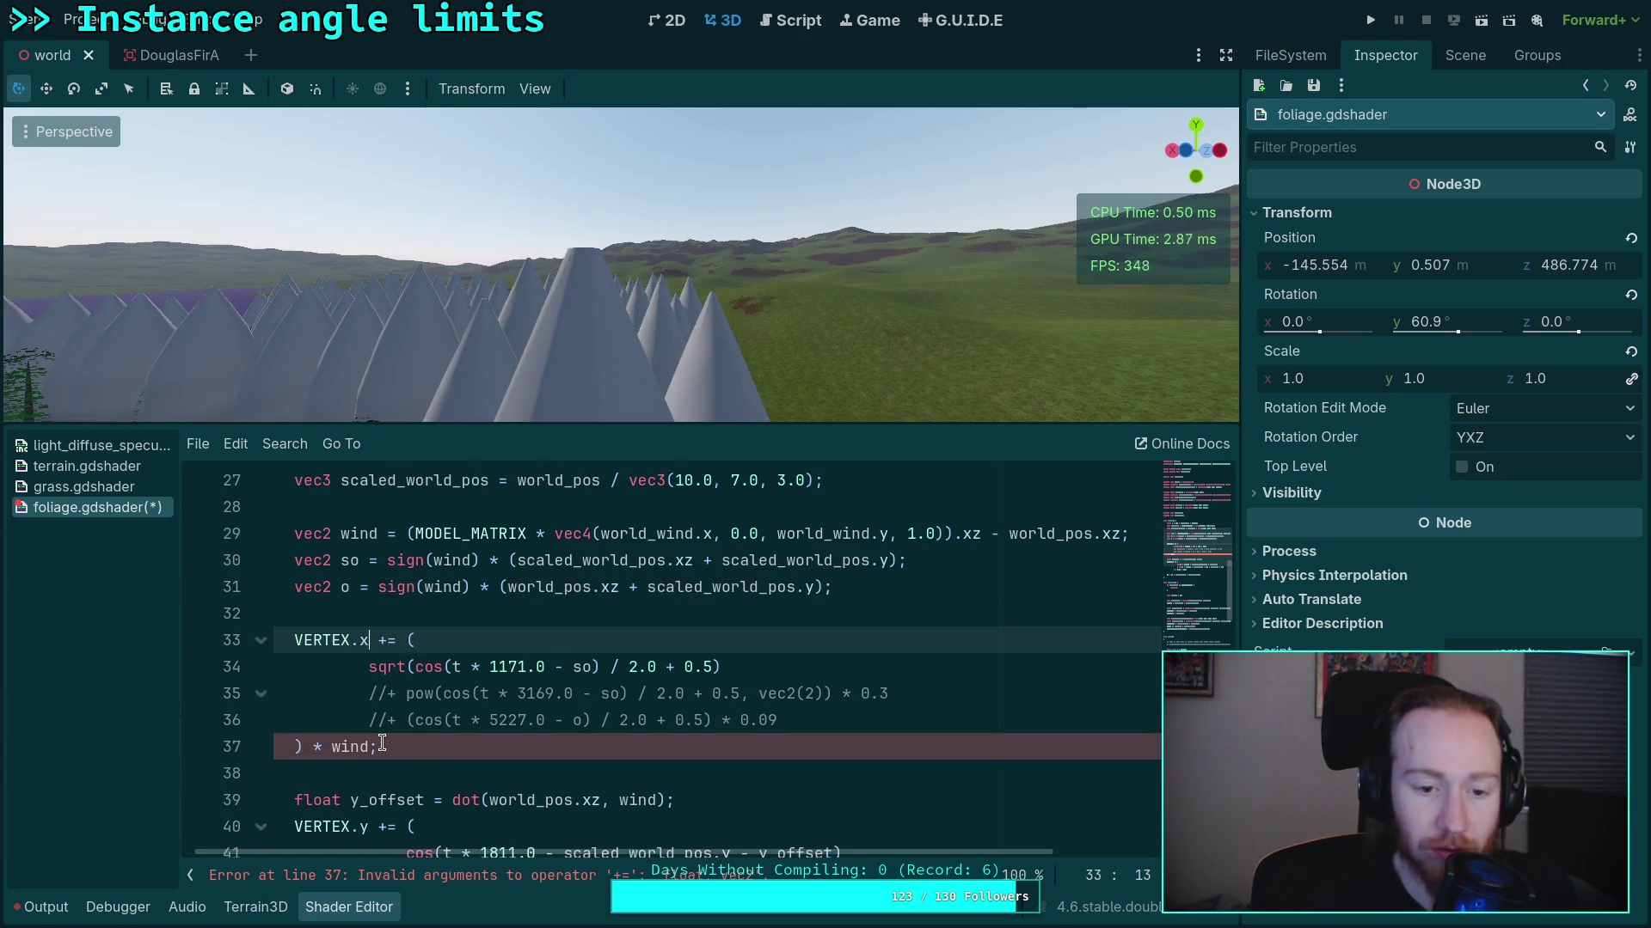
Offset only VERTEX.x on line 33, taking .x of the sway multiplied by wind
left_click(372, 745)
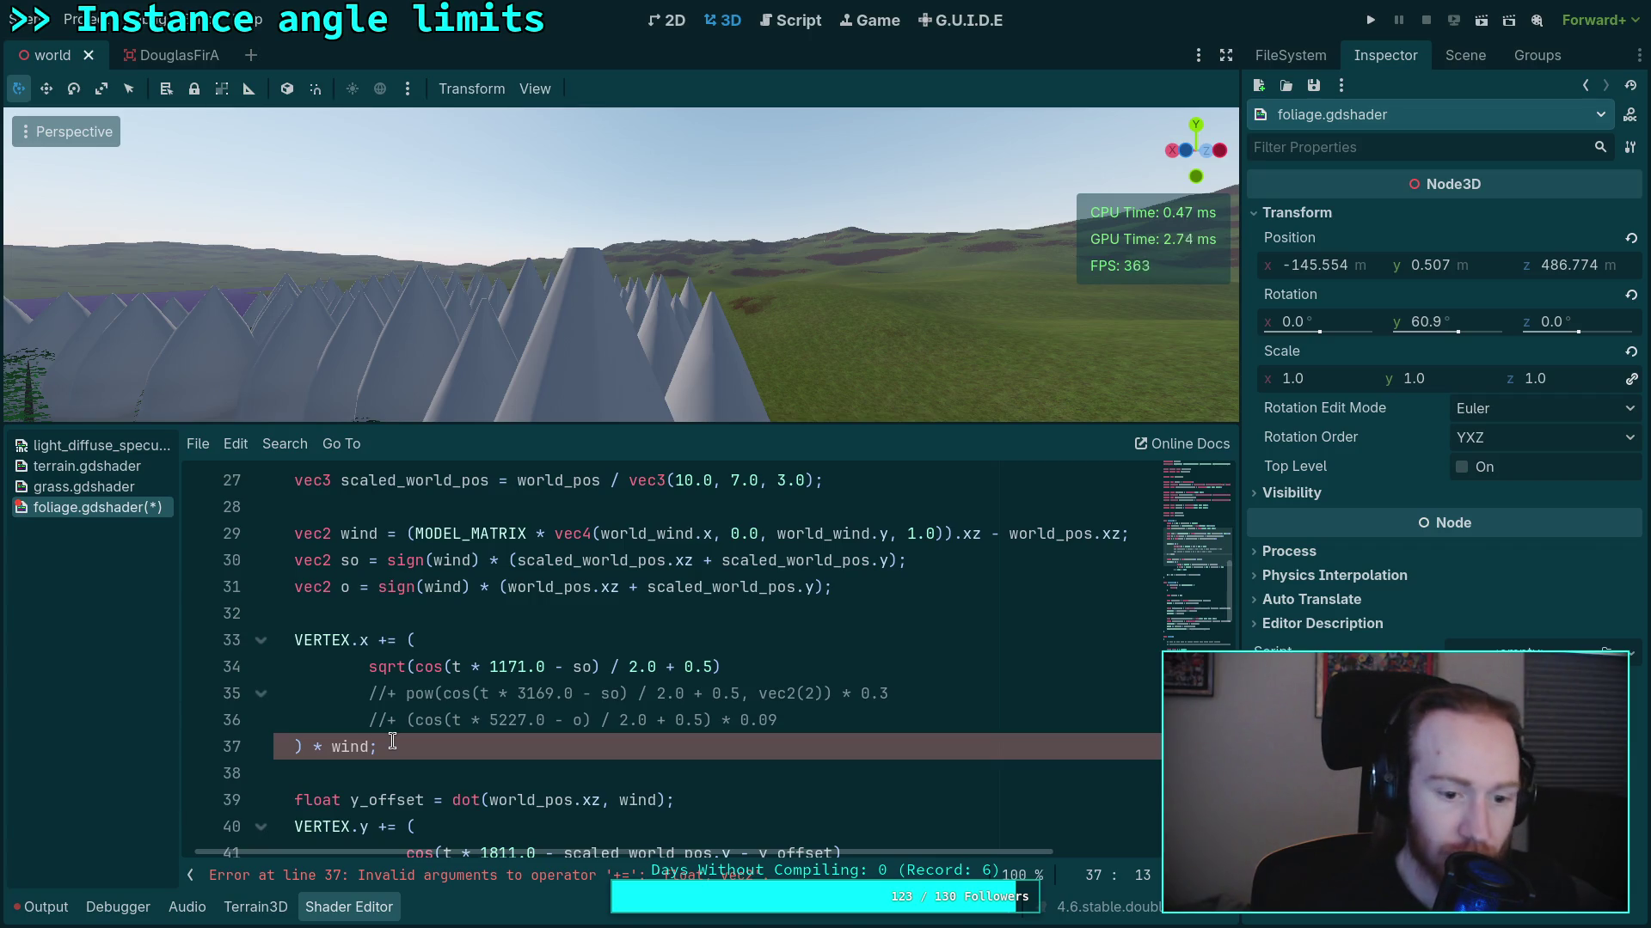
left_click(407, 637)
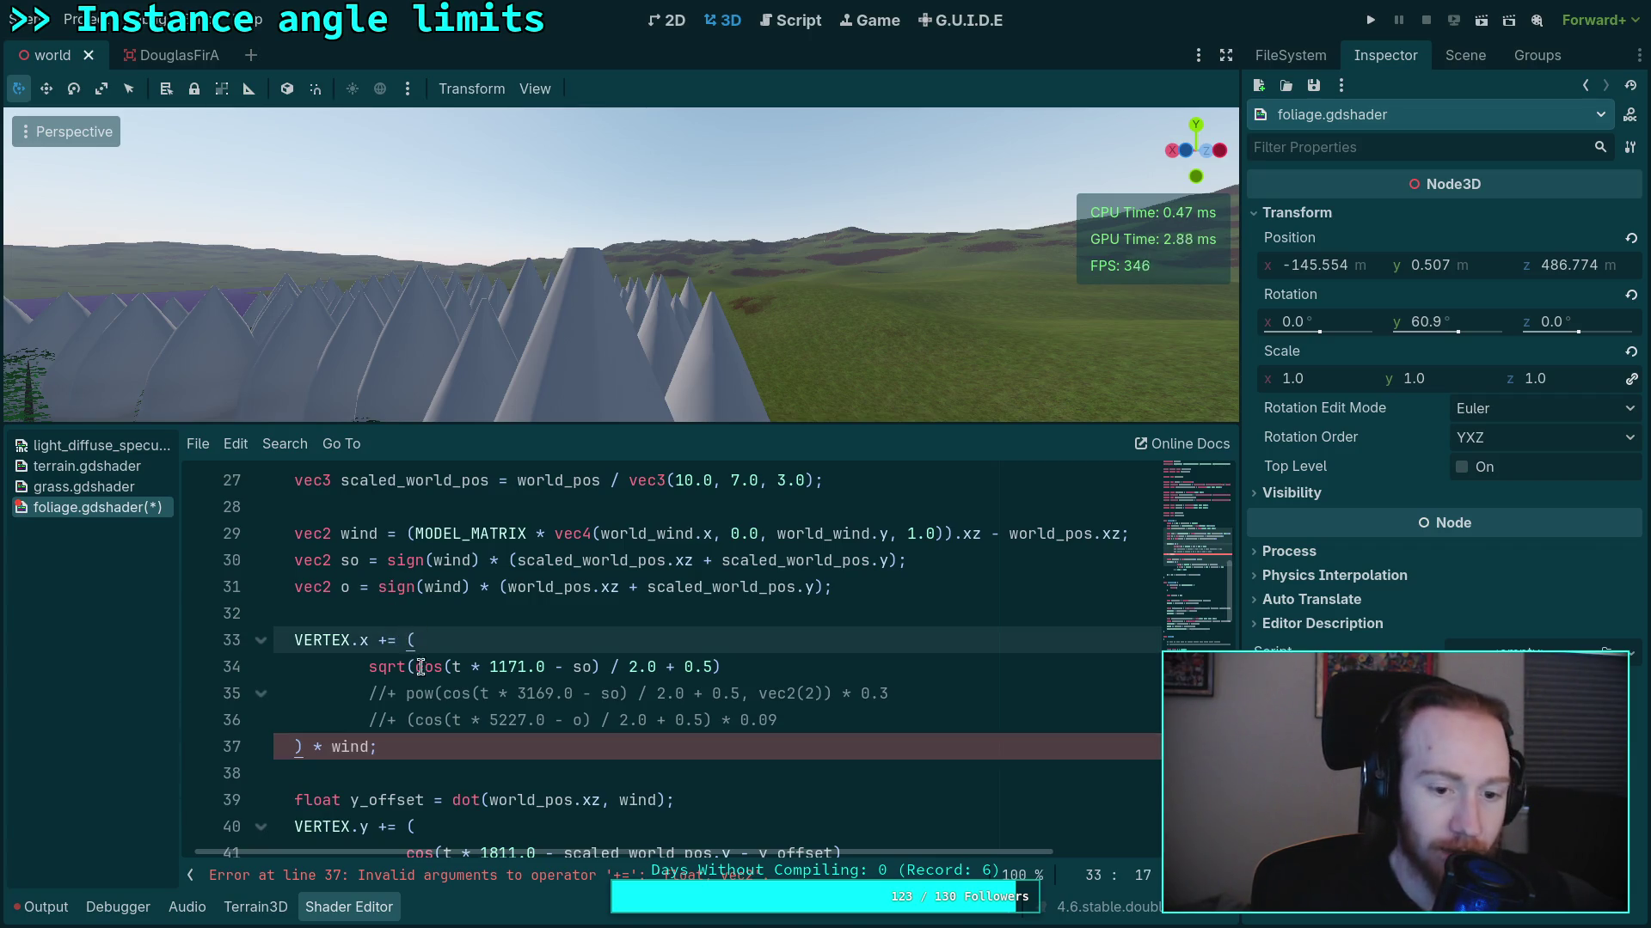
type(")(")
scroll(481, 683, "up", 1)
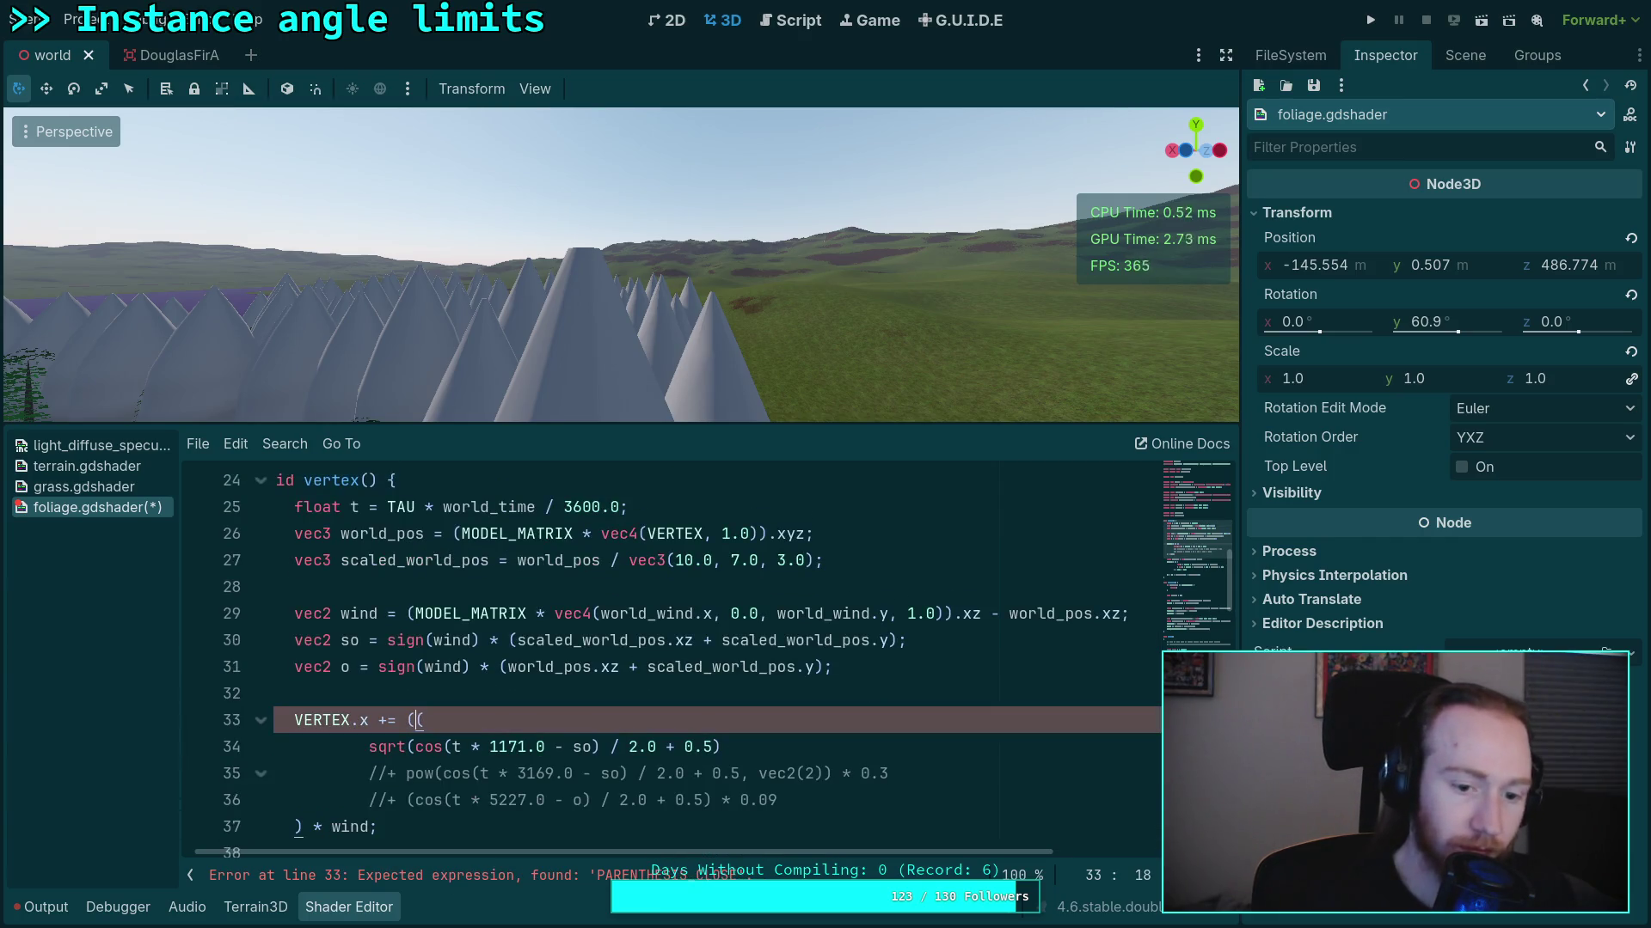
left_click(371, 826)
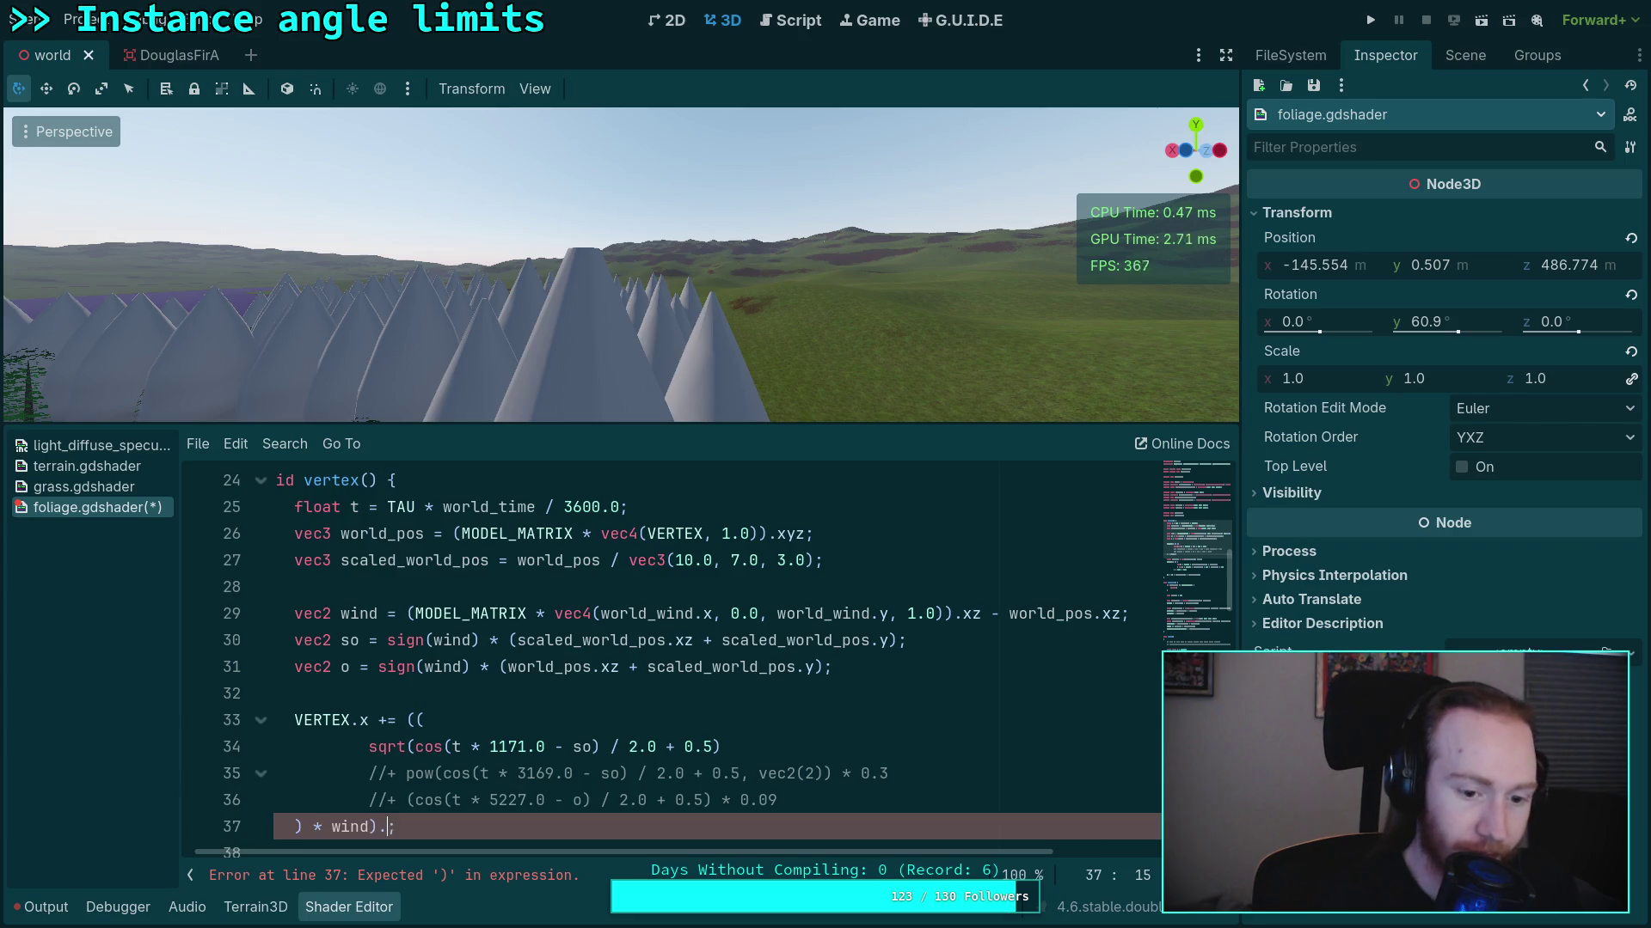
type("x")
left_click(506, 694)
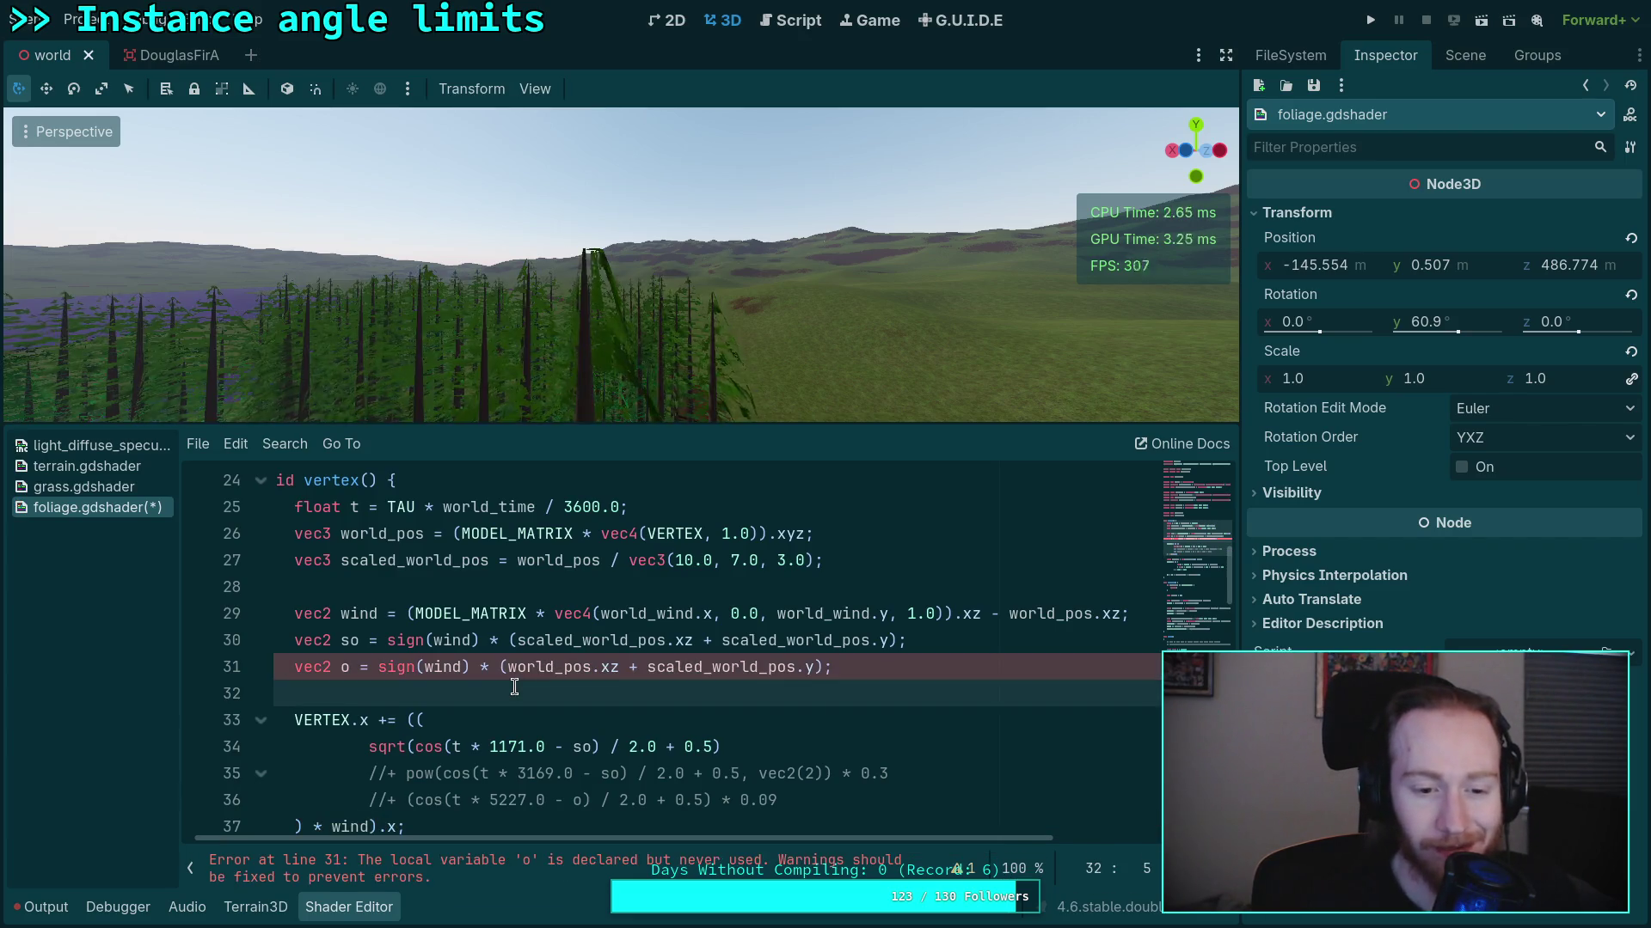
scroll(555, 725, "down", 1)
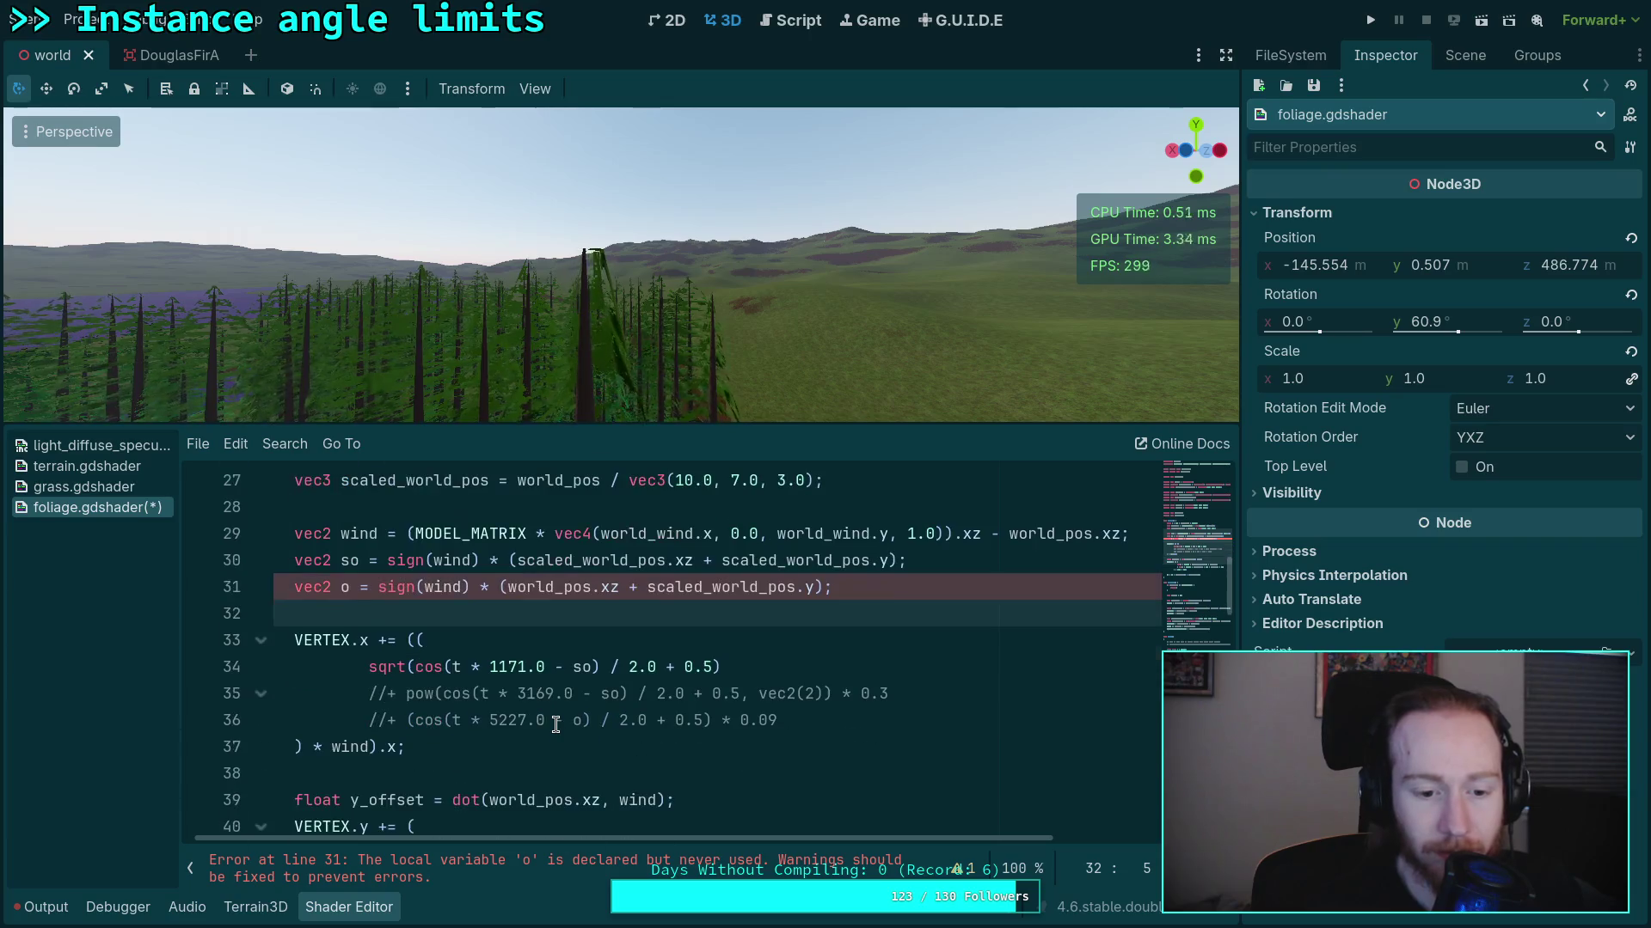
left_click_drag(710, 341, 800, 353)
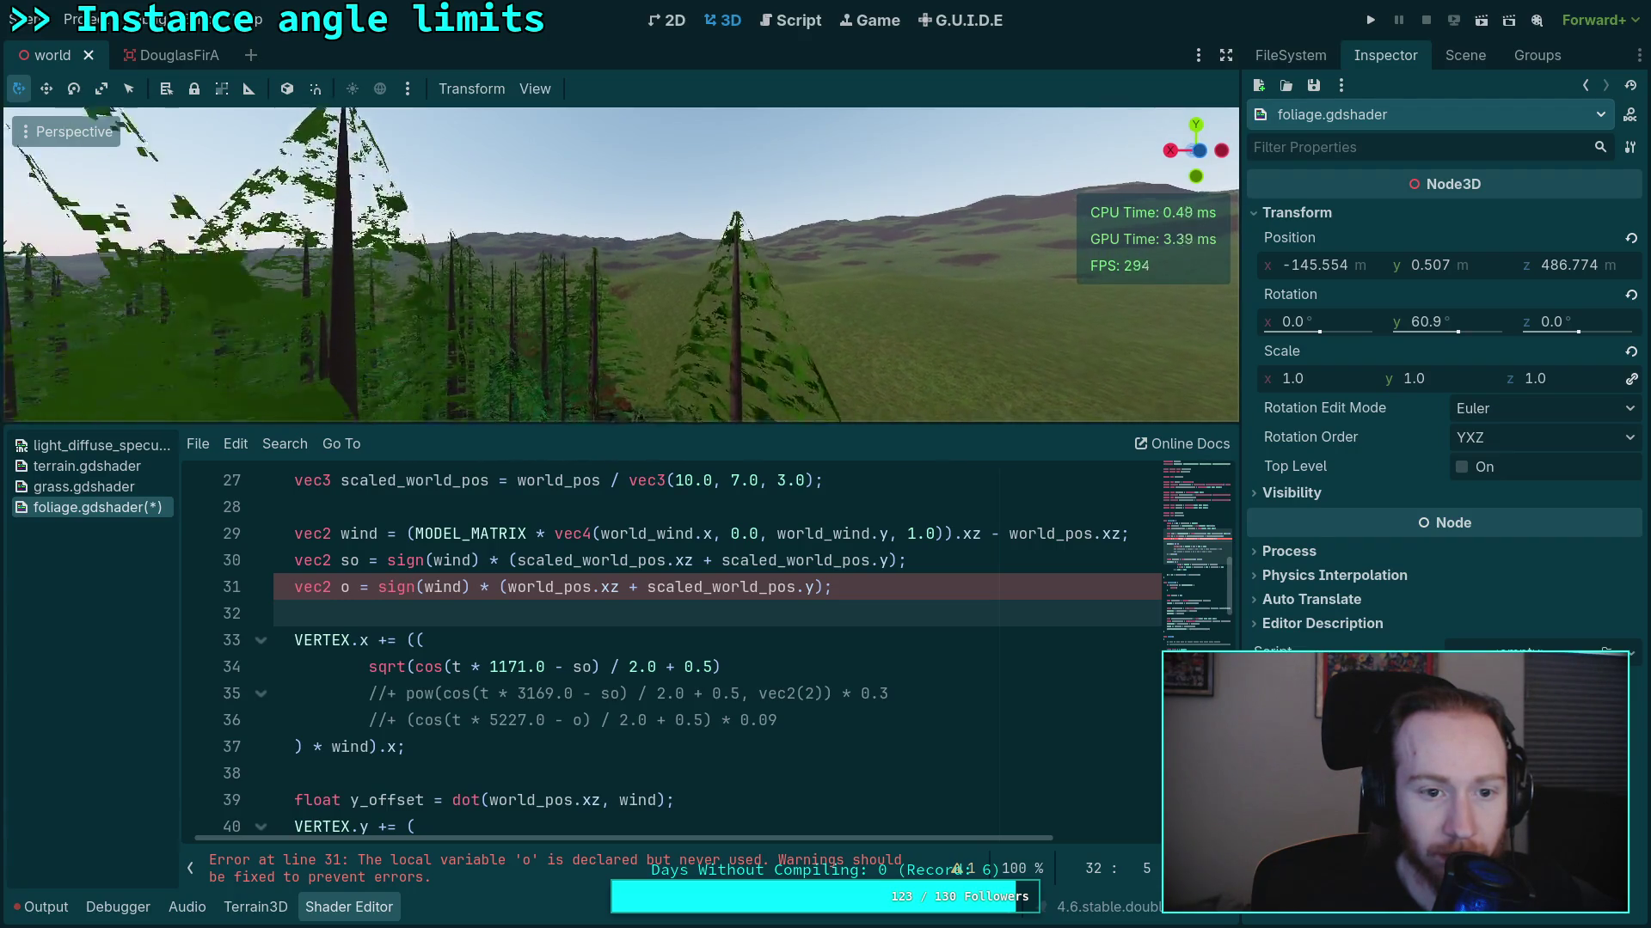
mouse_move(619, 266)
left_mouse_down()
mouse_move(602, 249)
mouse_move(632, 262)
mouse_move(651, 245)
left_mouse_up()
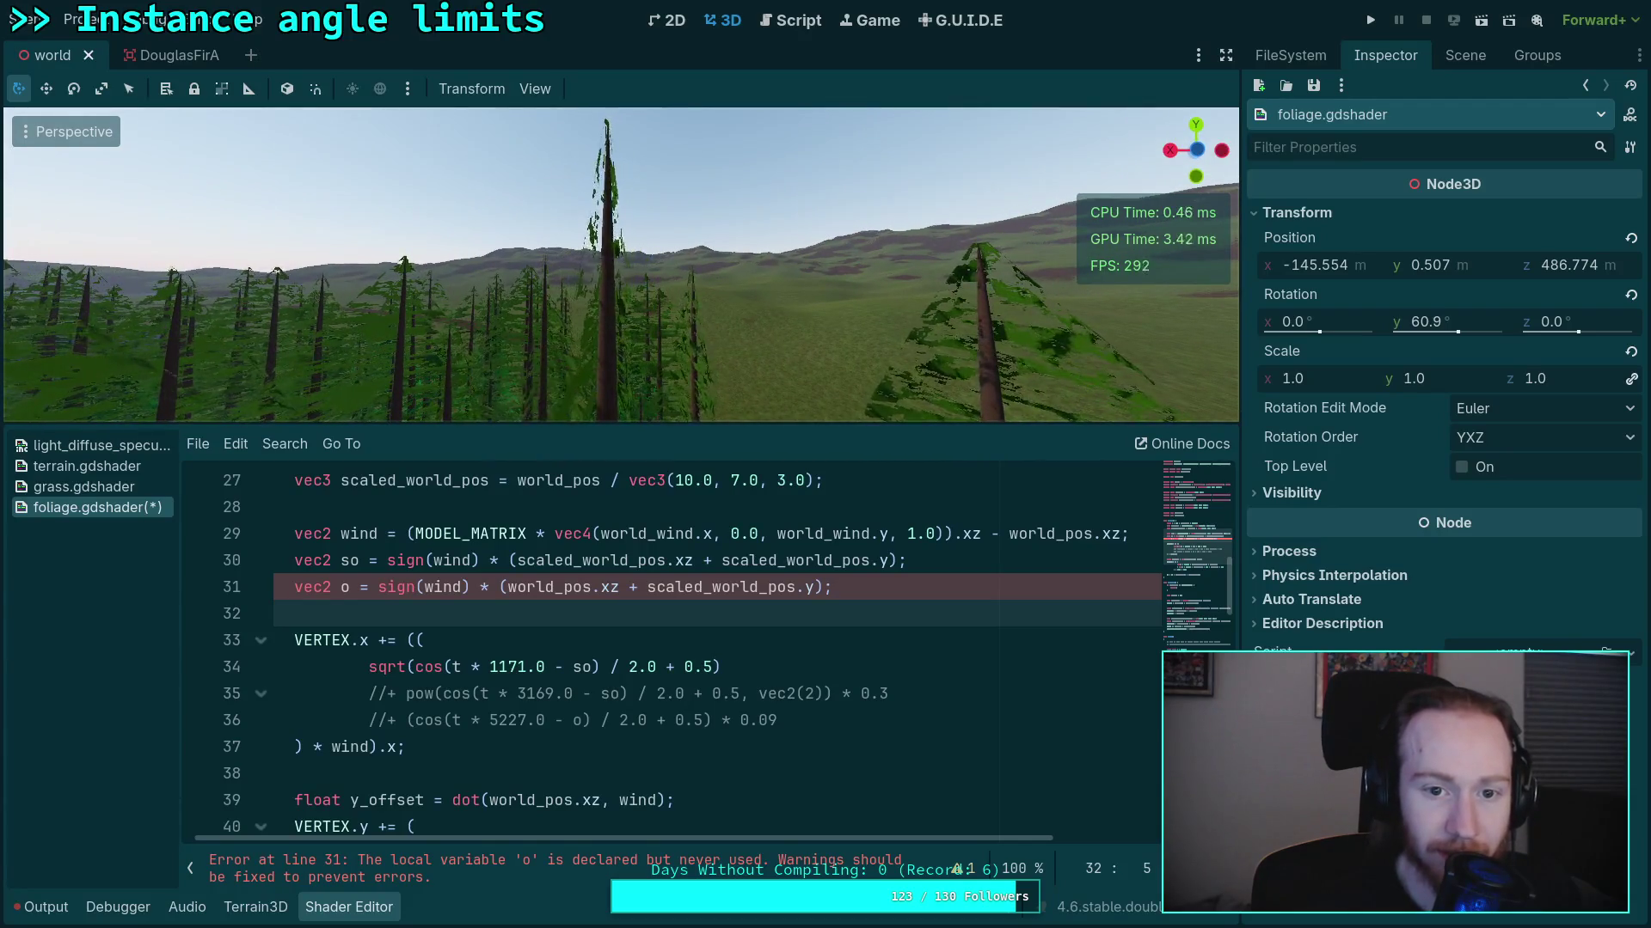
left_click_drag(713, 325, 737, 313)
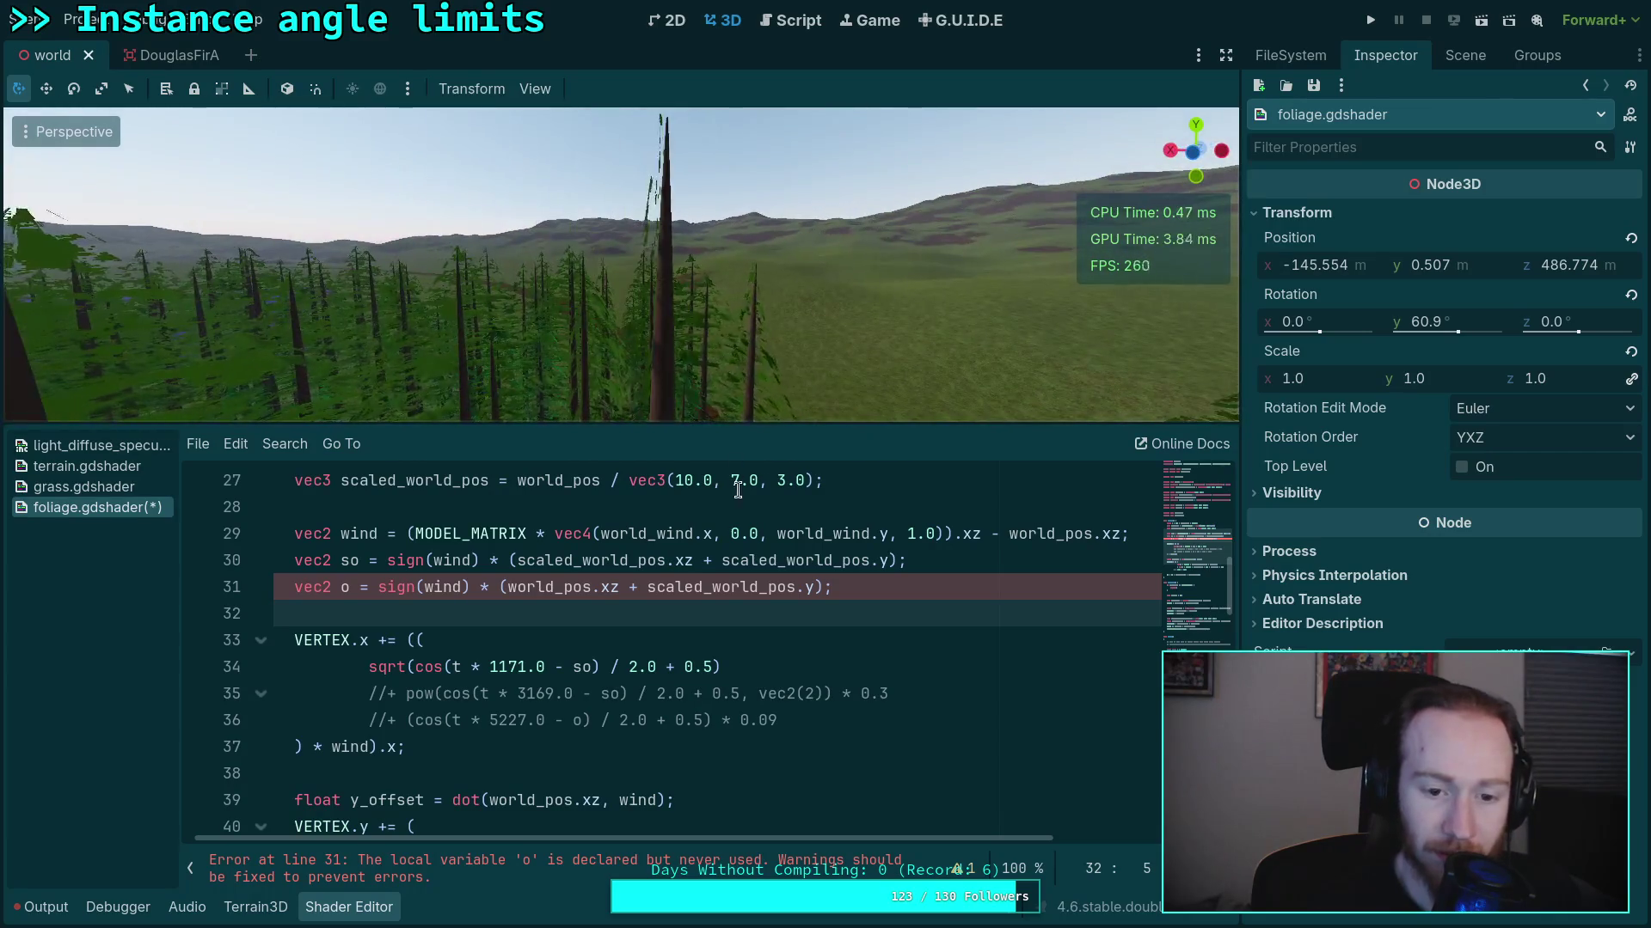
scroll(729, 643, "up", 1)
scroll(729, 644, "up", 1)
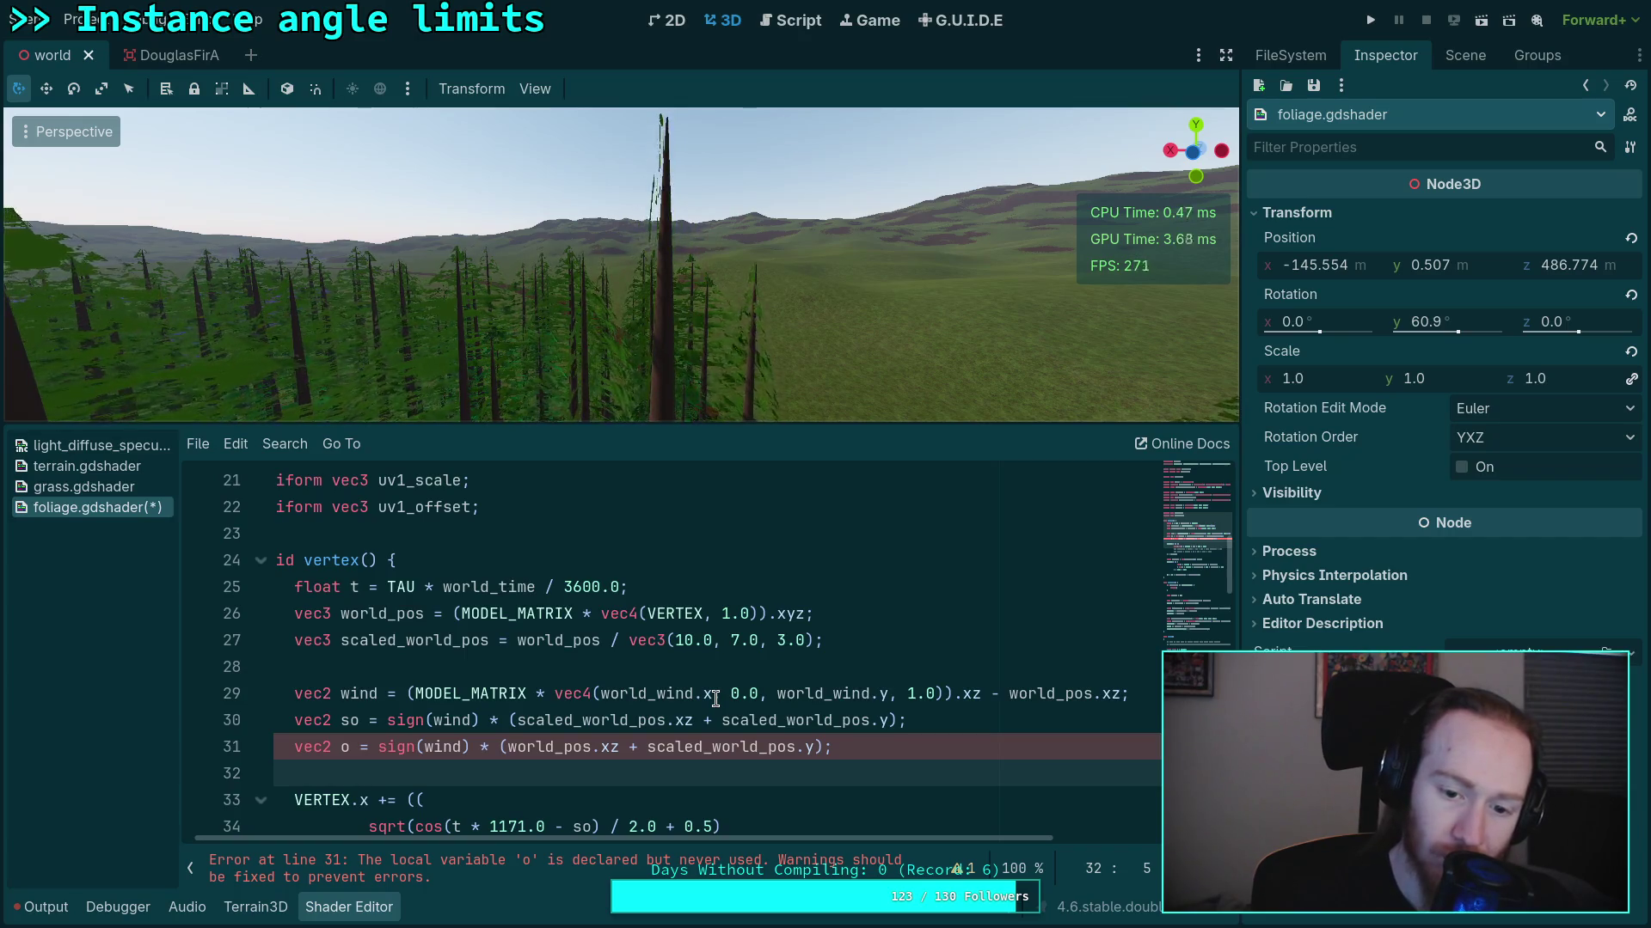
scroll(715, 698, "down", 2)
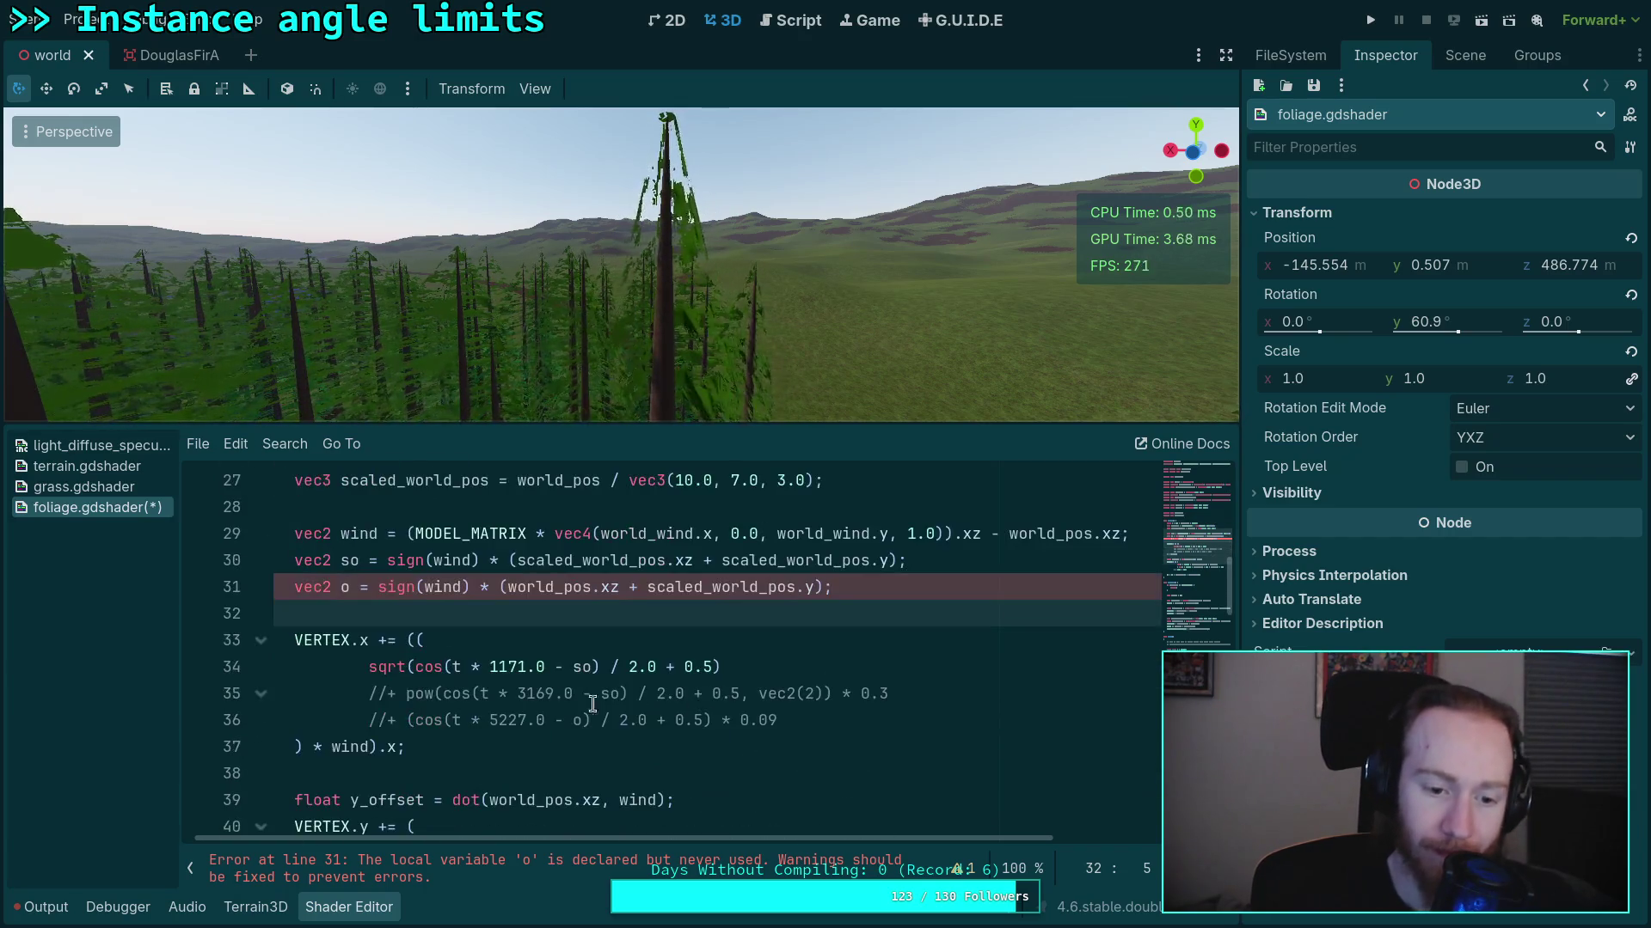
left_click(369, 641)
Restore VERTEX.xz on line 33 and remove the .x wrapping after wind on line 37
type("z")
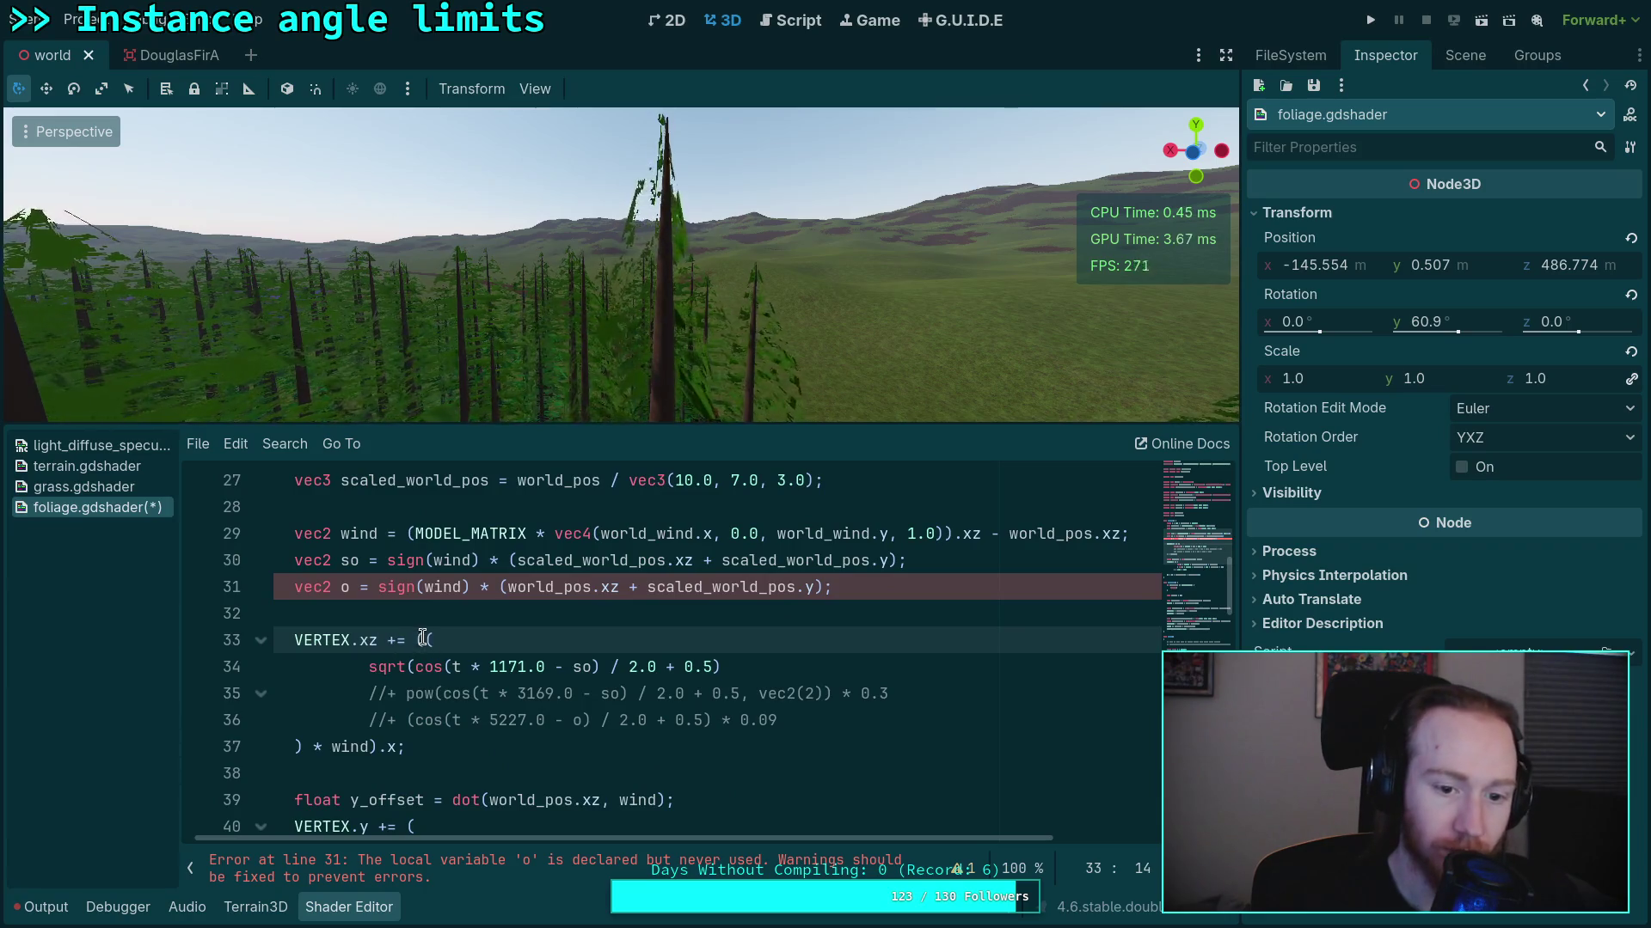
left_click(371, 746)
key("Delete")
key("Delete")
key("Delete")
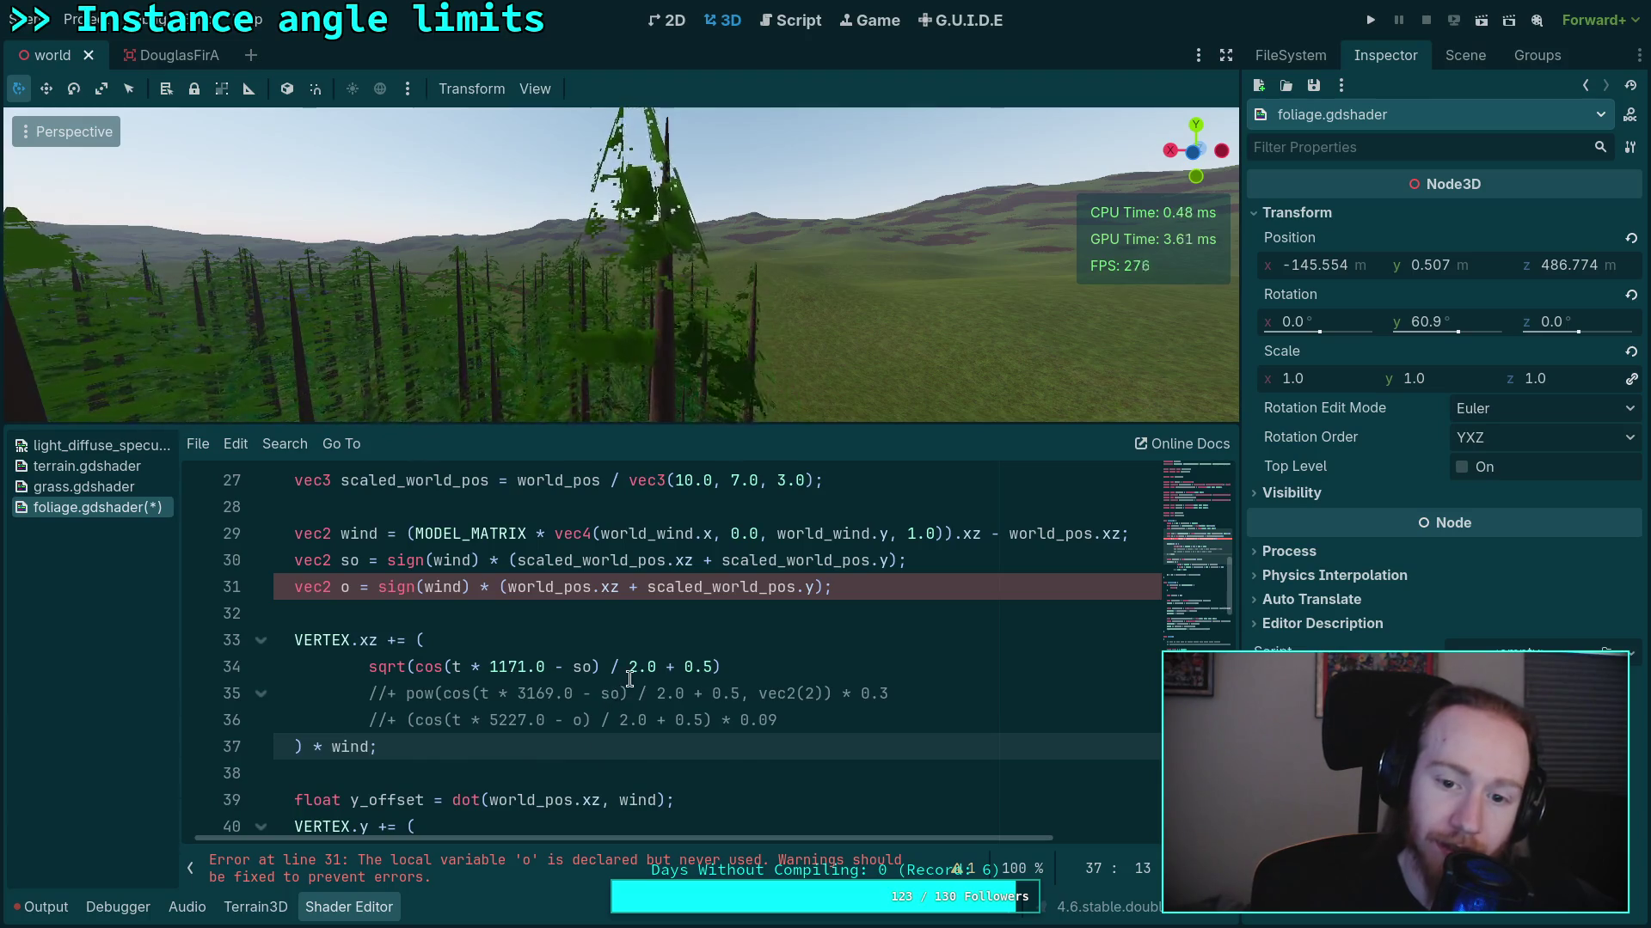
Select line 29's MODEL_MATRIX wind expression and review the surrounding shader code
scroll(630, 680, "up", 2)
left_click(729, 641)
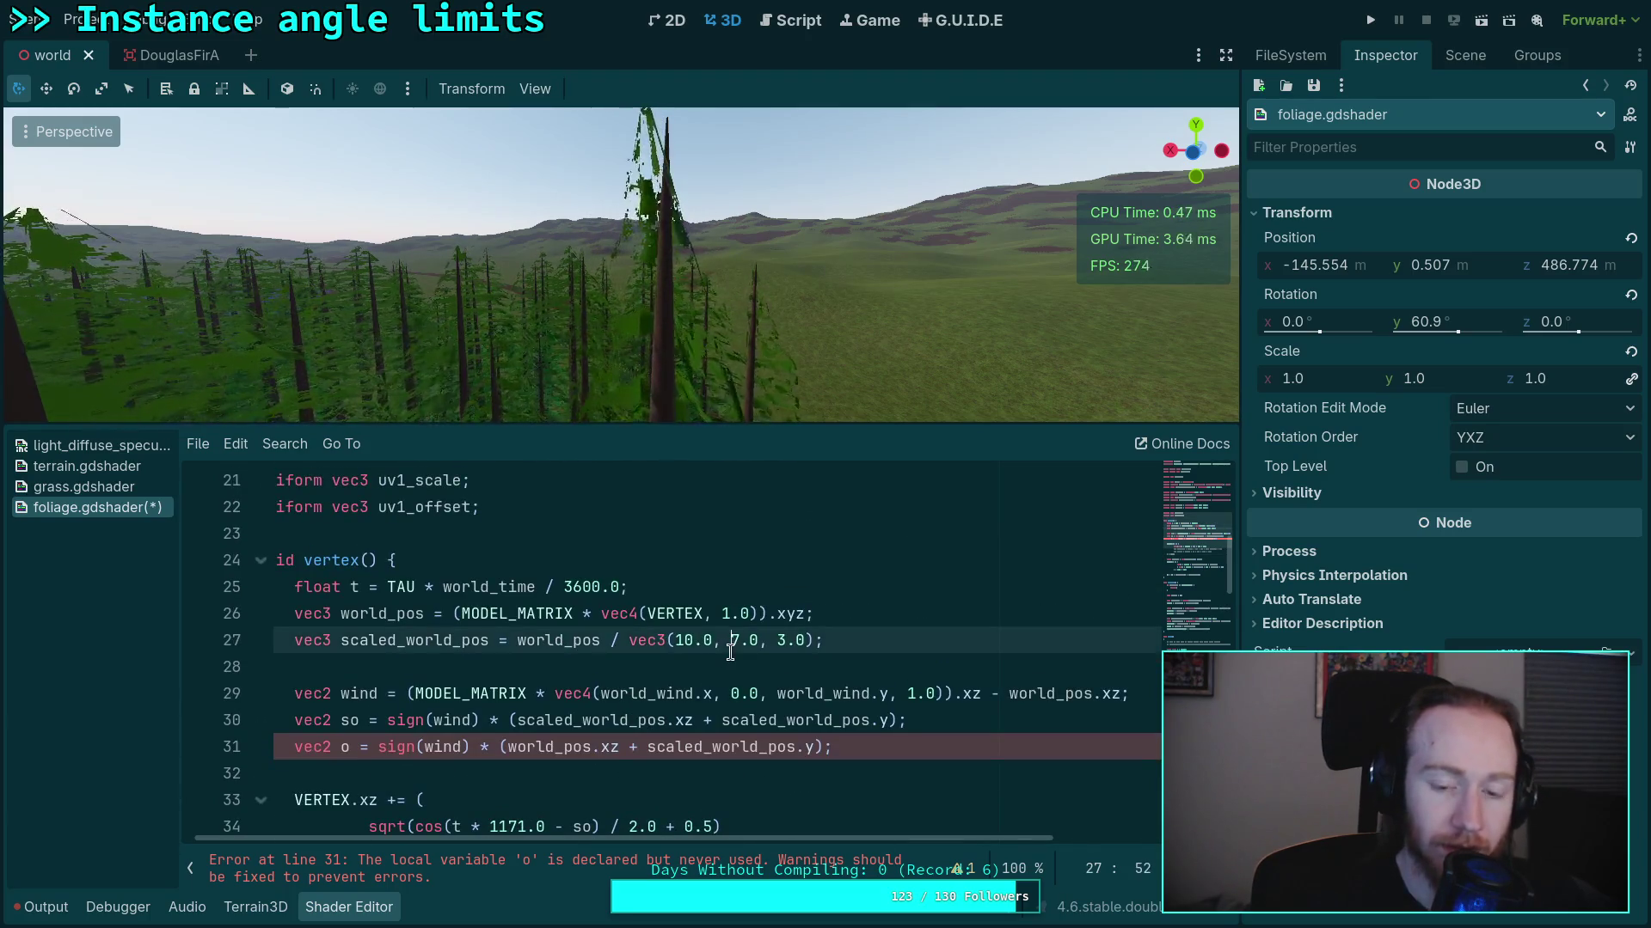
left_click(719, 677)
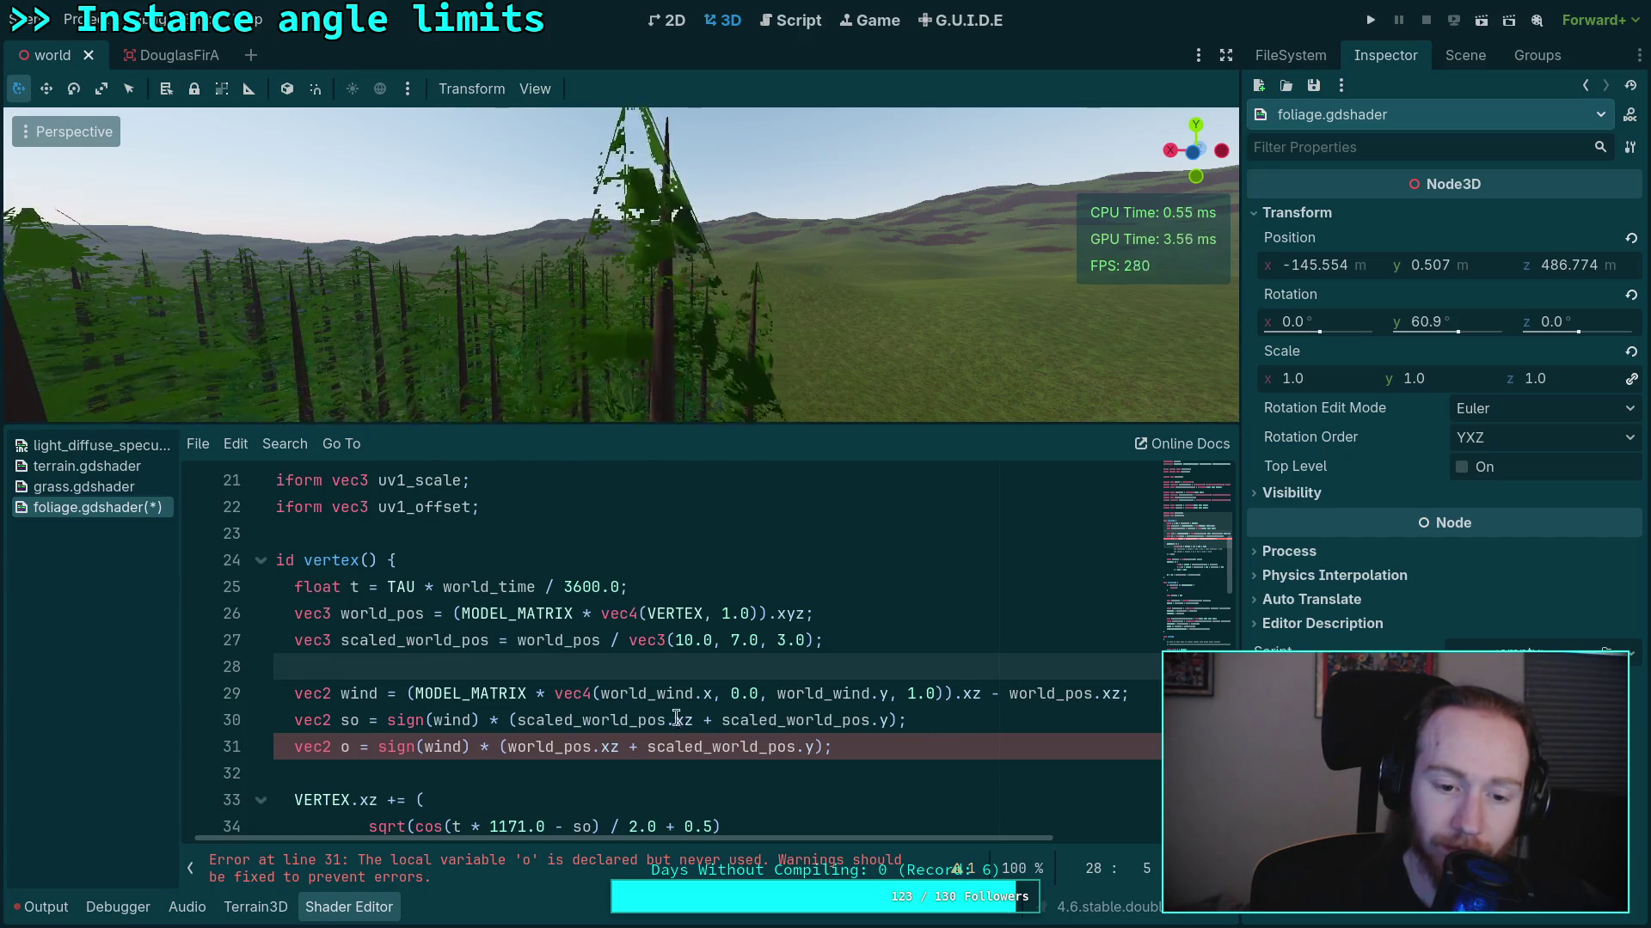
left_click_drag(407, 701, 1122, 693)
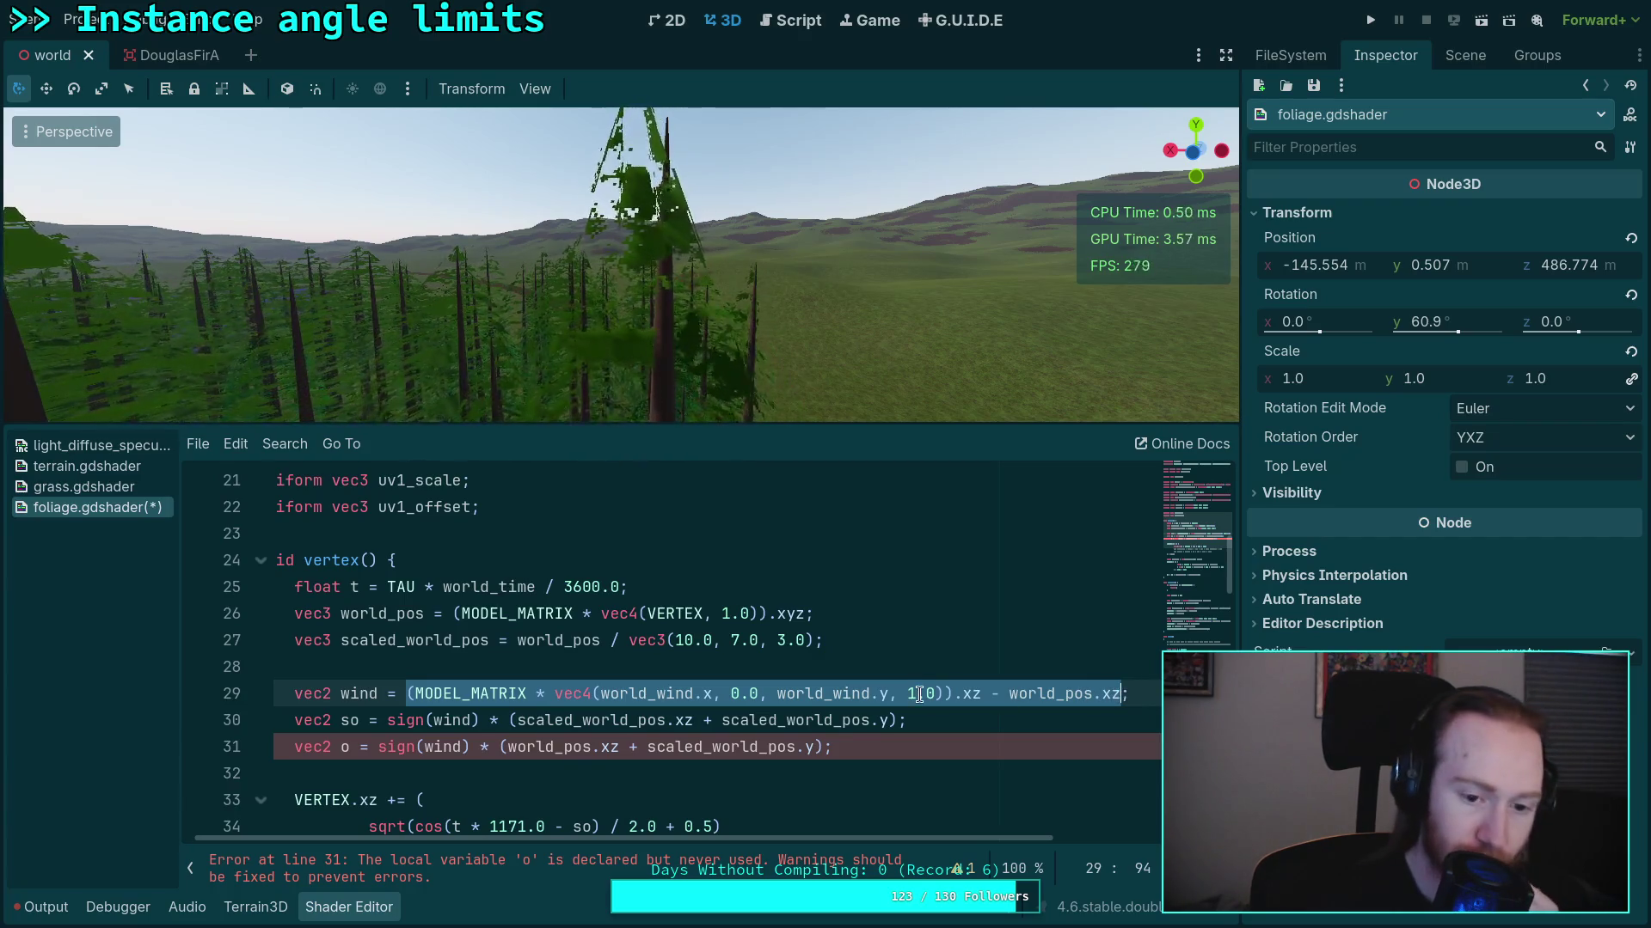
scroll(911, 695, "down", 2)
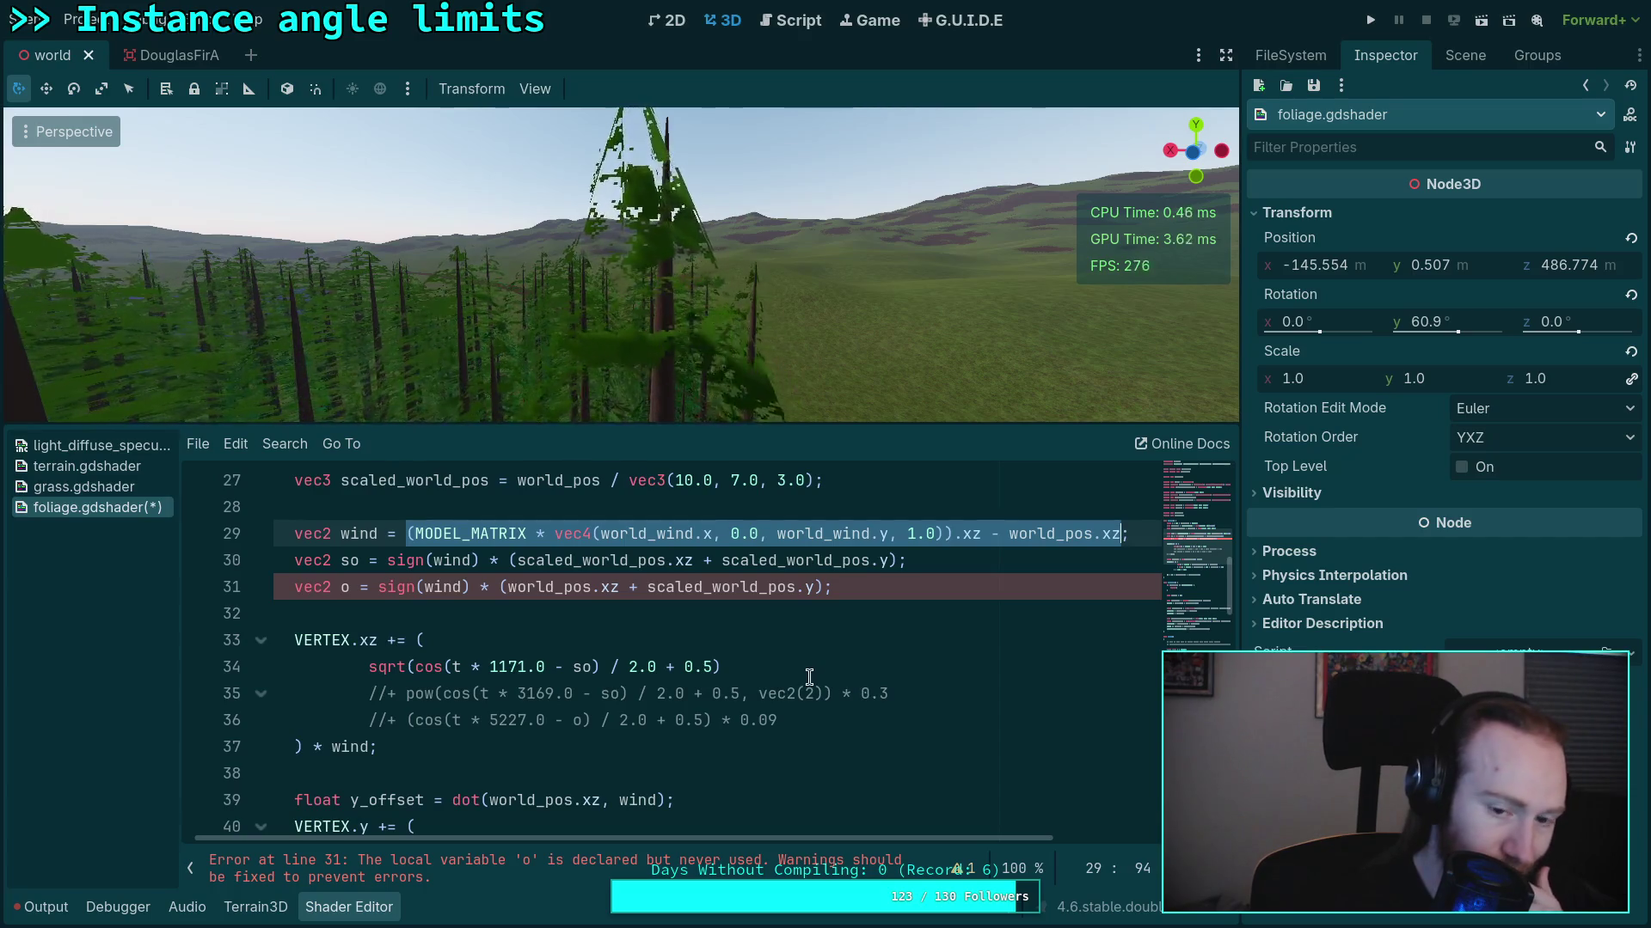
scroll(809, 678, "down", 1)
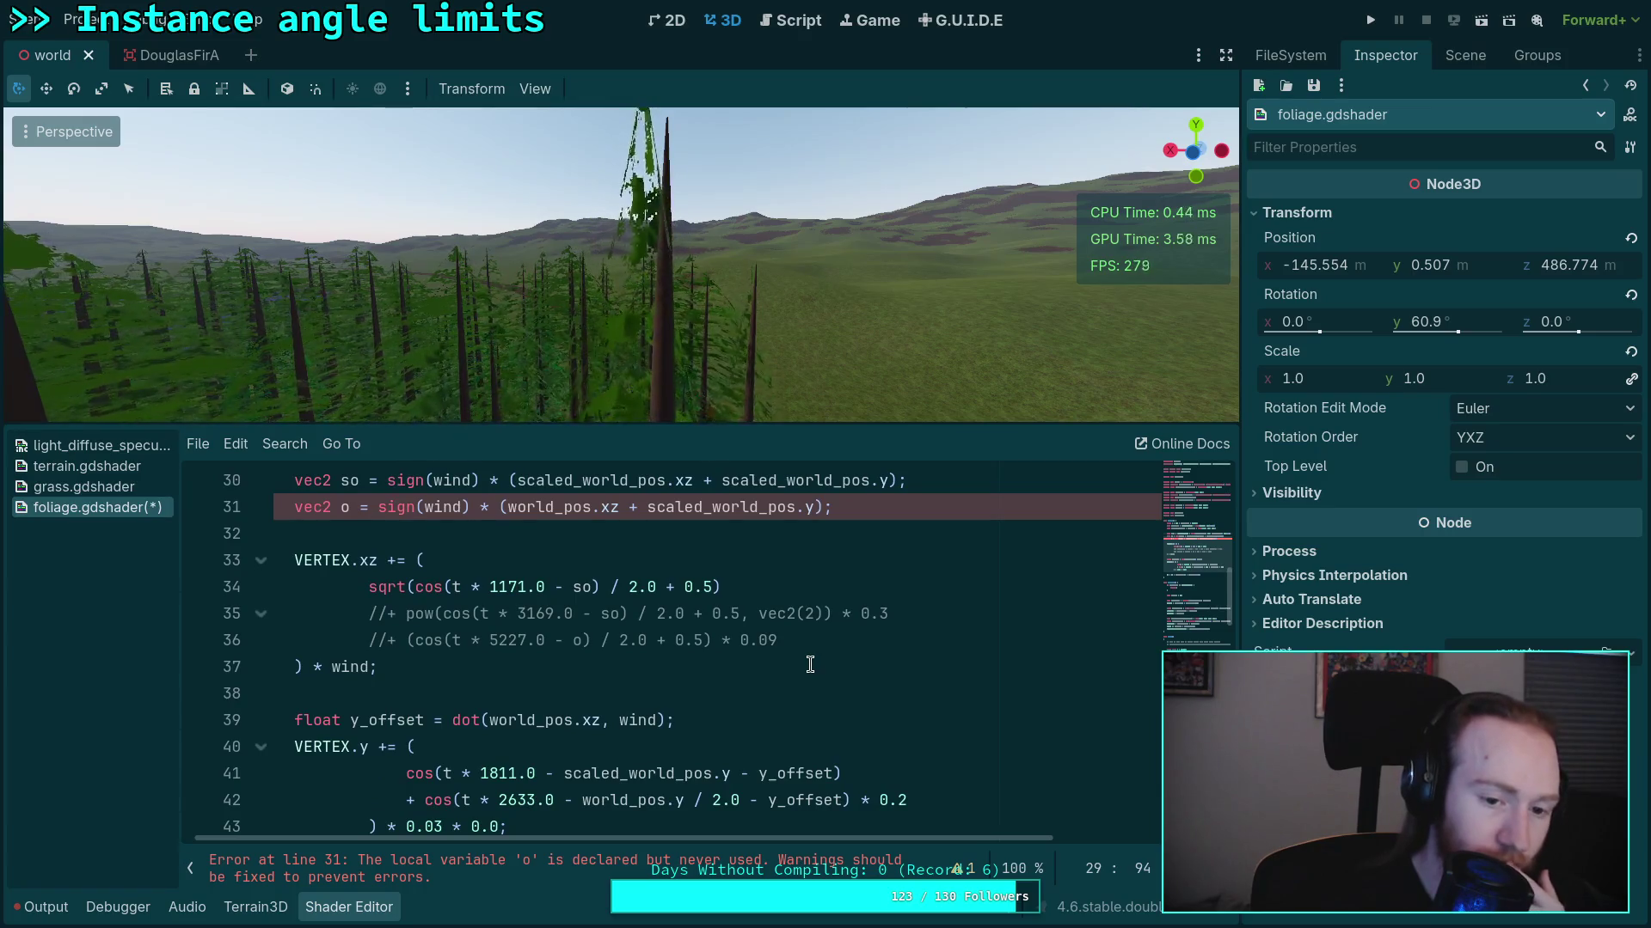
scroll(810, 664, "down", 1)
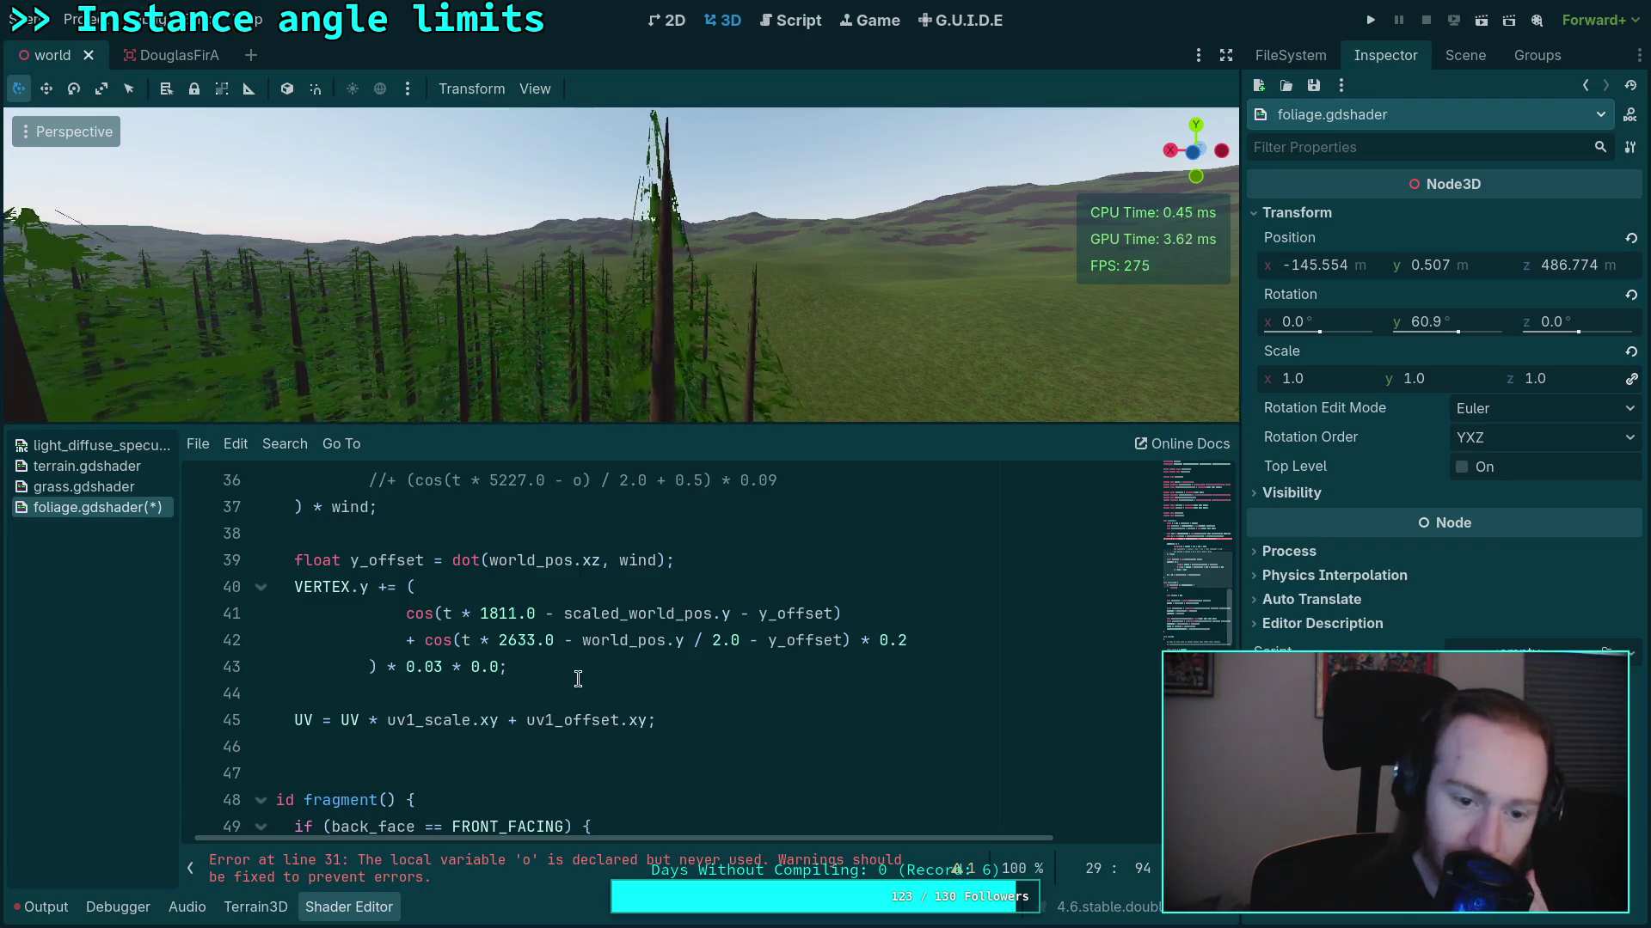
scroll(578, 679, "up", 3)
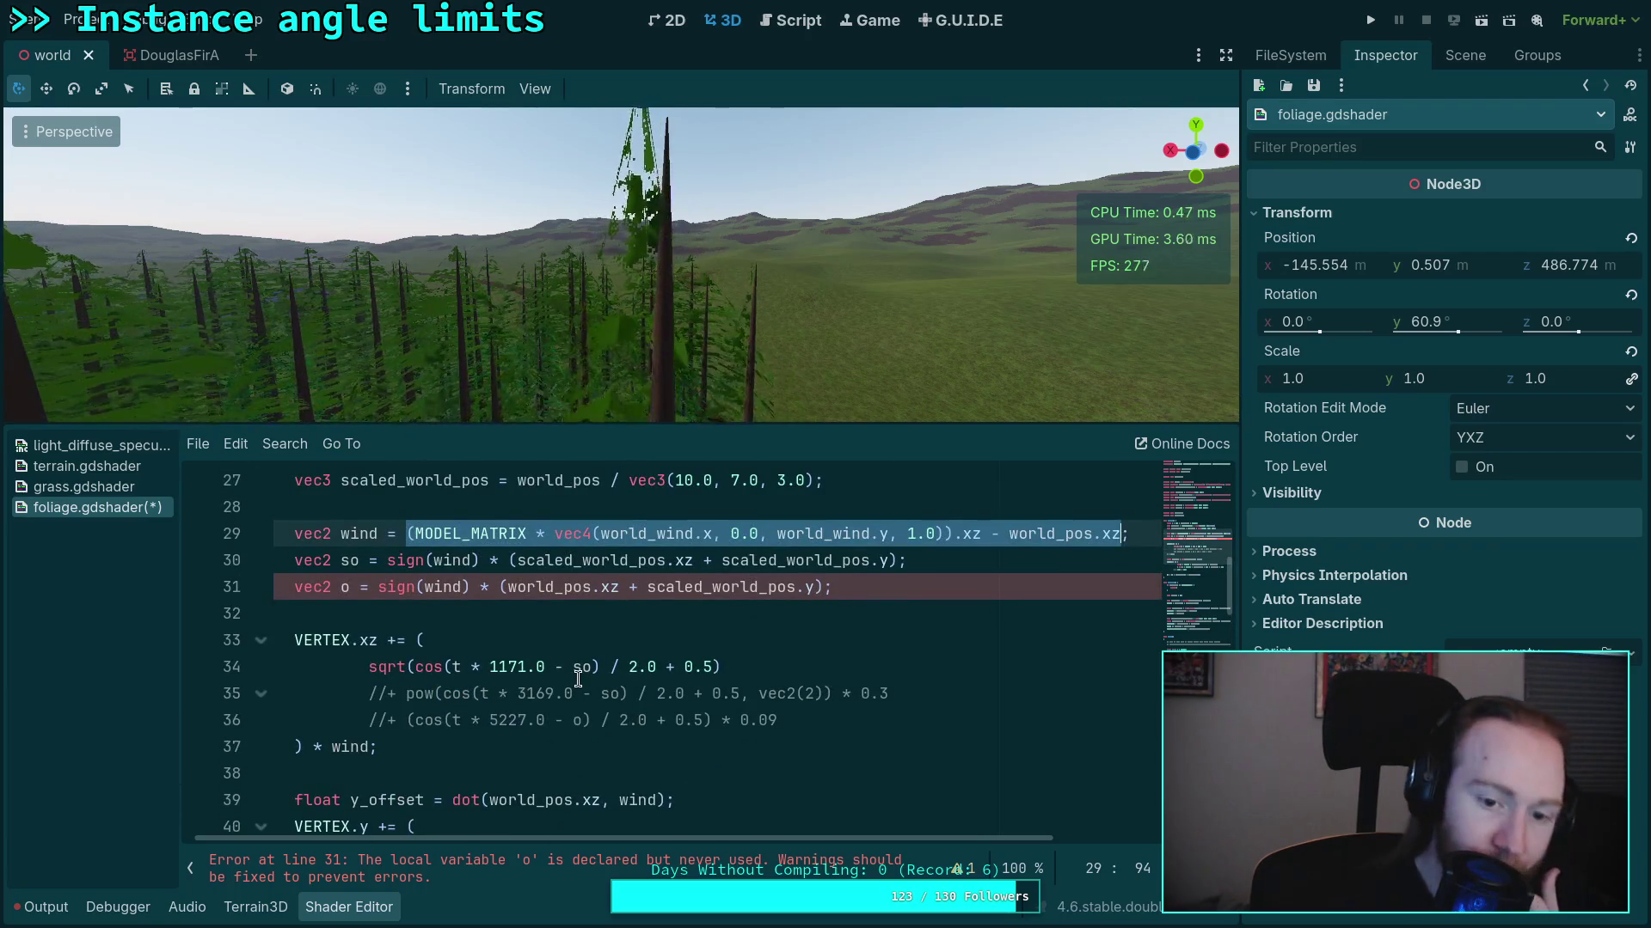
scroll(578, 679, "up", 1)
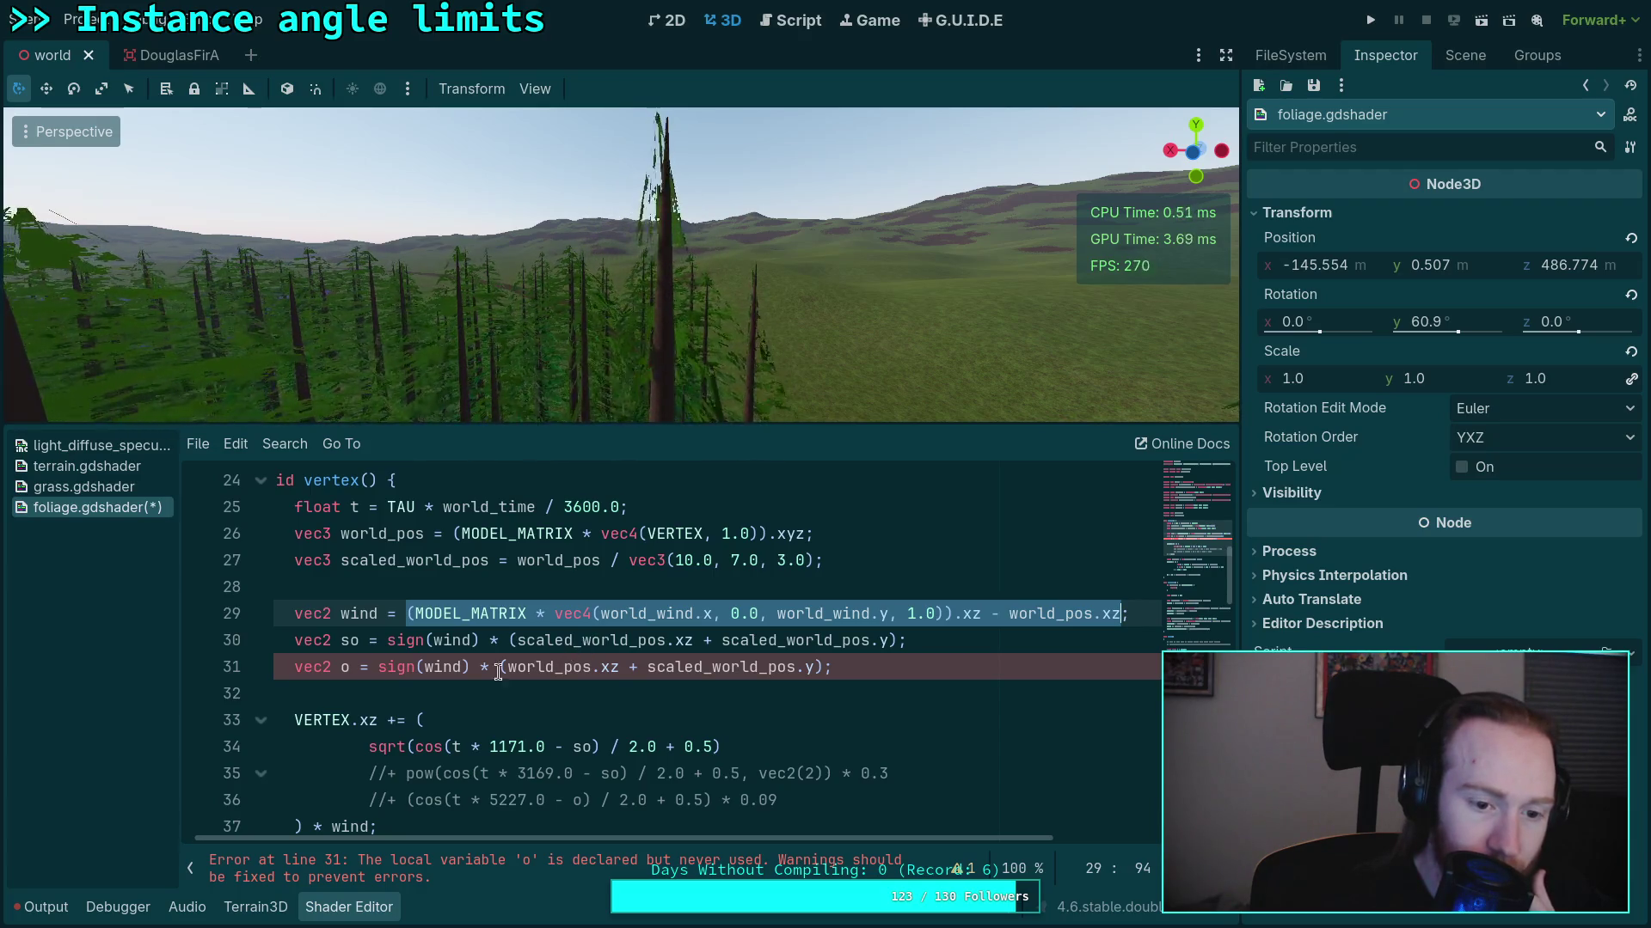
left_click(292, 667)
Comment out line 31's unused o declaration with // and reselect line 29's wind expression
type("//")
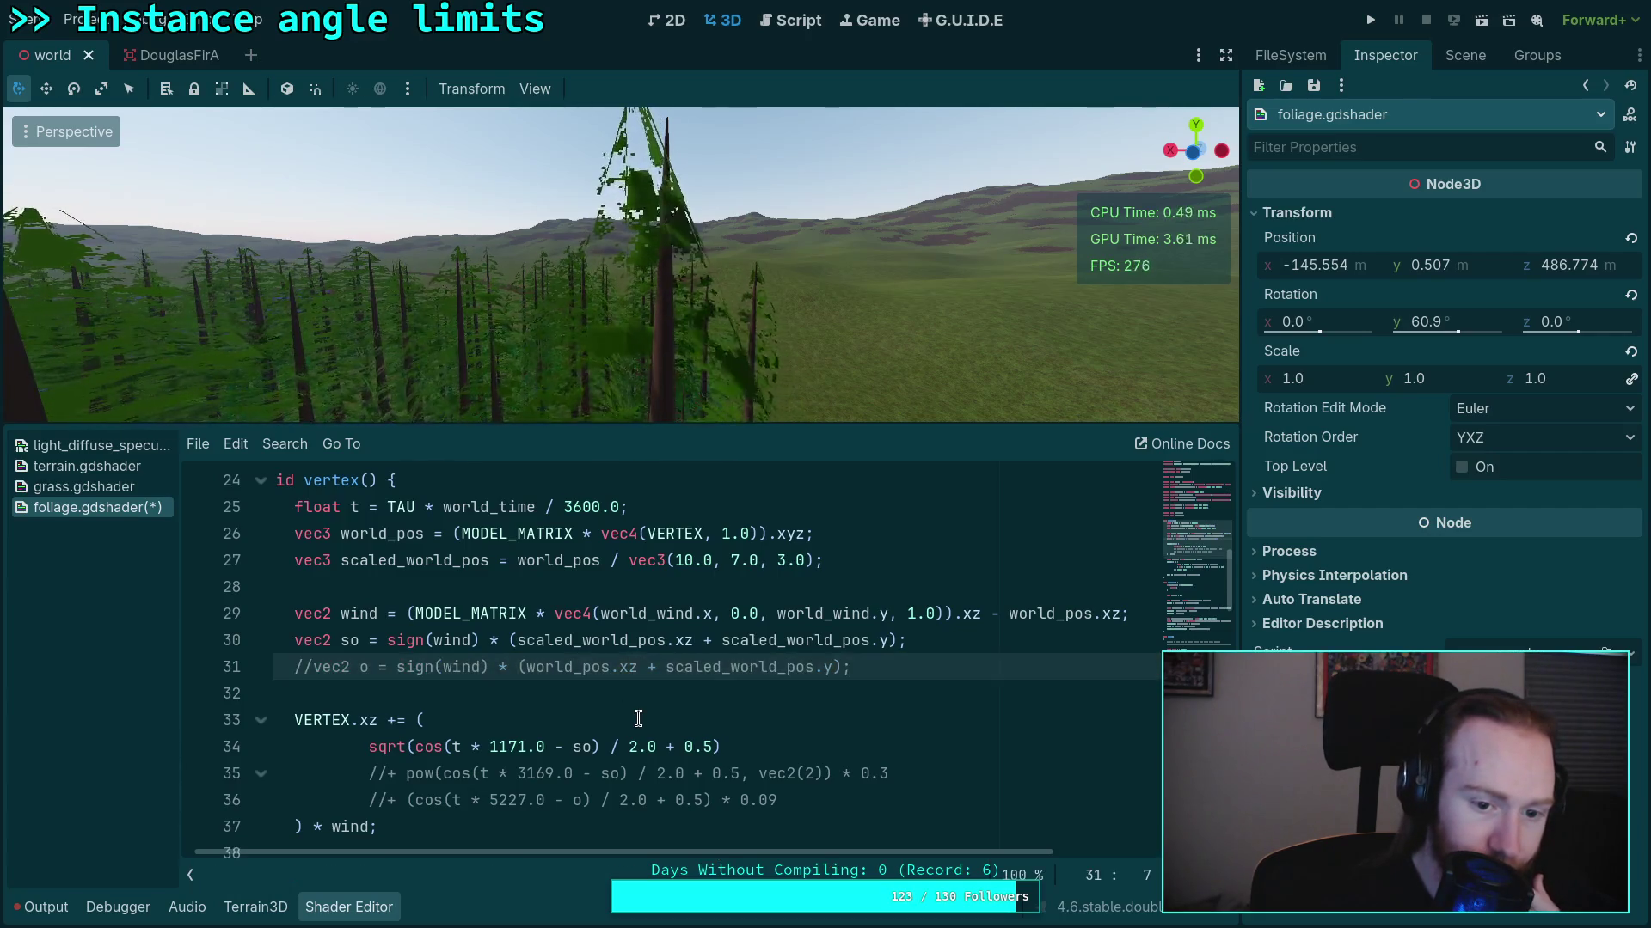
scroll(638, 719, "up", 1)
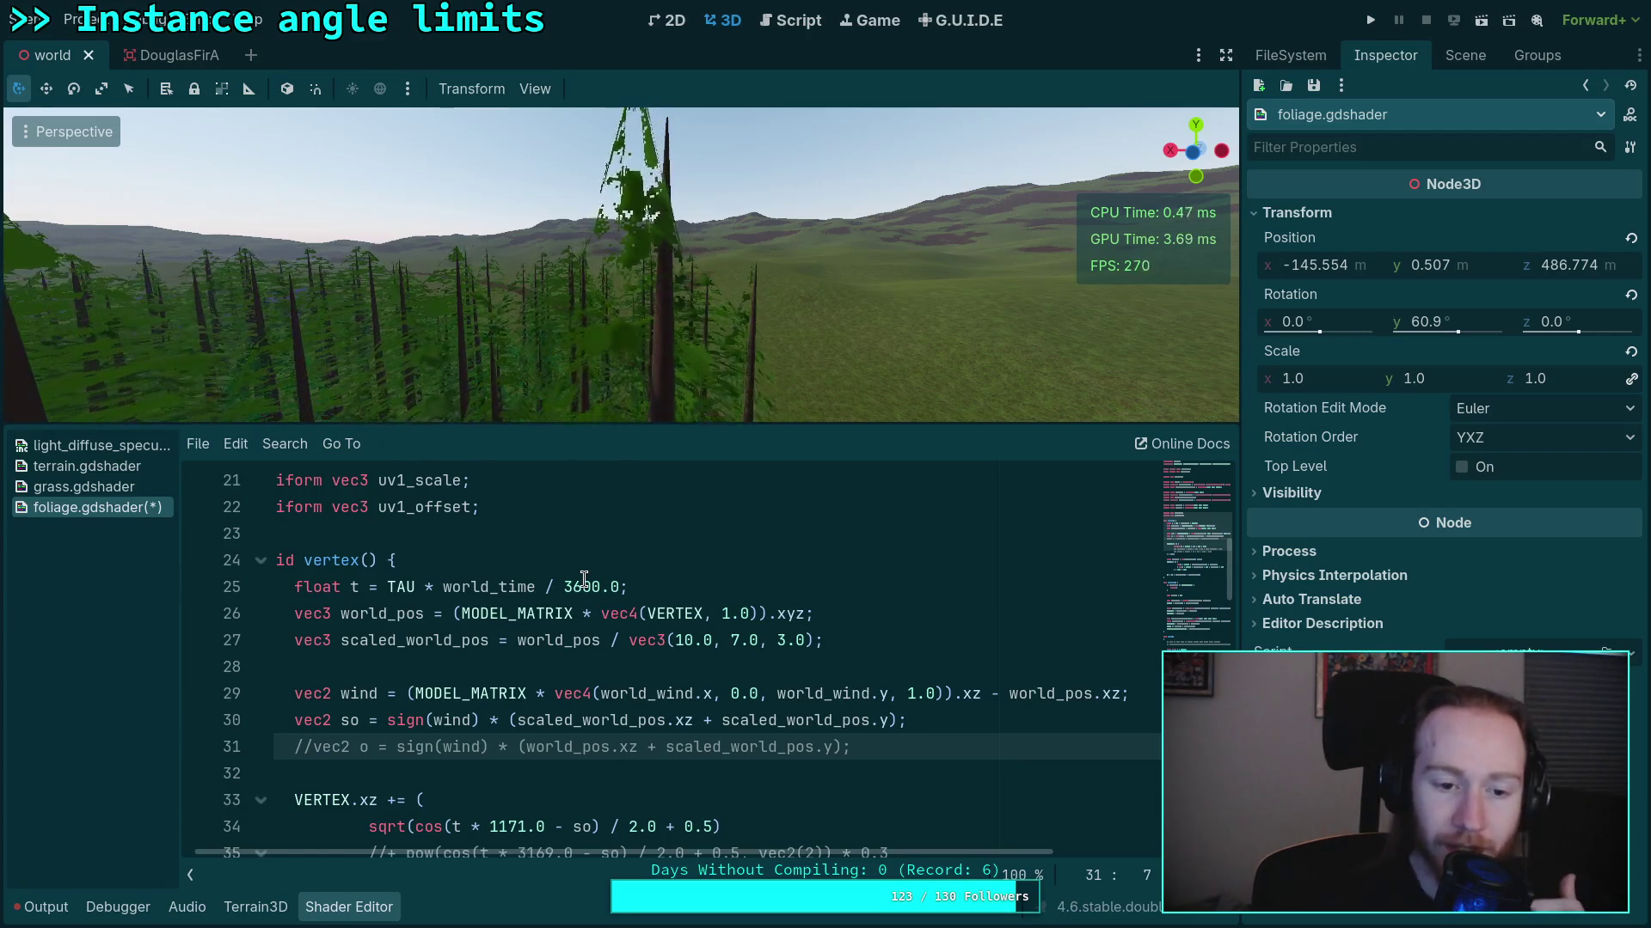
scroll(610, 841, "left", 1)
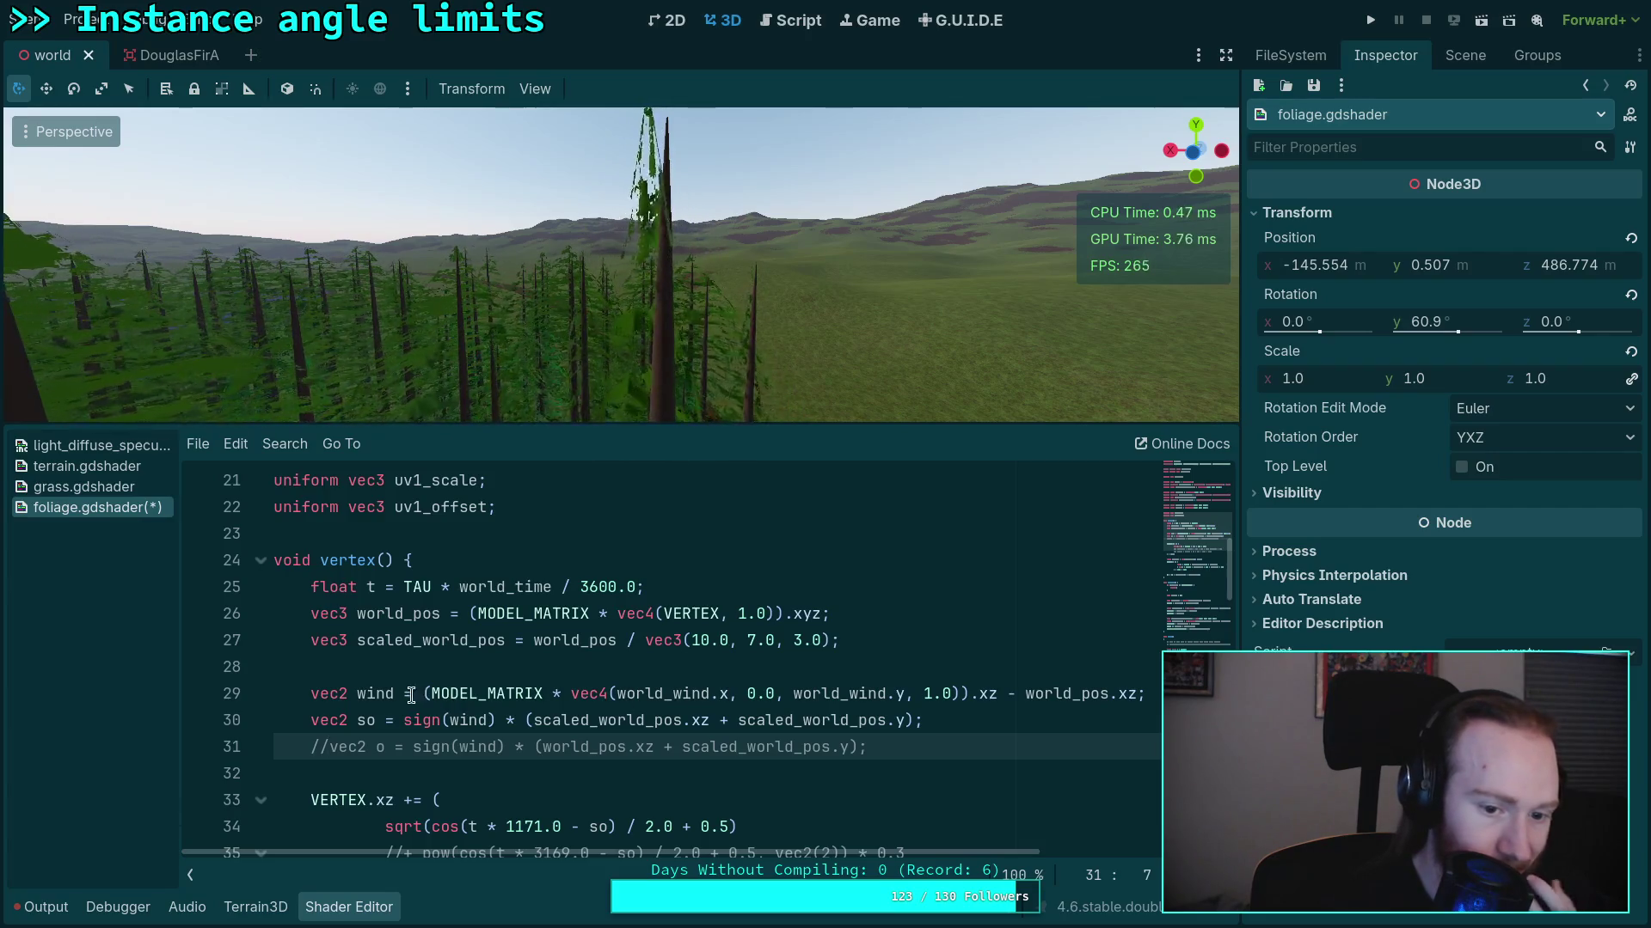
left_click_drag(423, 693, 1124, 695)
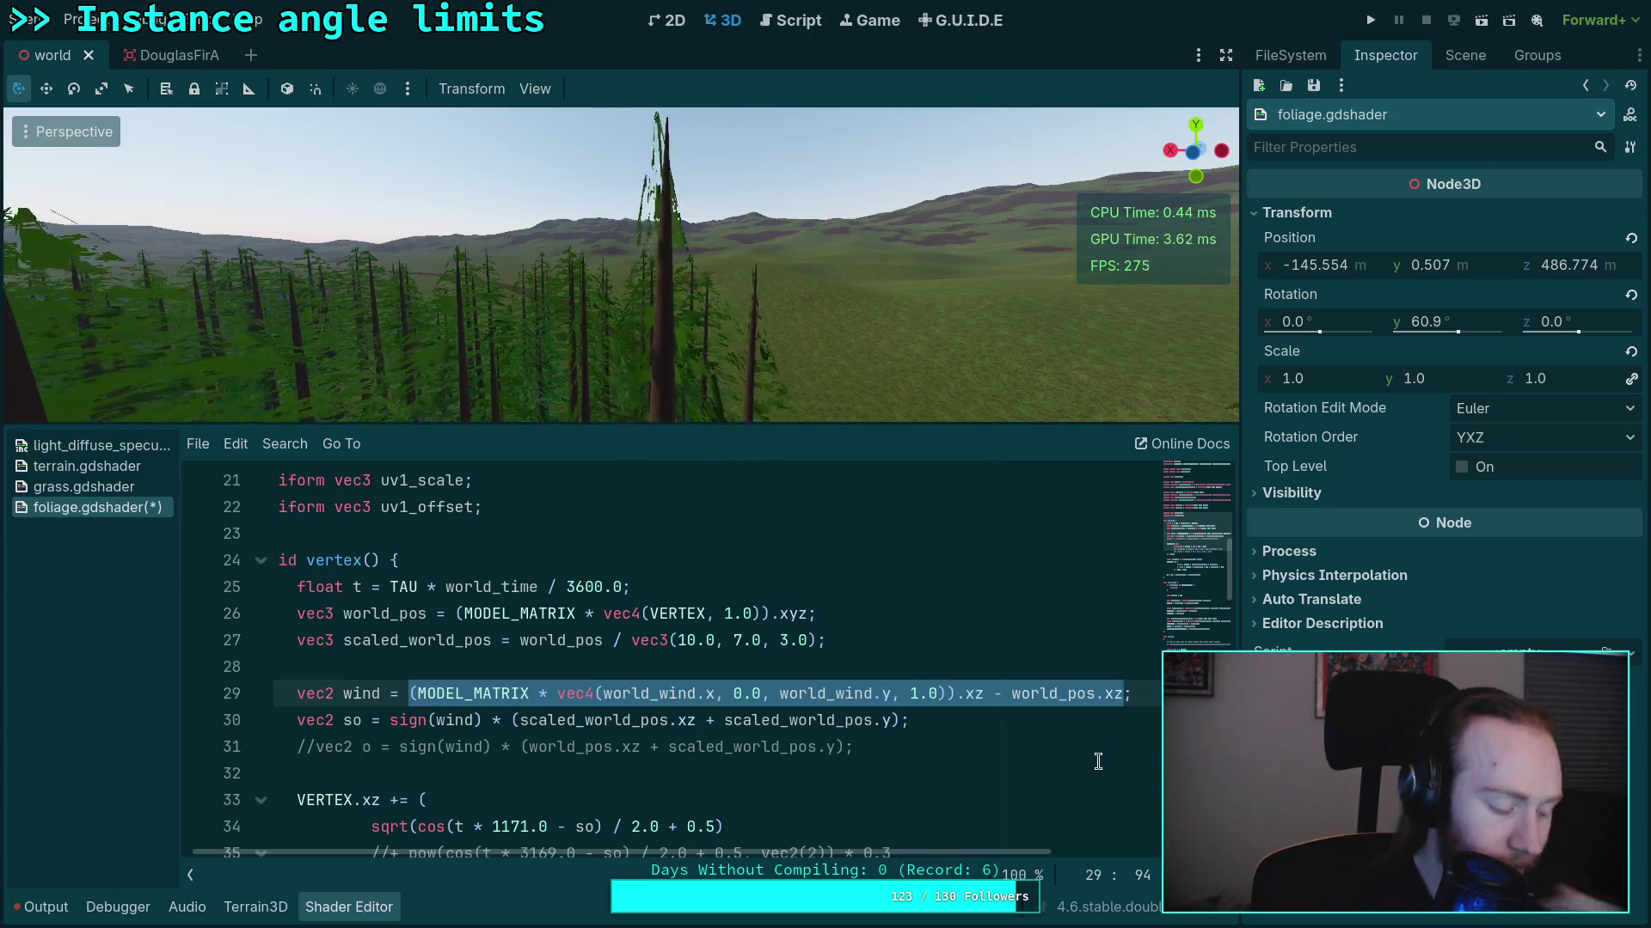
key("super+2")
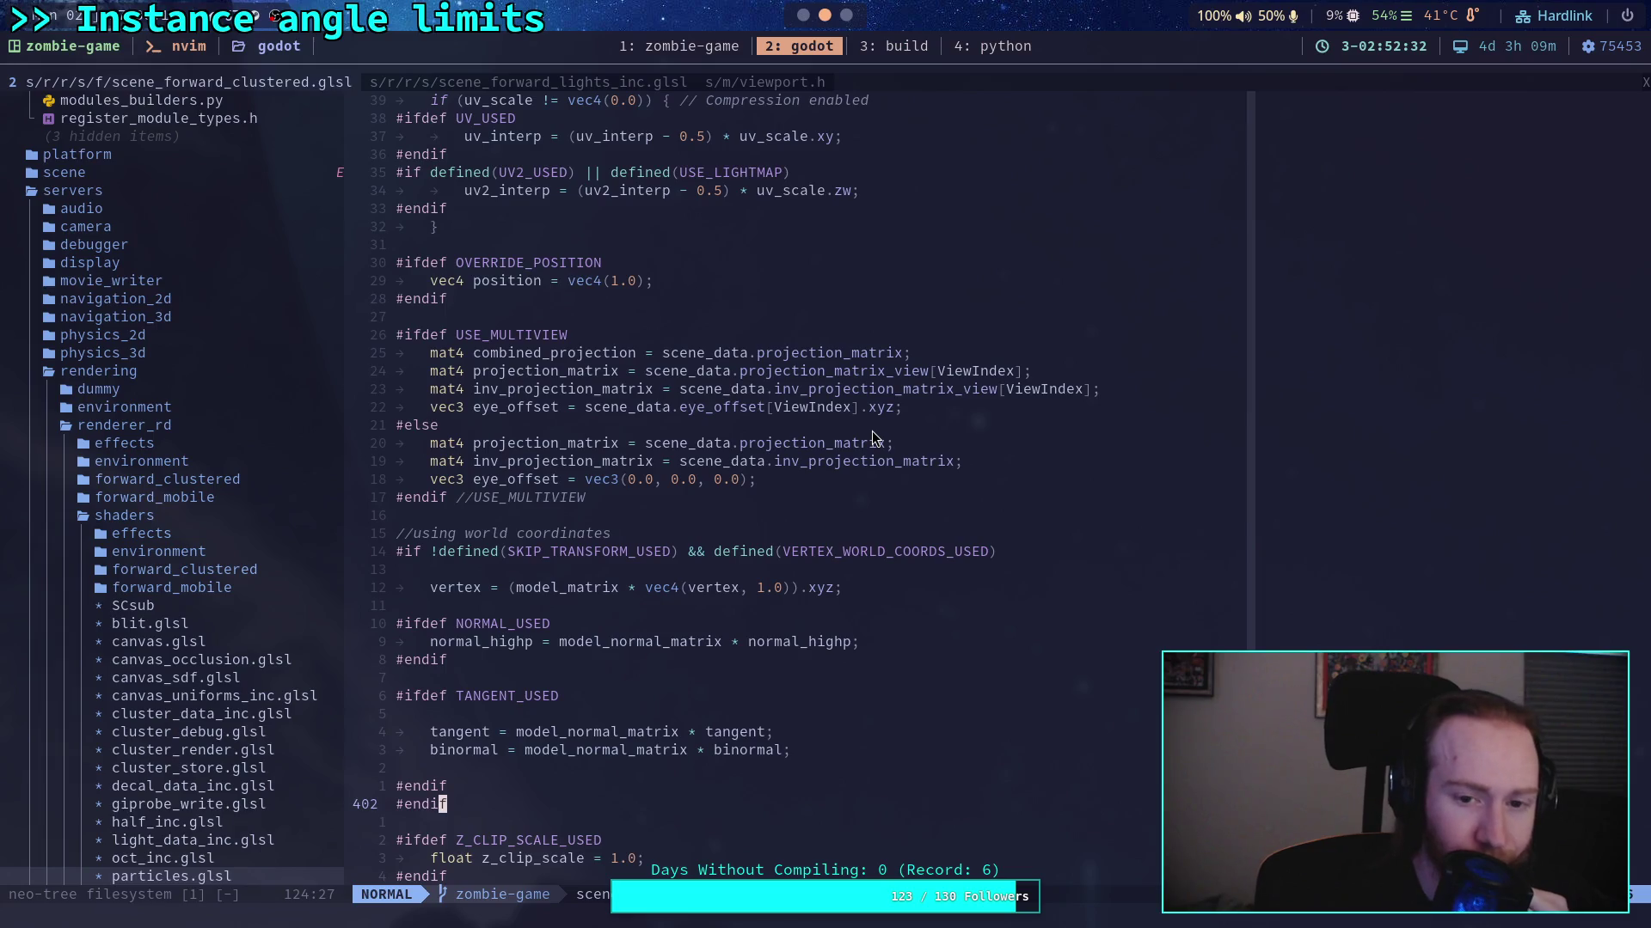
scroll(839, 446, "up", 5)
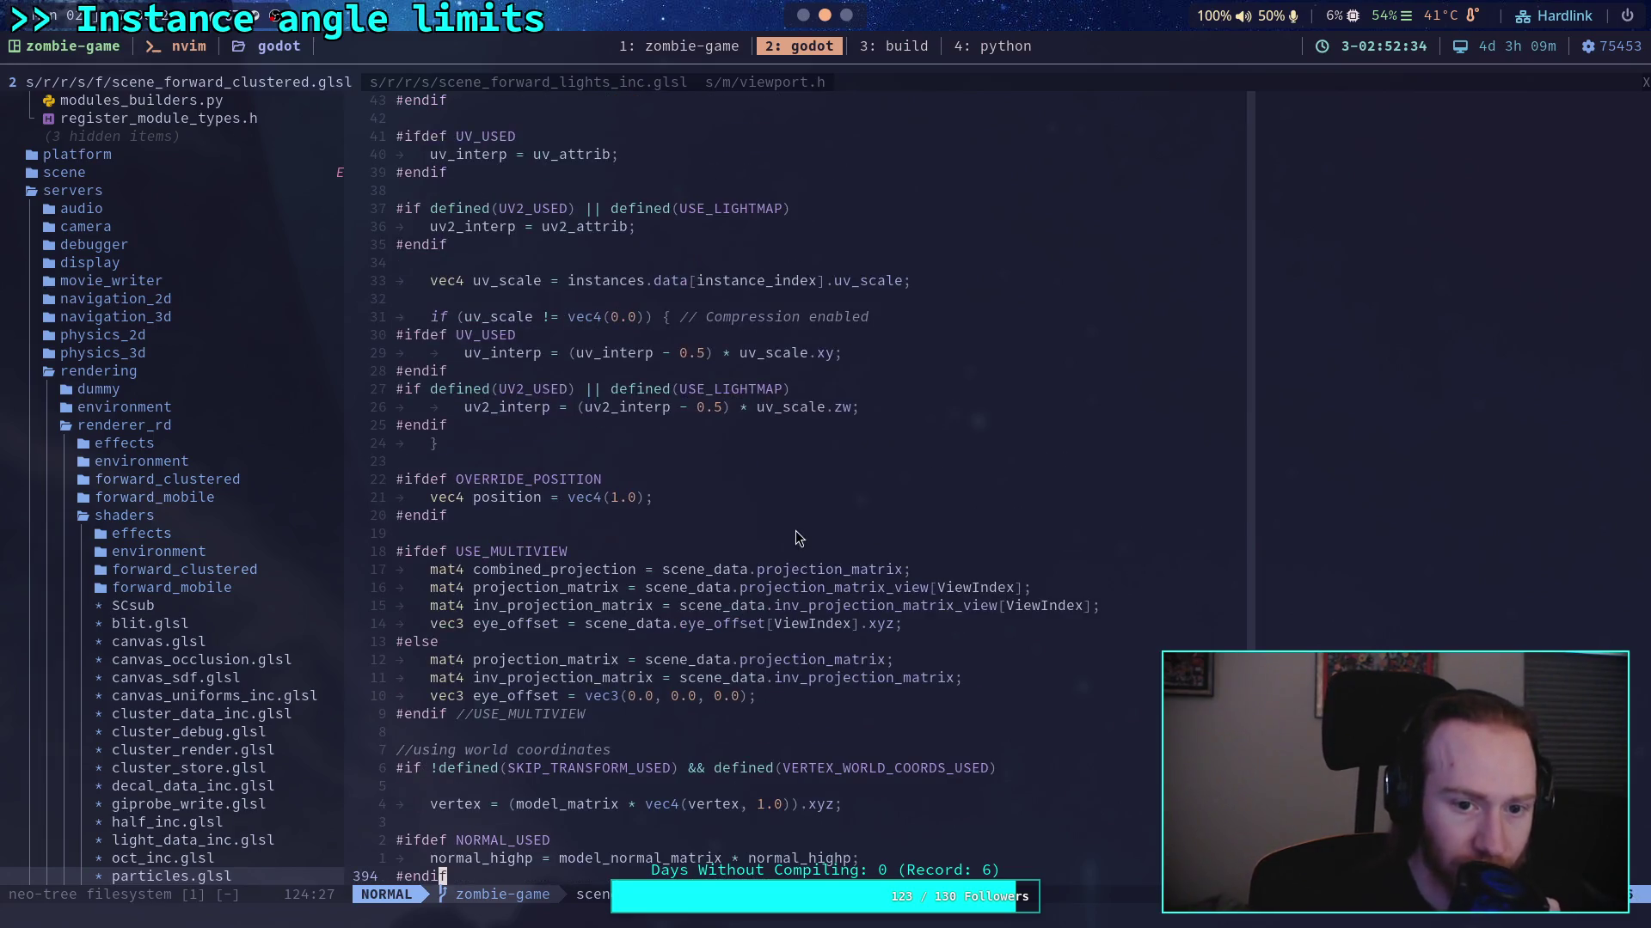
scroll(707, 553, "up", 1)
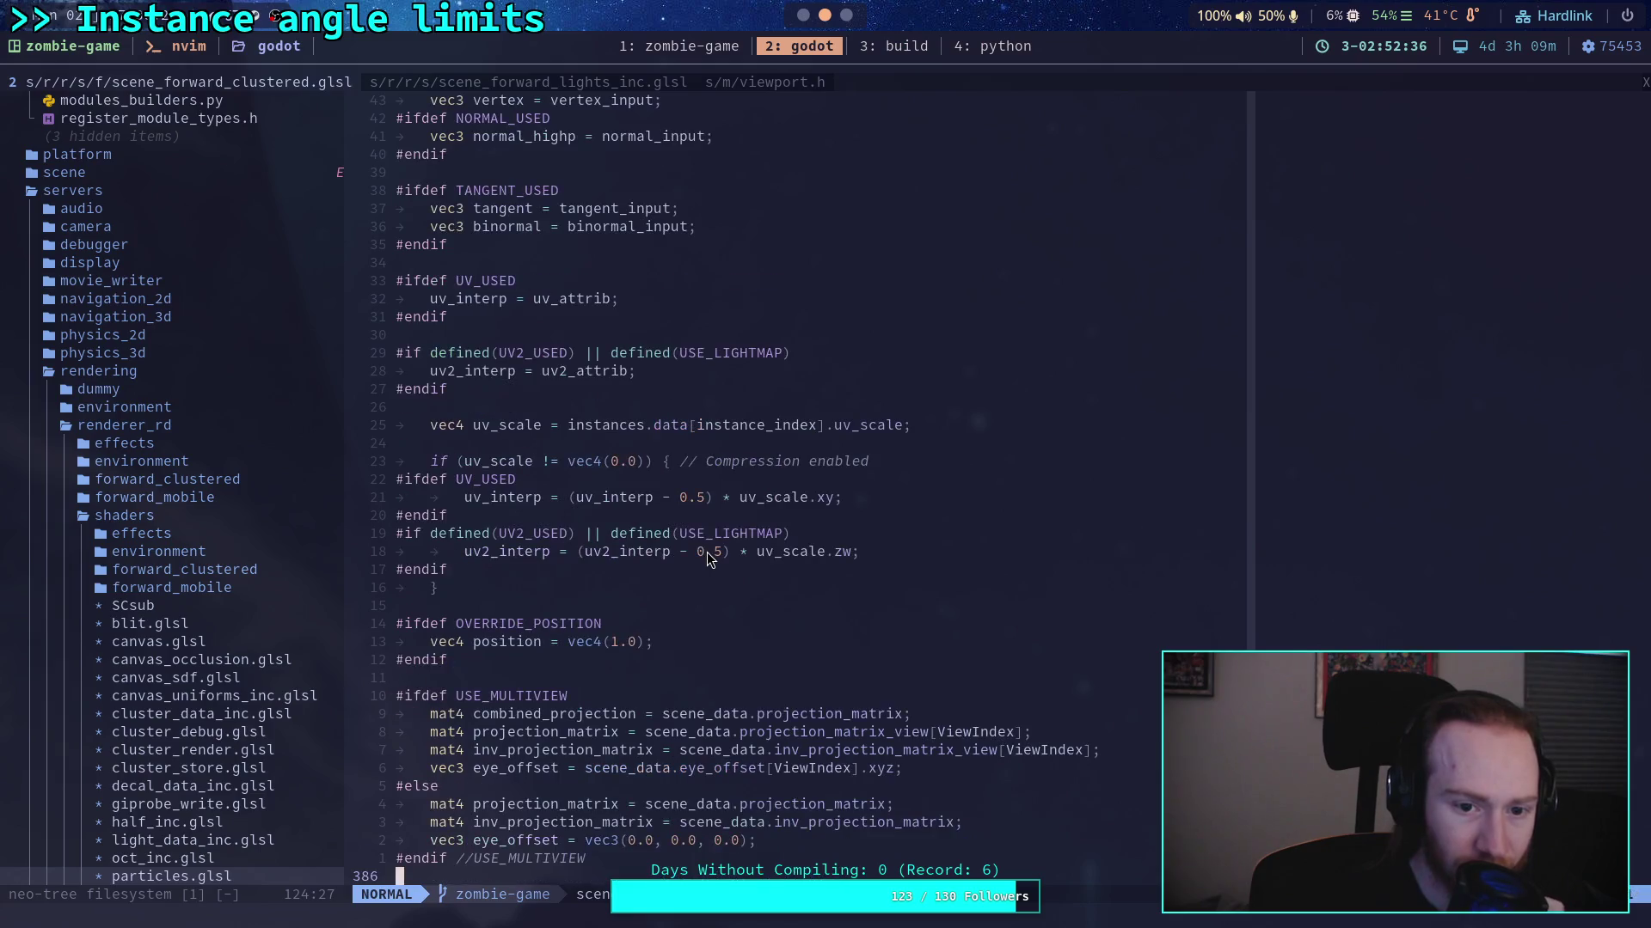
scroll(706, 552, "up", 15)
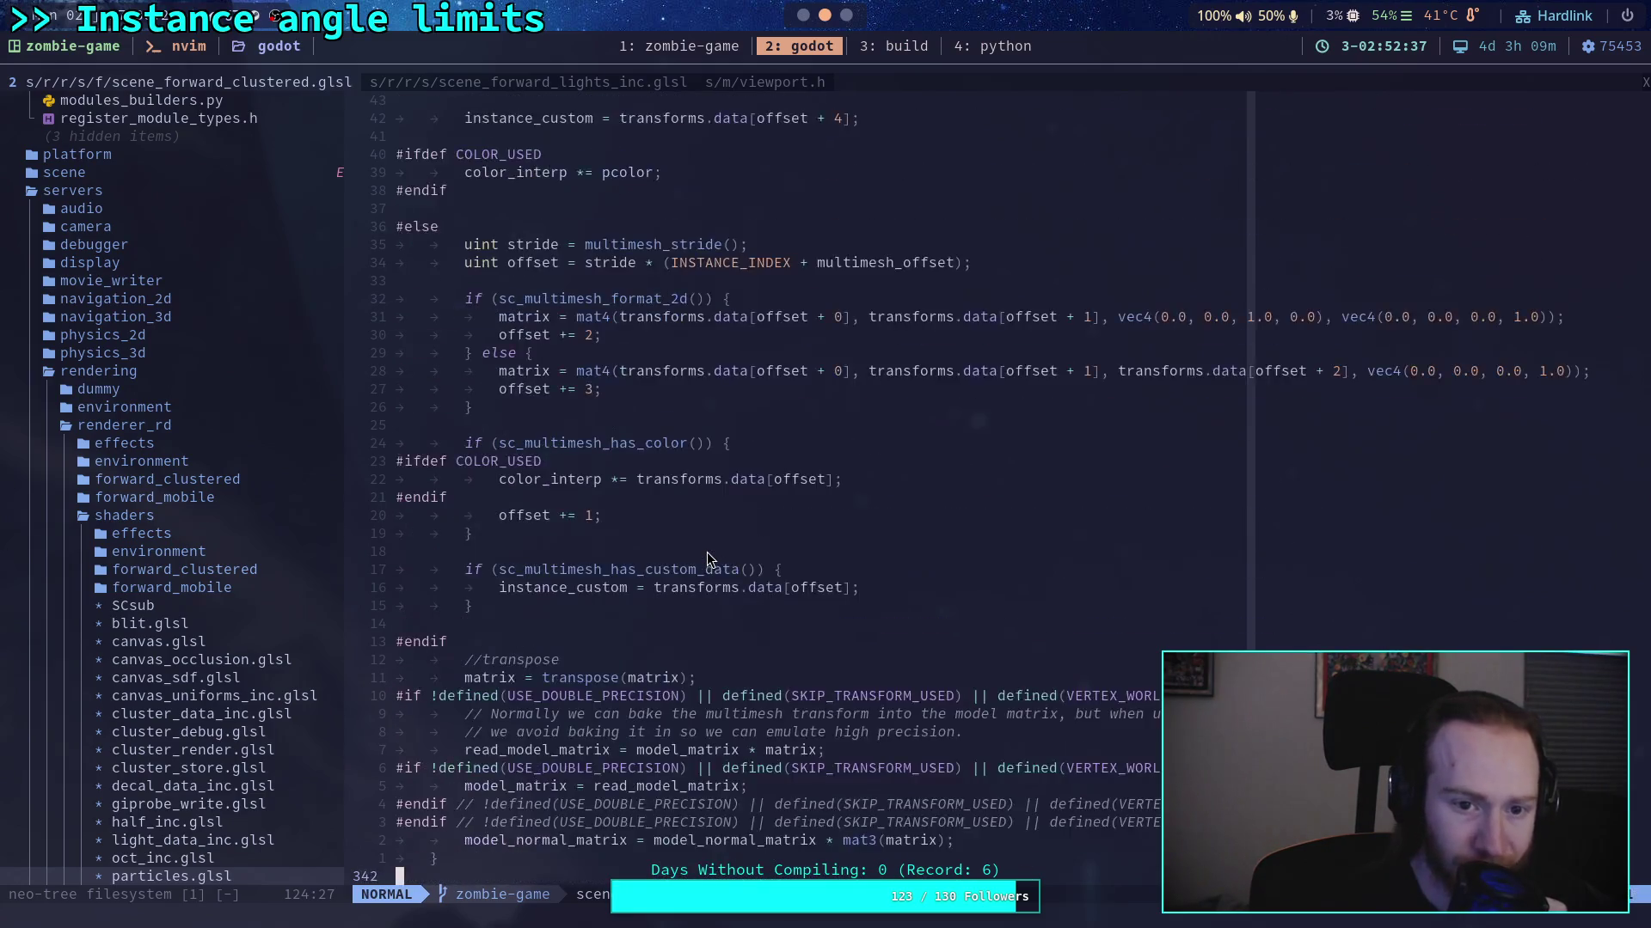
scroll(707, 552, "up", 13)
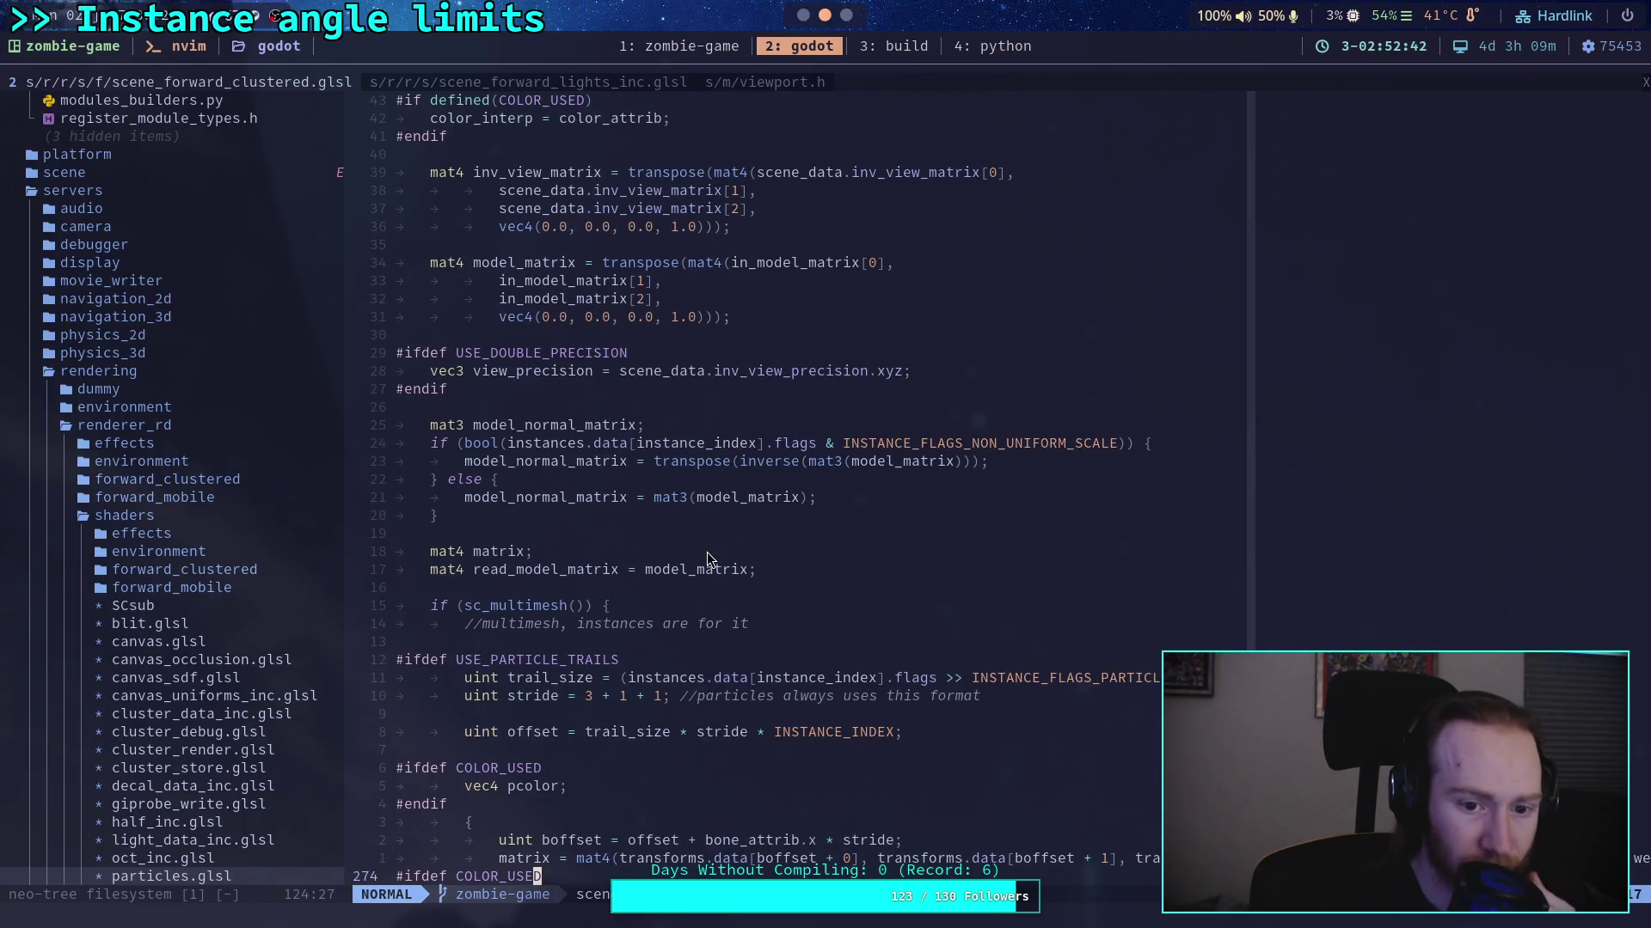
scroll(707, 552, "up", 3)
scroll(707, 552, "down", 11)
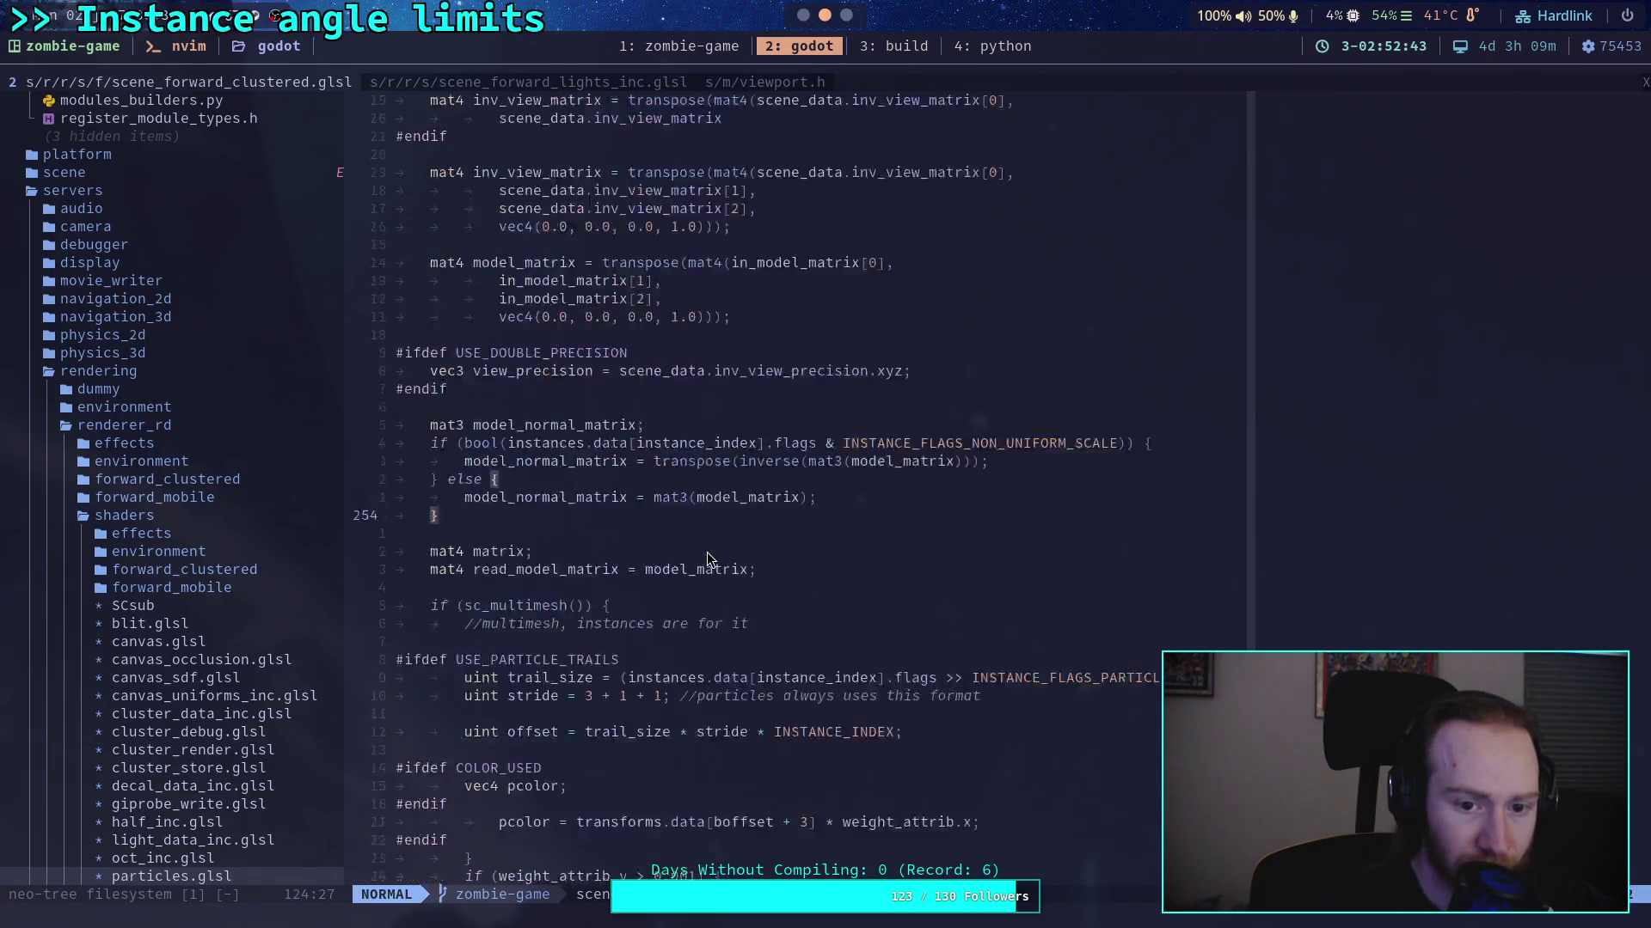
scroll(706, 557, "down", 13)
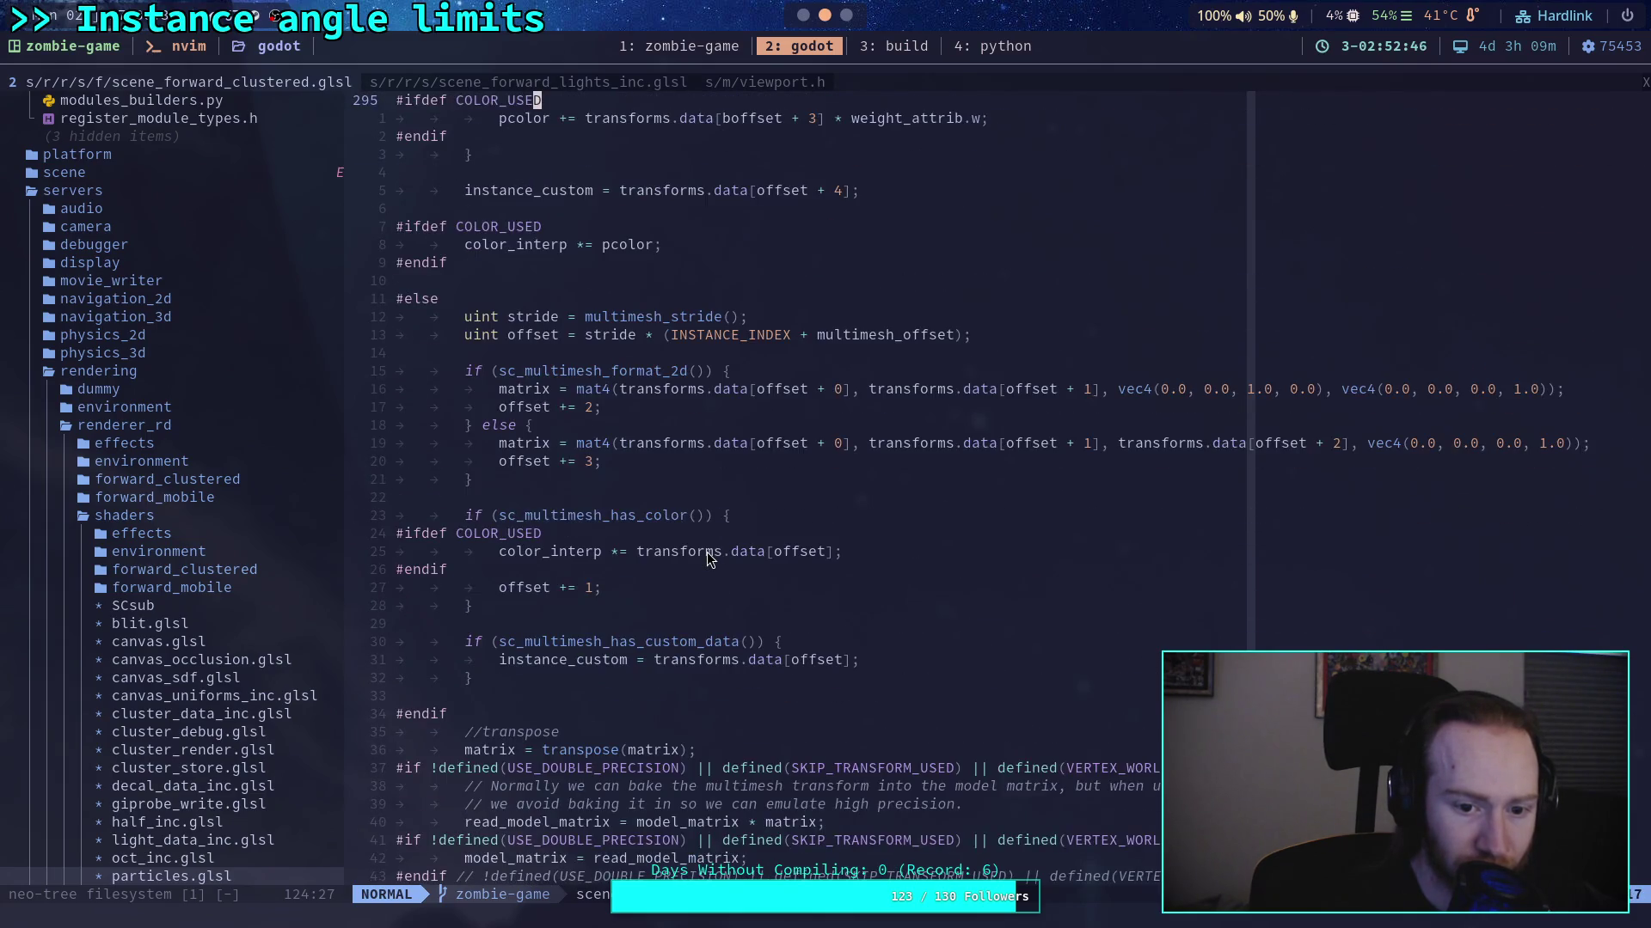
scroll(707, 558, "down", 17)
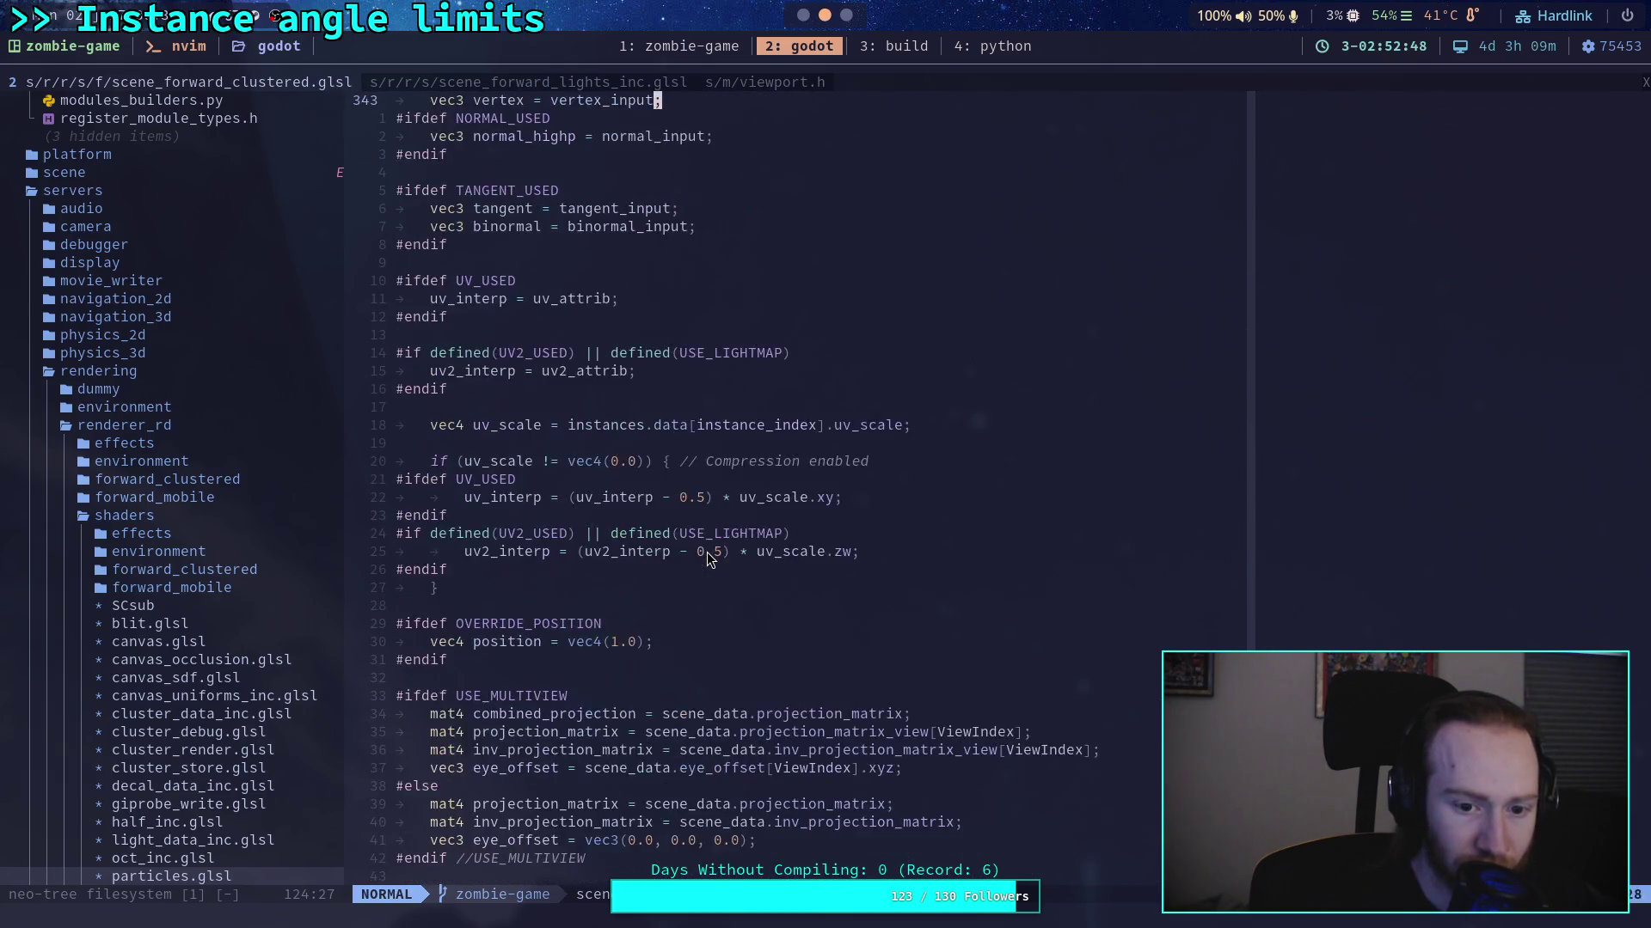
scroll(707, 552, "down", 4)
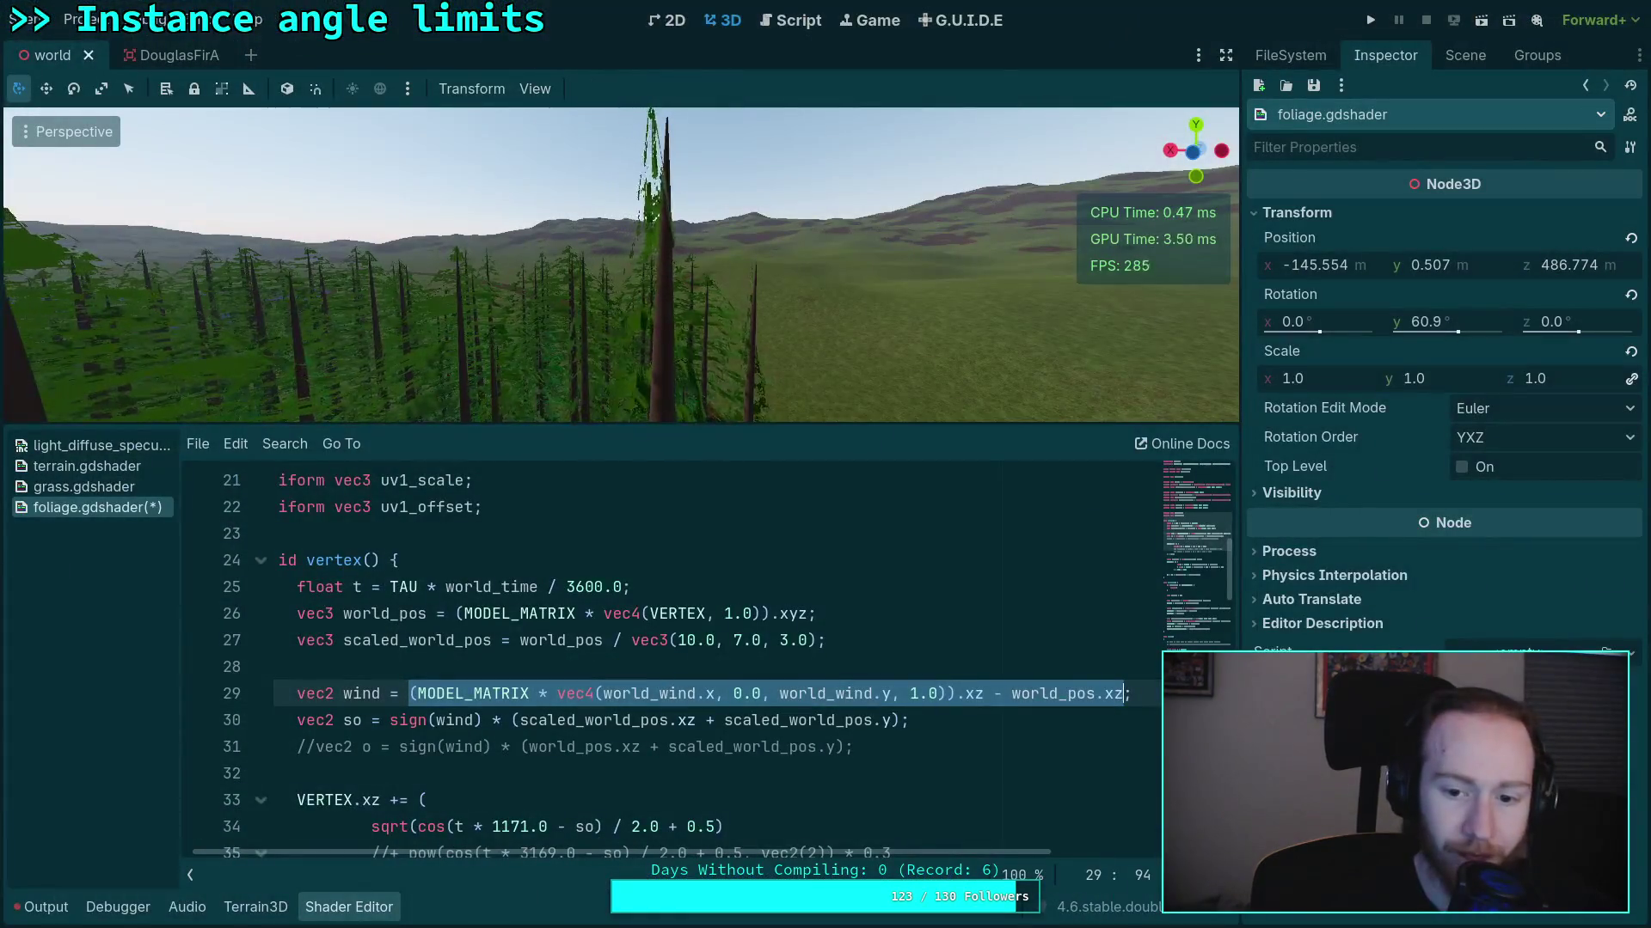
Replace line 29's MODEL_MATRIX wind expression with plain world_wind
left_click(823, 732)
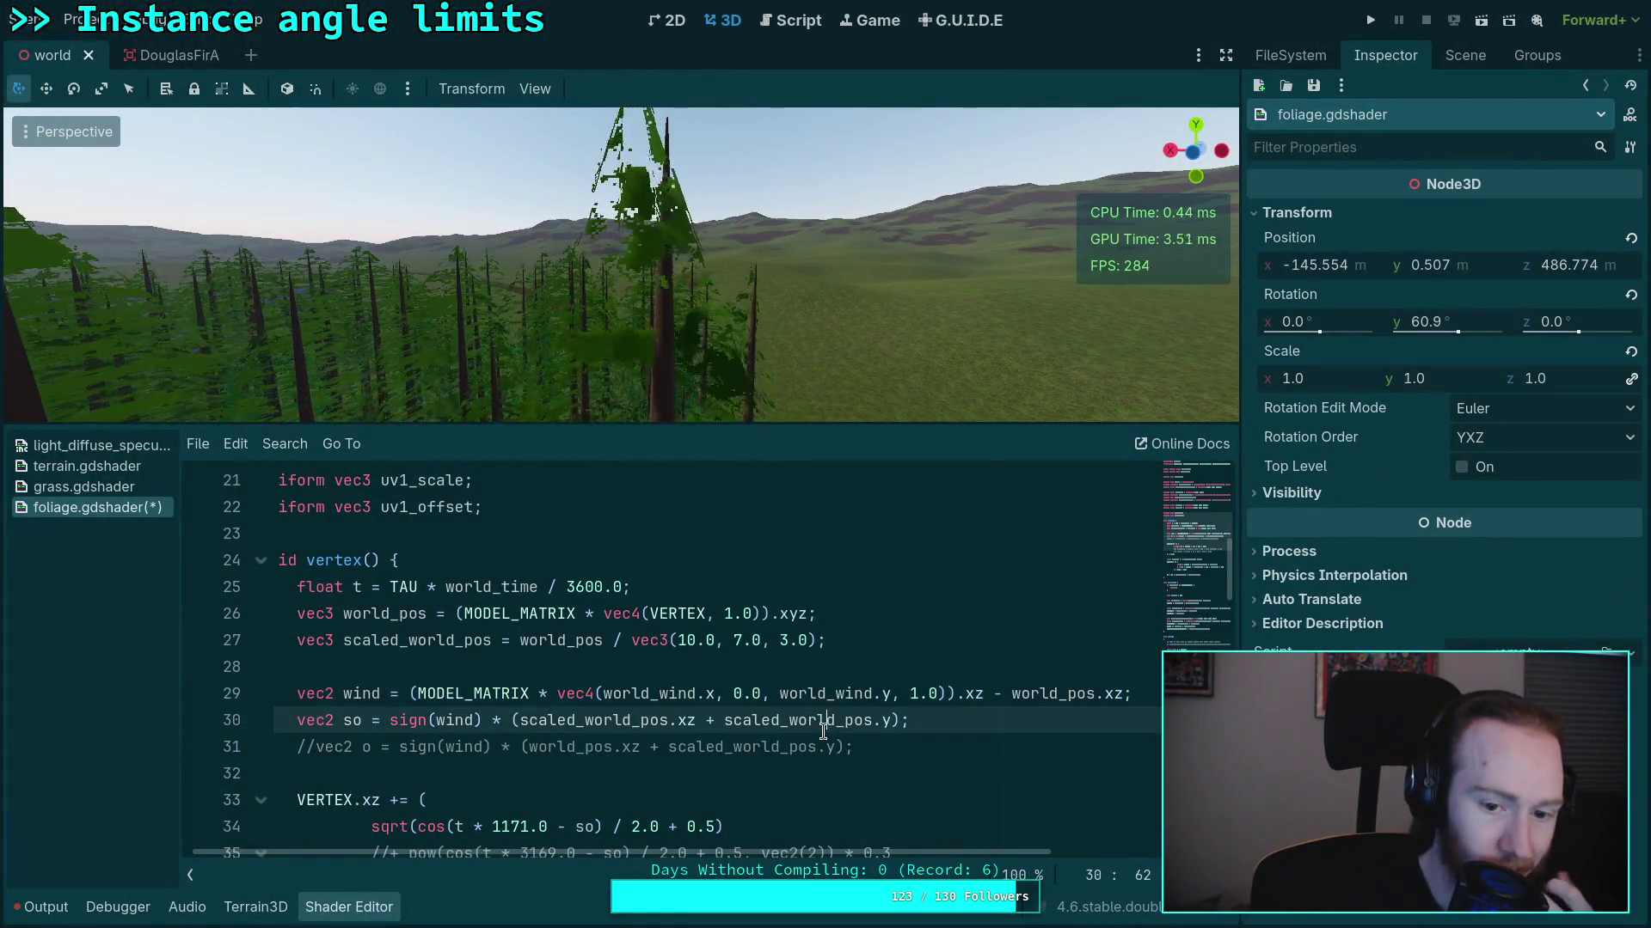
left_click_drag(410, 694, 1123, 696)
type("wol/h")
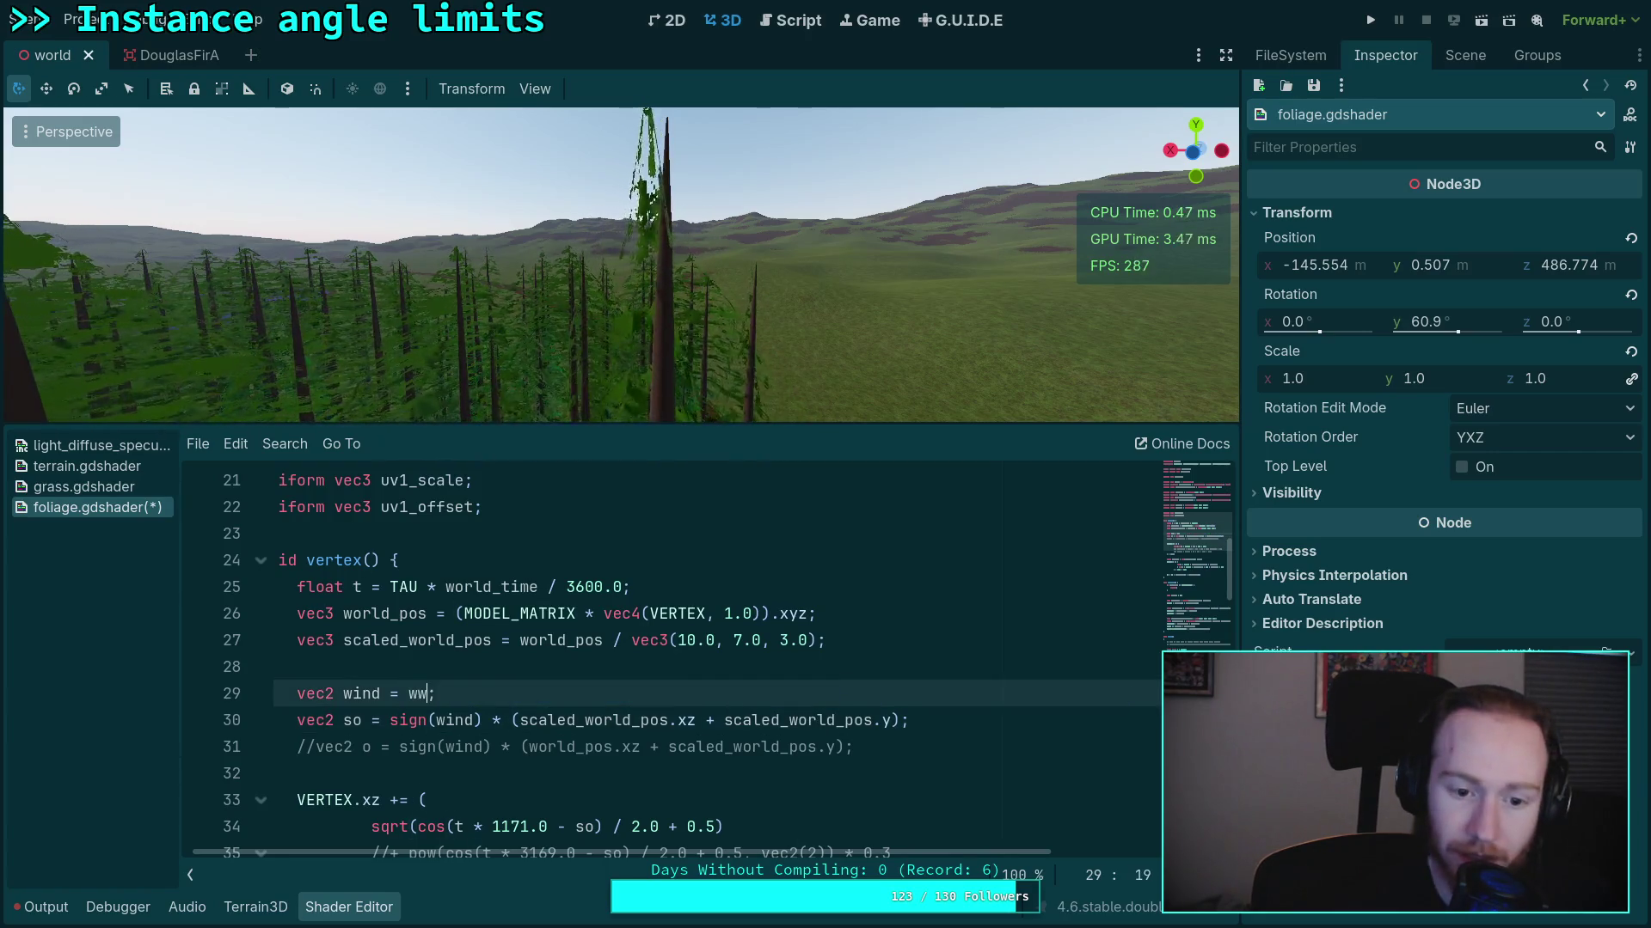
key("BackSpace")
key("BackSpace")
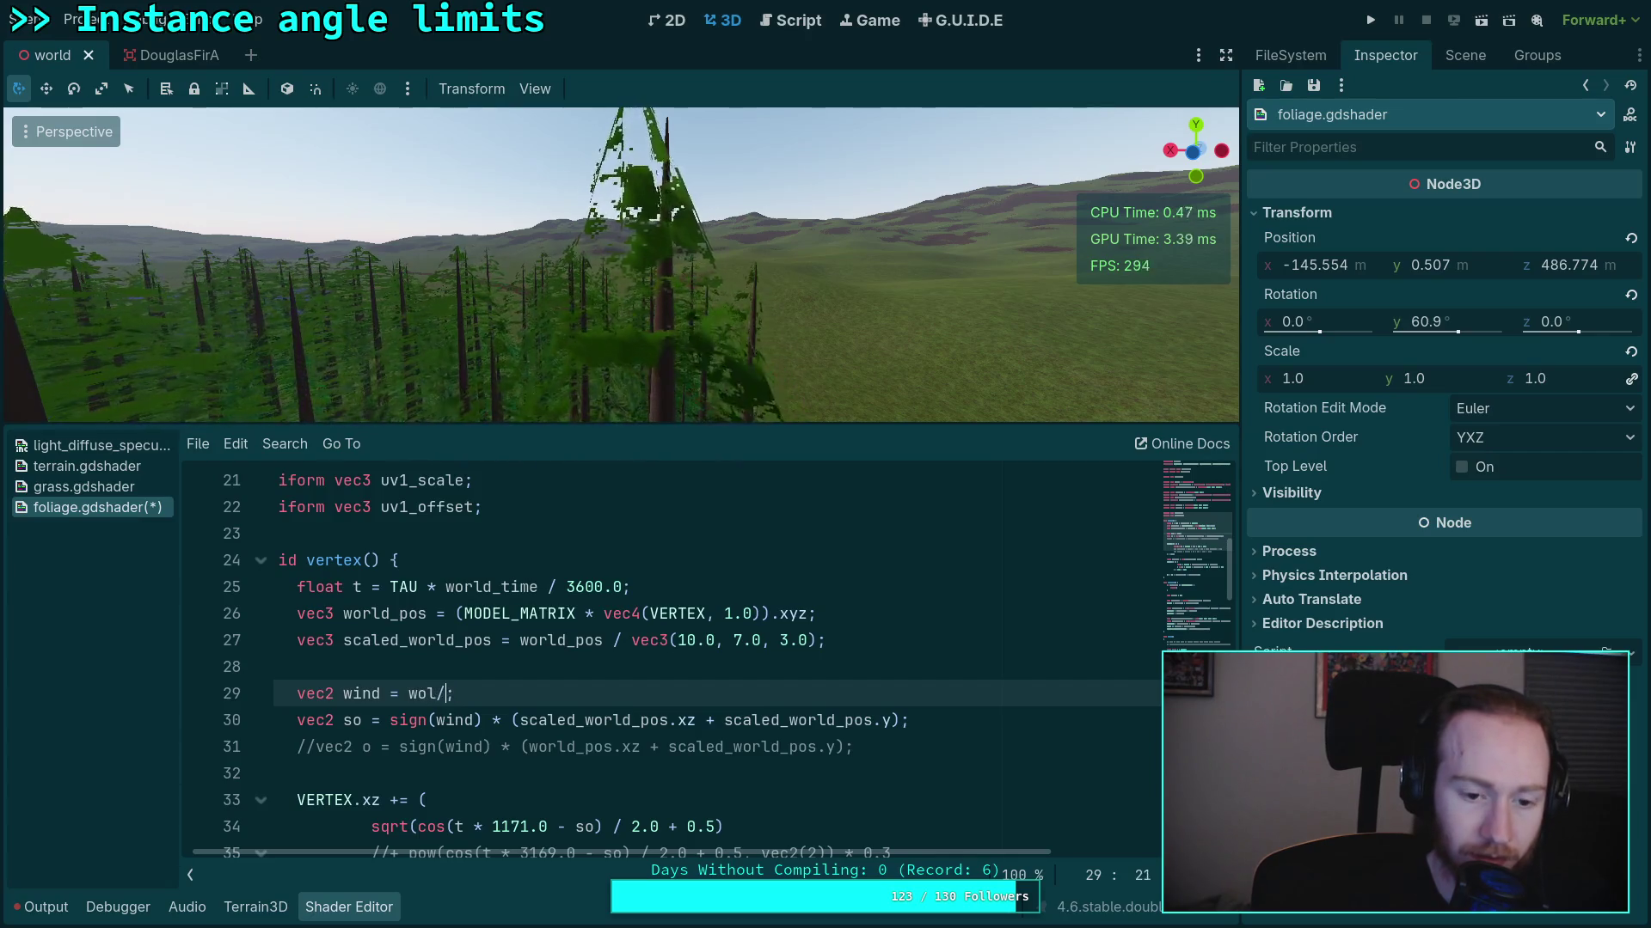
key("BackSpace")
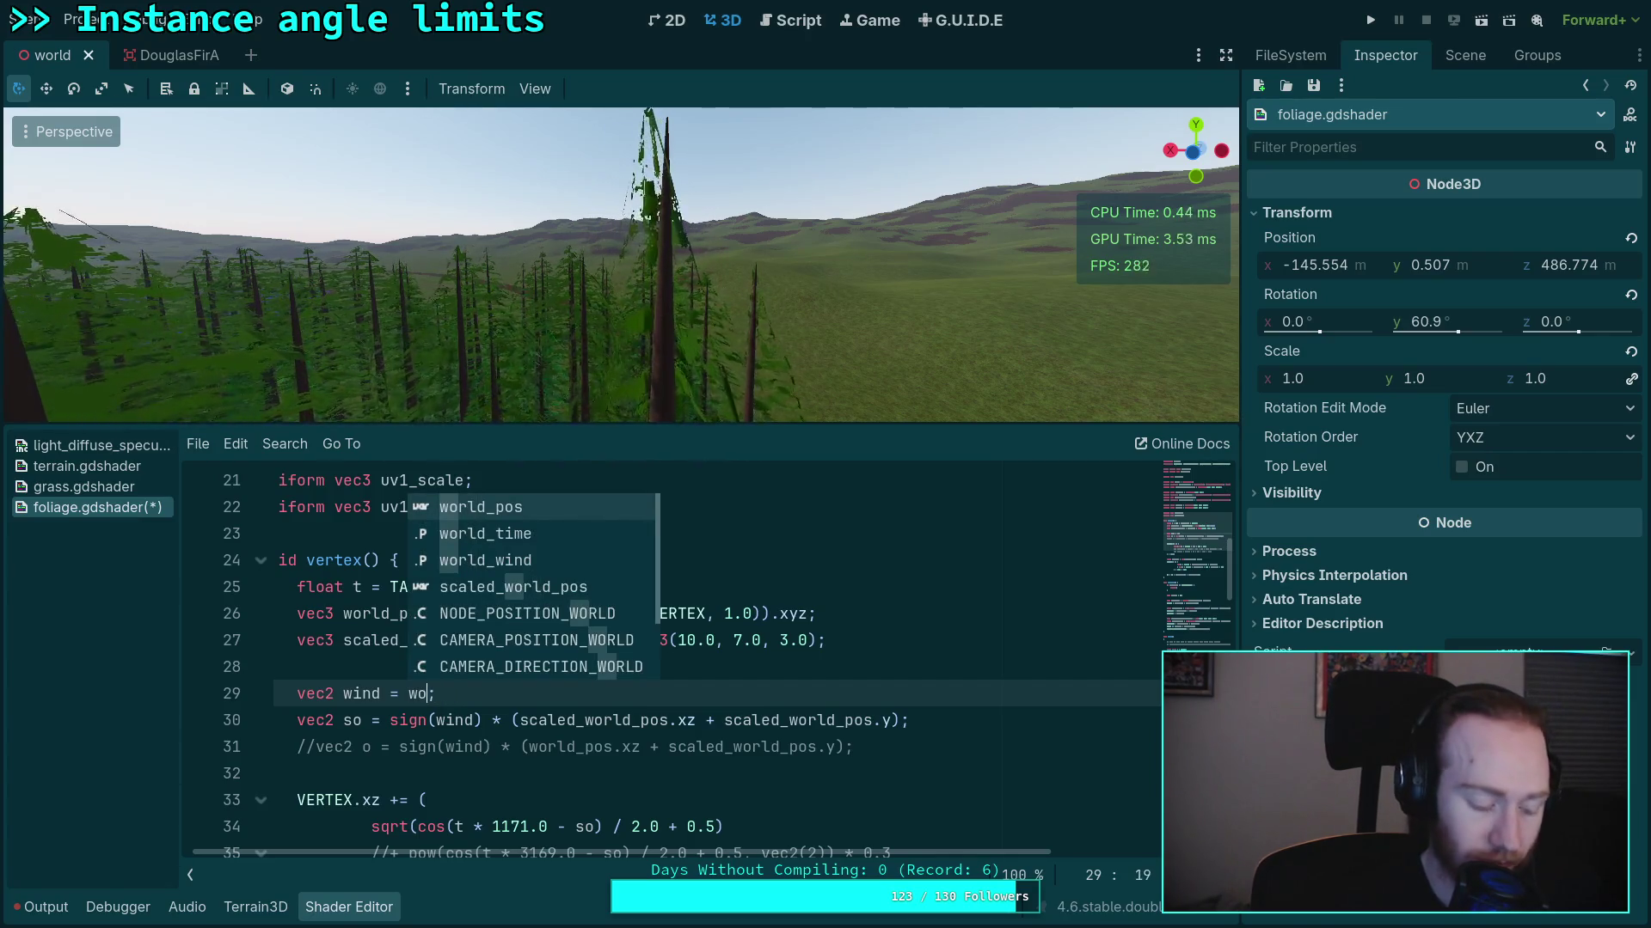
type("rld_wind")
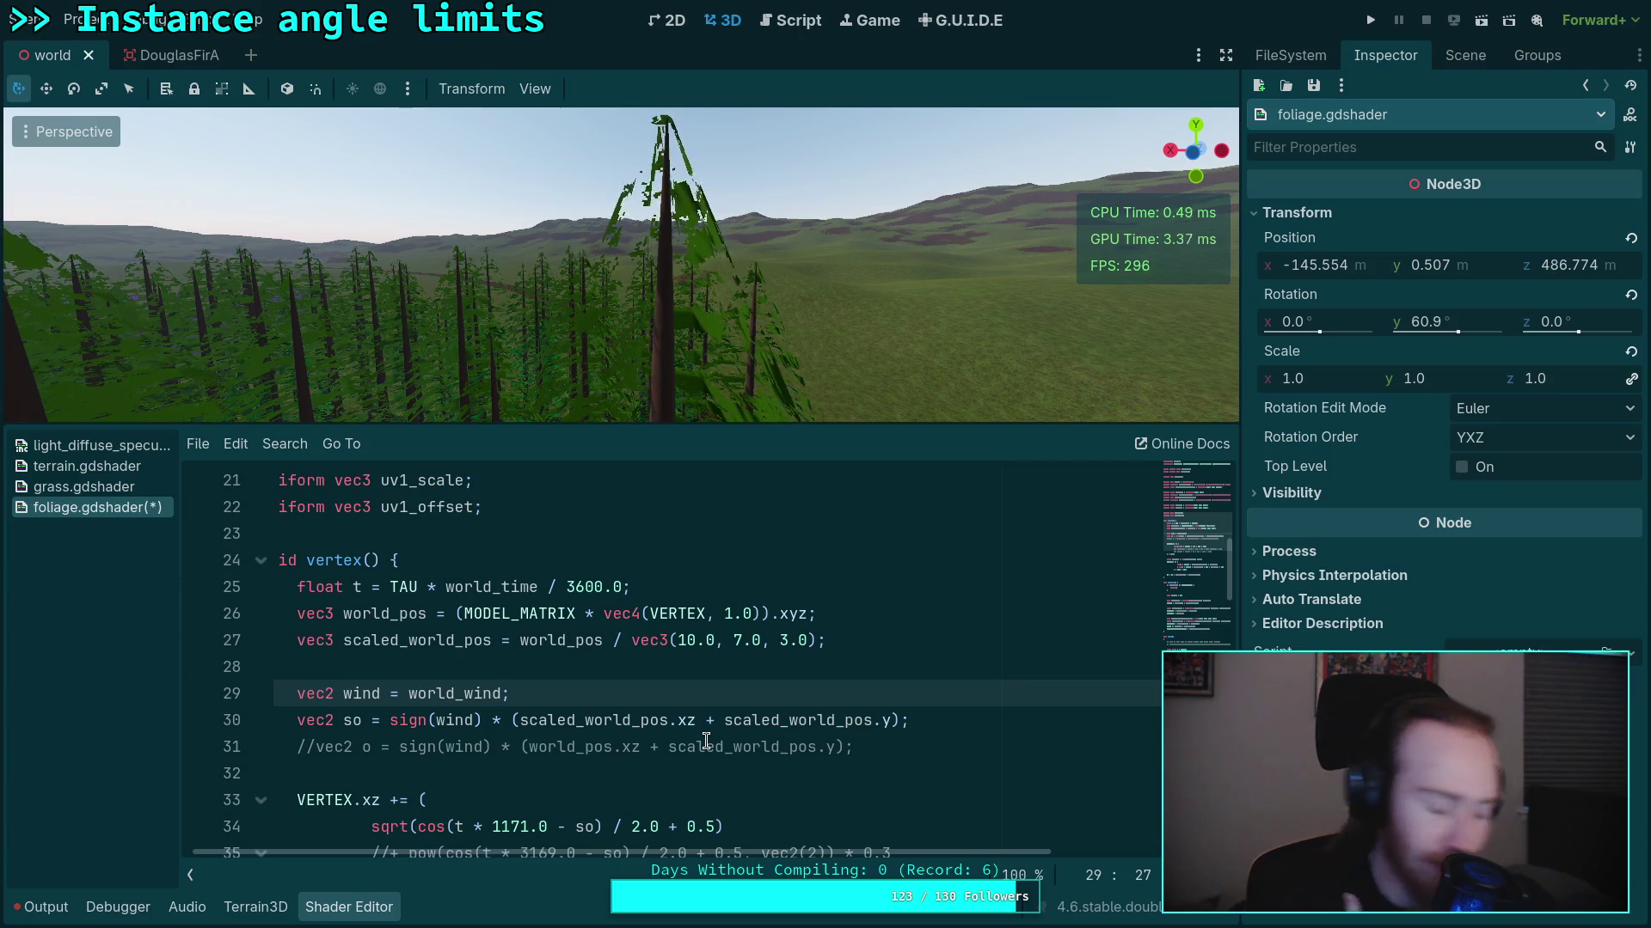
key("super+3")
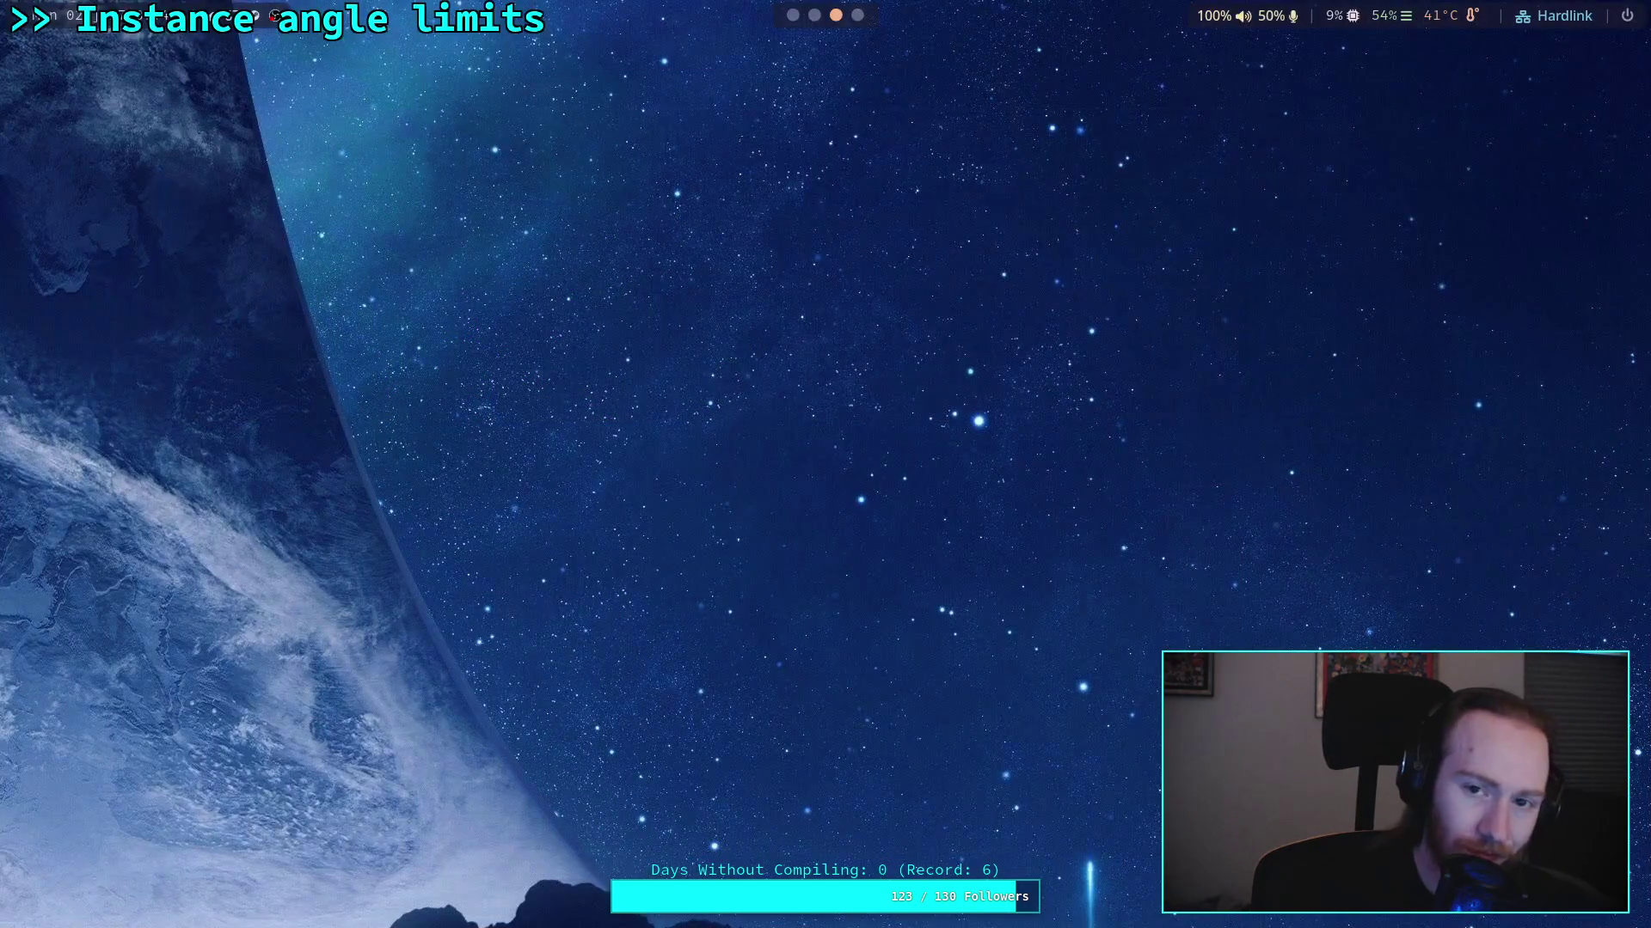
Highlight the model-space note in VERTEX's description and read through the vertex built-ins table
key("super+4")
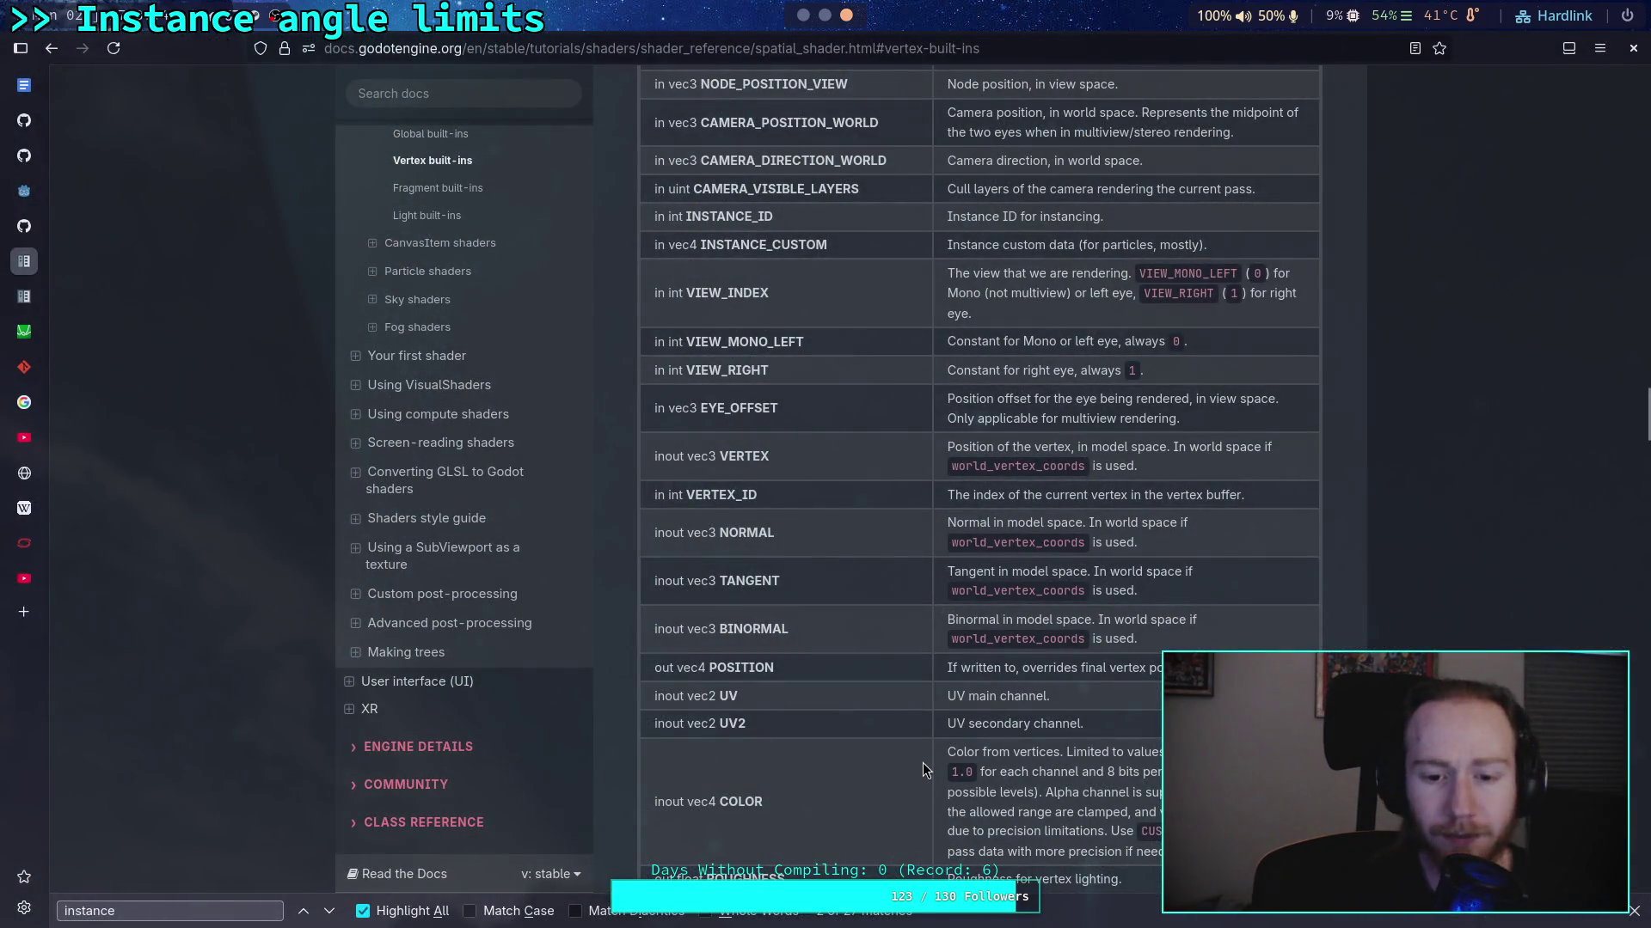
scroll(885, 750, "up", 3)
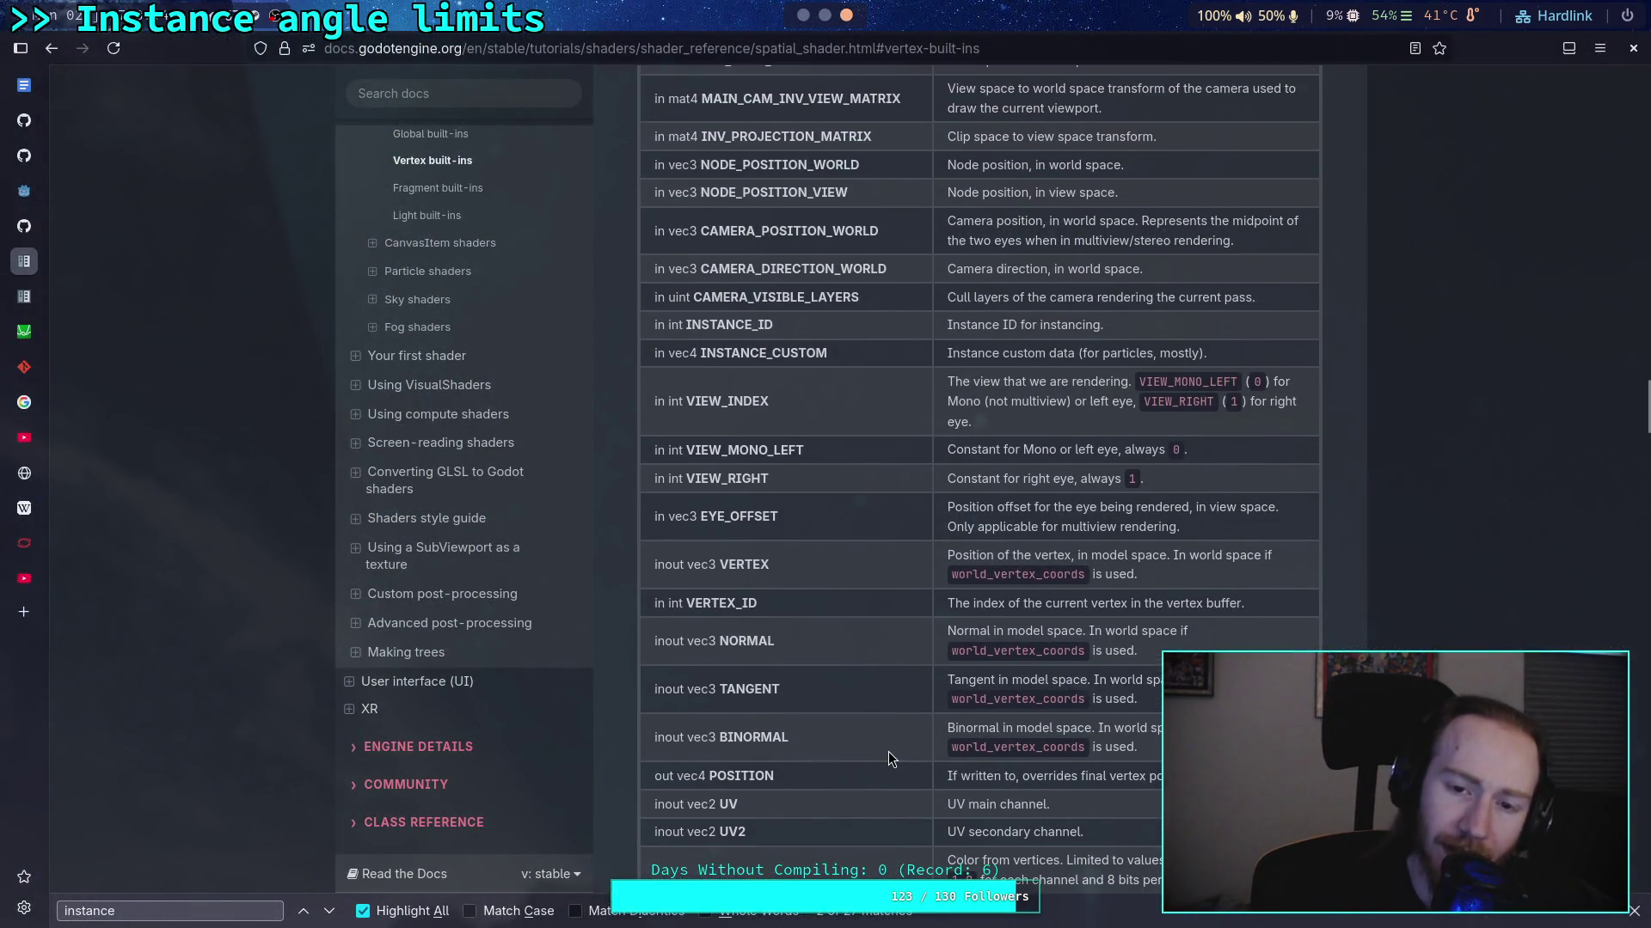
scroll(880, 710, "up", 5)
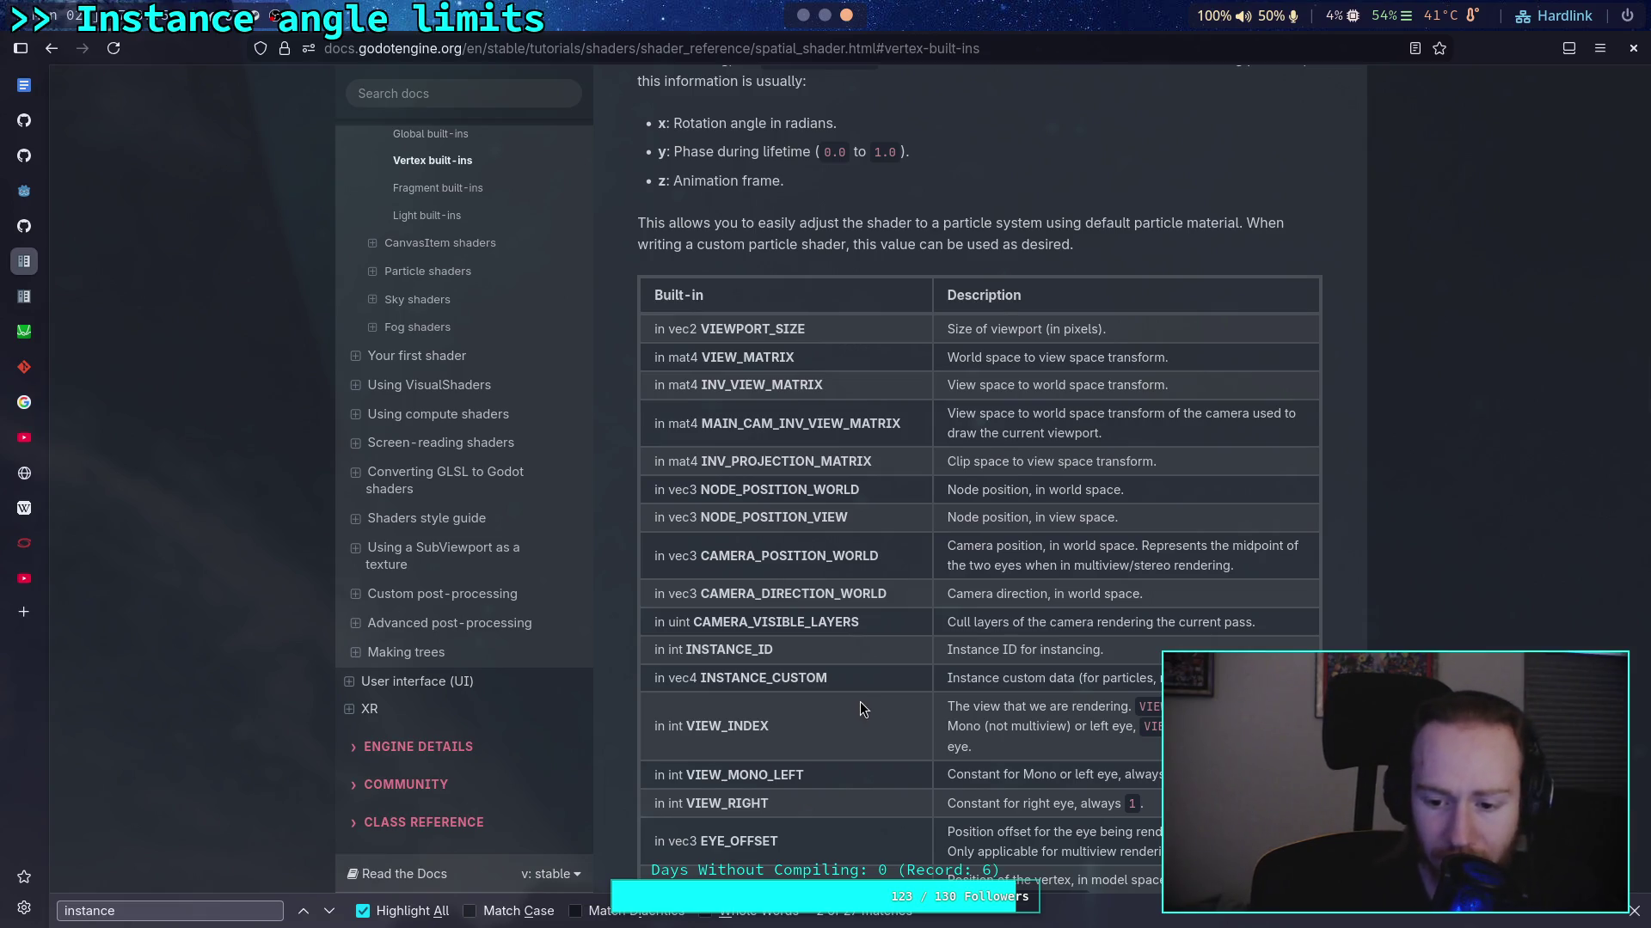
scroll(869, 700, "down", 4)
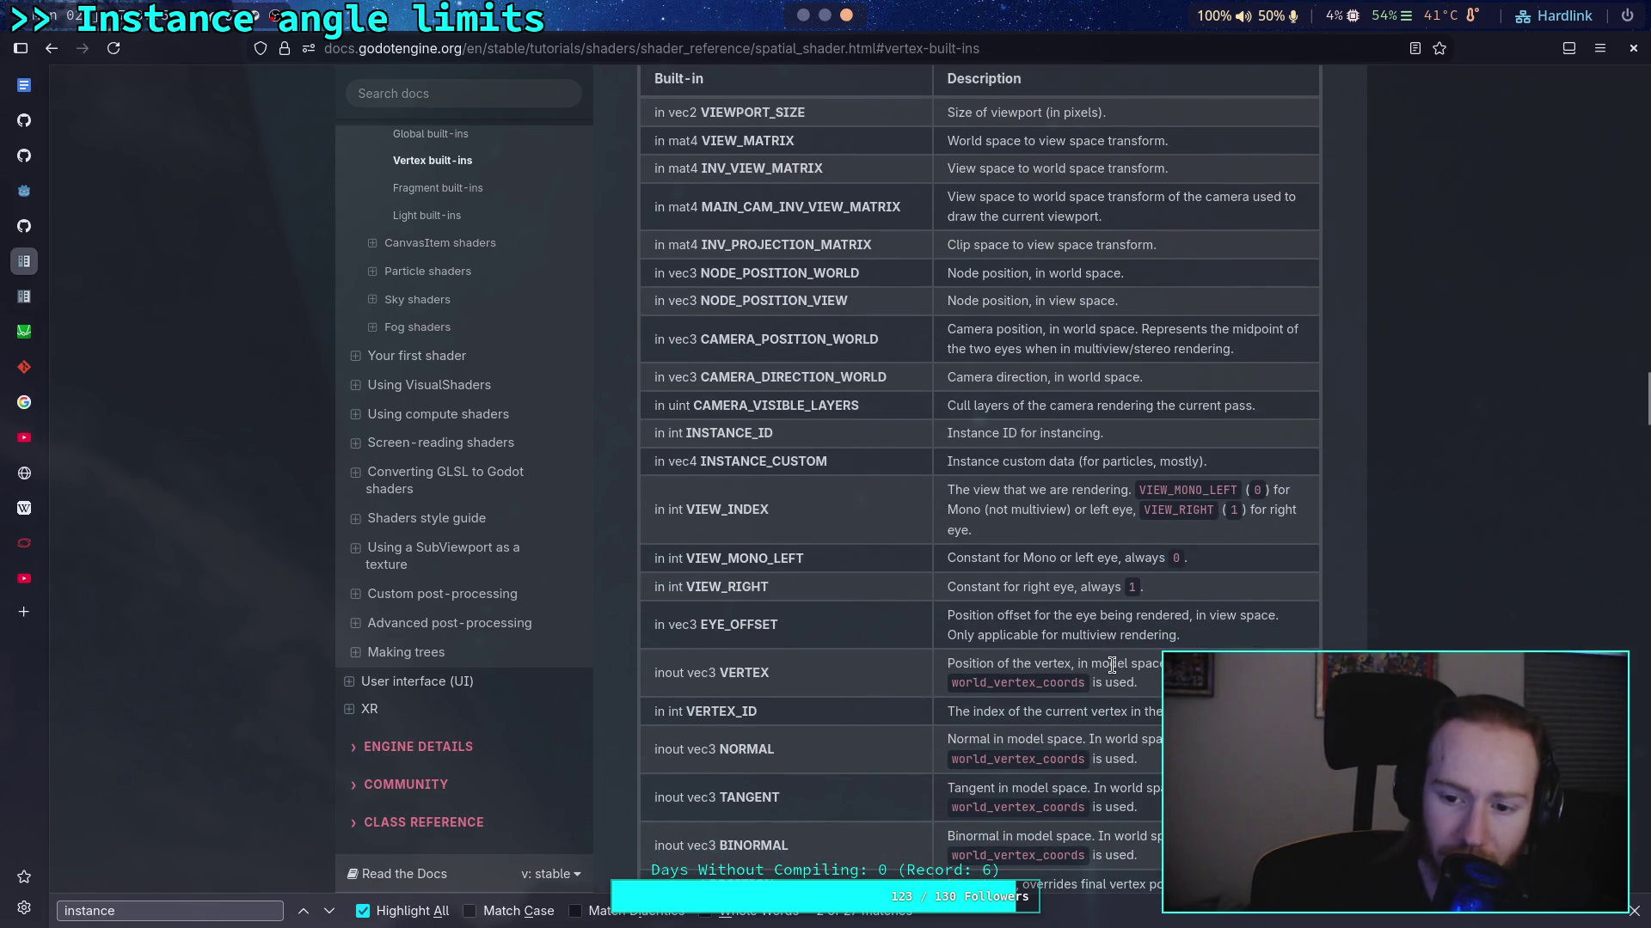
left_click_drag(1079, 665, 1152, 667)
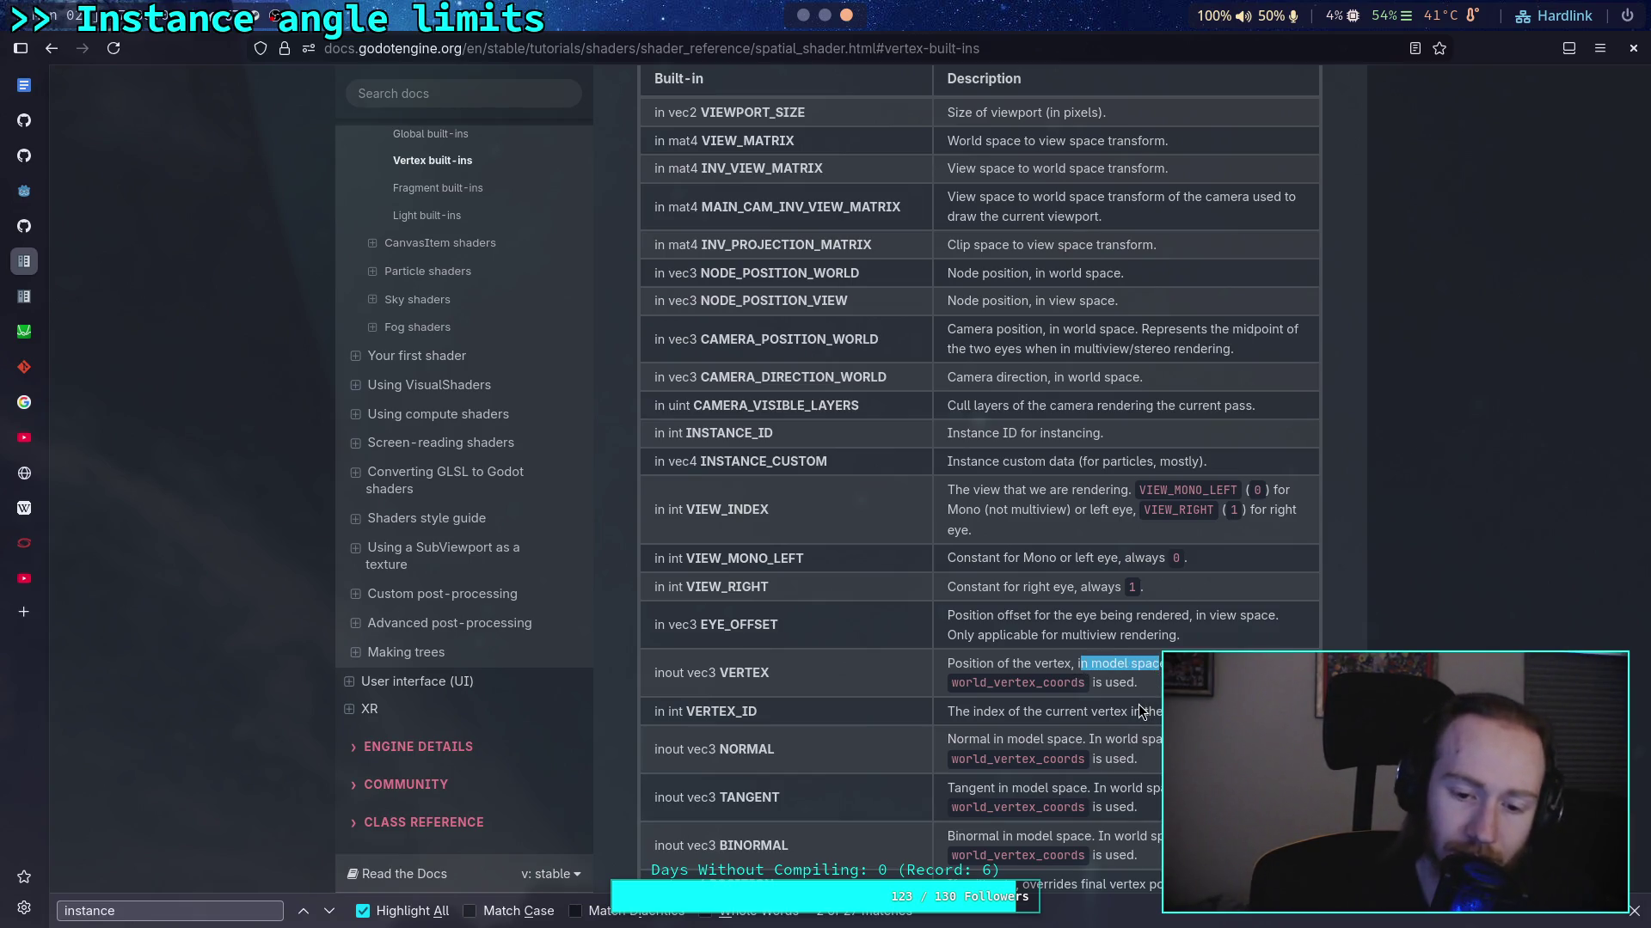
scroll(881, 663, "up", 2)
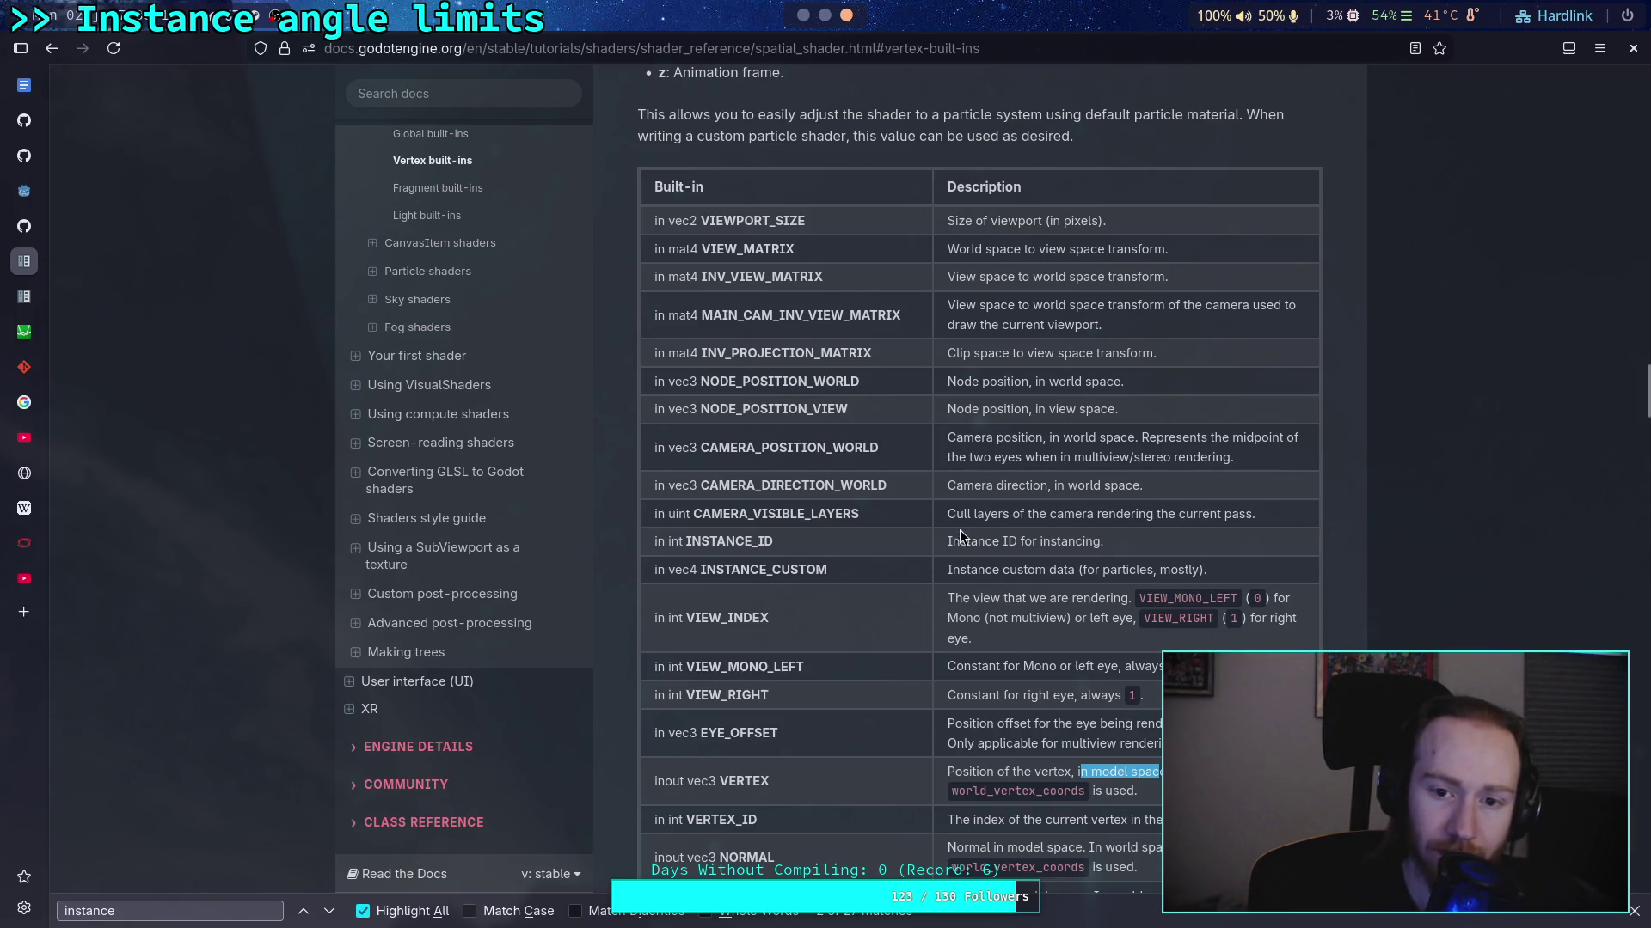
scroll(961, 534, "down", 3)
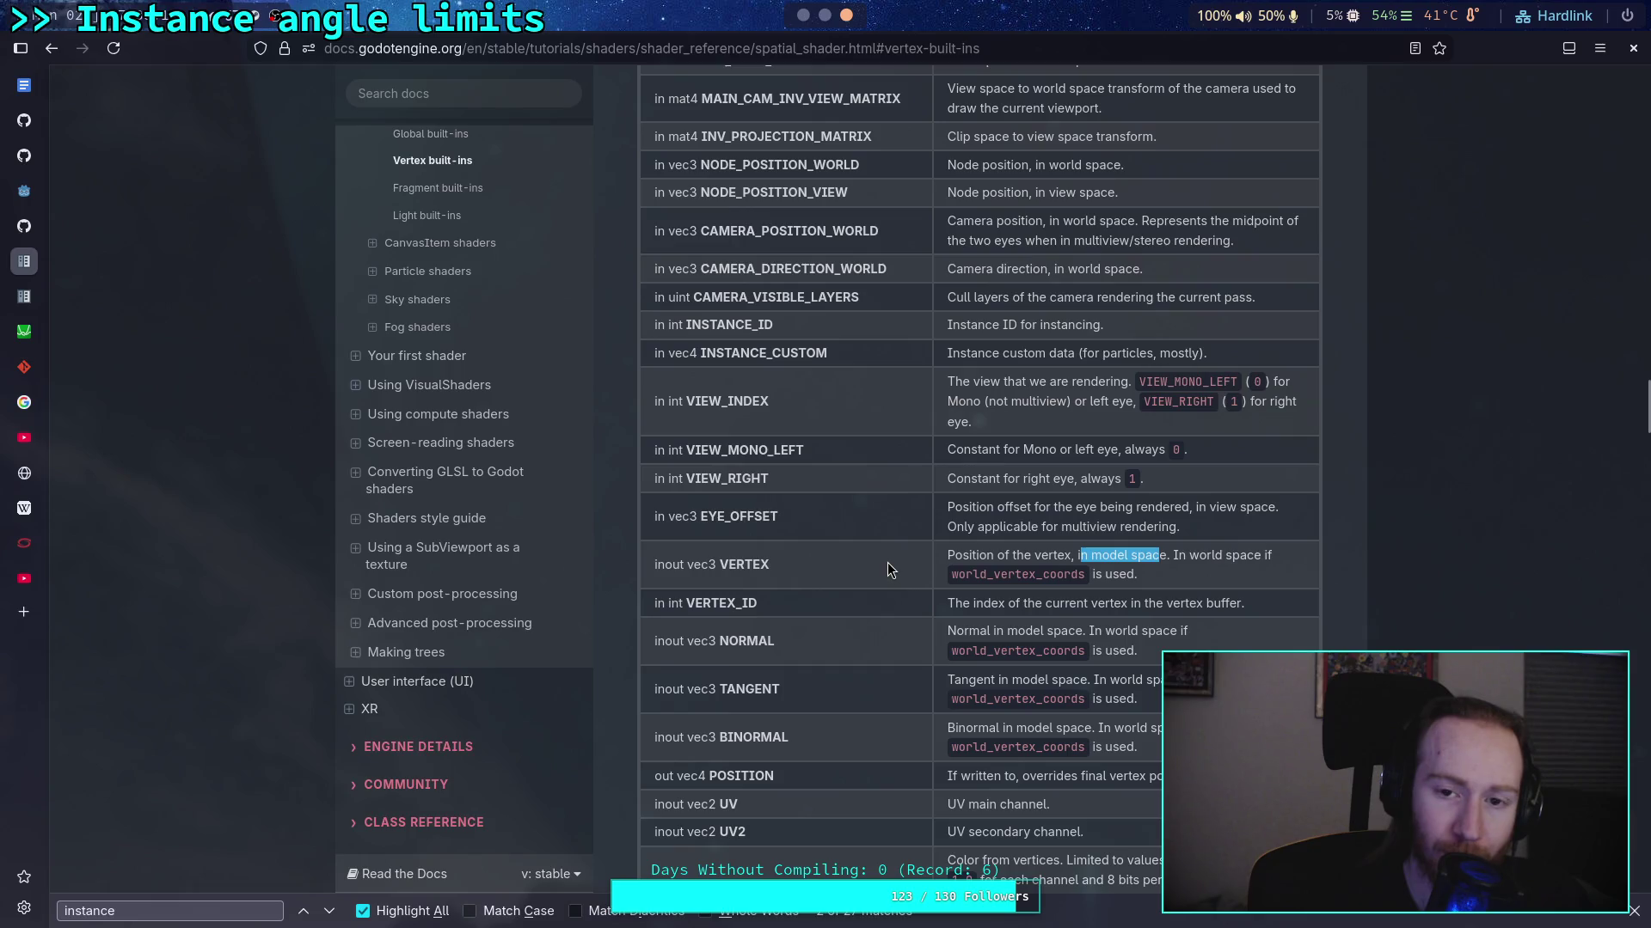
scroll(883, 545, "down", 5)
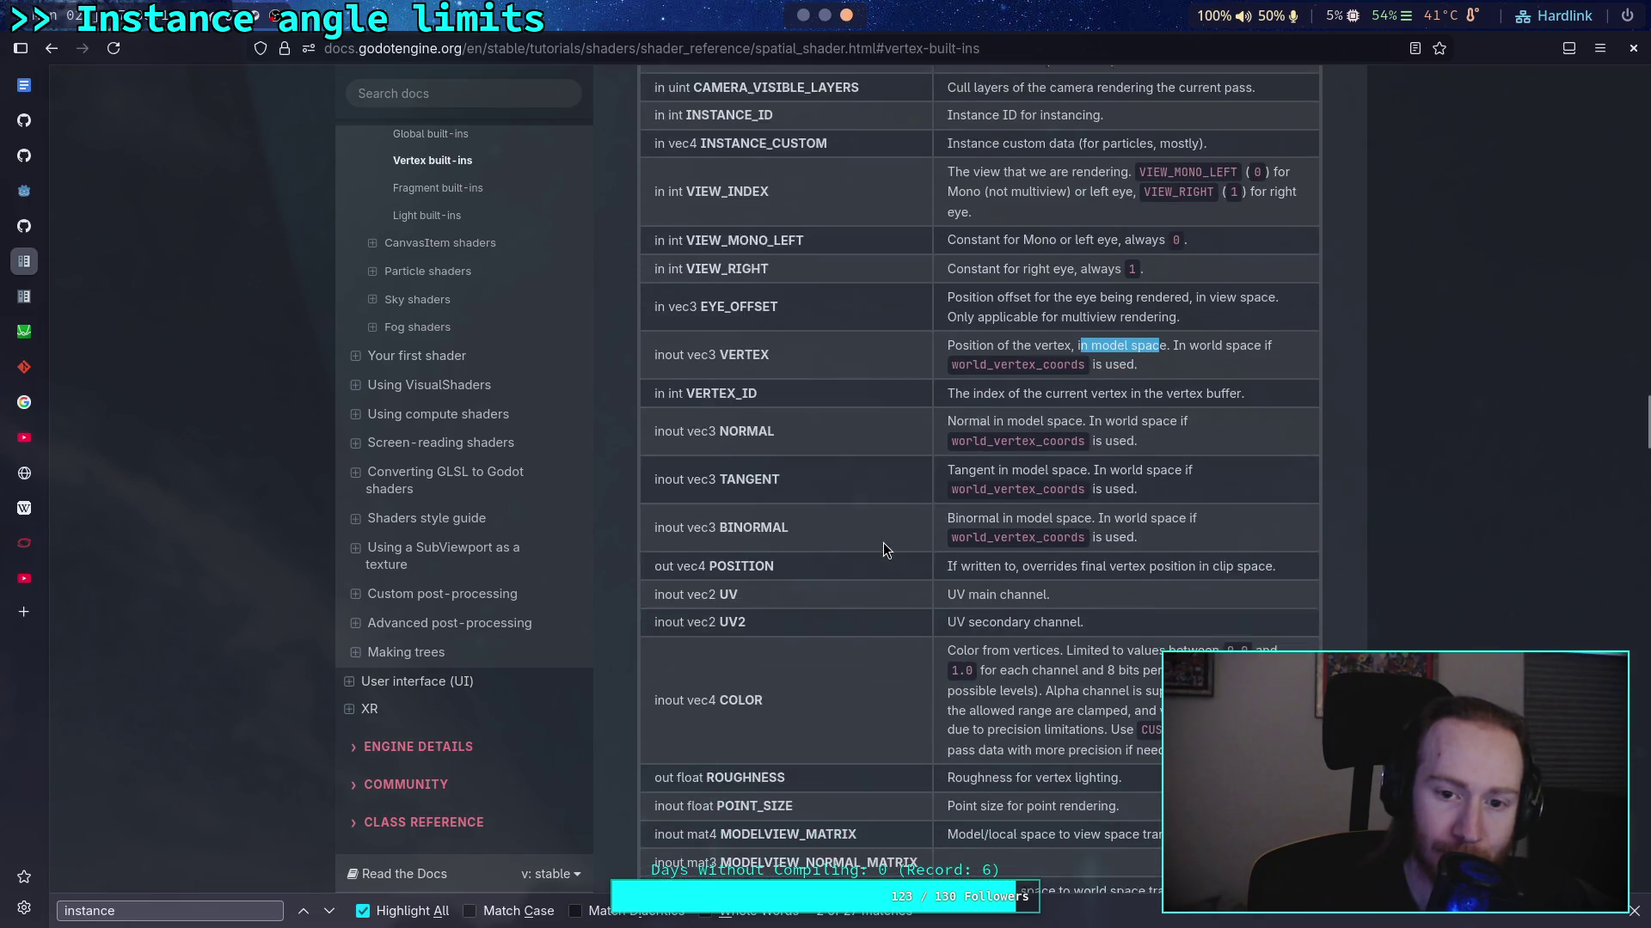
scroll(884, 548, "down", 3)
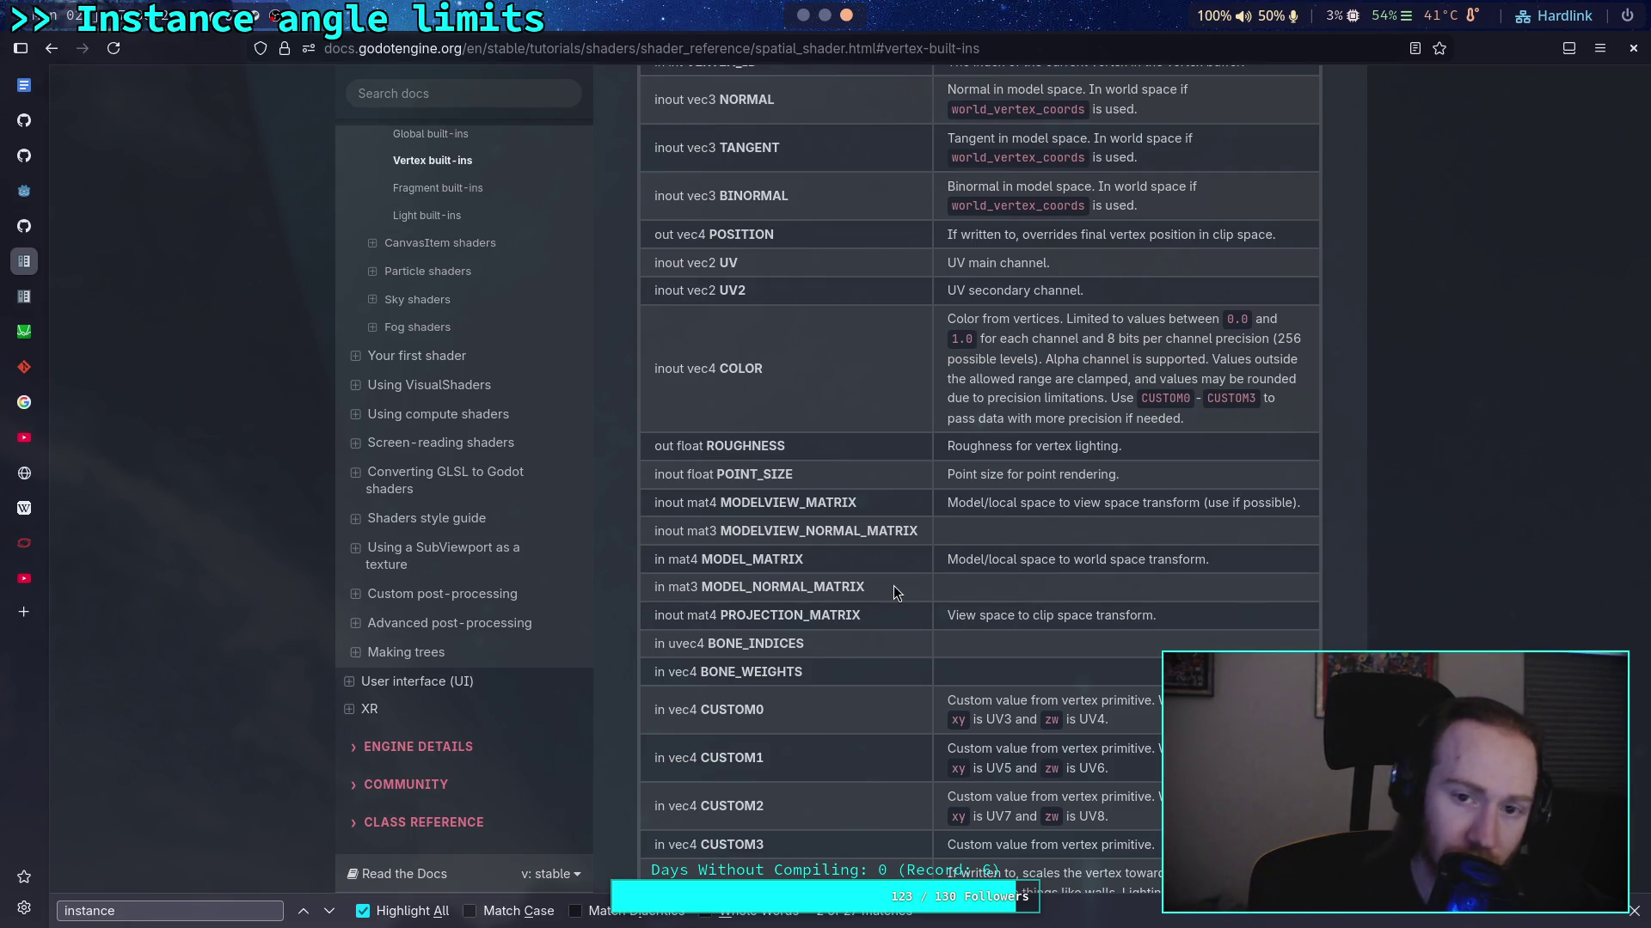
scroll(894, 586, "down", 5)
scroll(920, 626, "up", 7)
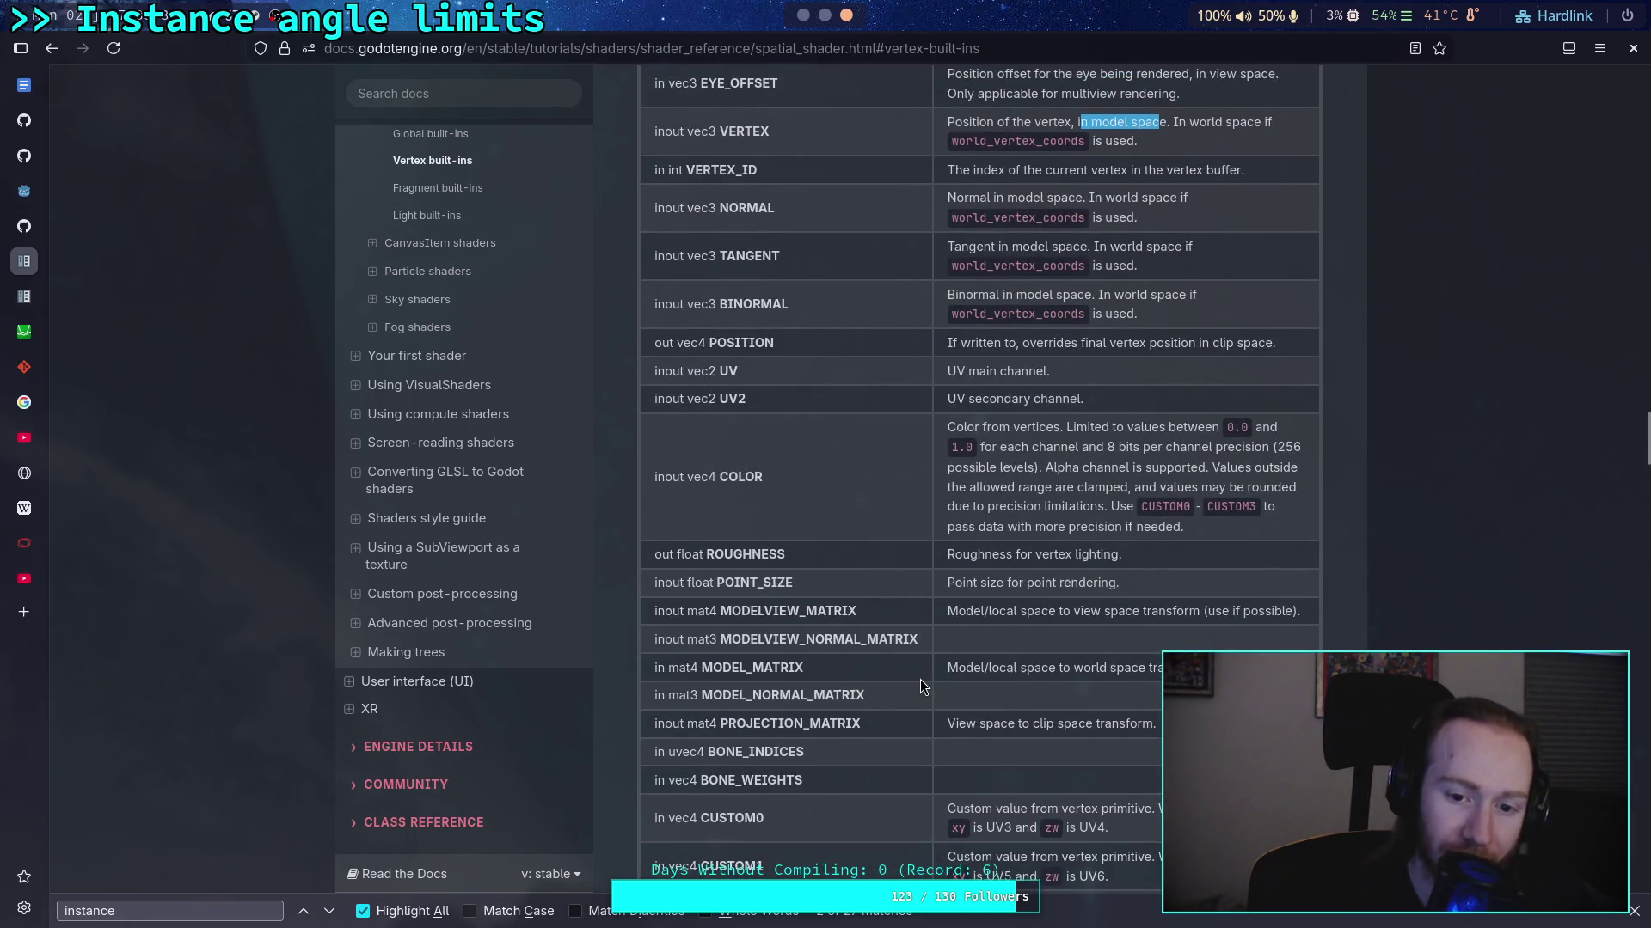
scroll(920, 685, "down", 2)
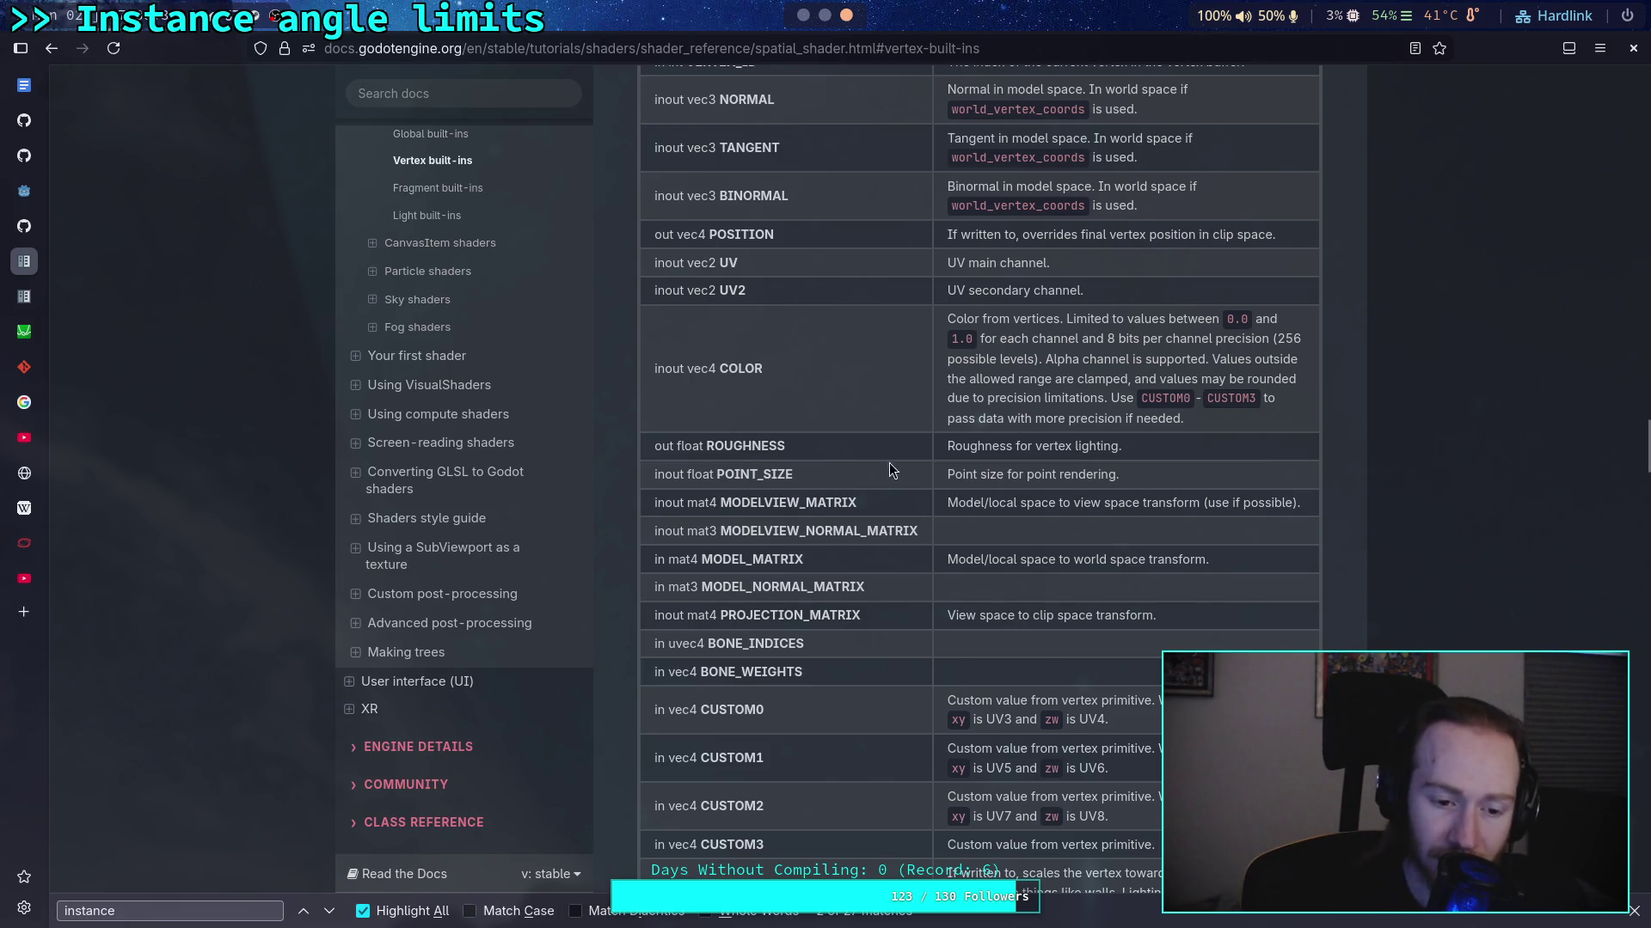
left_click(823, 12)
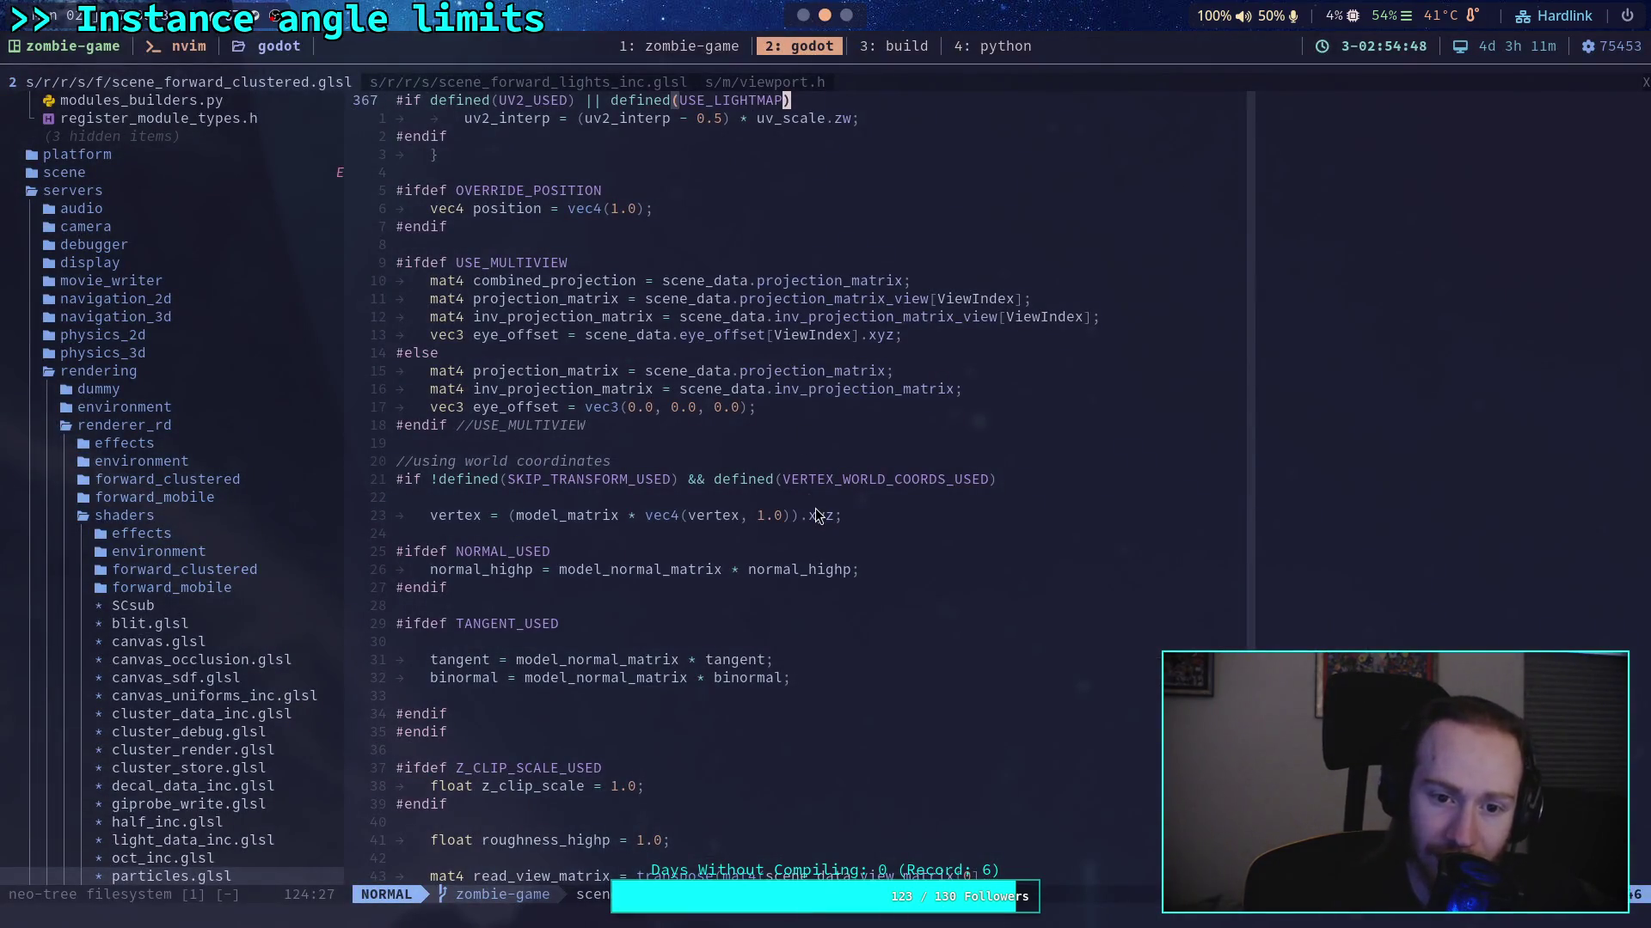
scroll(815, 508, "down", 2)
scroll(638, 455, "down", 20)
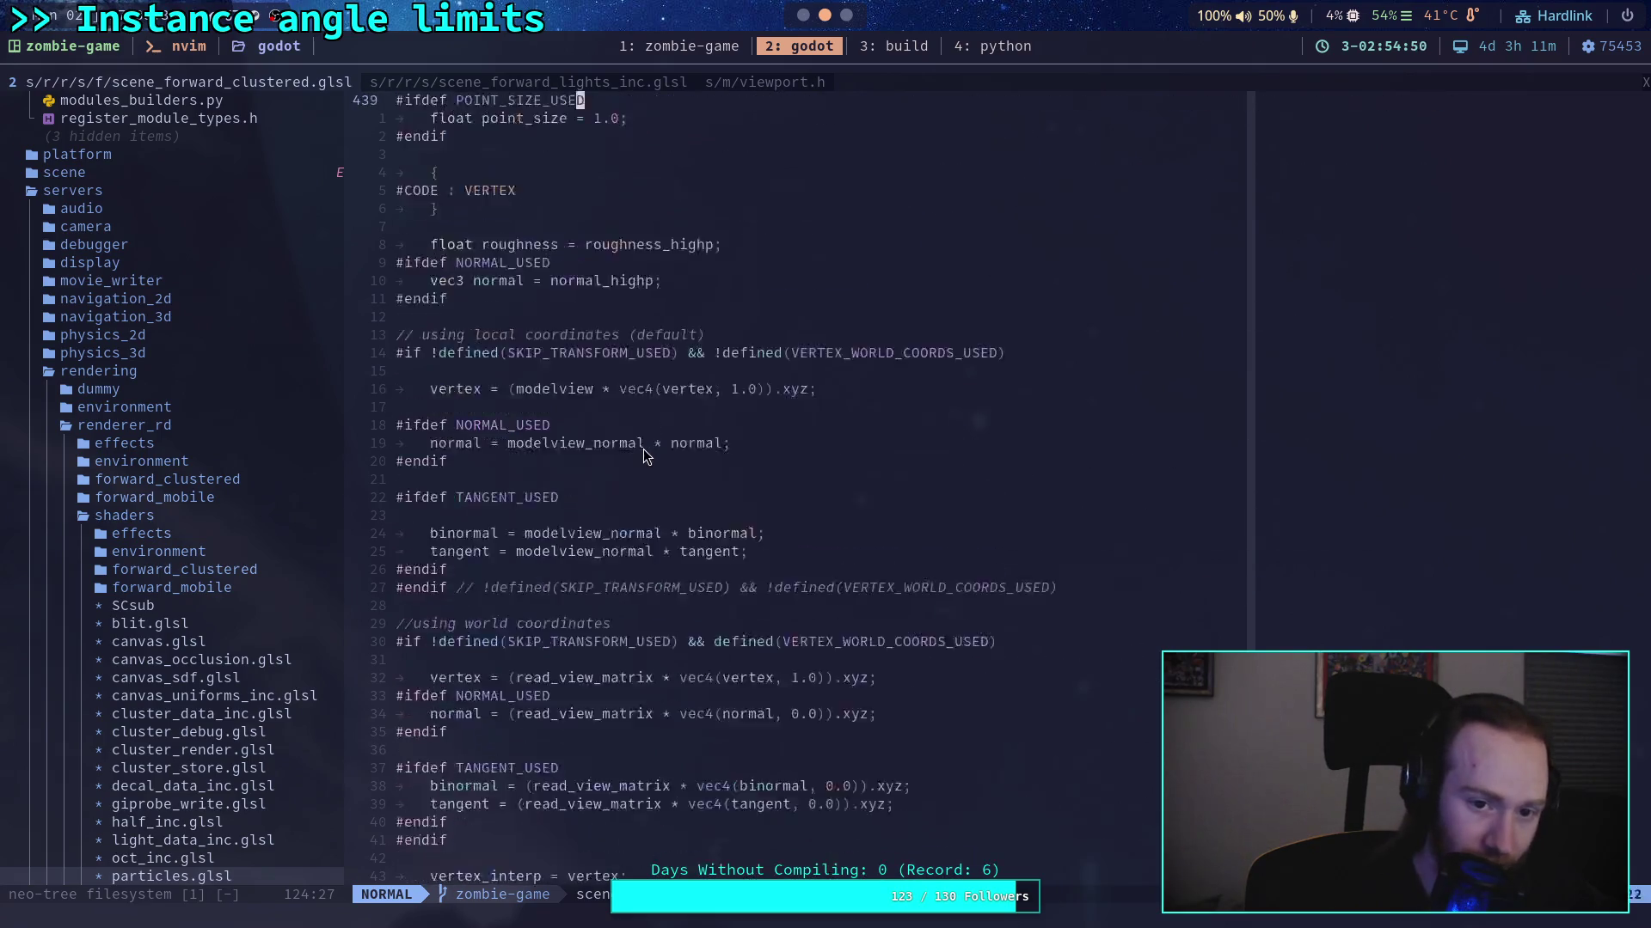
scroll(645, 454, "down", 20)
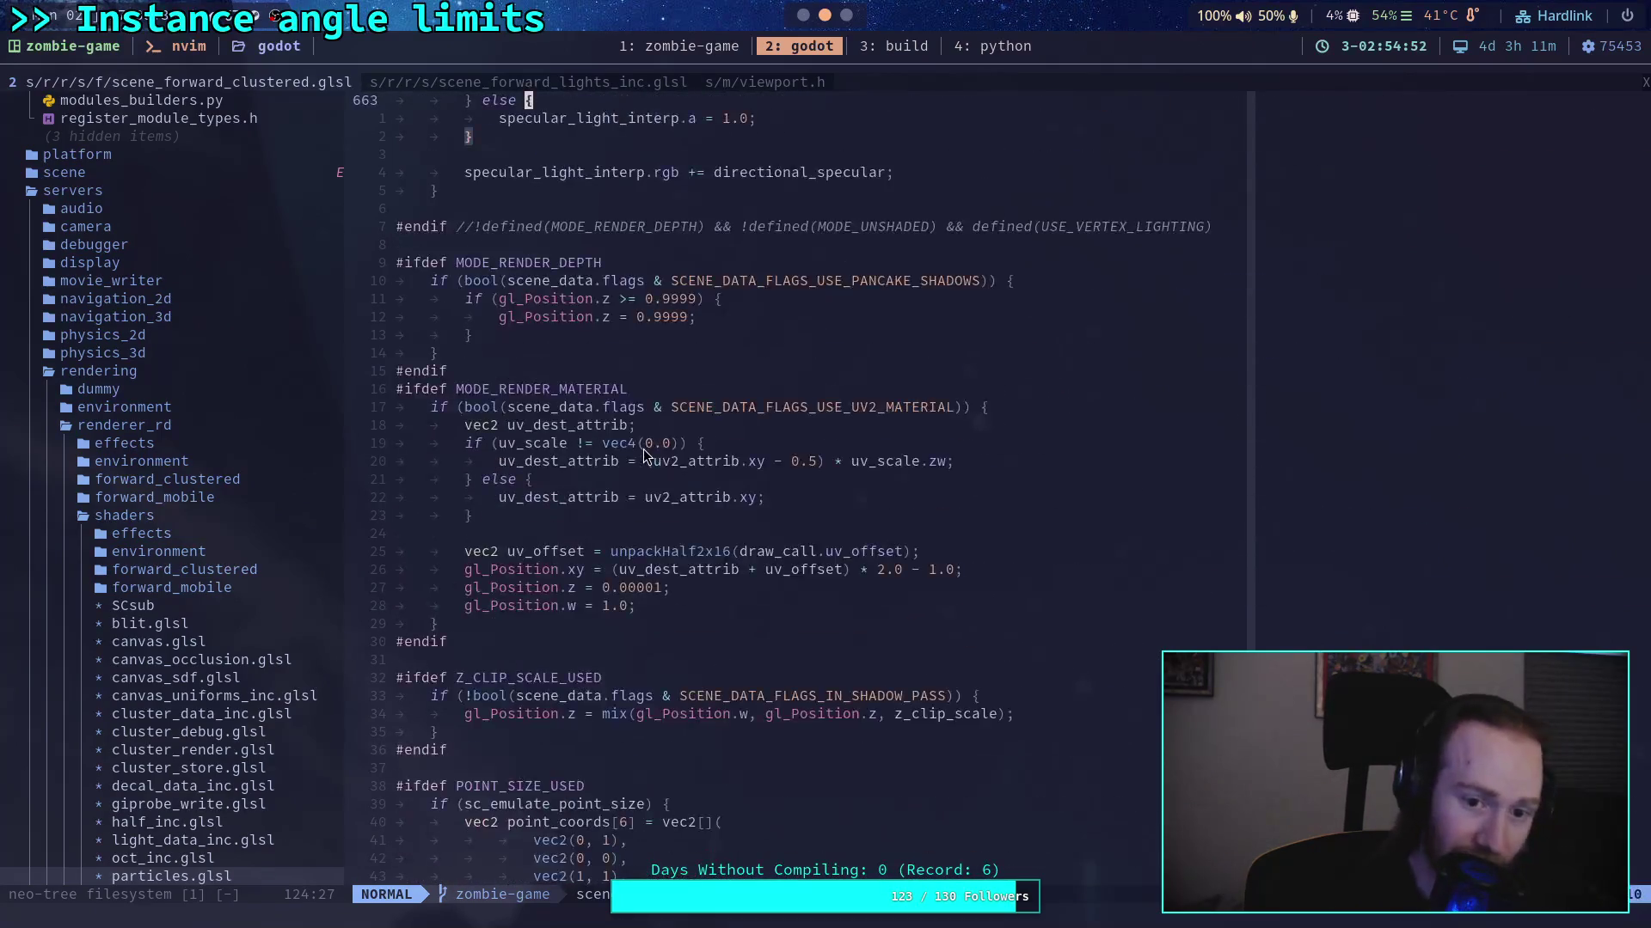
scroll(644, 451, "down", 20)
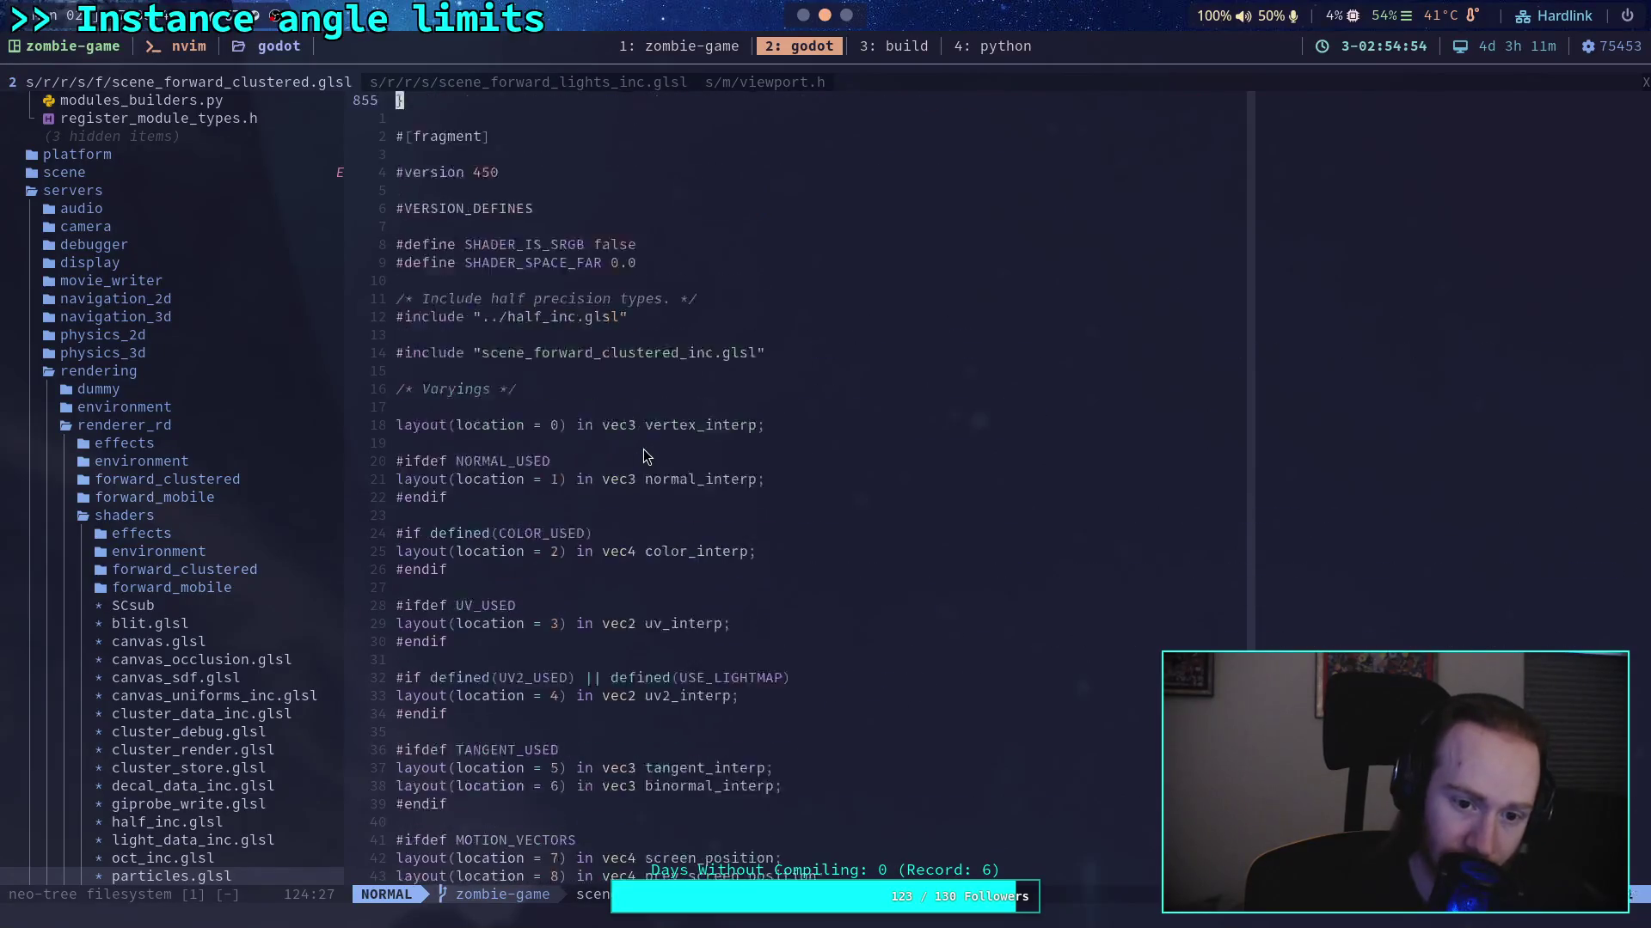
scroll(644, 454, "down", 7)
scroll(636, 447, "up", 20)
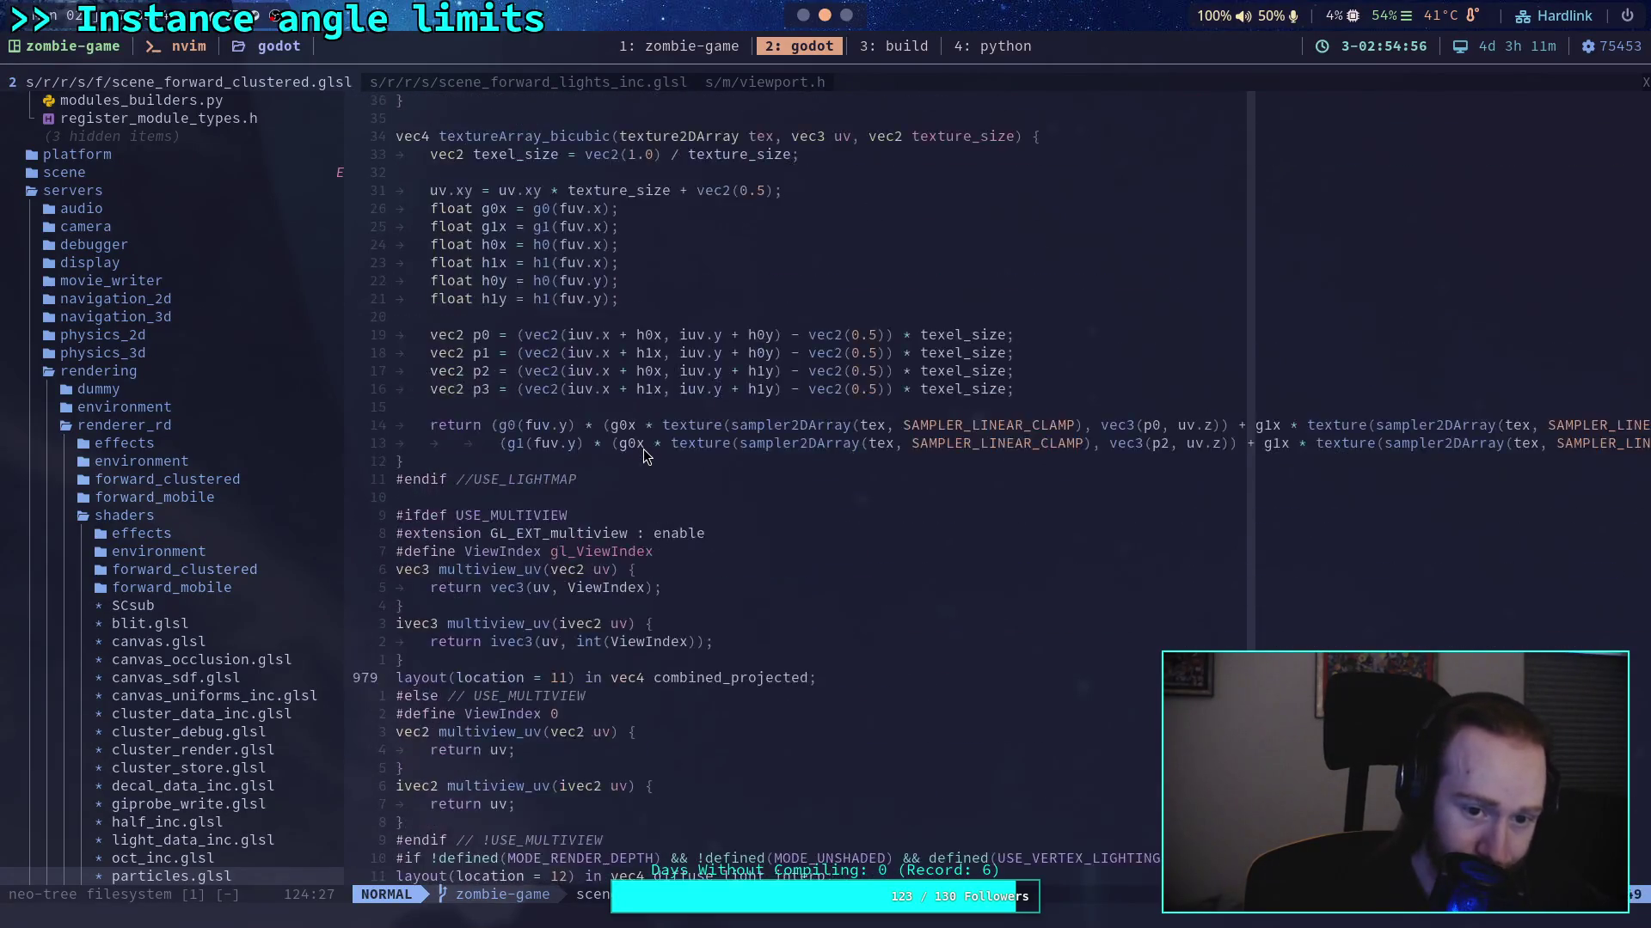
scroll(744, 511, "up", 16)
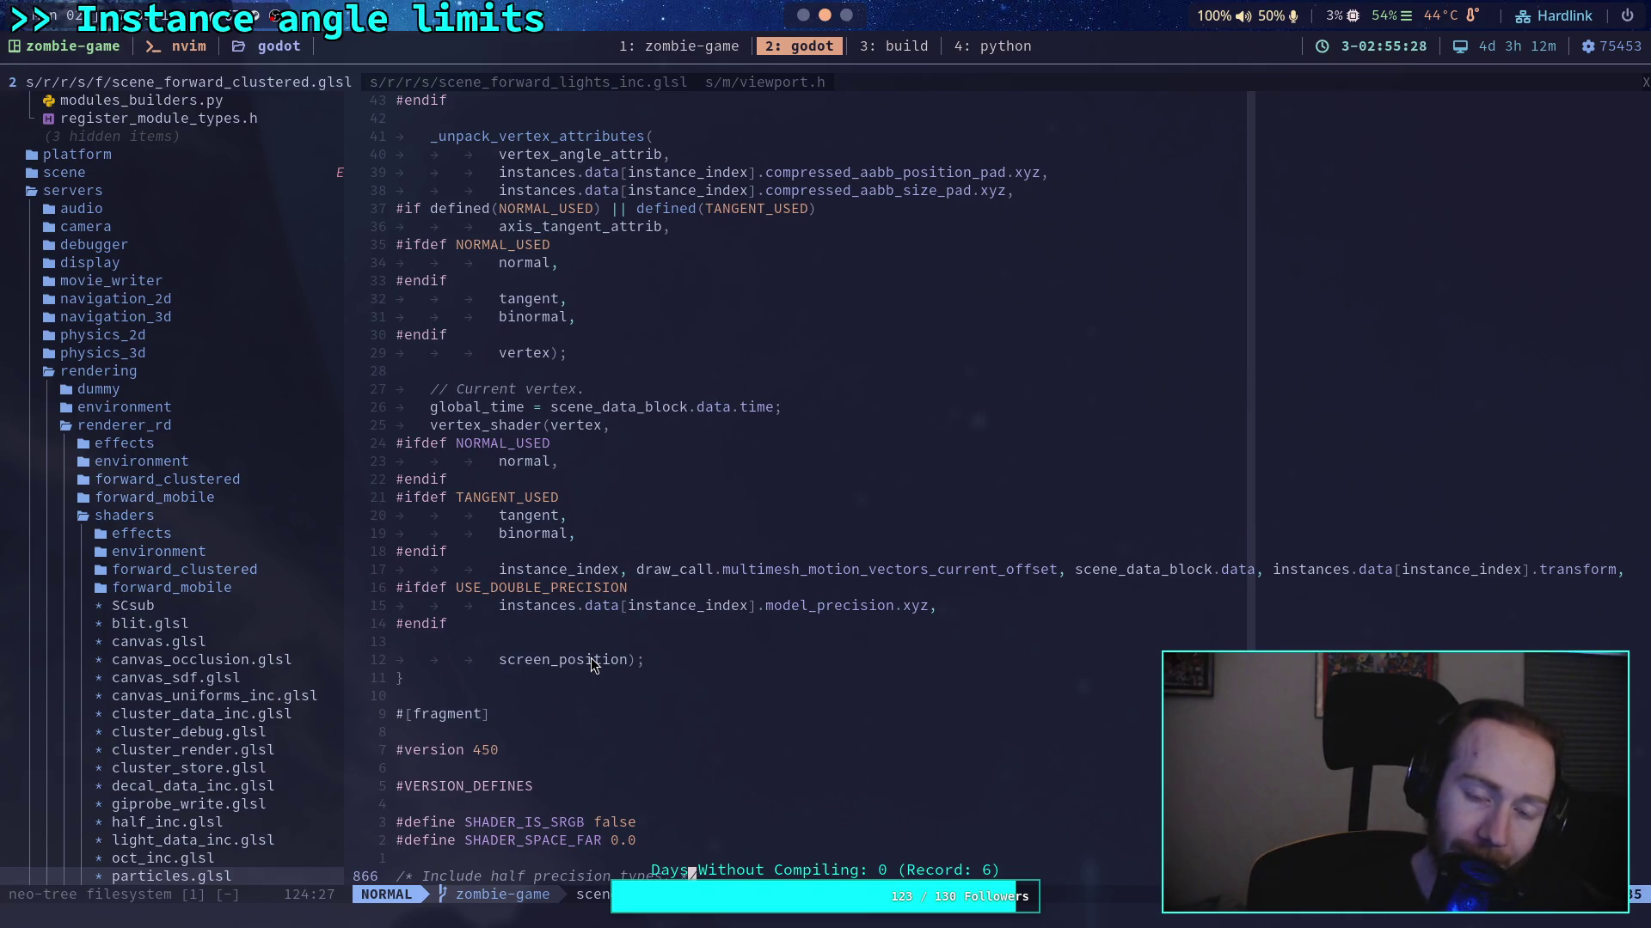
scroll(591, 658, "up", 20)
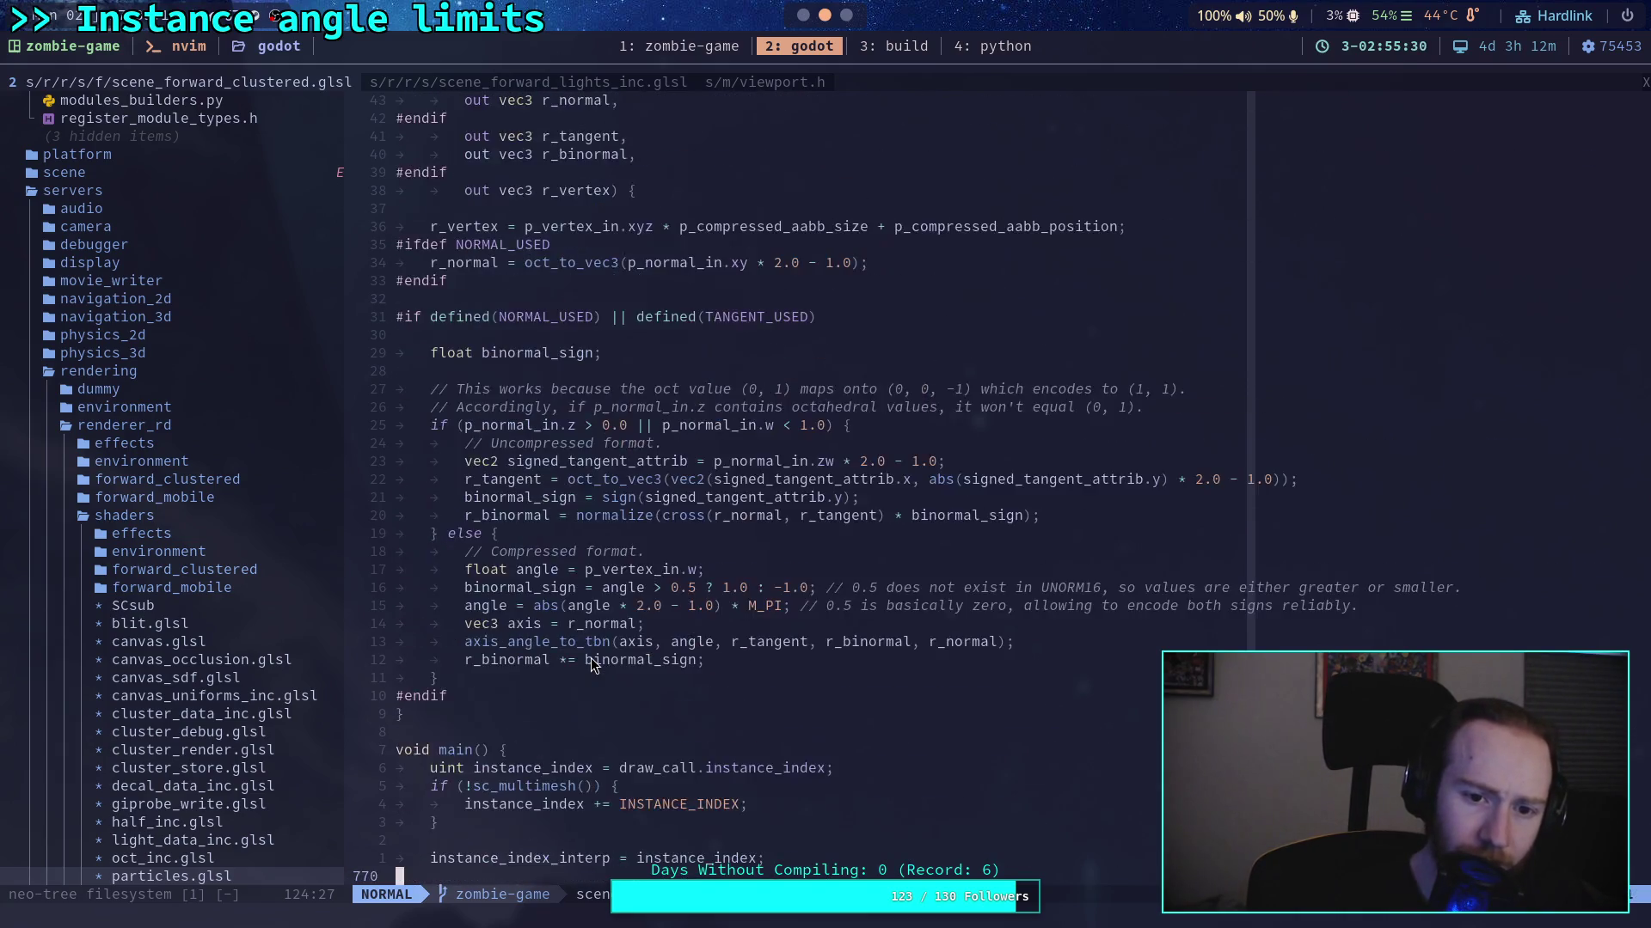
scroll(591, 657, "up", 15)
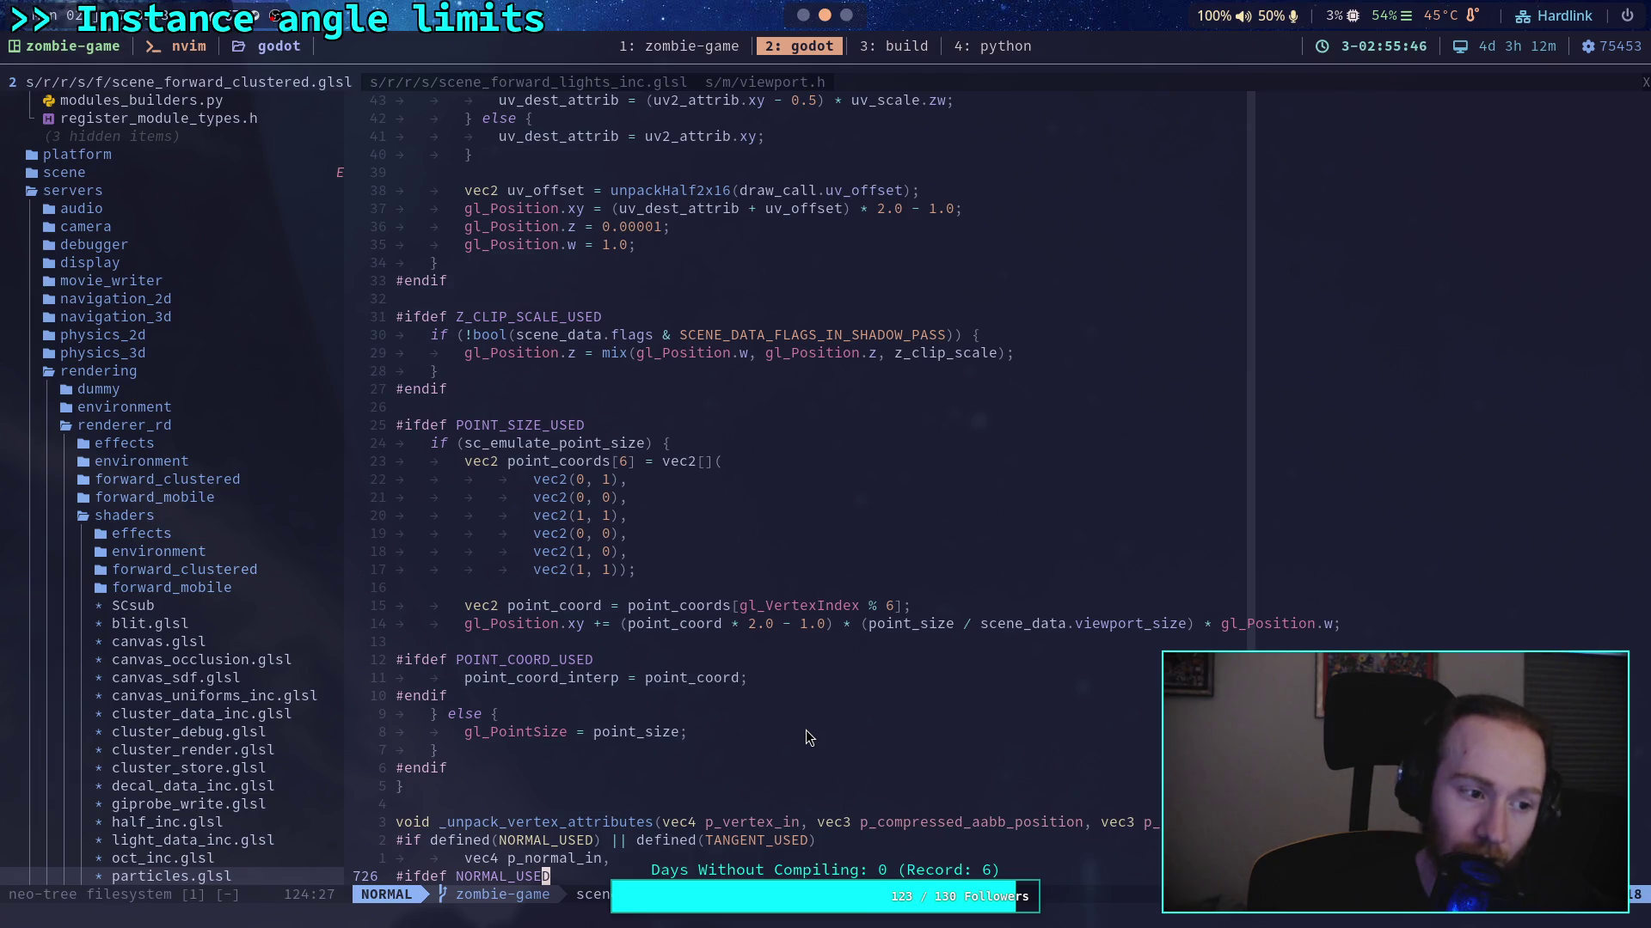
Rewrite line 29's wind as MODEL_MATRIX * vec4(world_wind.x, 0.0, world_wind.y, ...)
key("alt+Tab")
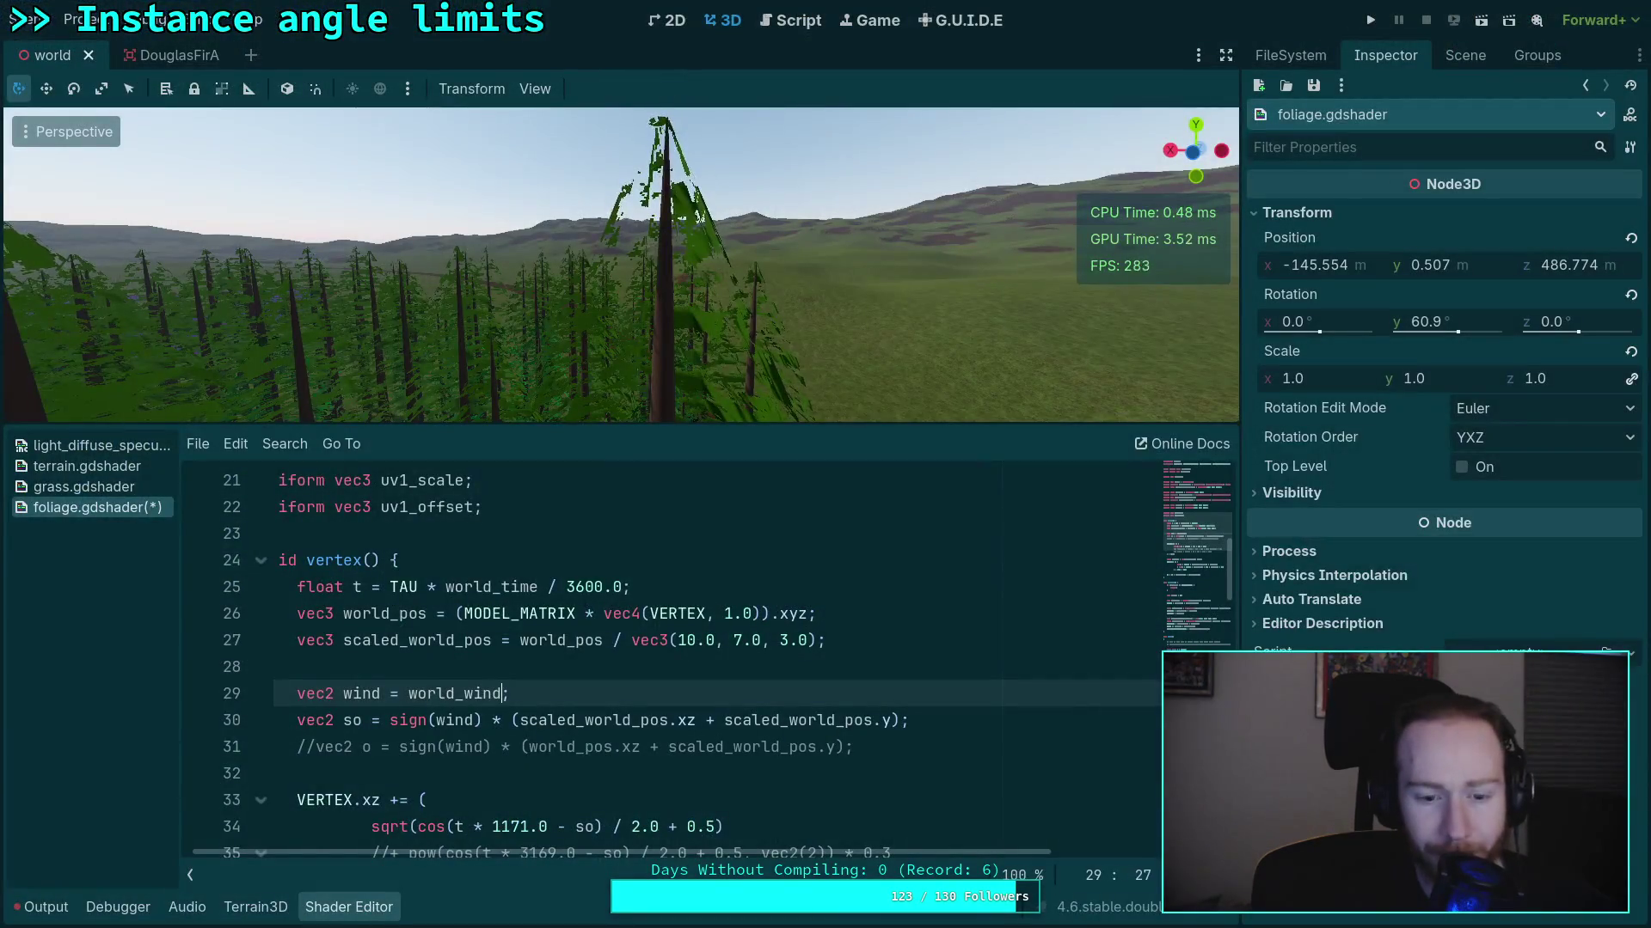
double_click(431, 695)
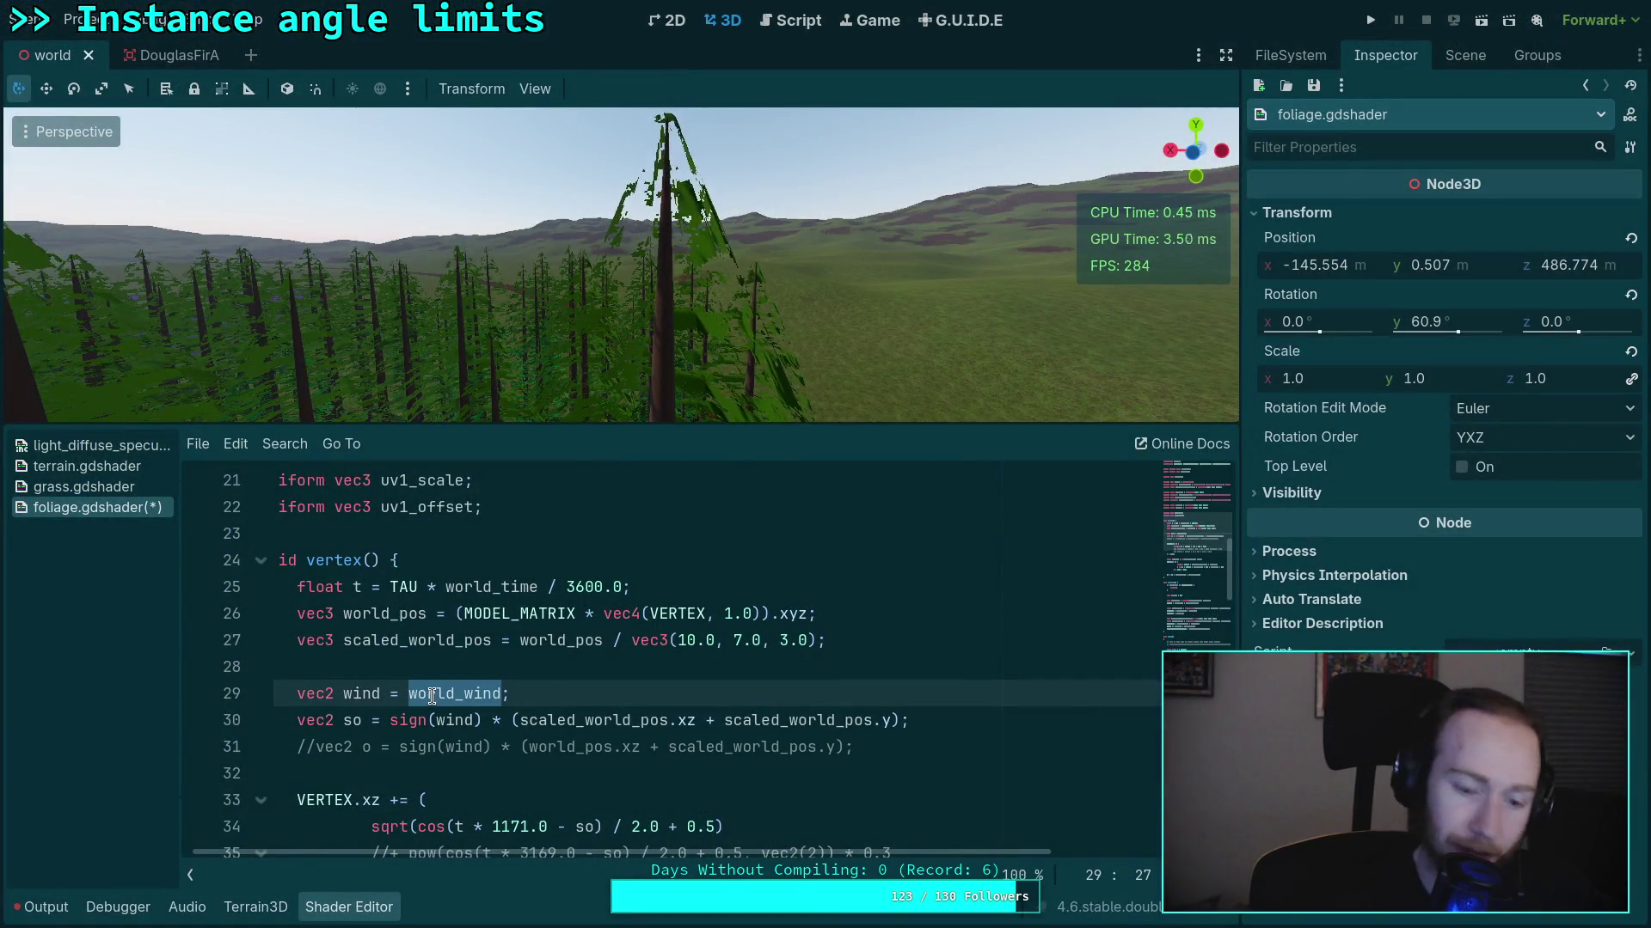
type("(")
key("BackSpace")
key("BackSpace")
key("BackSpace")
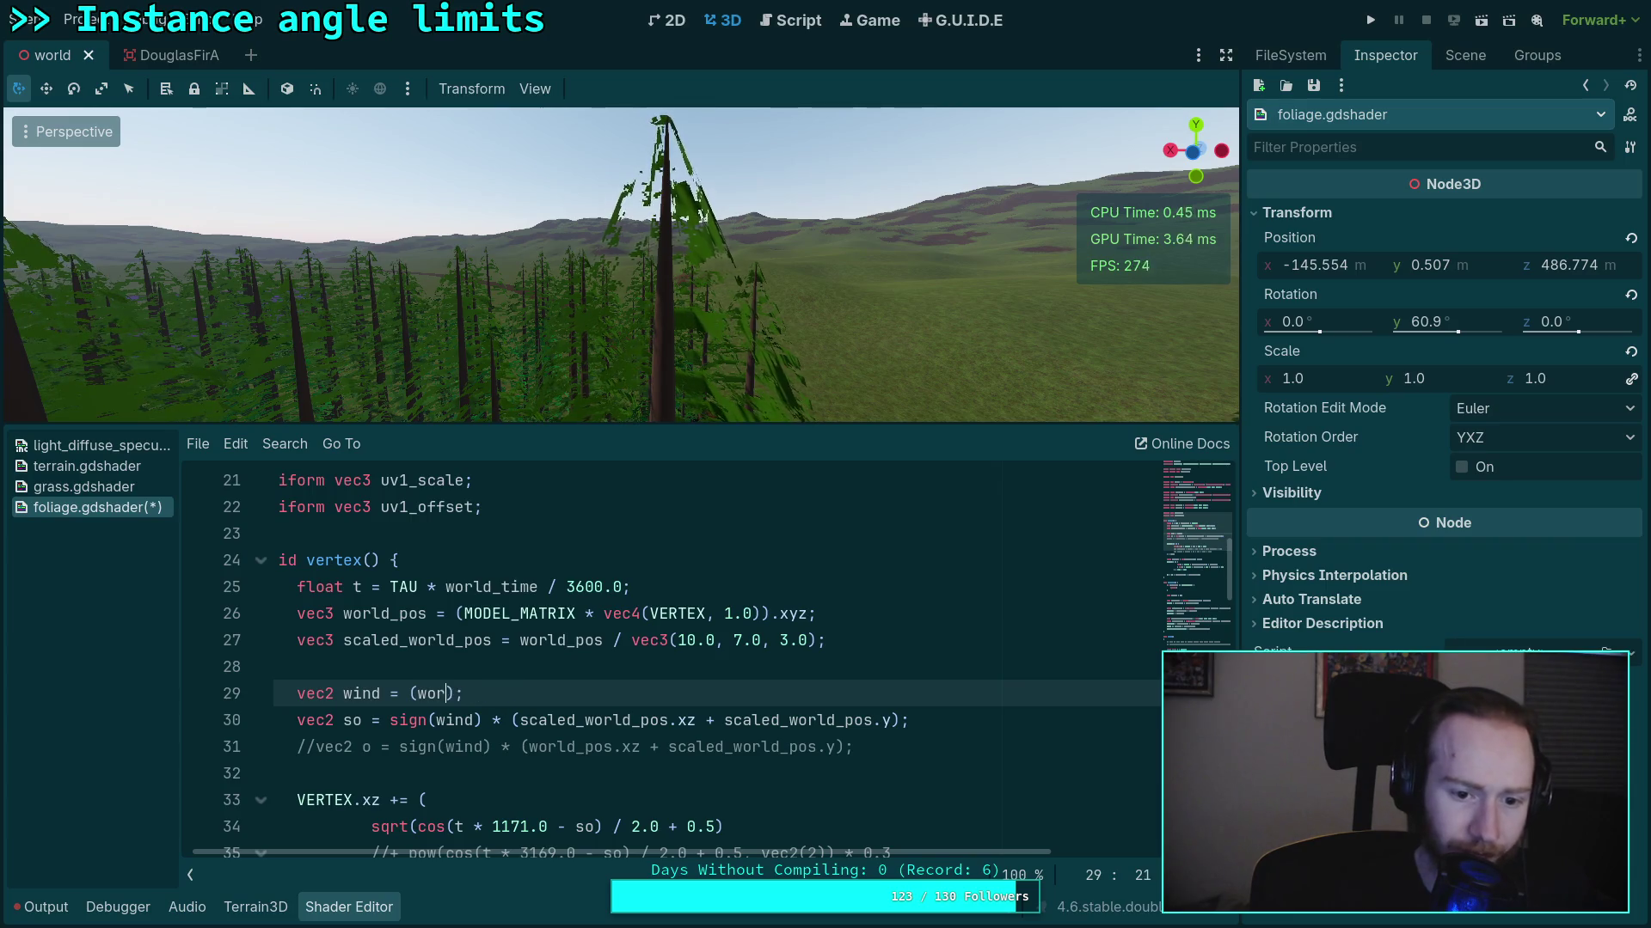
type("MODEL_MATRIX")
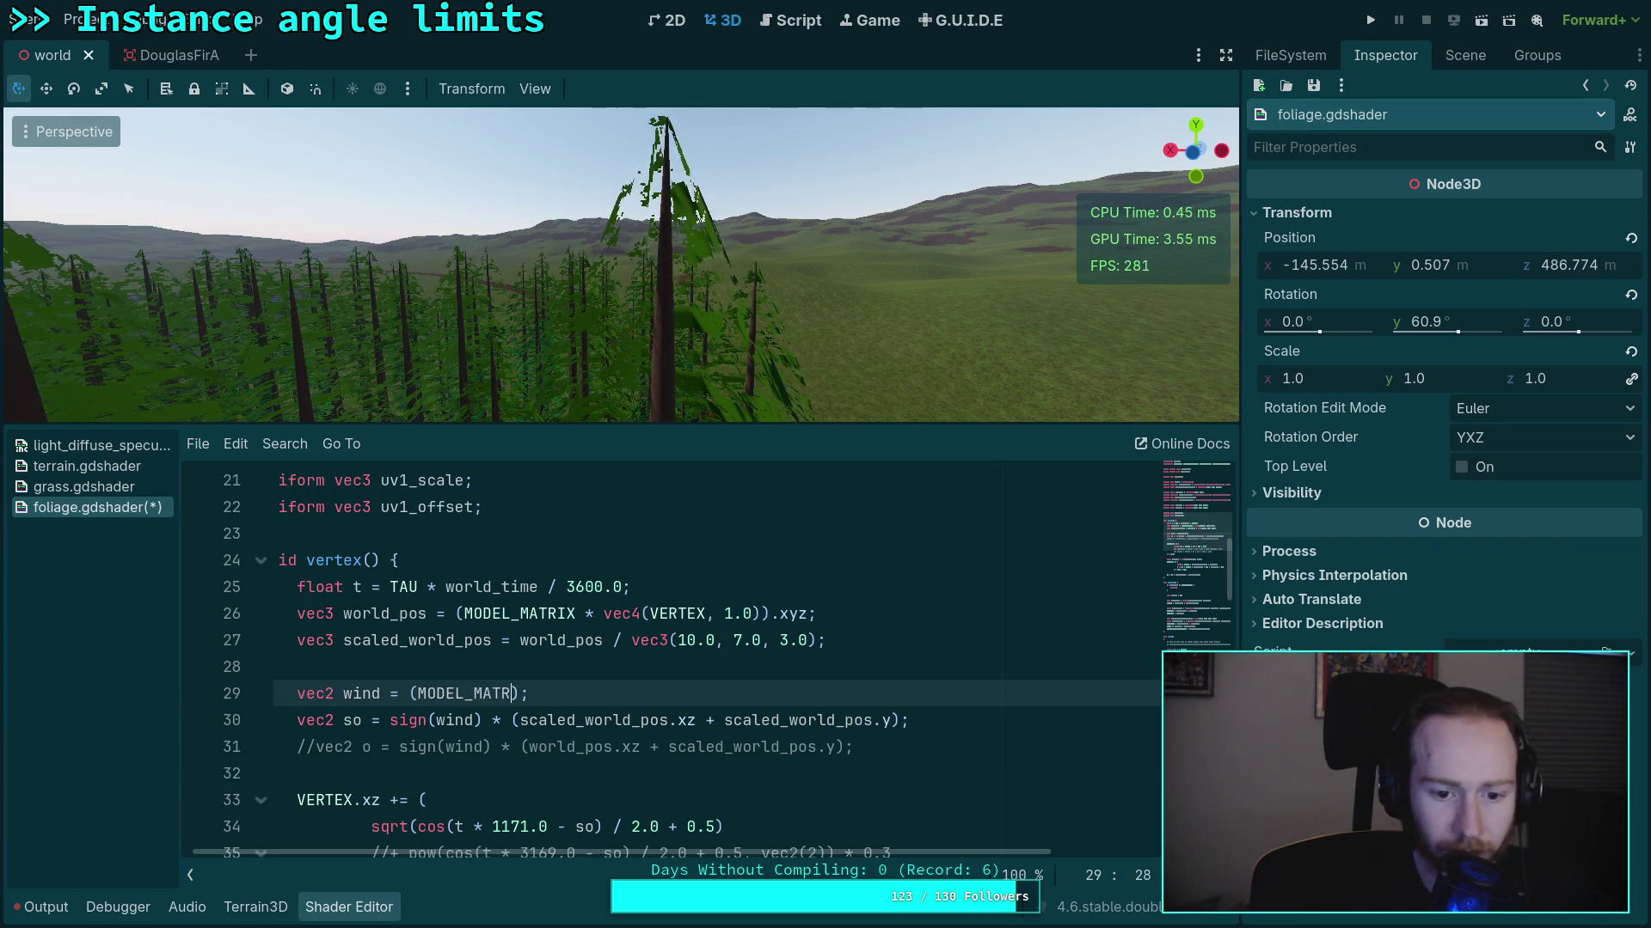
type(" * vec33")
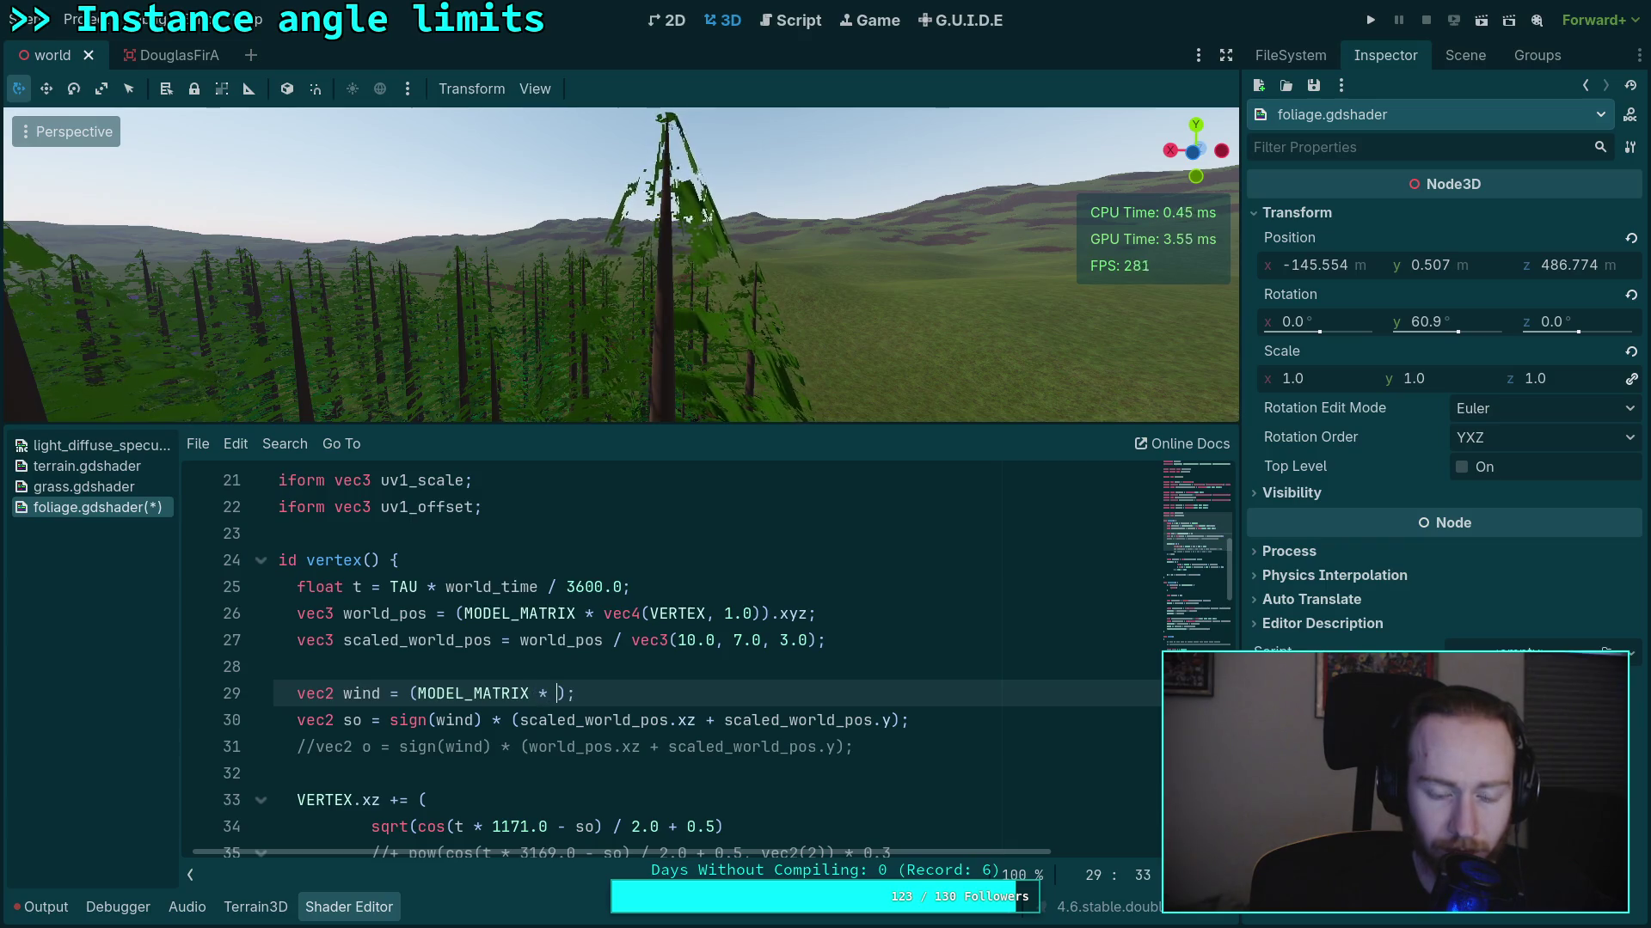
key("BackSpace")
key("BackSpace")
type("4*")
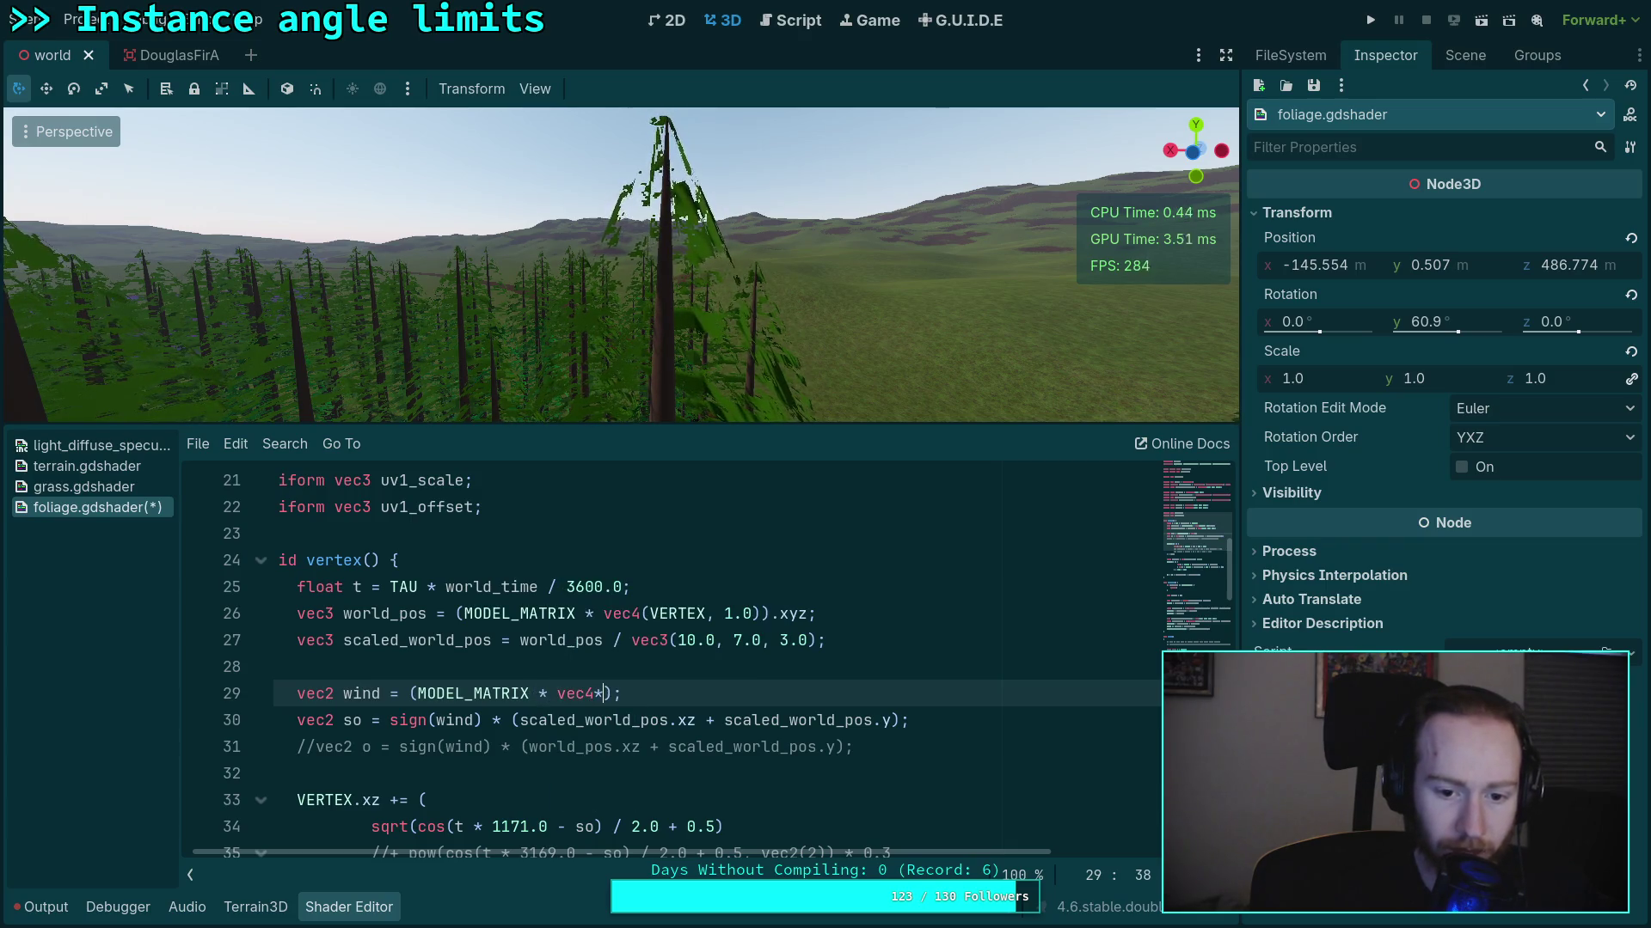
key("BackSpace")
type("(world_p")
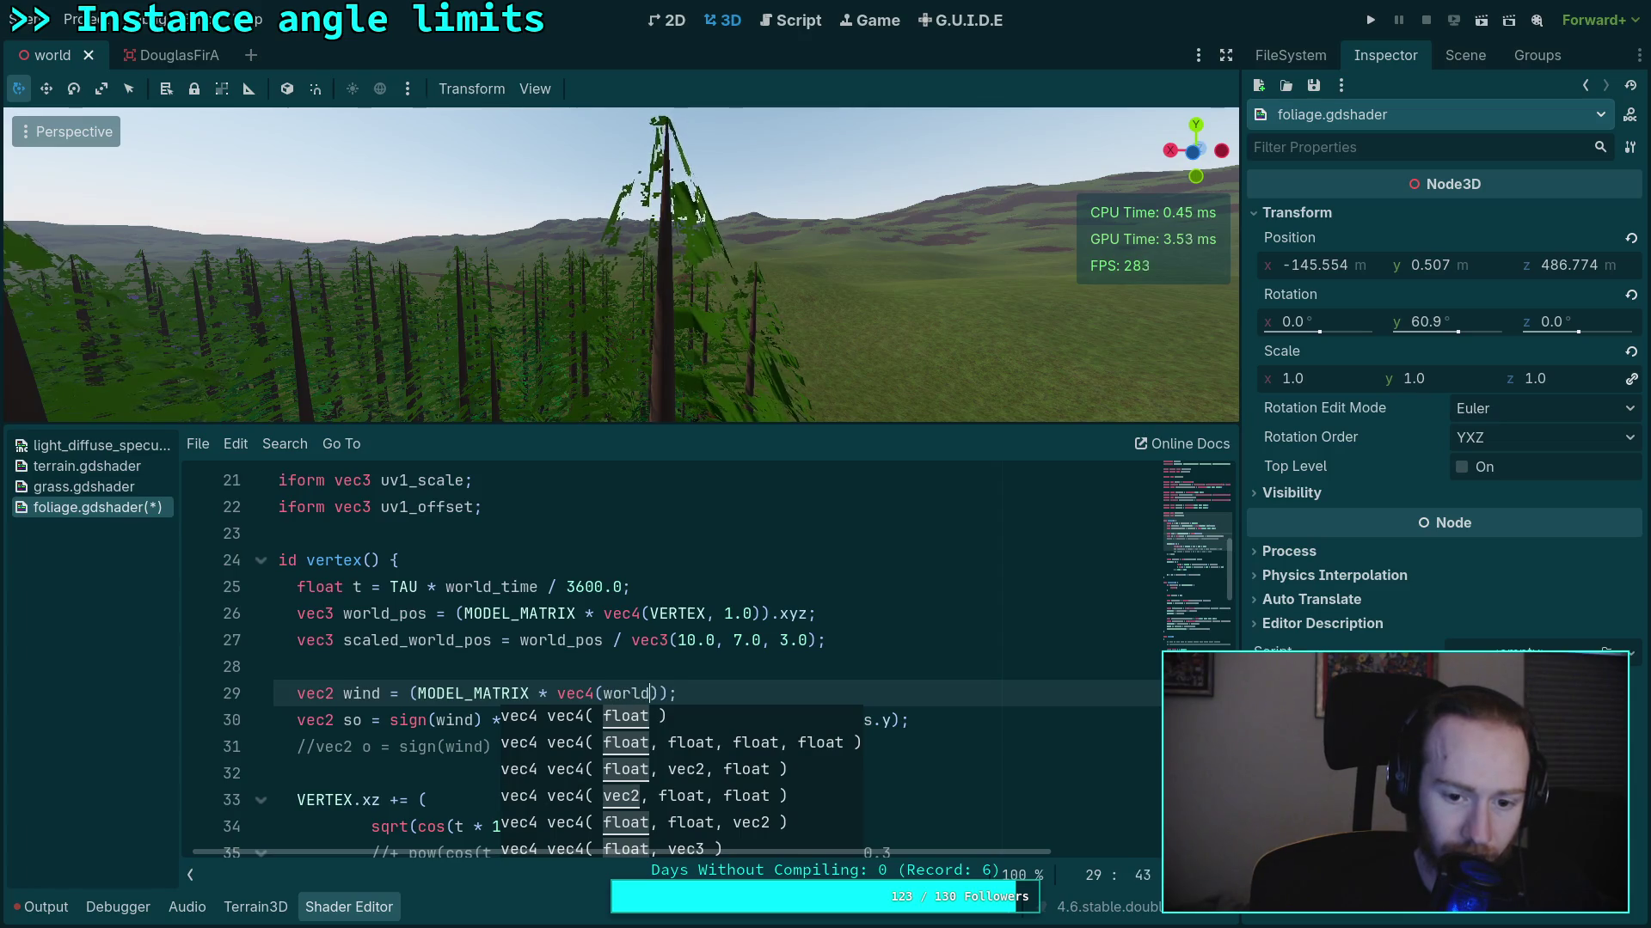
key("BackSpace")
type("wind.x")
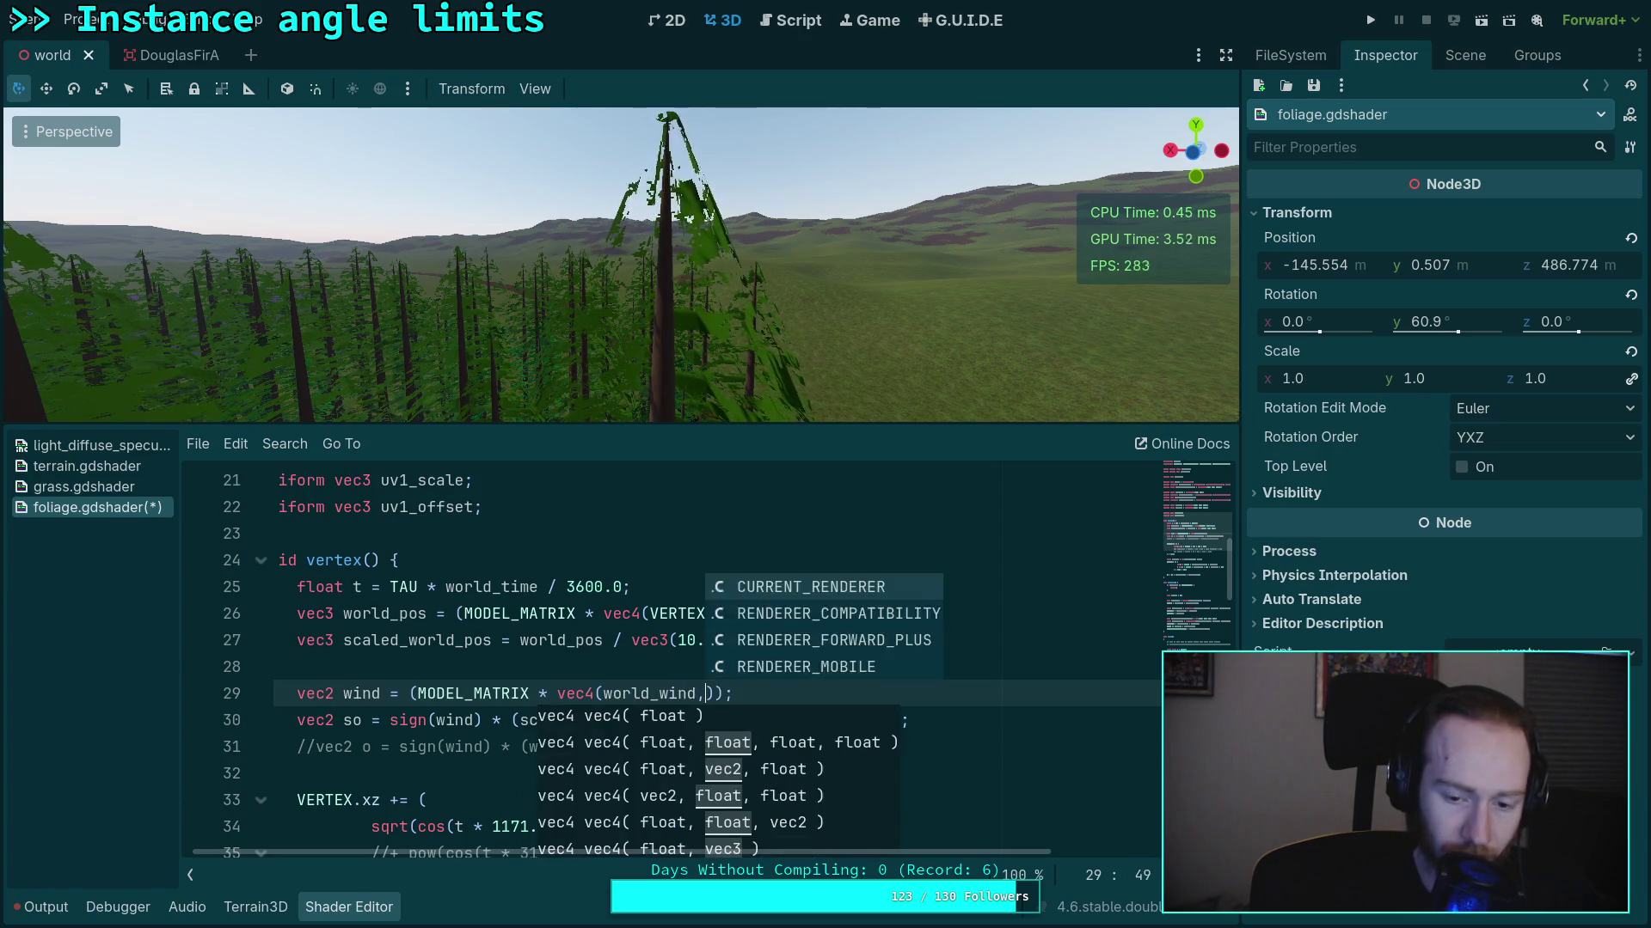
type(", 0.0, w")
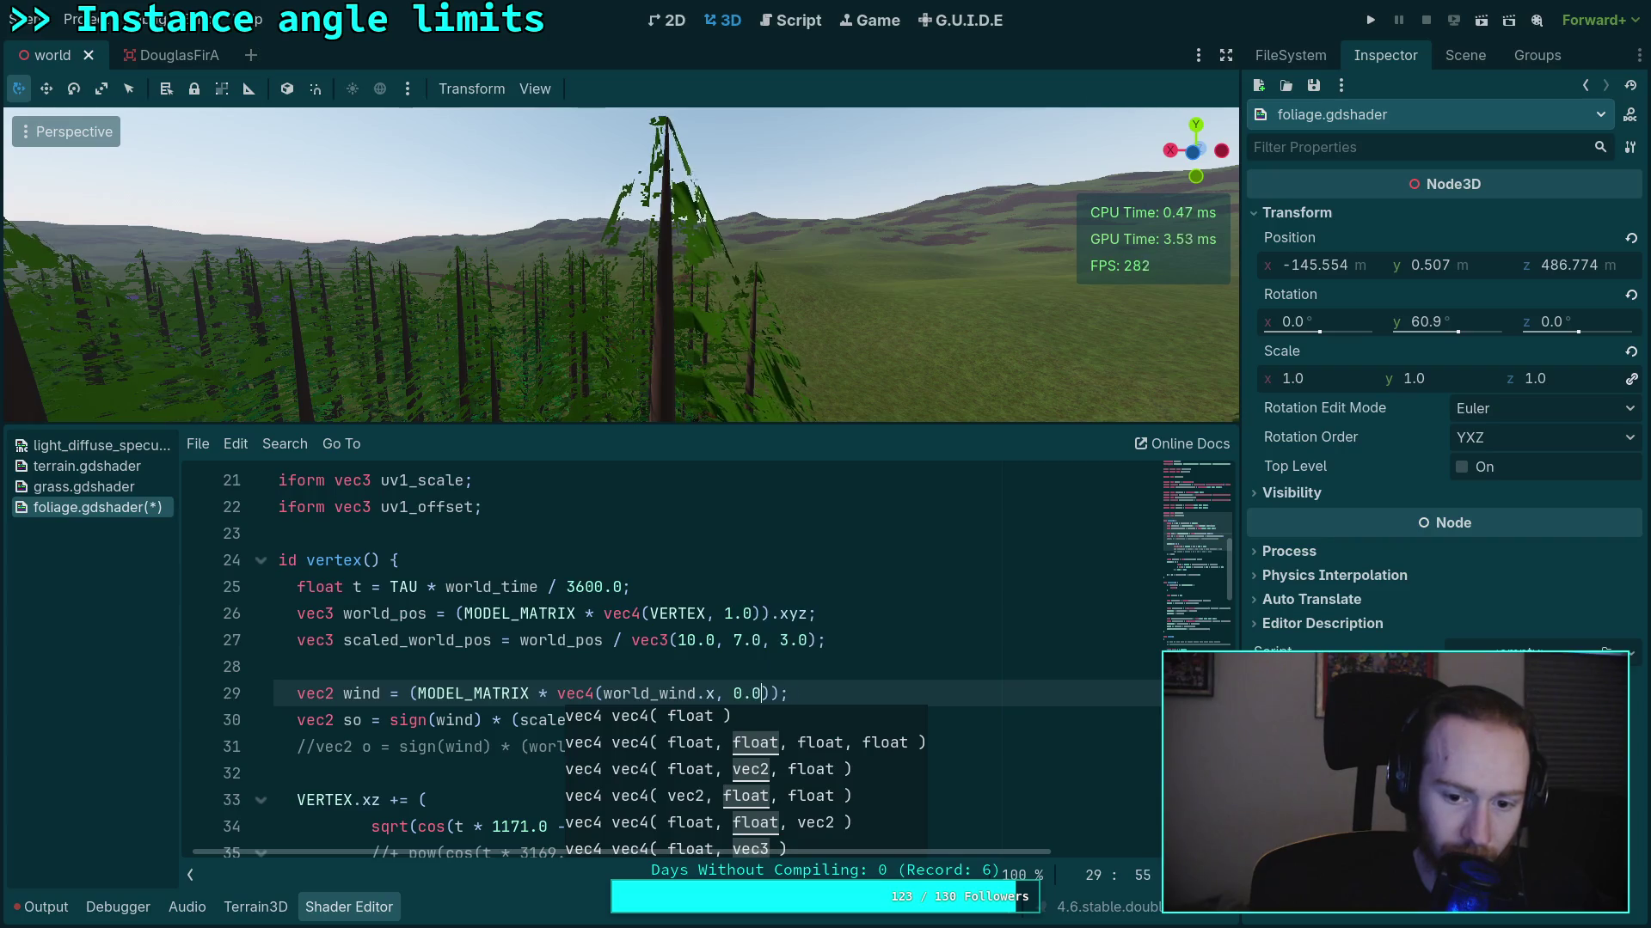
type("orld_wind.")
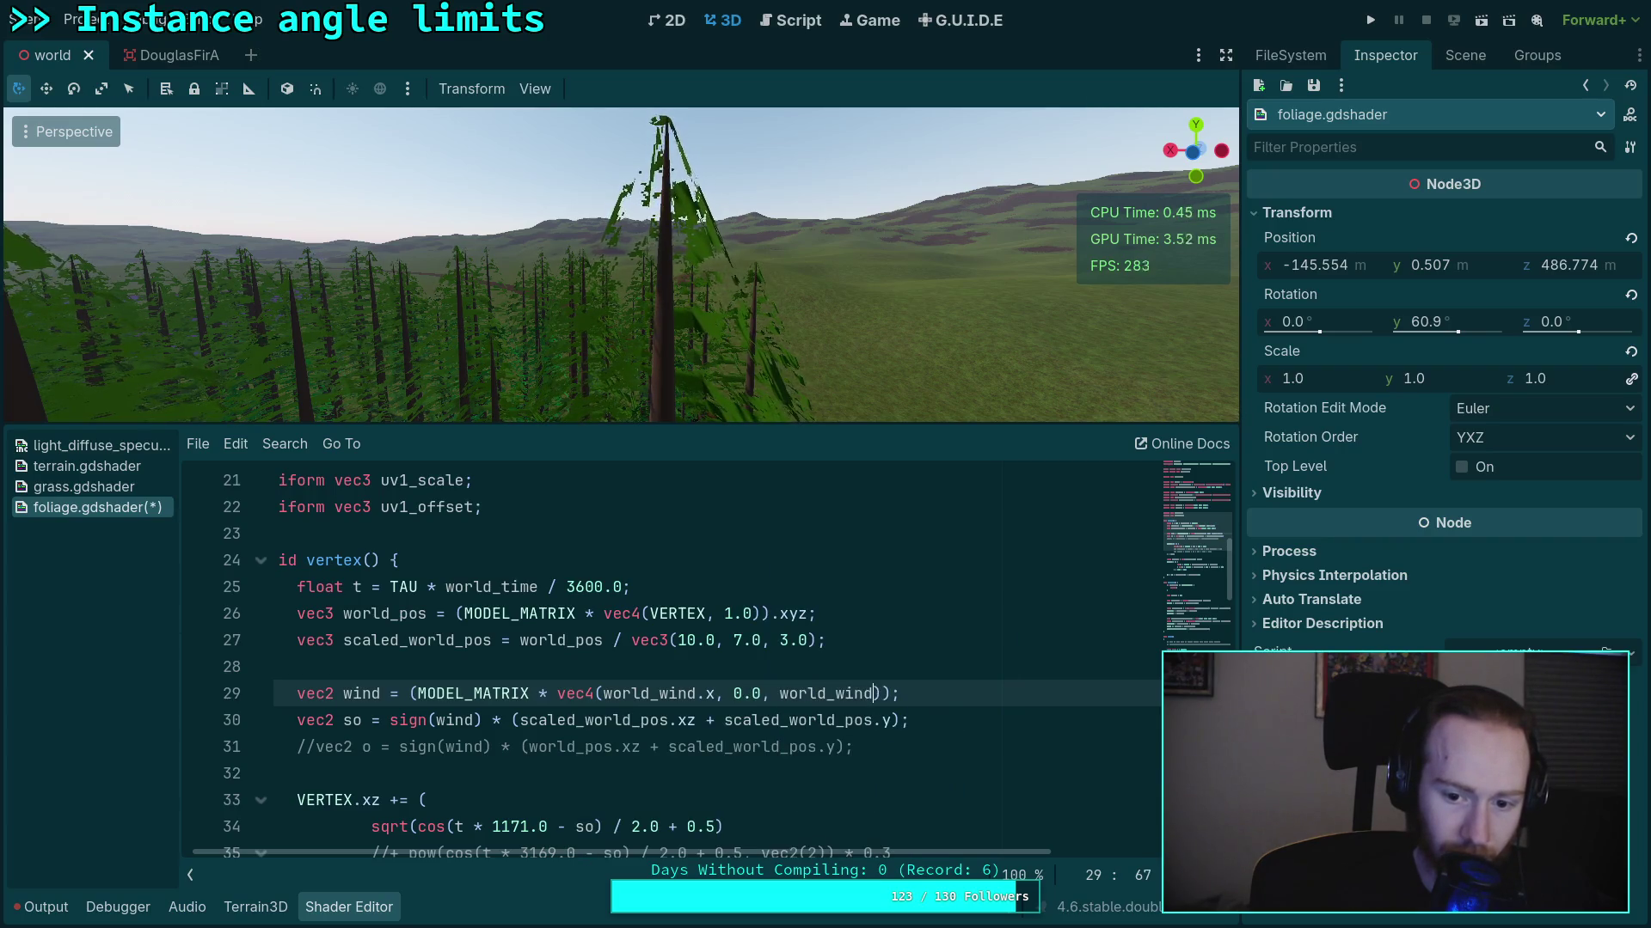
type("y")
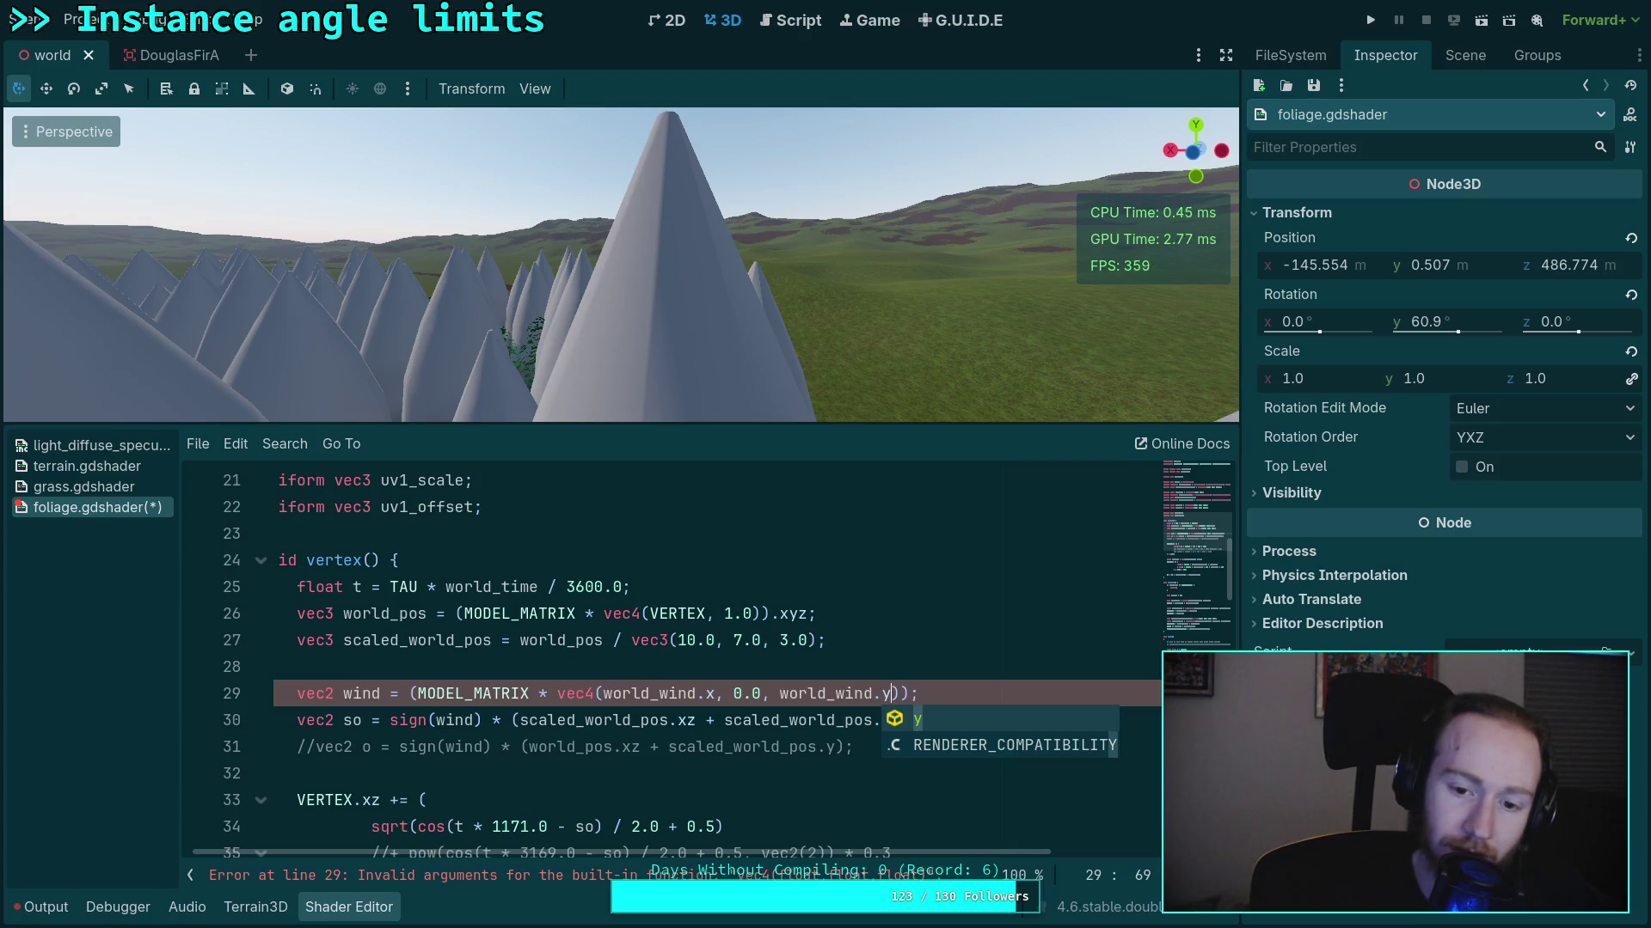
Complete the vec4 with 1.0, take .xz, and subtract NODE_POSITION_WORLD.xz
key("Right")
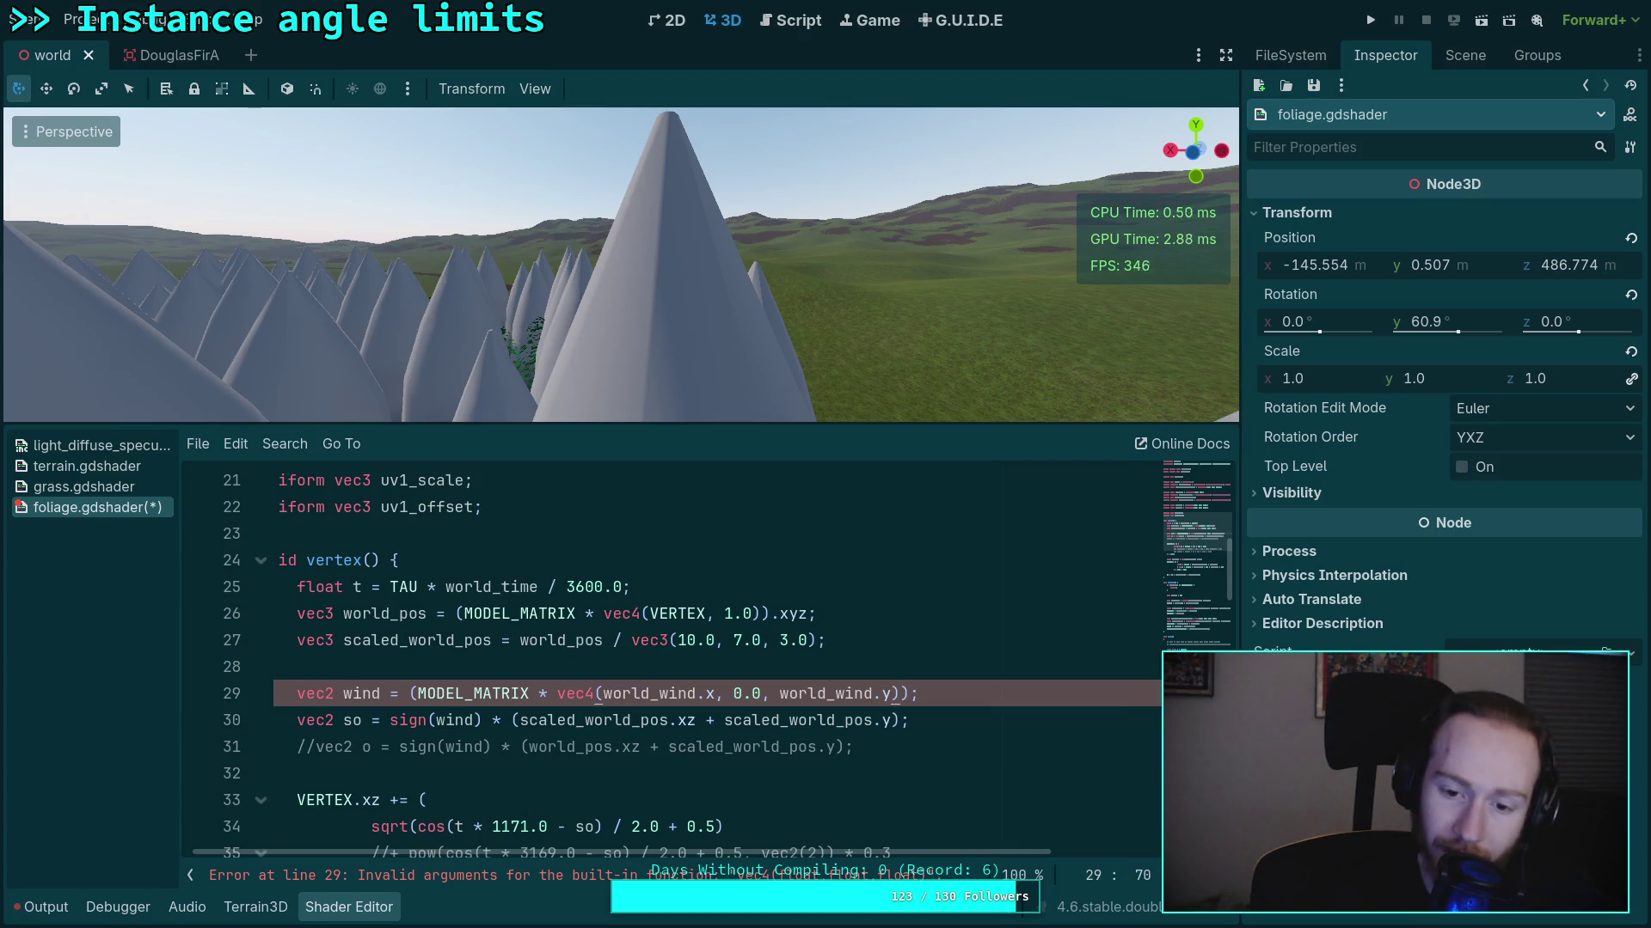
type(", ")
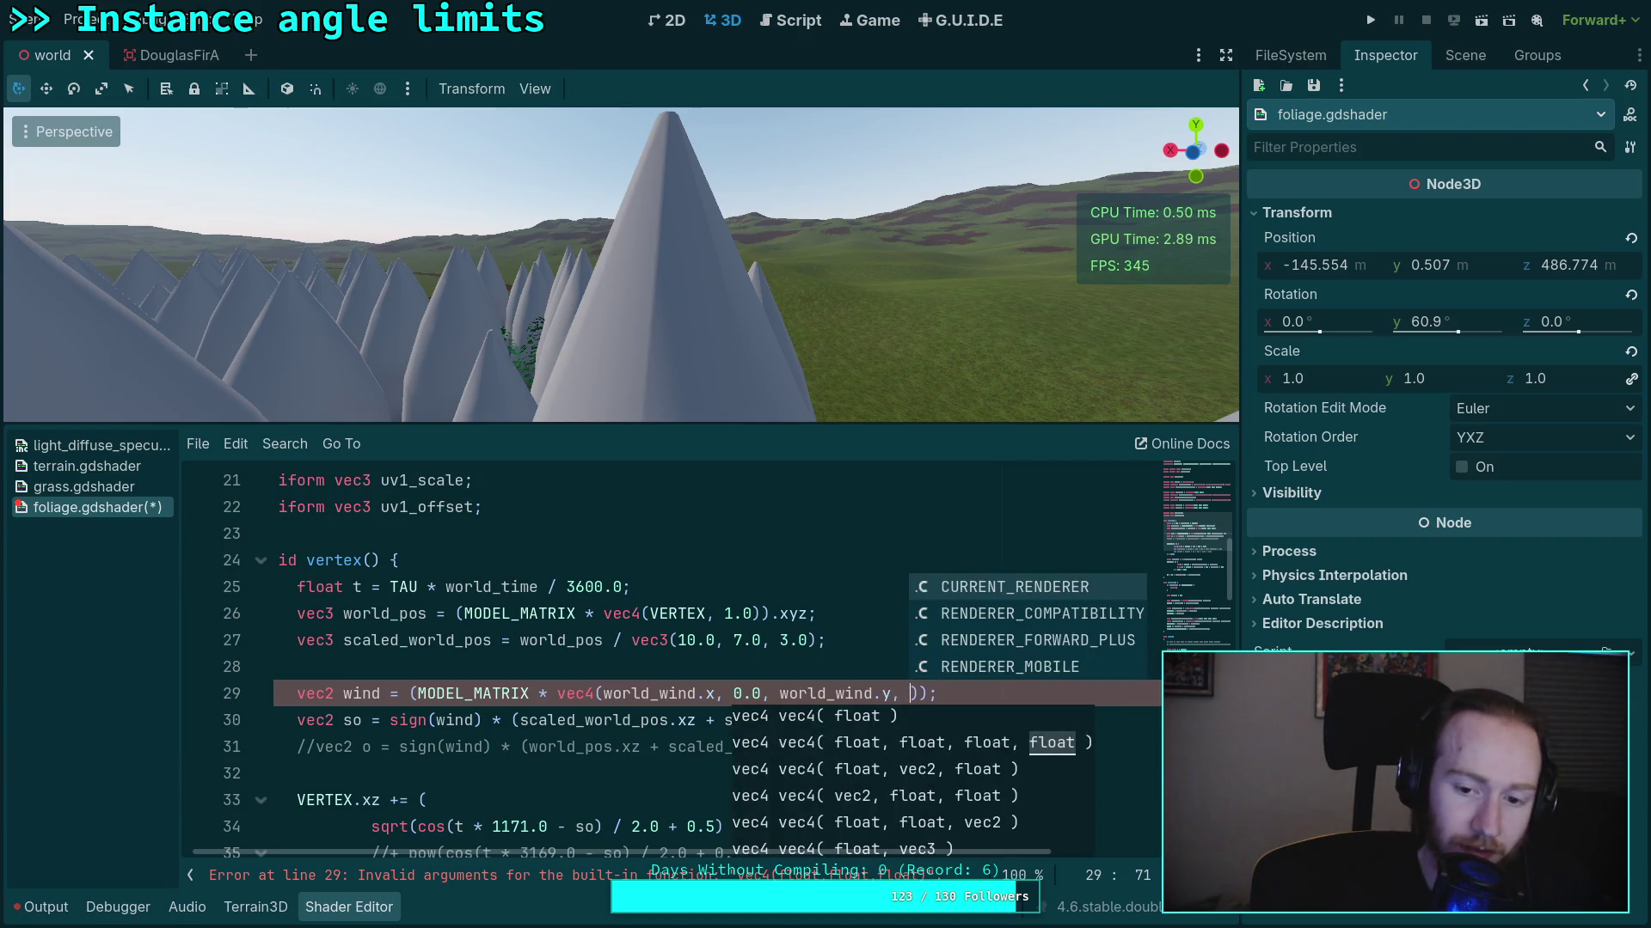
type("1.0))")
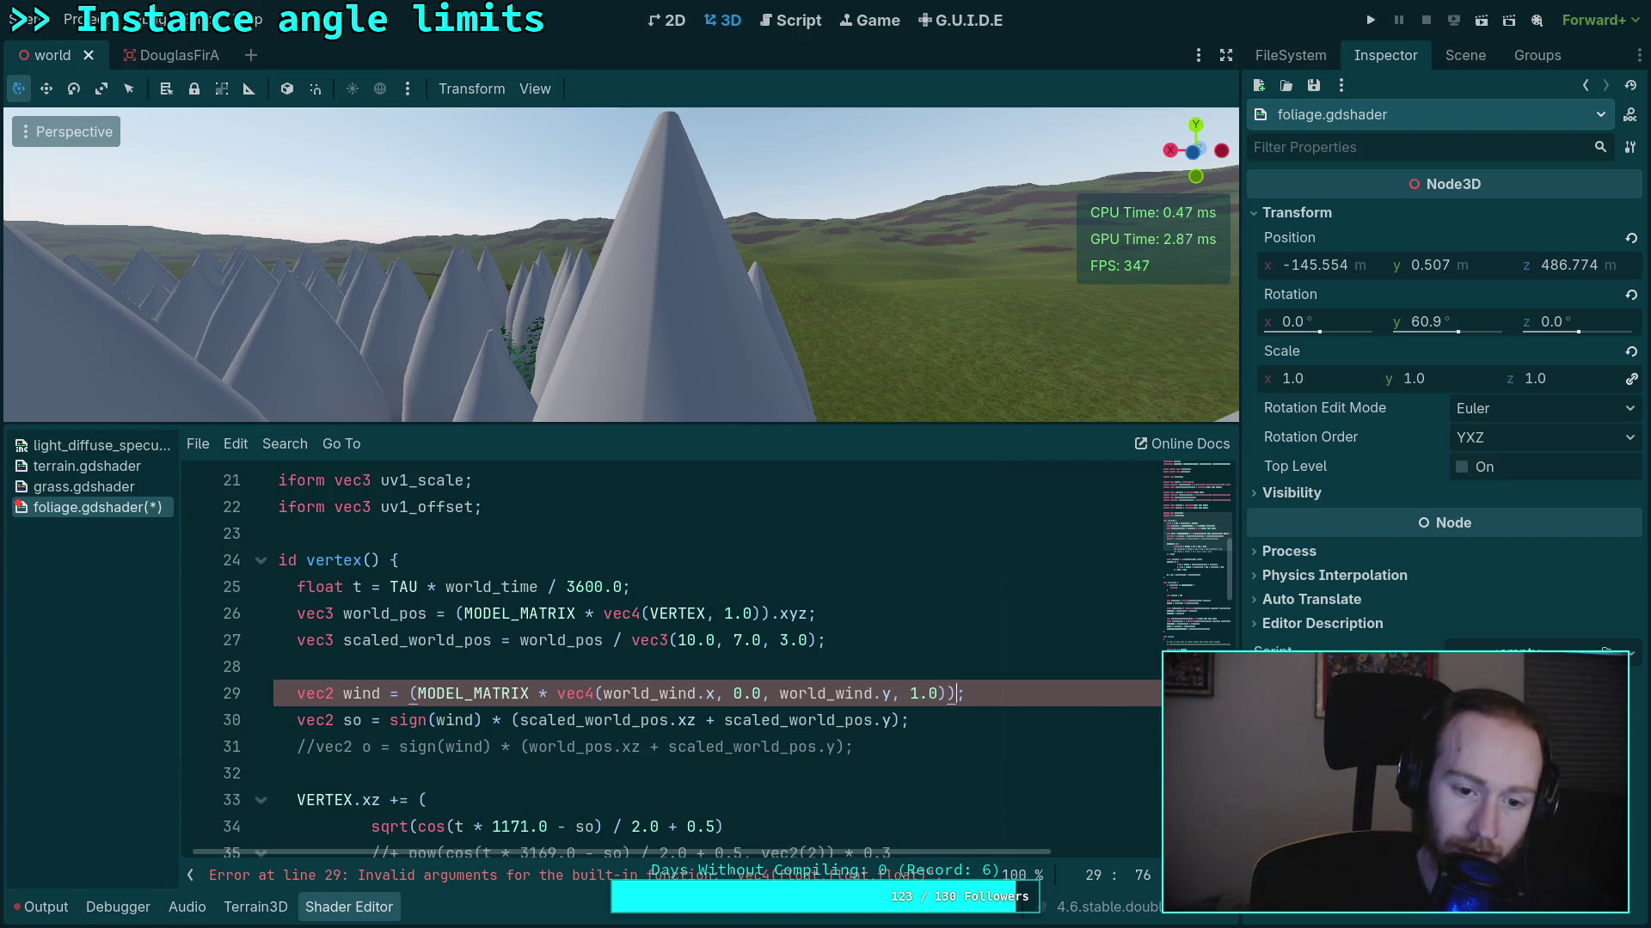
type(".xz - NODE_")
key("Down")
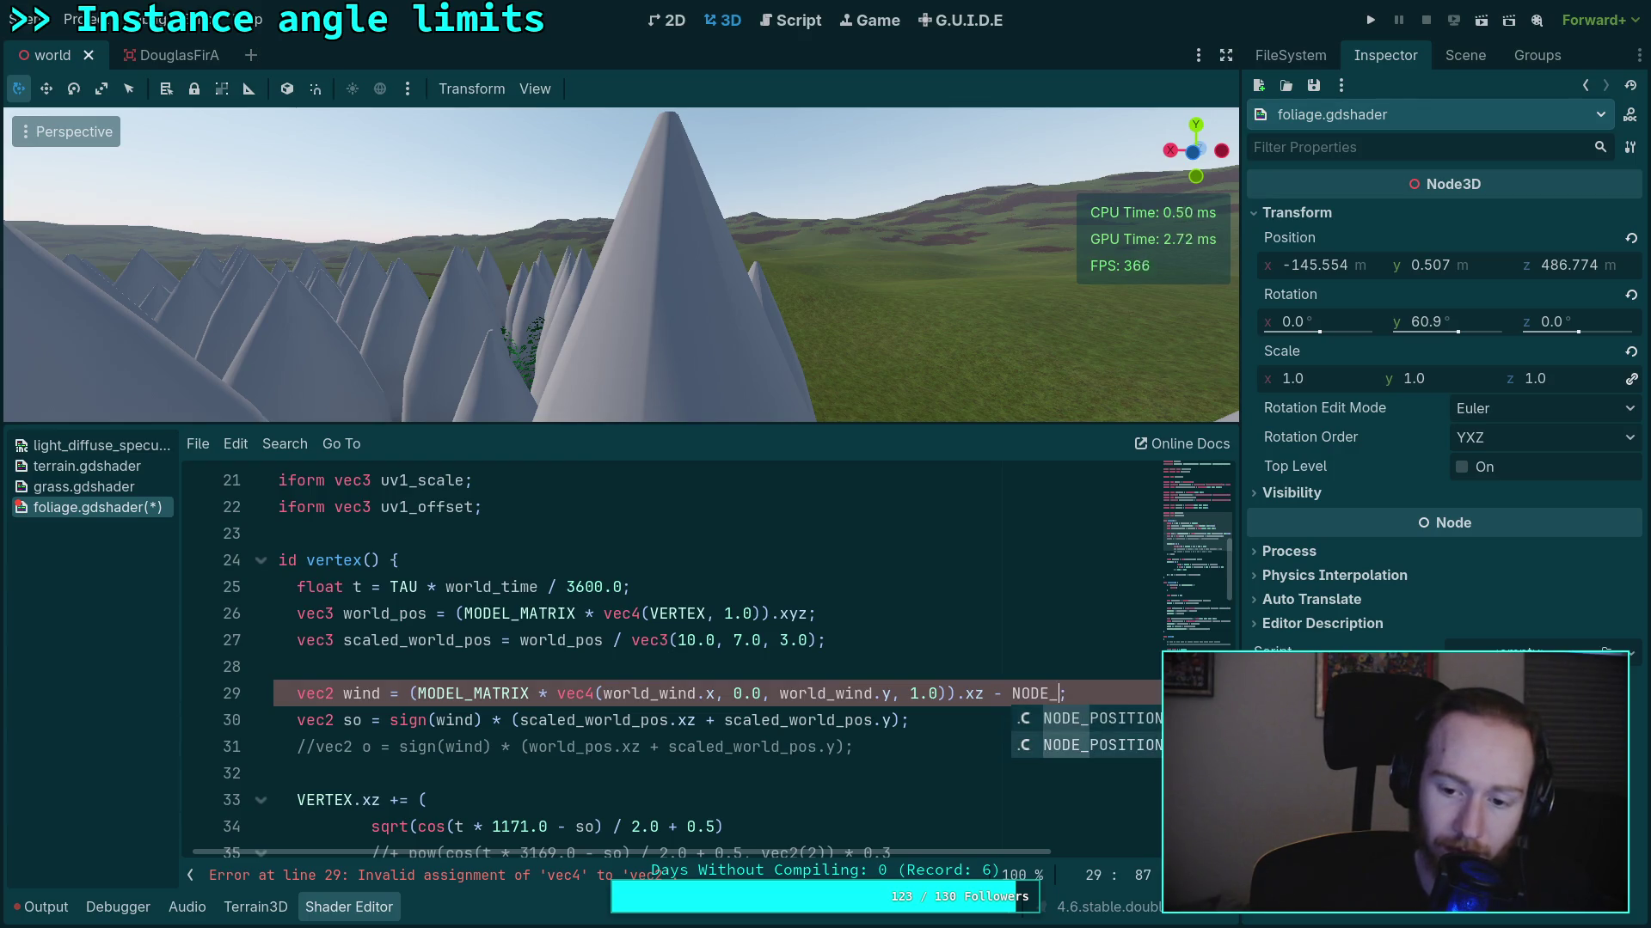
key("Return")
type(".xz")
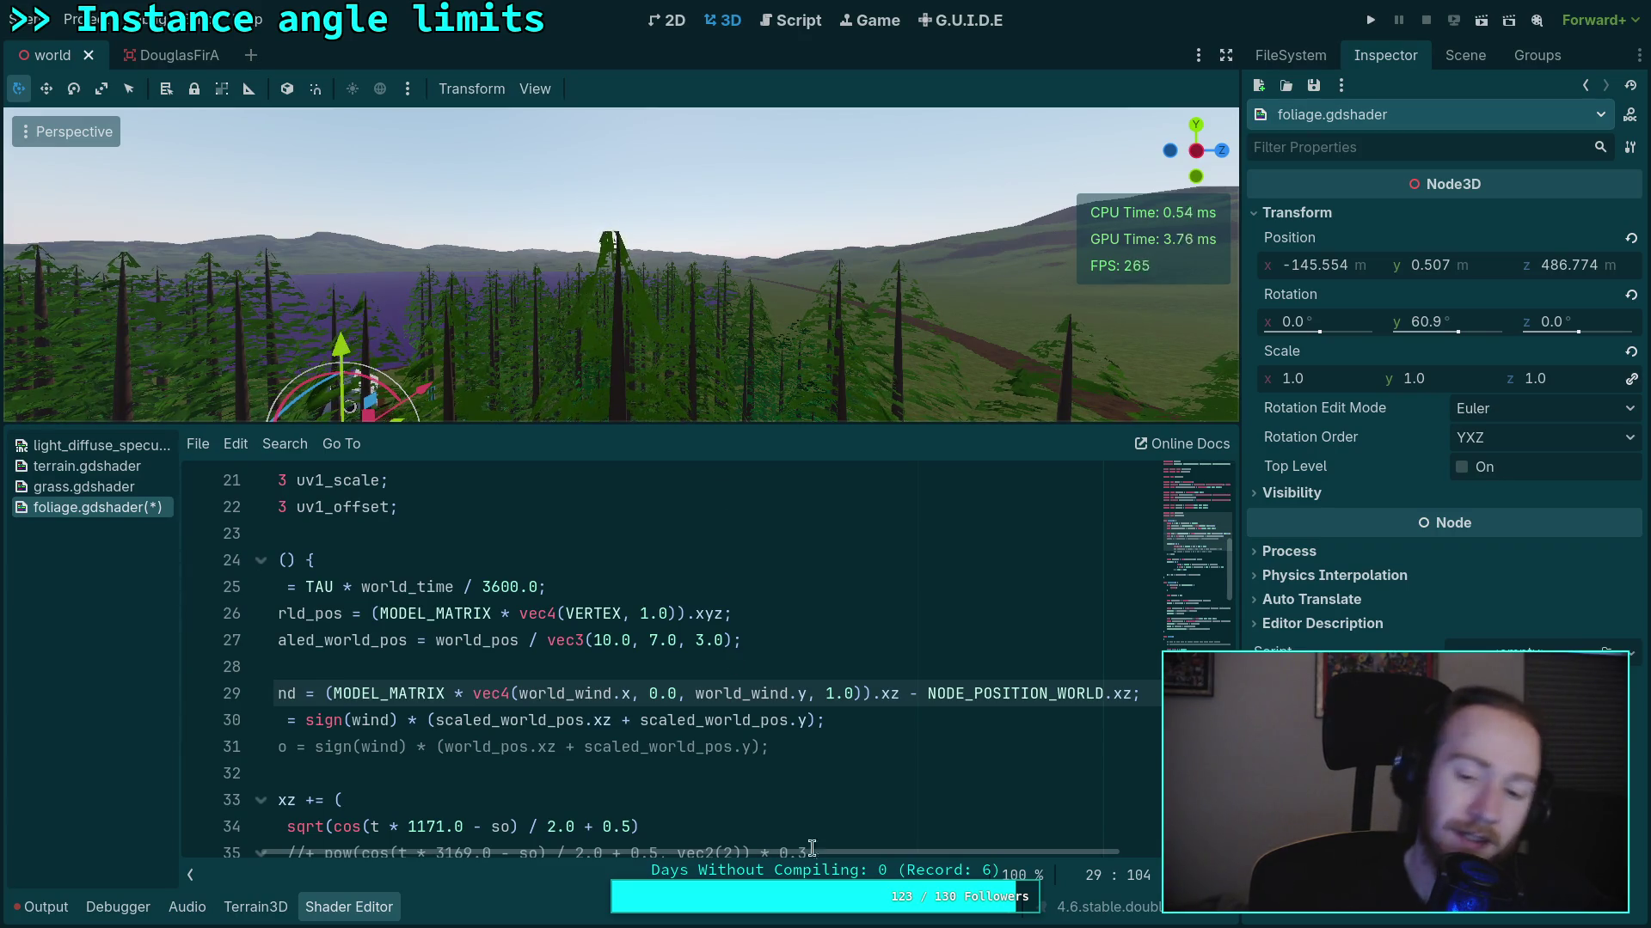
mouse_move(818, 854)
left_mouse_down()
mouse_move(749, 856)
mouse_move(947, 870)
mouse_move(757, 862)
left_mouse_up()
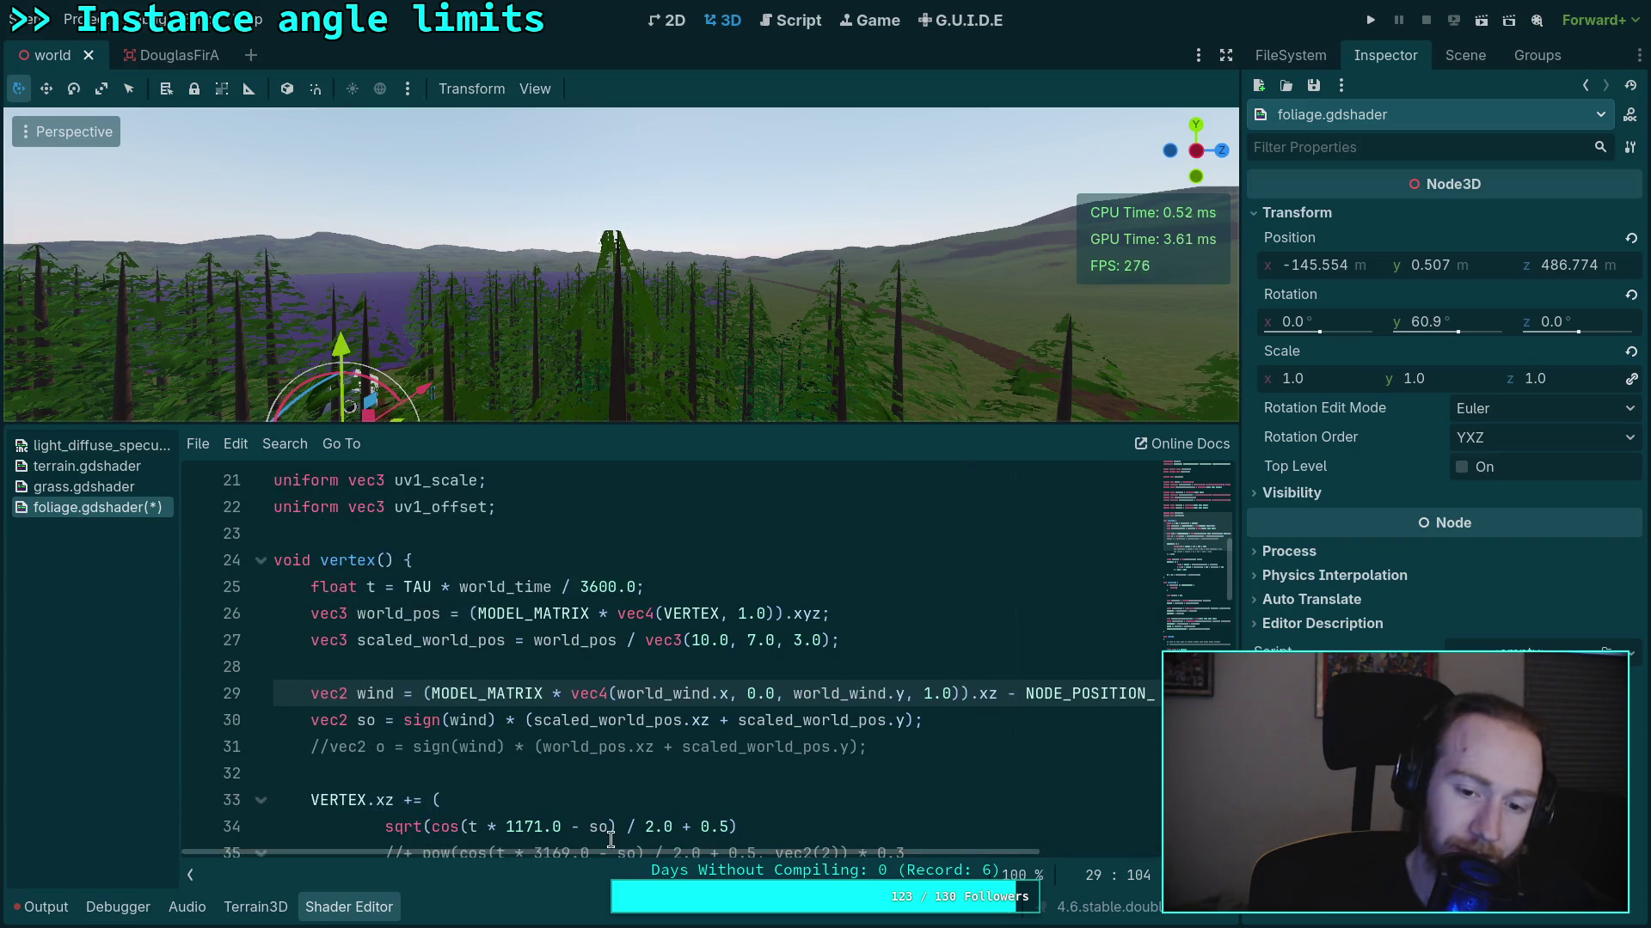
left_click(694, 665)
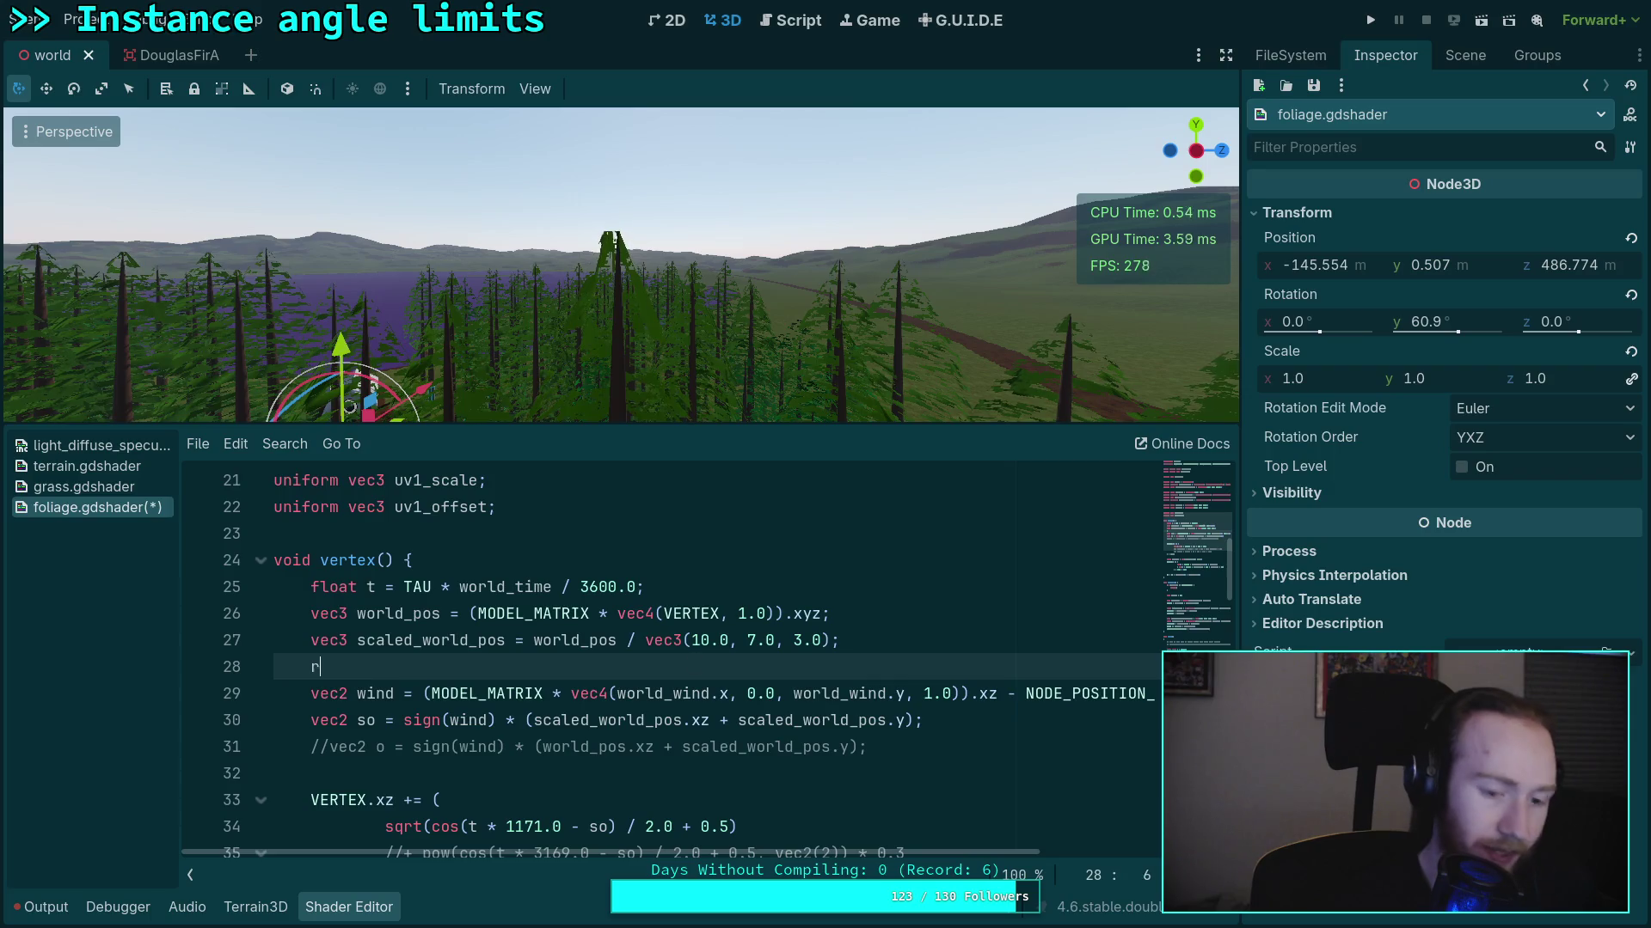
type("rotate(")
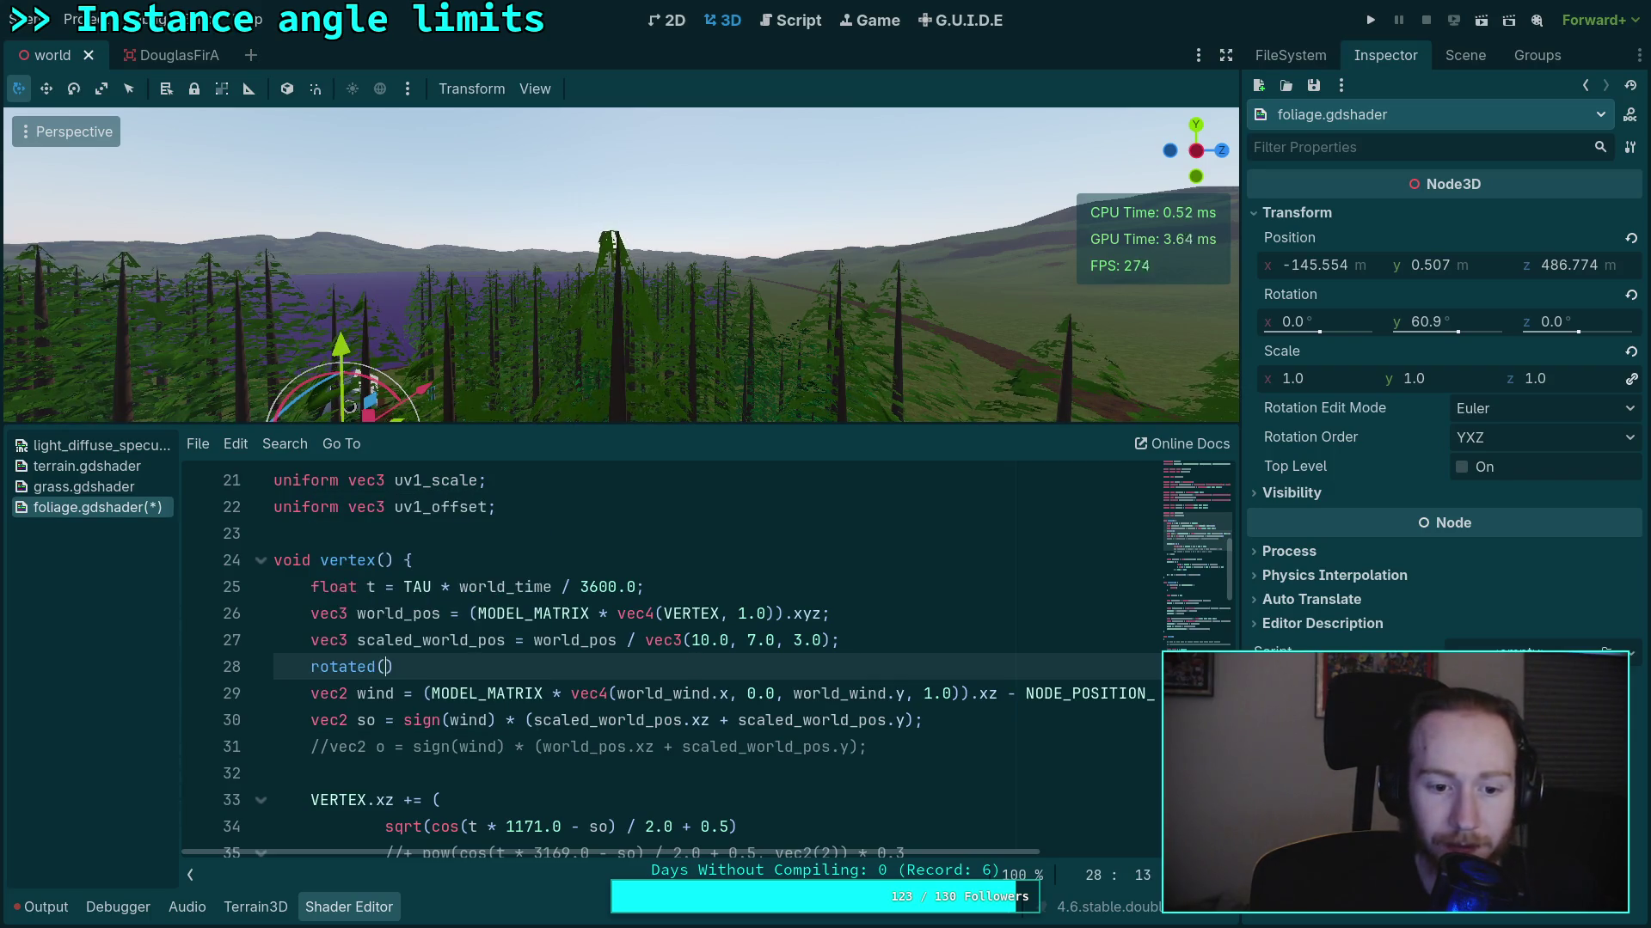
key("BackSpace")
key("BackSpace")
key("BackSpace")
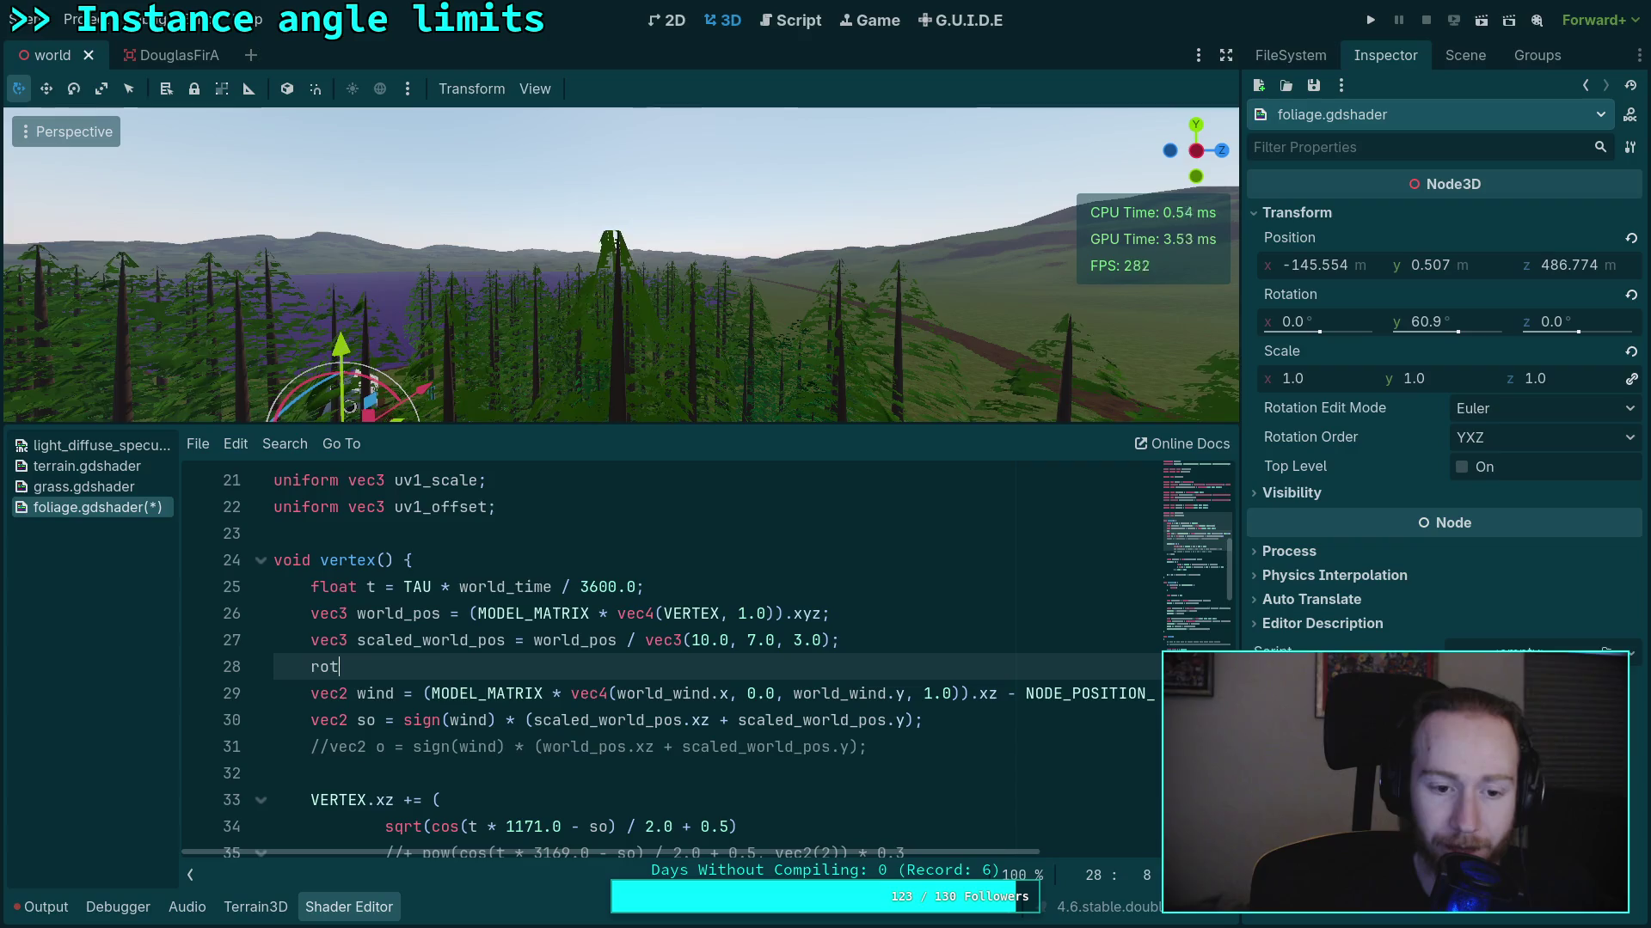
type(")")
key("BackSpace")
key("BackSpace")
key("BackSpace")
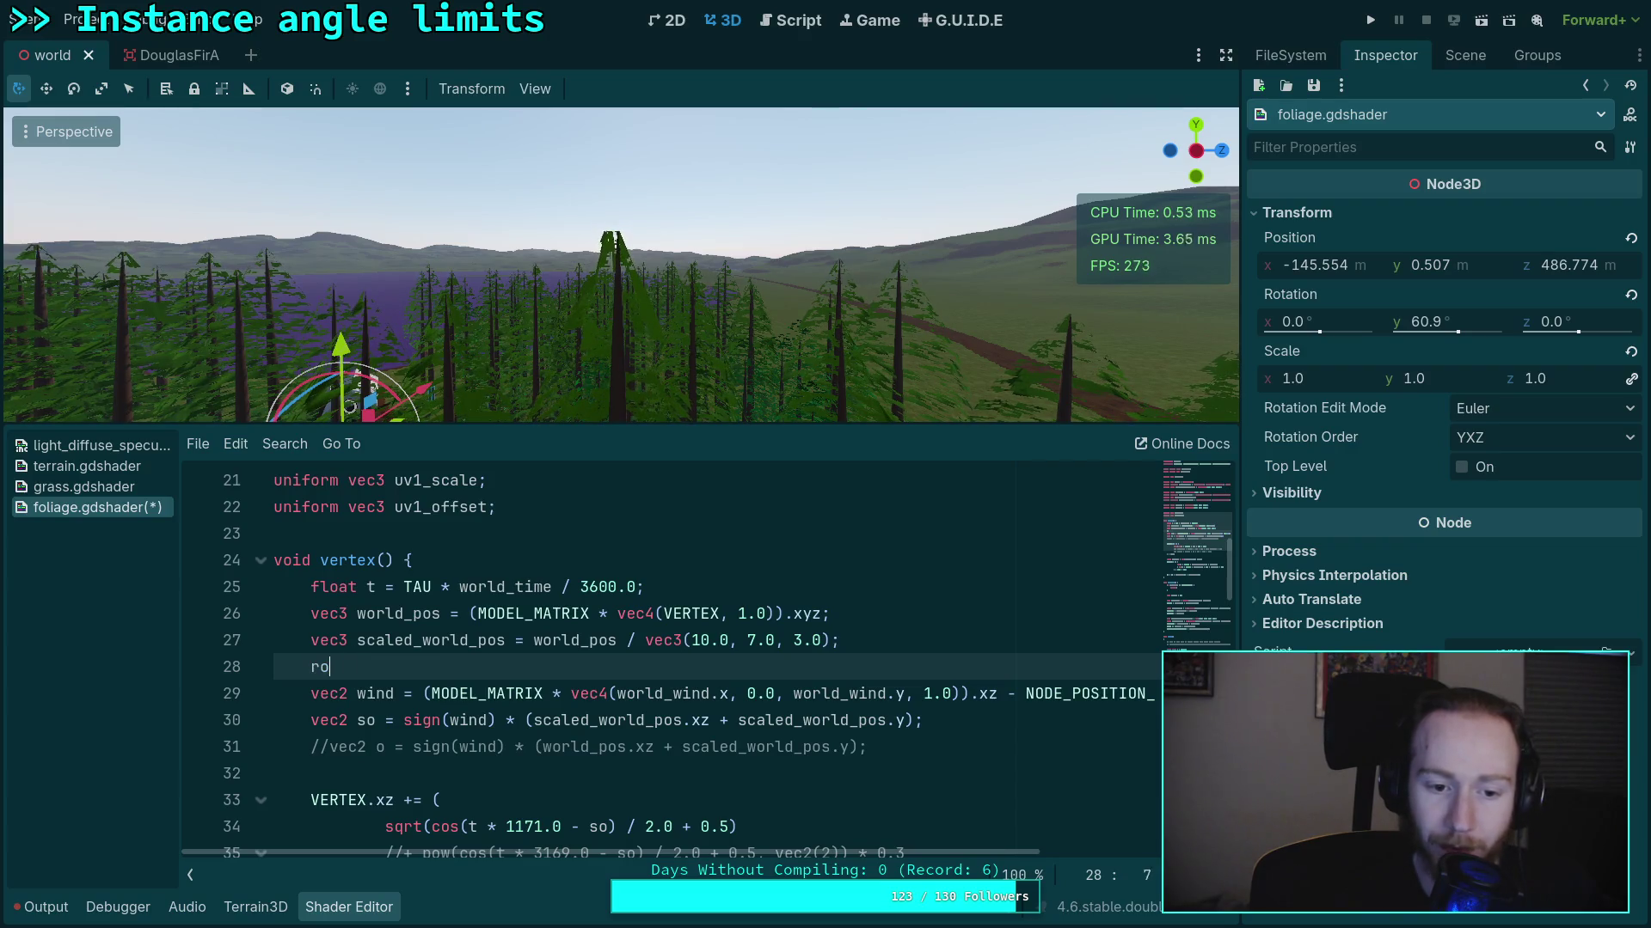
left_click(826, 747)
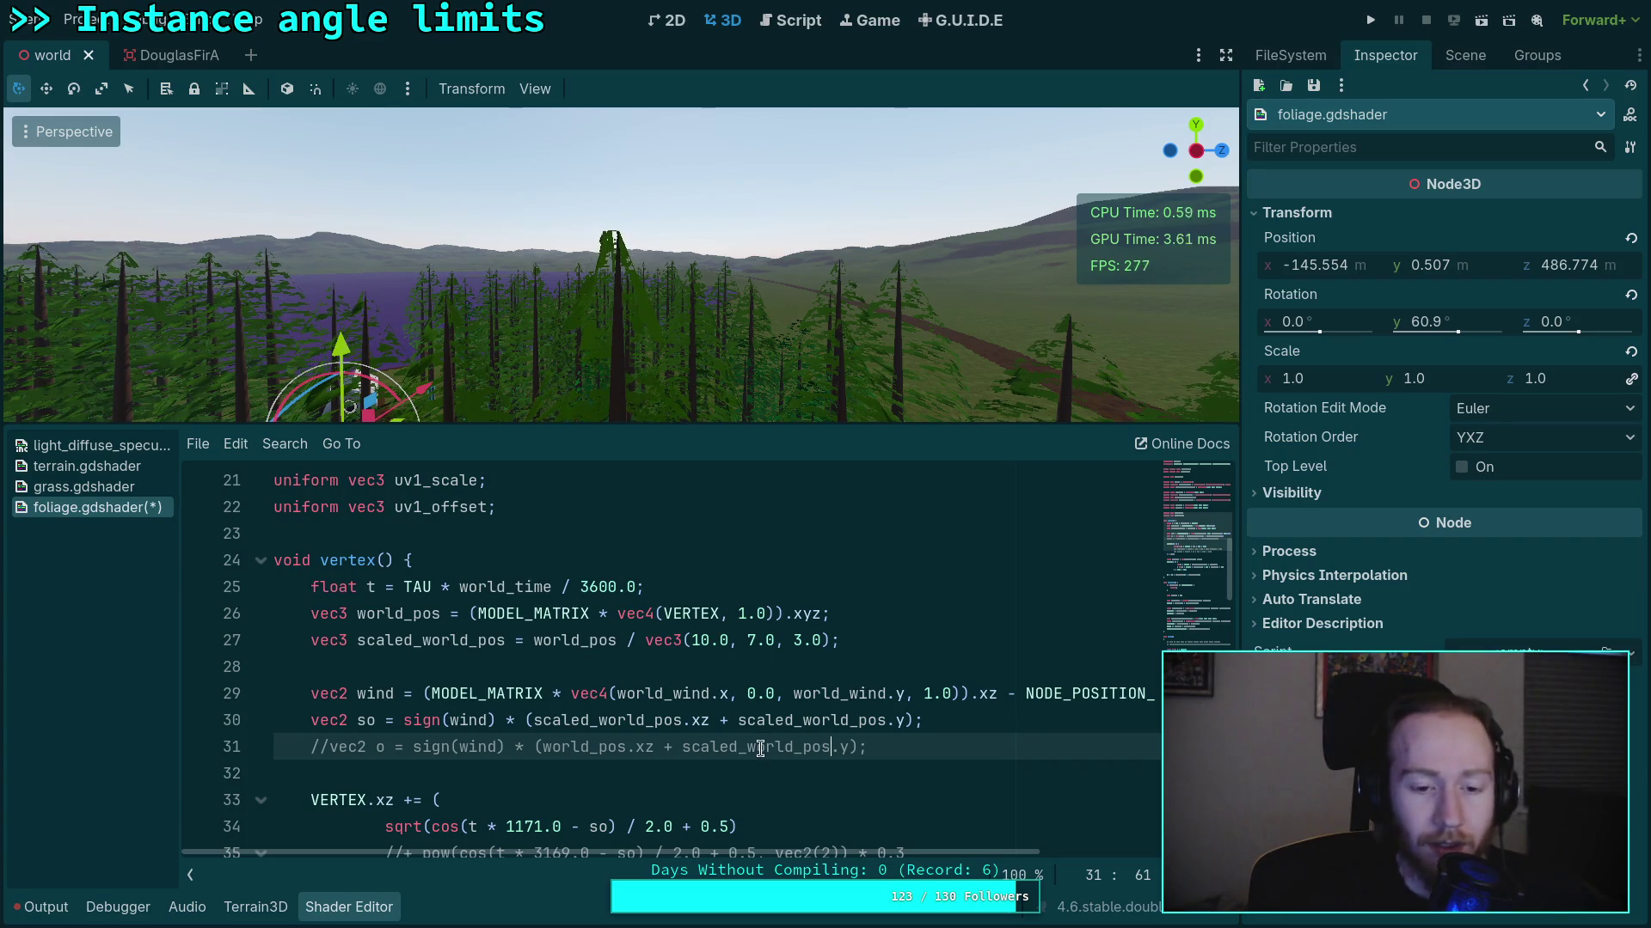
left_click(566, 524)
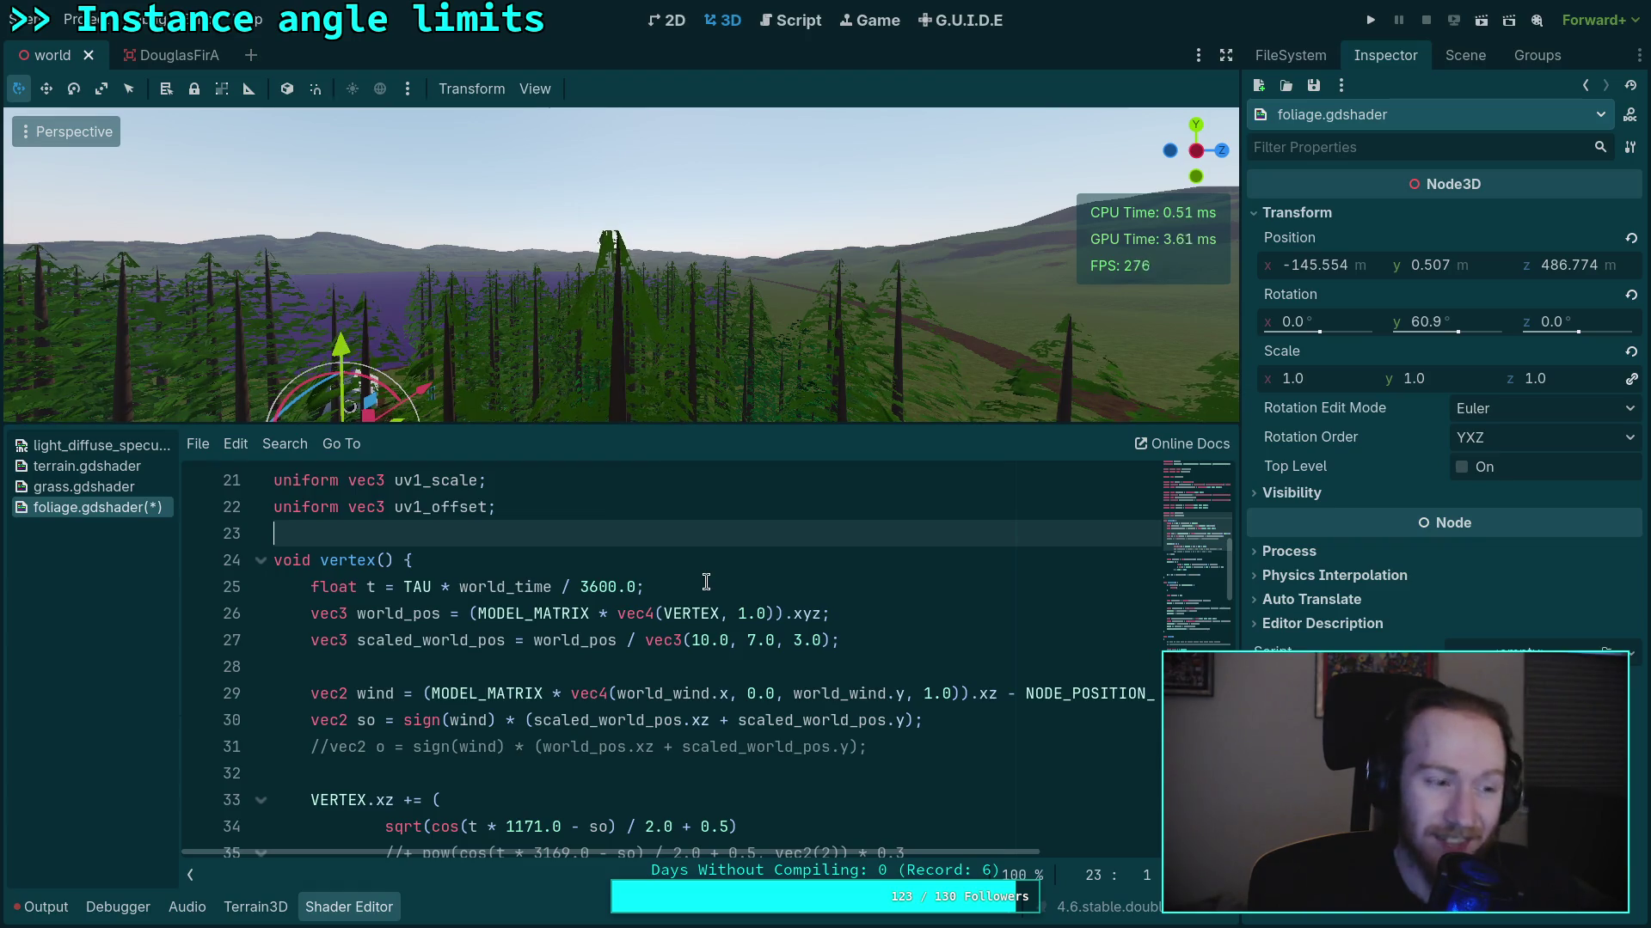
Insert a varying bbb declaration with a mat4 type above the vertex function
key("Return")
key("Return")
key("Up")
type("varying ")
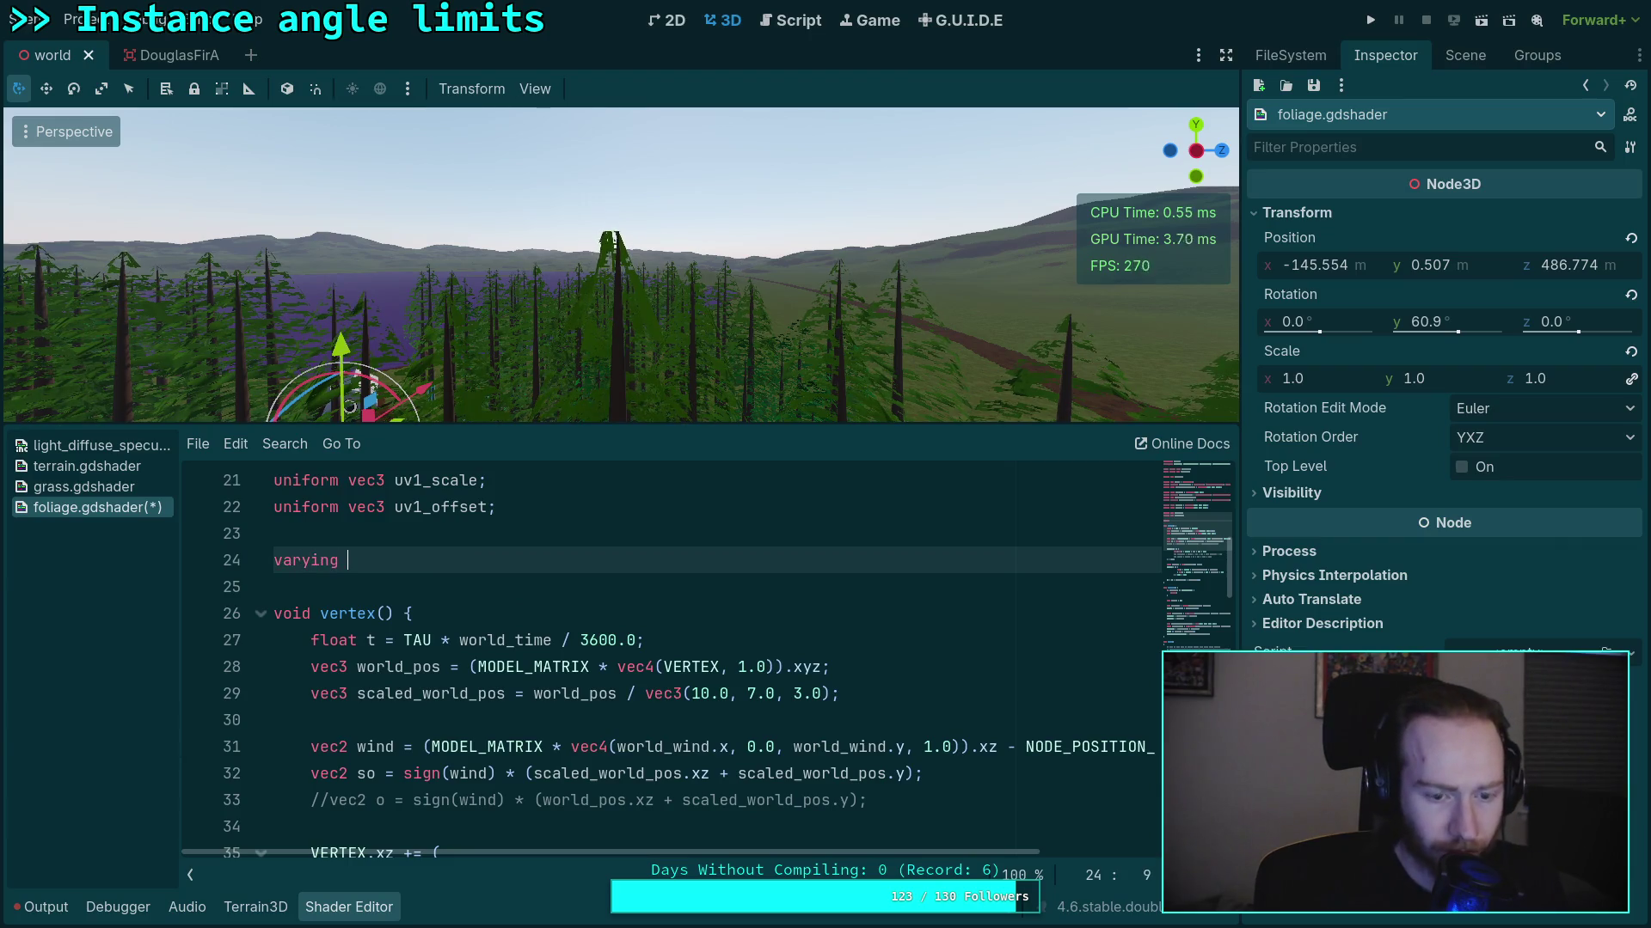
type("bbb")
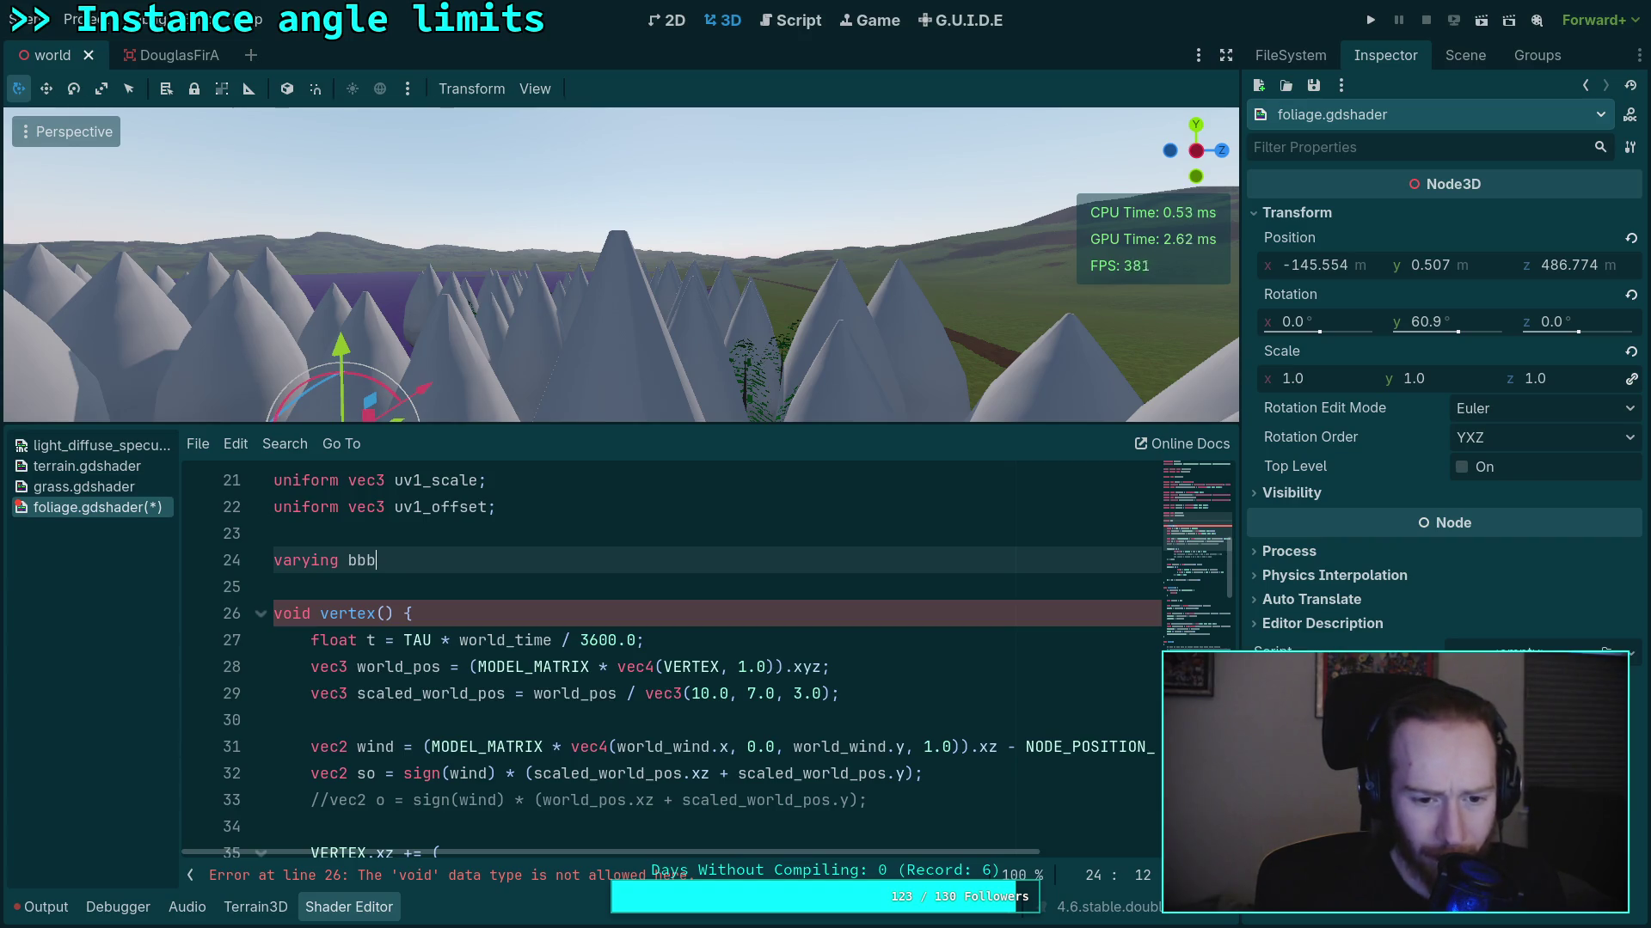
type(": vec")
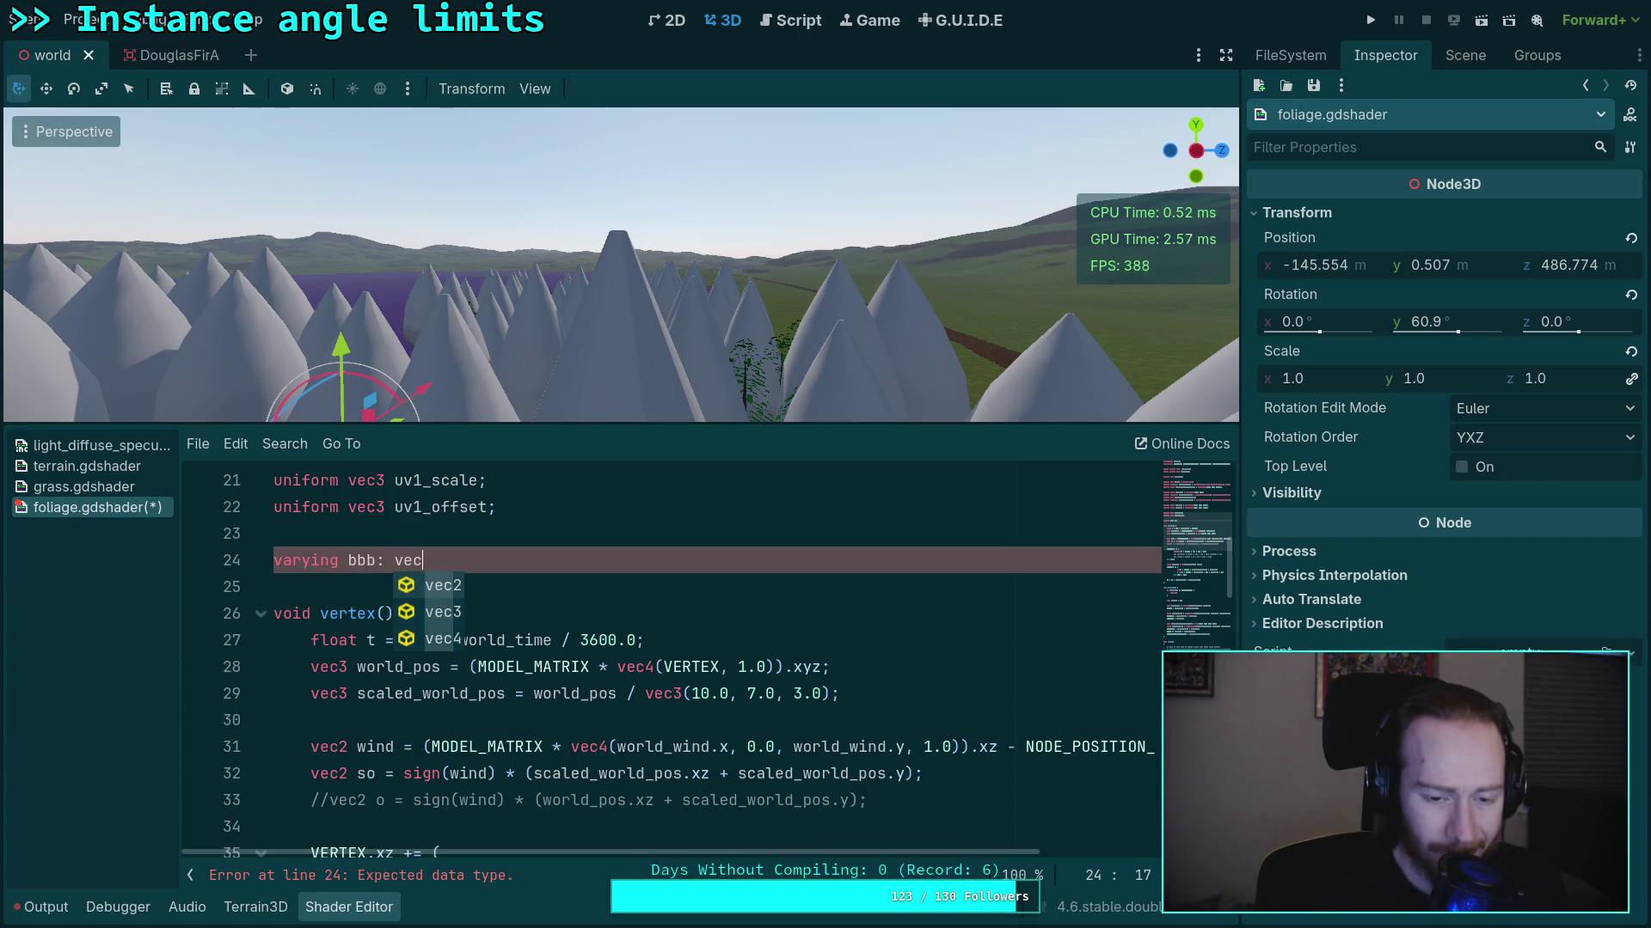
key("BackSpace")
key("BackSpace")
key("BackSpace")
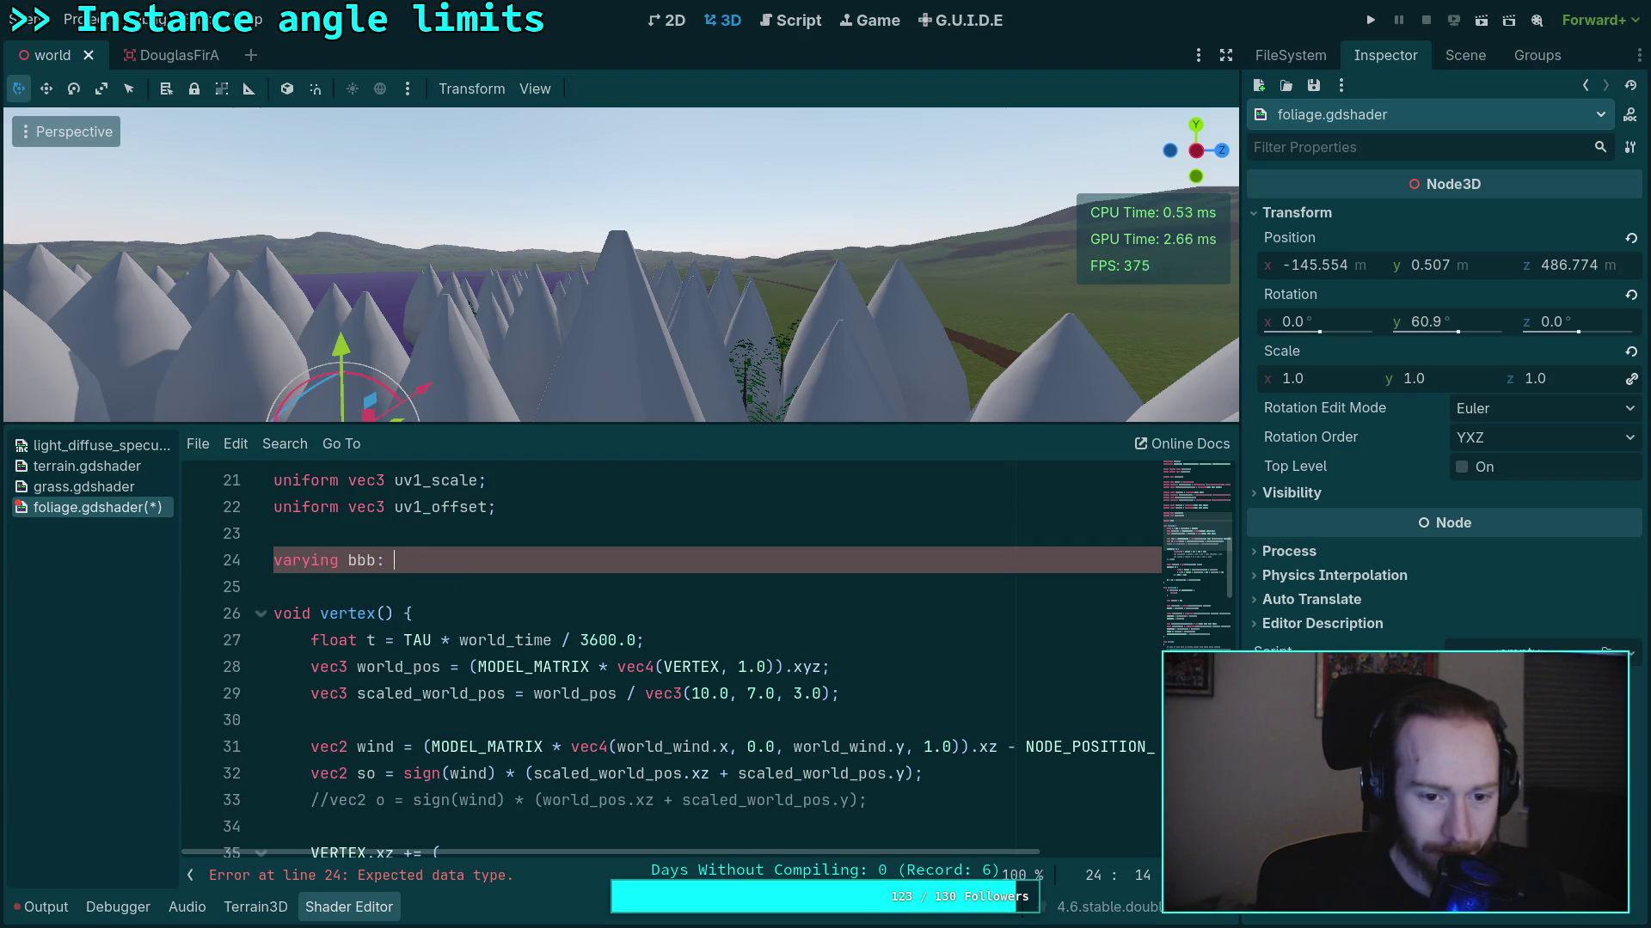
type("mat4;")
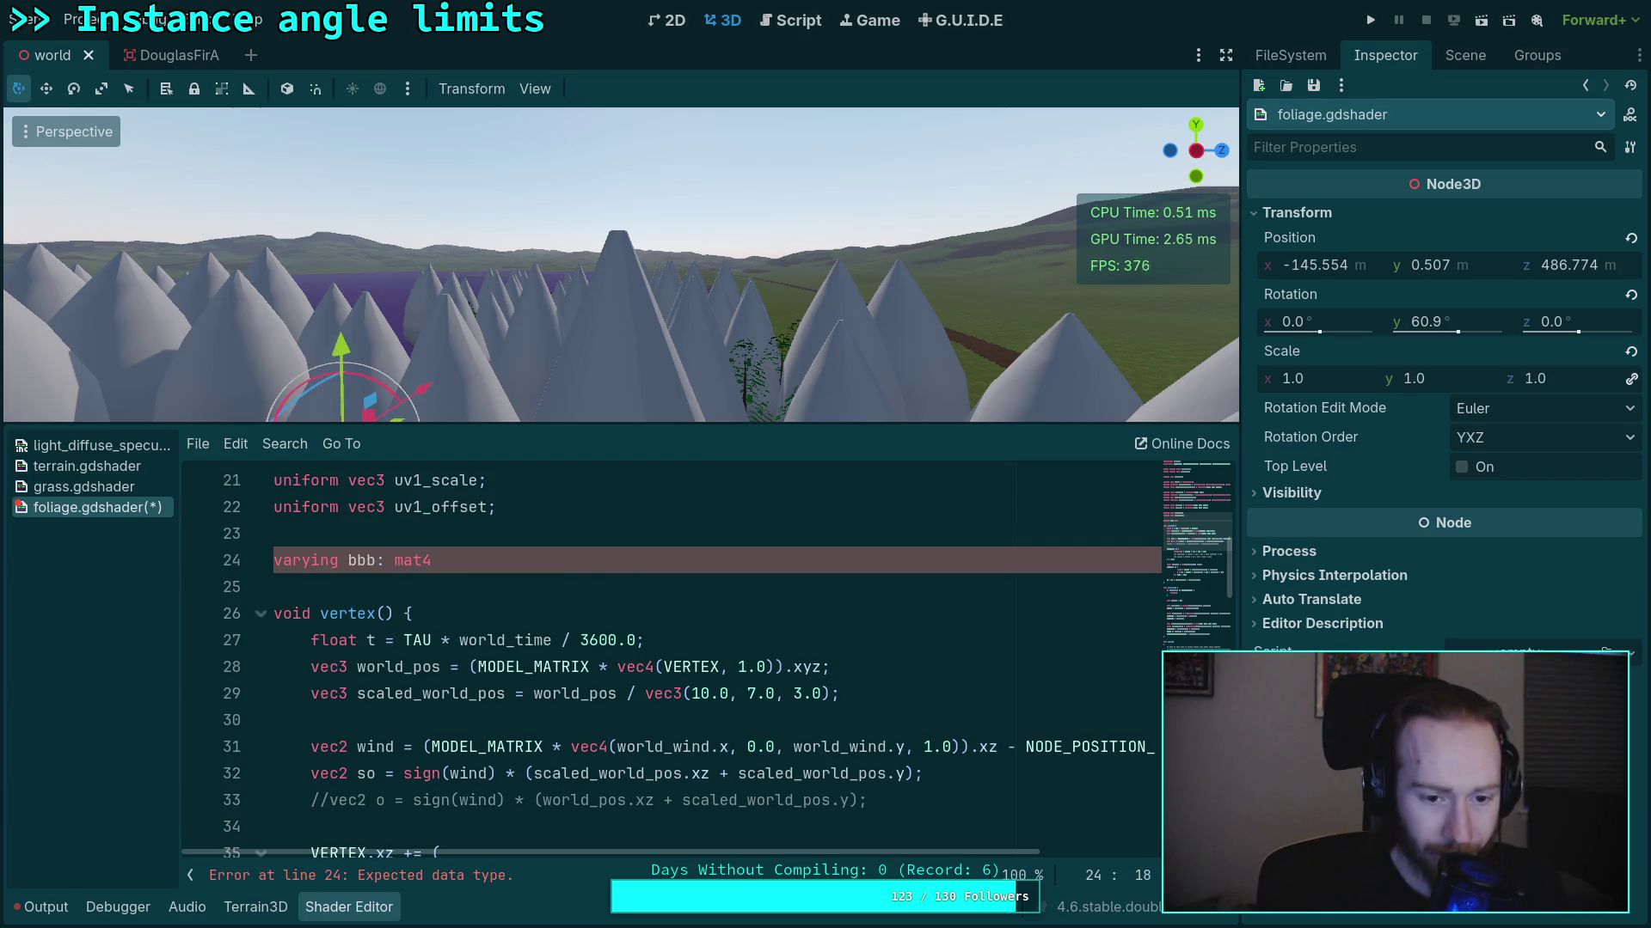
Assign bbb = MODEL_MATRIX; on line 31 inside vertex()
left_click(610, 718)
key("Return")
type("bbb = M")
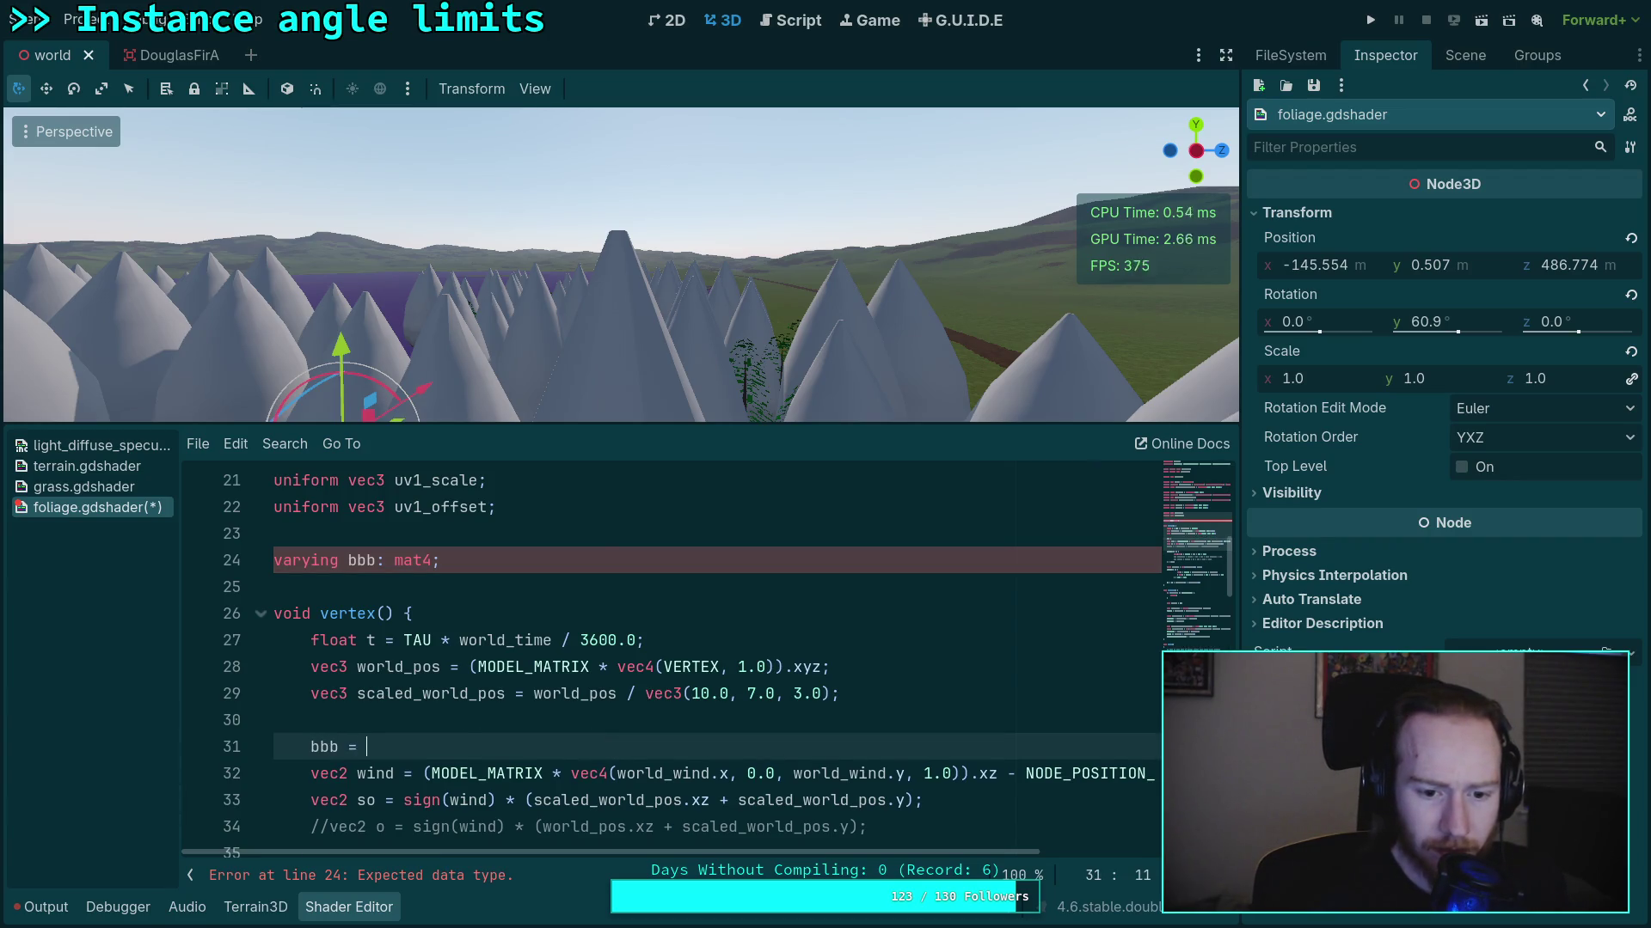
type("ODEL_MATI")
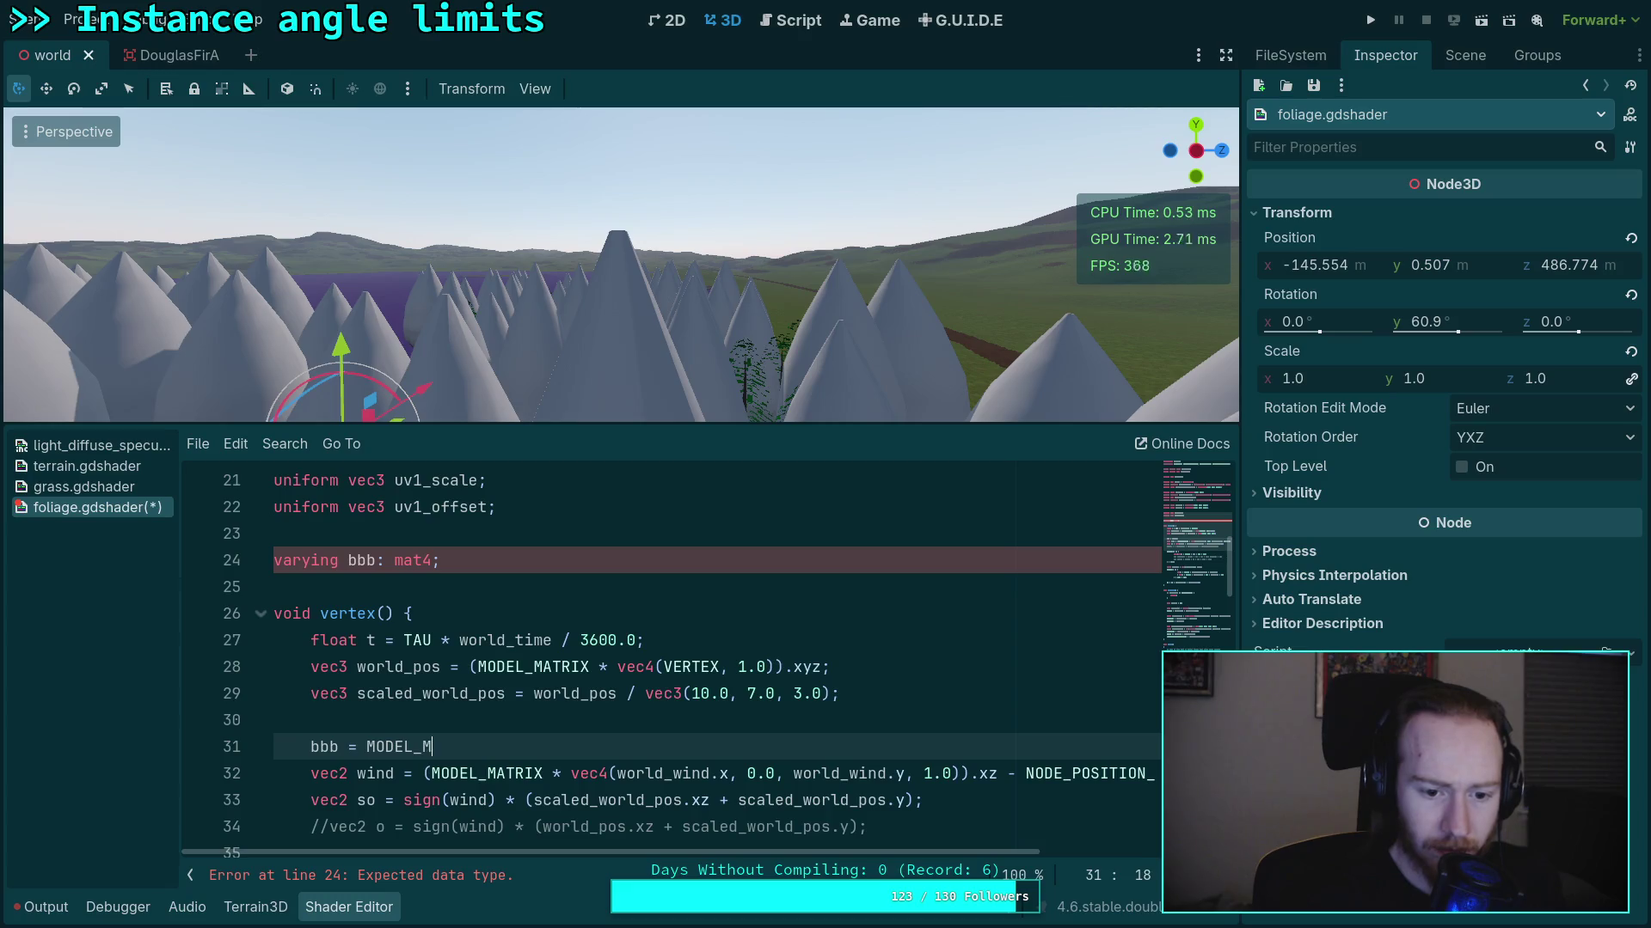
key("BackSpace")
key("BackSpace")
type("RIX;")
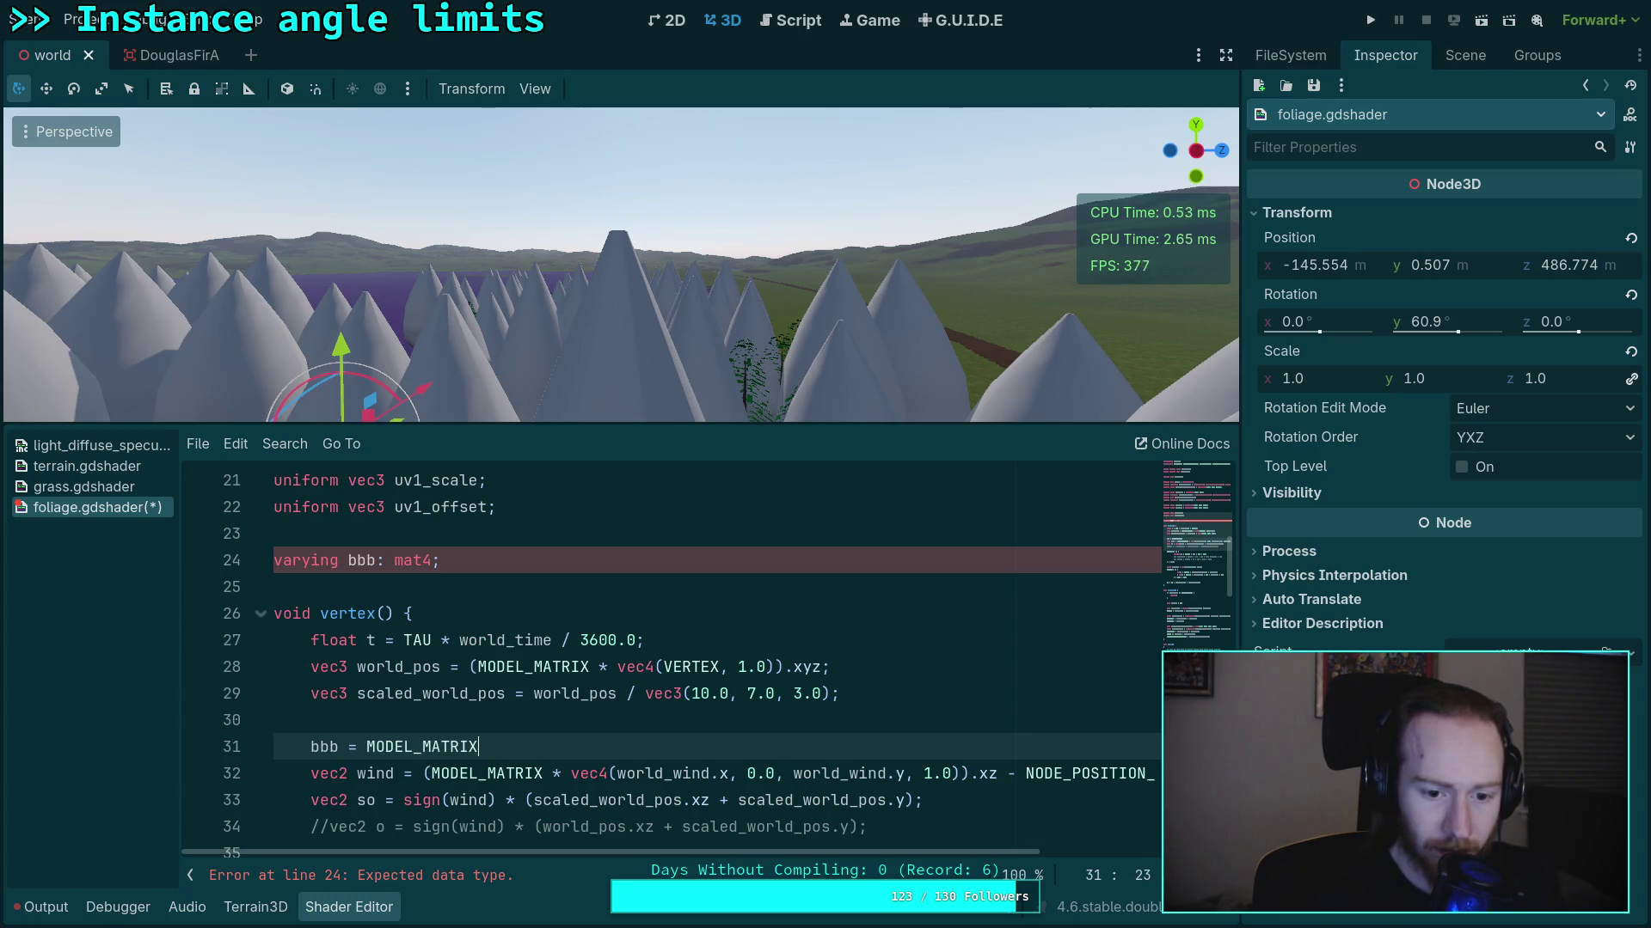
Rewrite line 24's declaration so it reads 'varying mat4 bbb;'
scroll(584, 783, "down", 1)
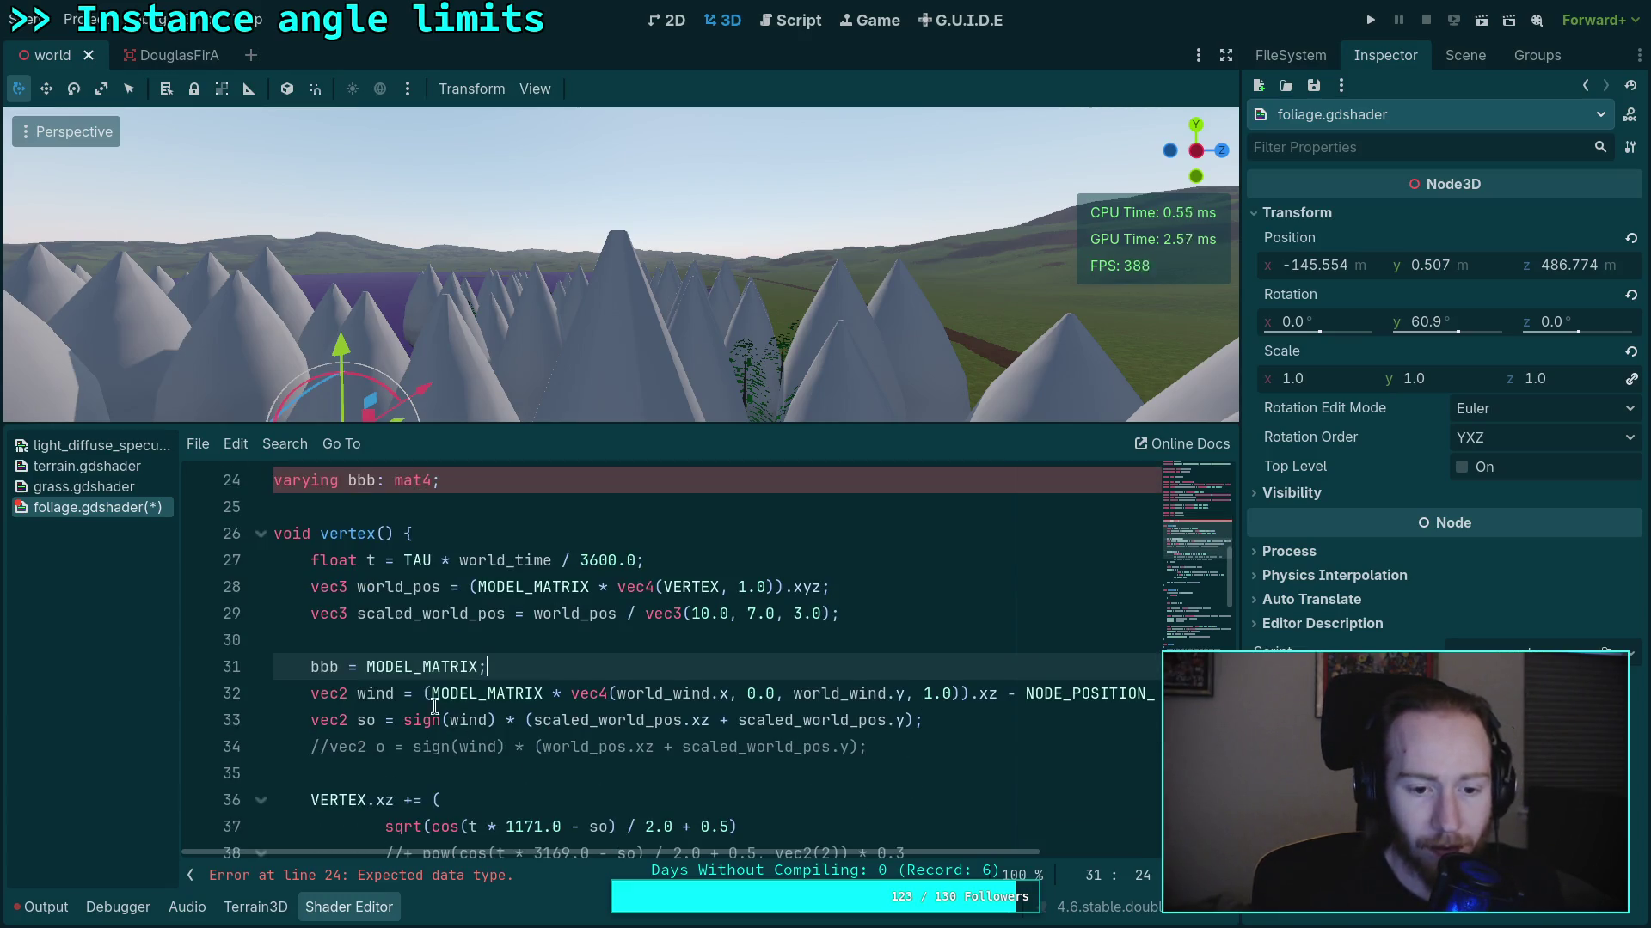
left_click(311, 694)
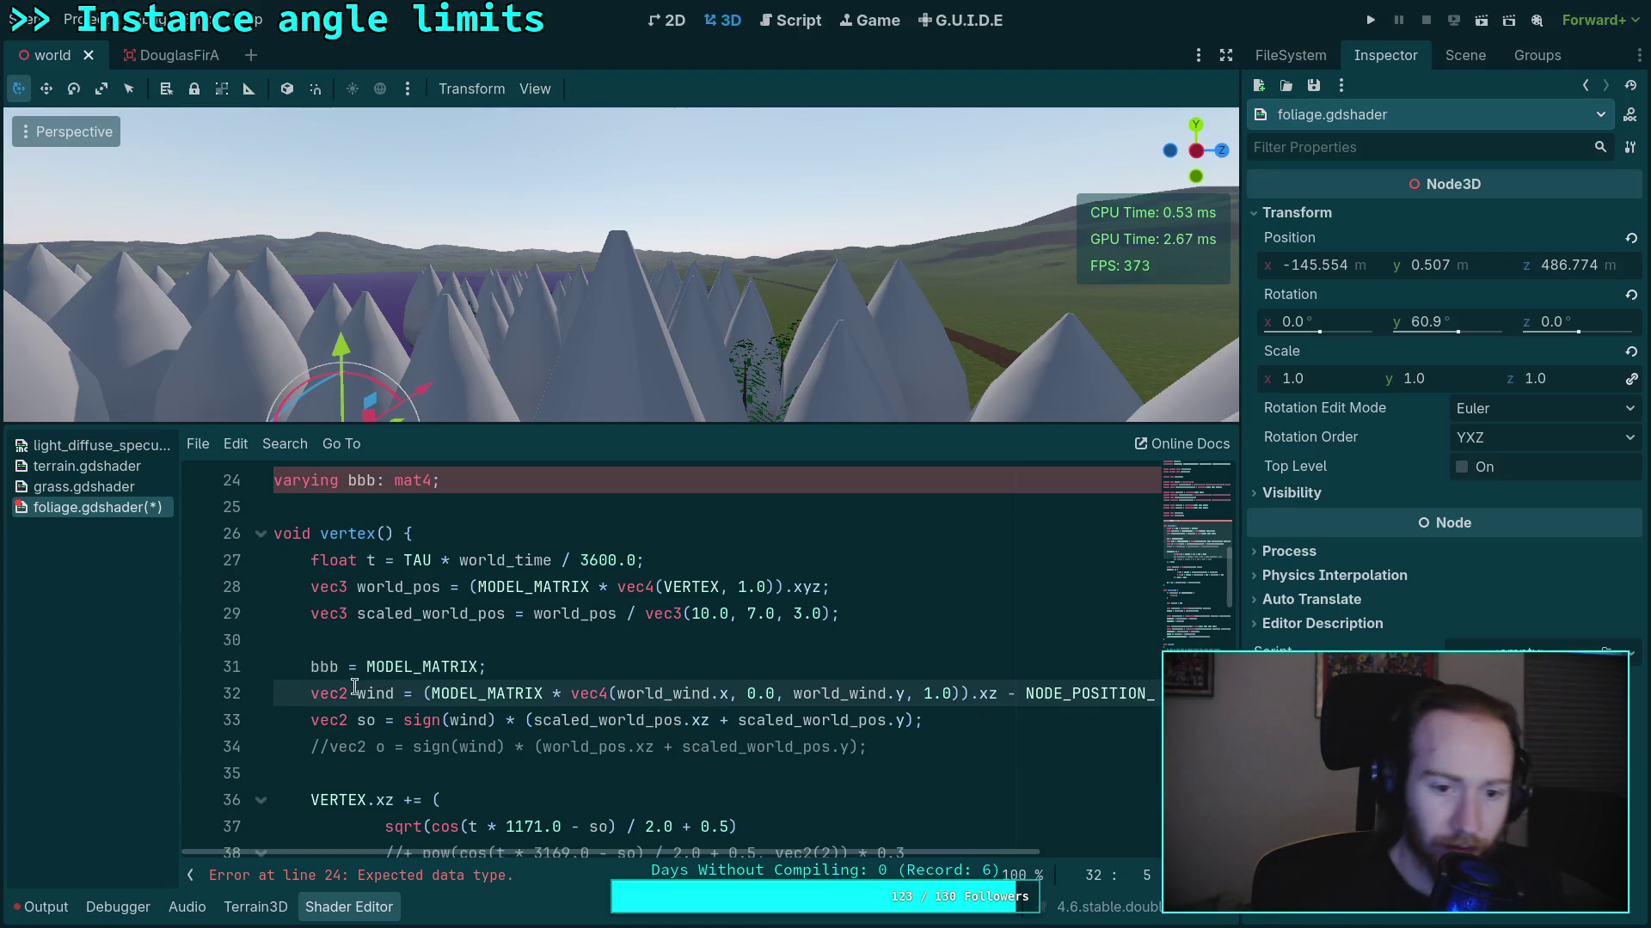
scroll(342, 560, "up", 1)
left_click(343, 560)
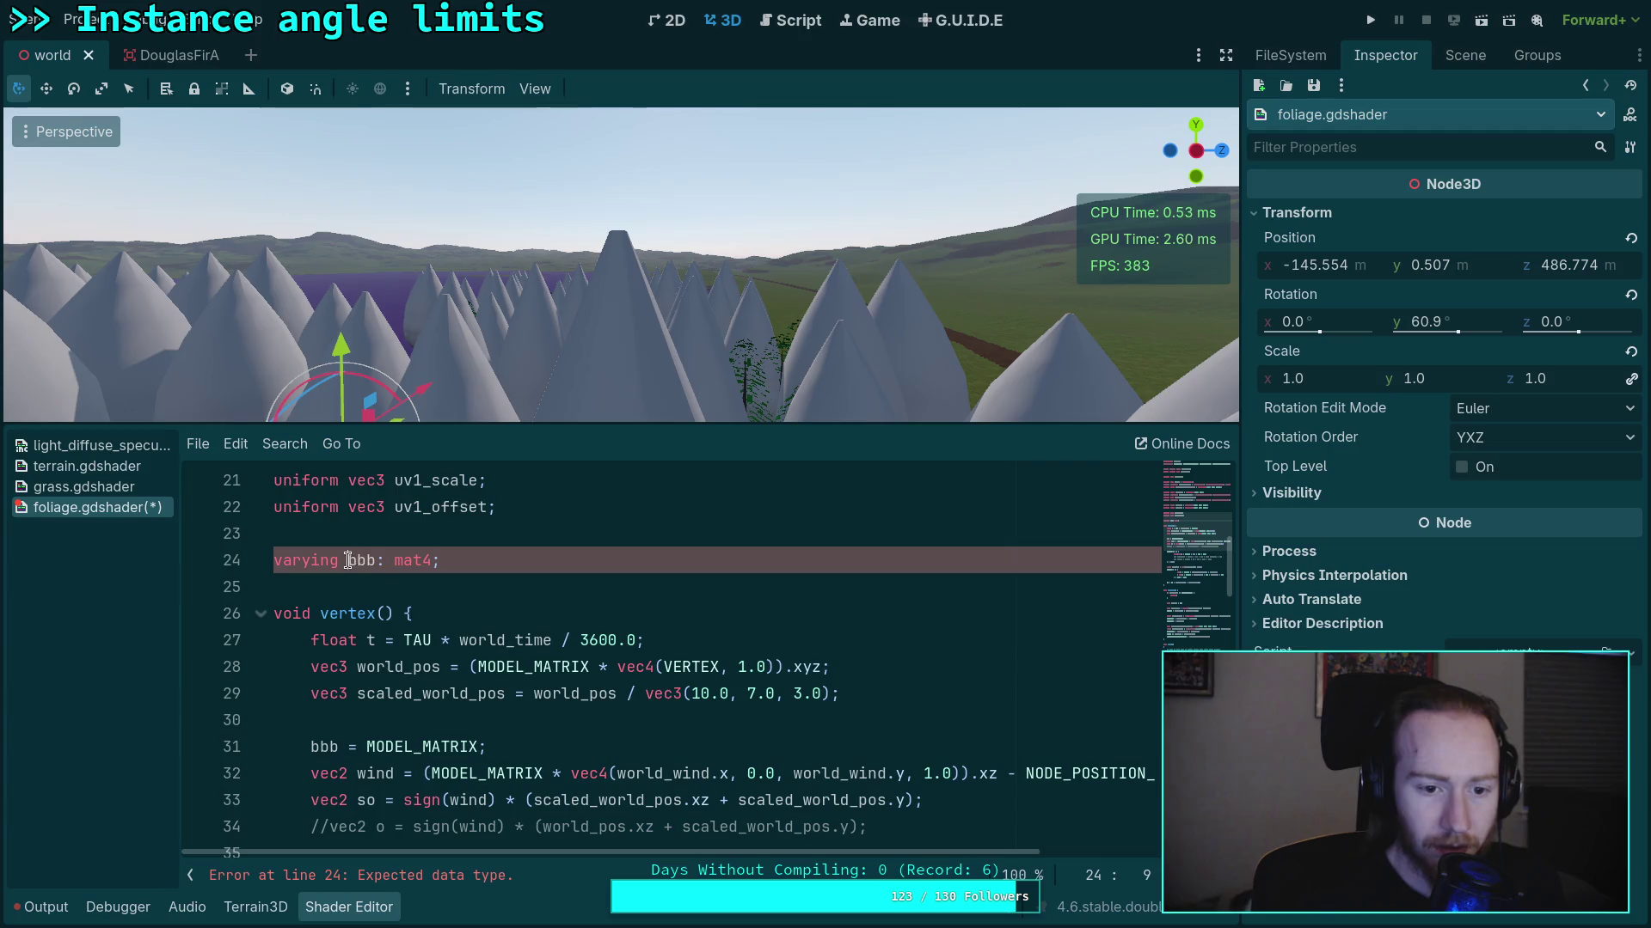
type("mat3")
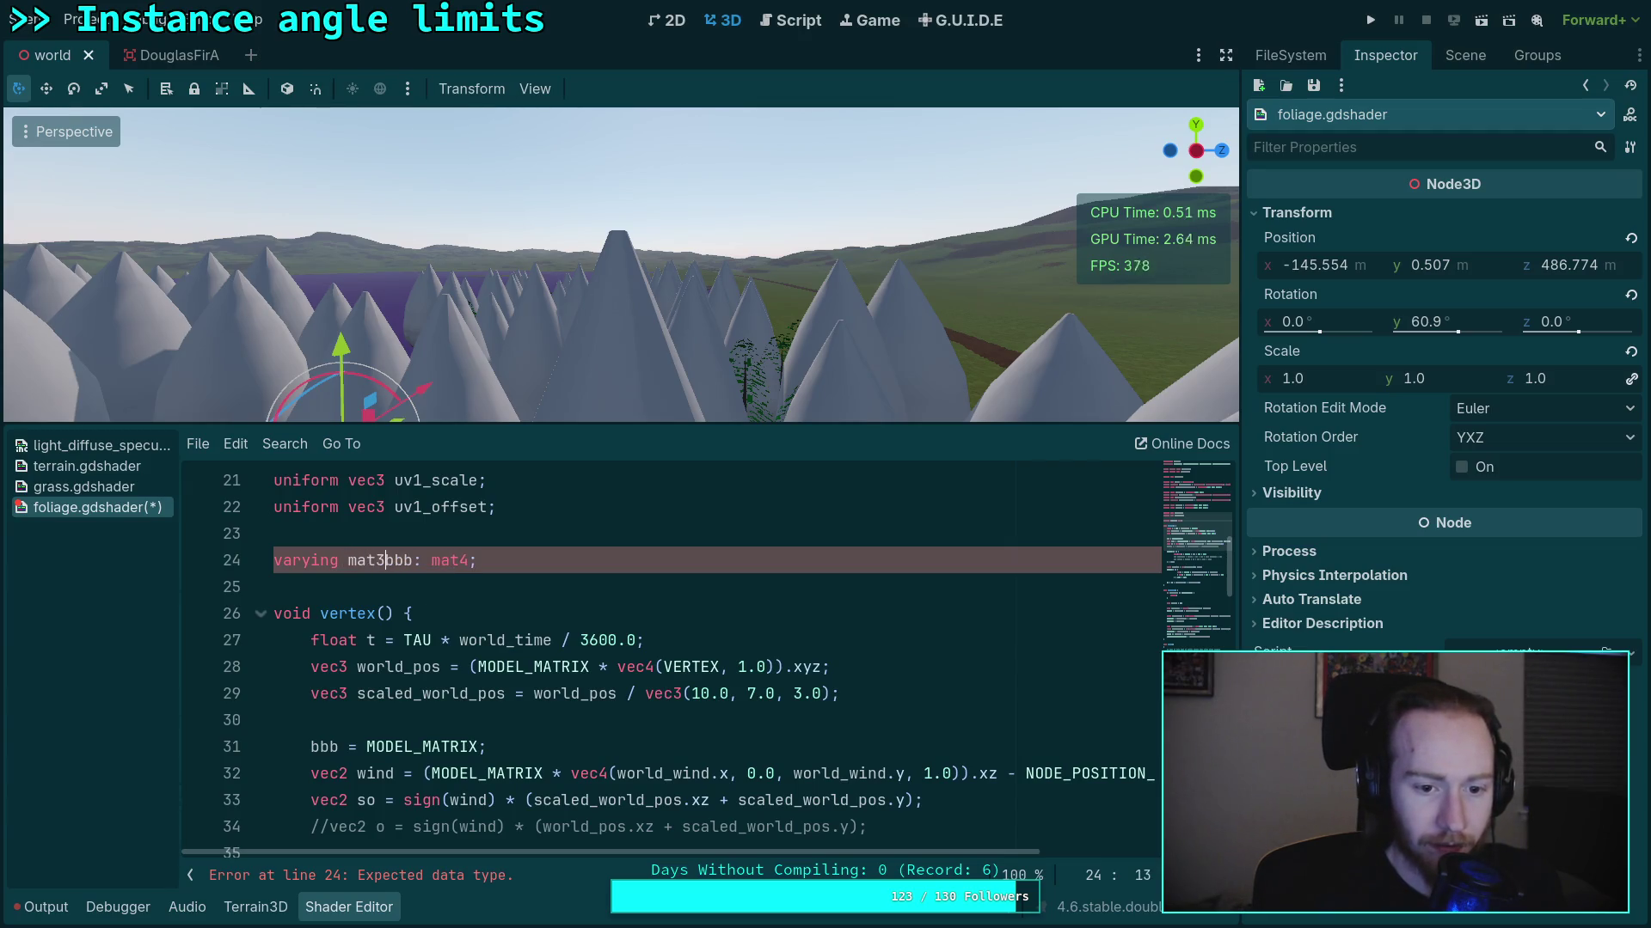
key("Right")
key("Right")
key("Right")
key("Delete")
key("Delete")
key("Delete")
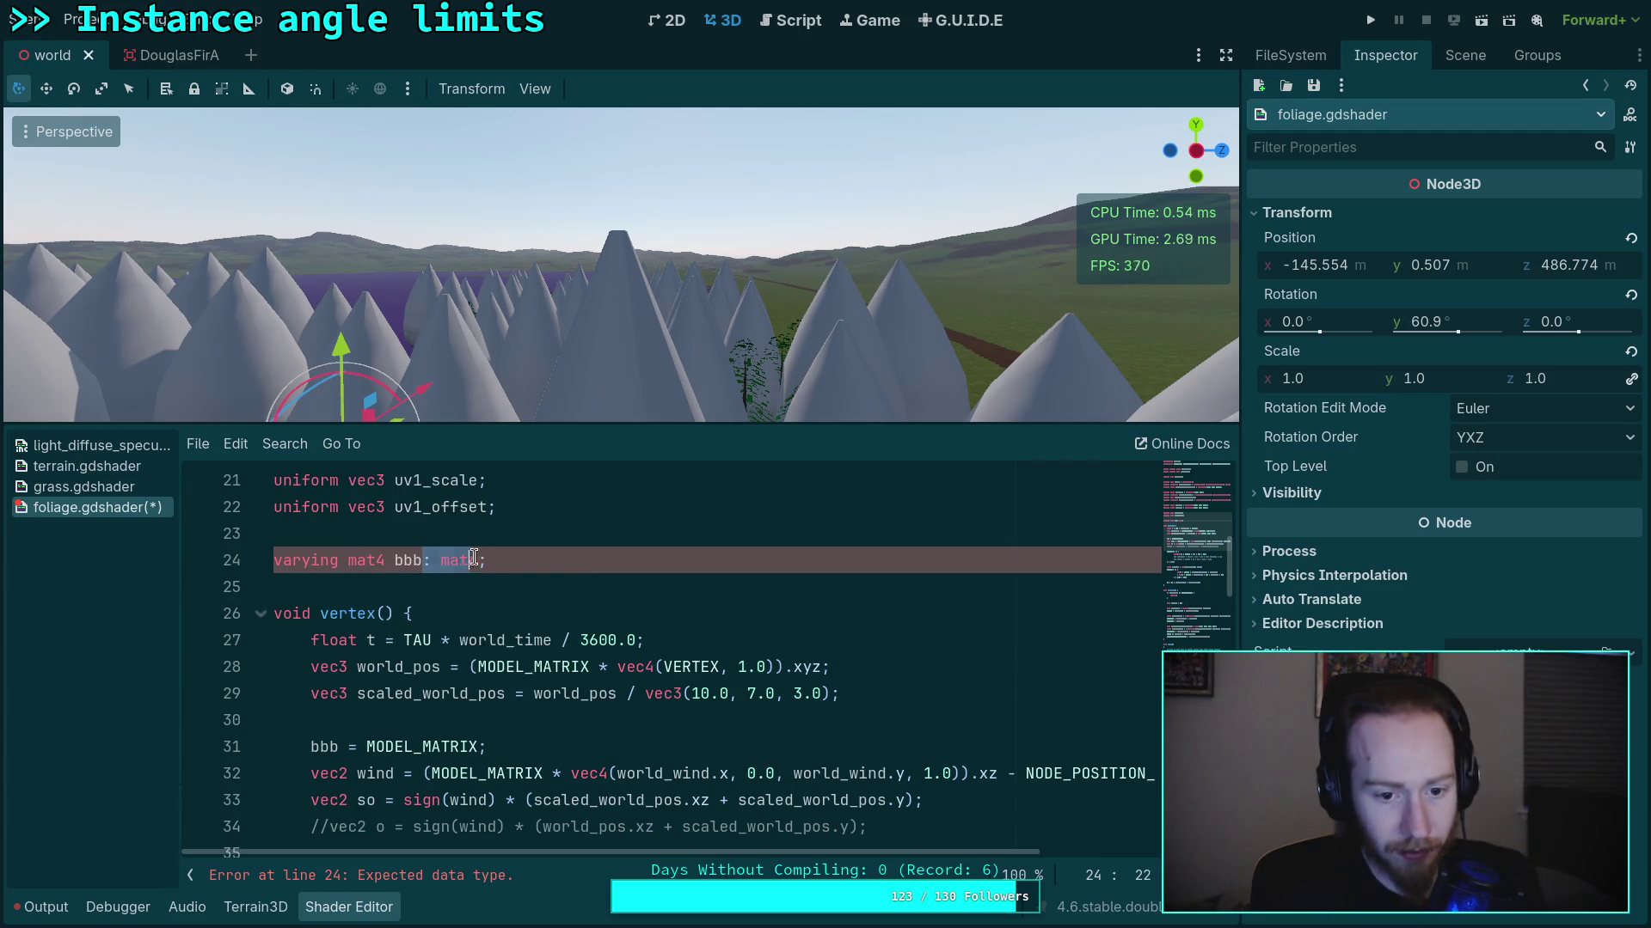
scroll(580, 624, "down", 1)
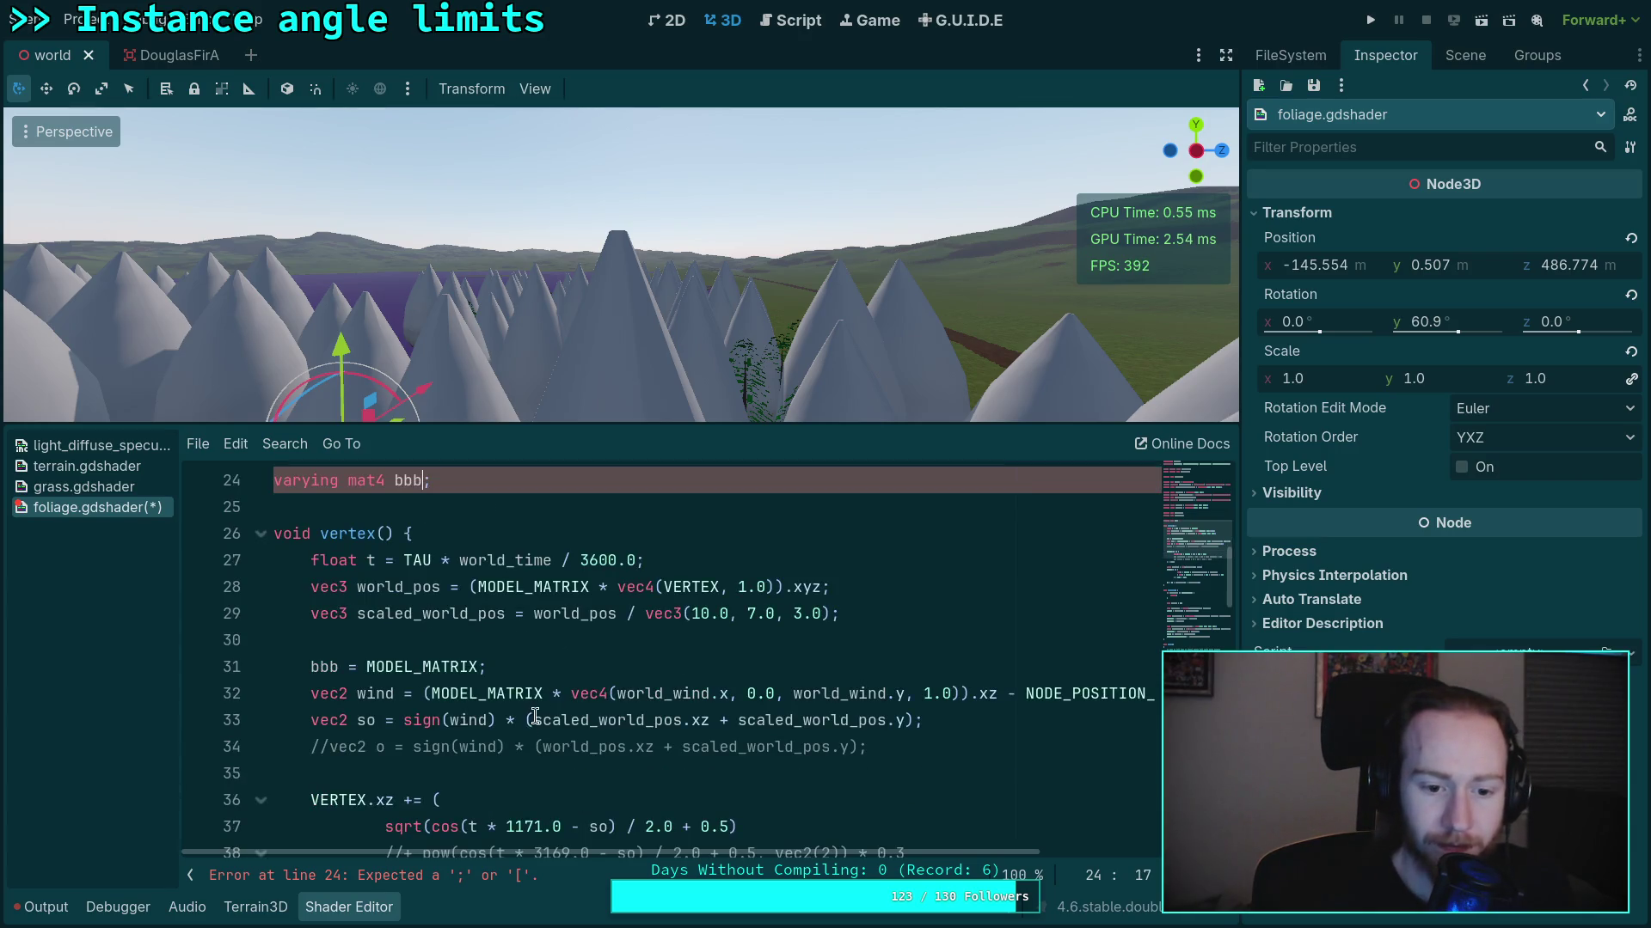
Try replacing the wind direction expression on line 32, then undo back to the original
left_click_drag(424, 693, 1123, 690)
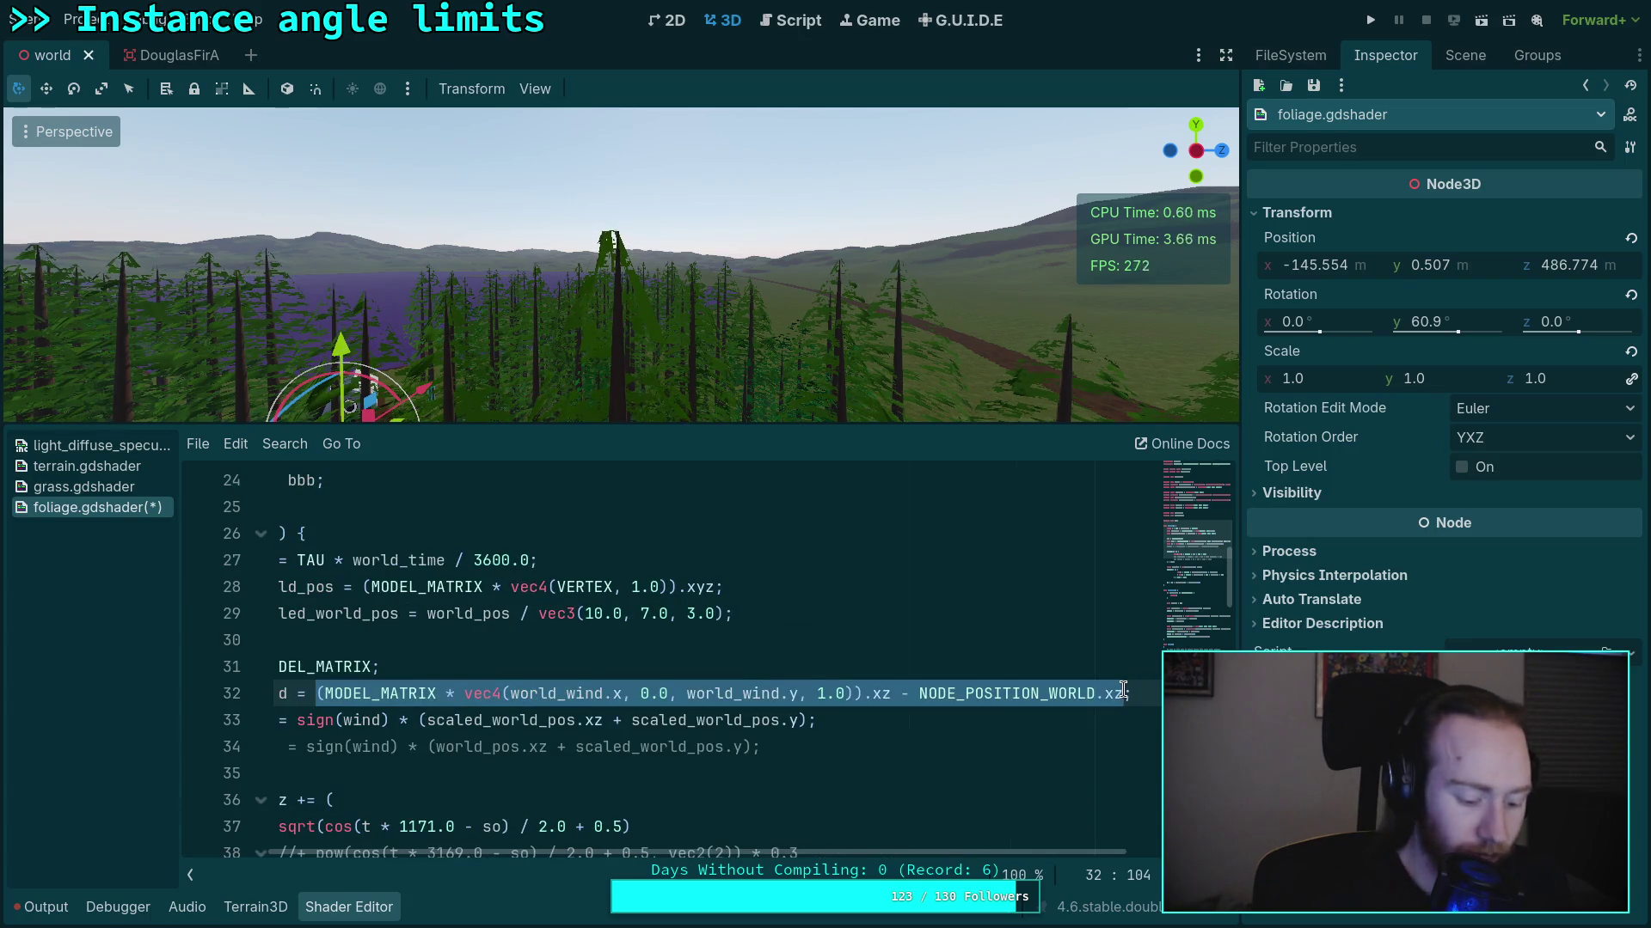
type("world")
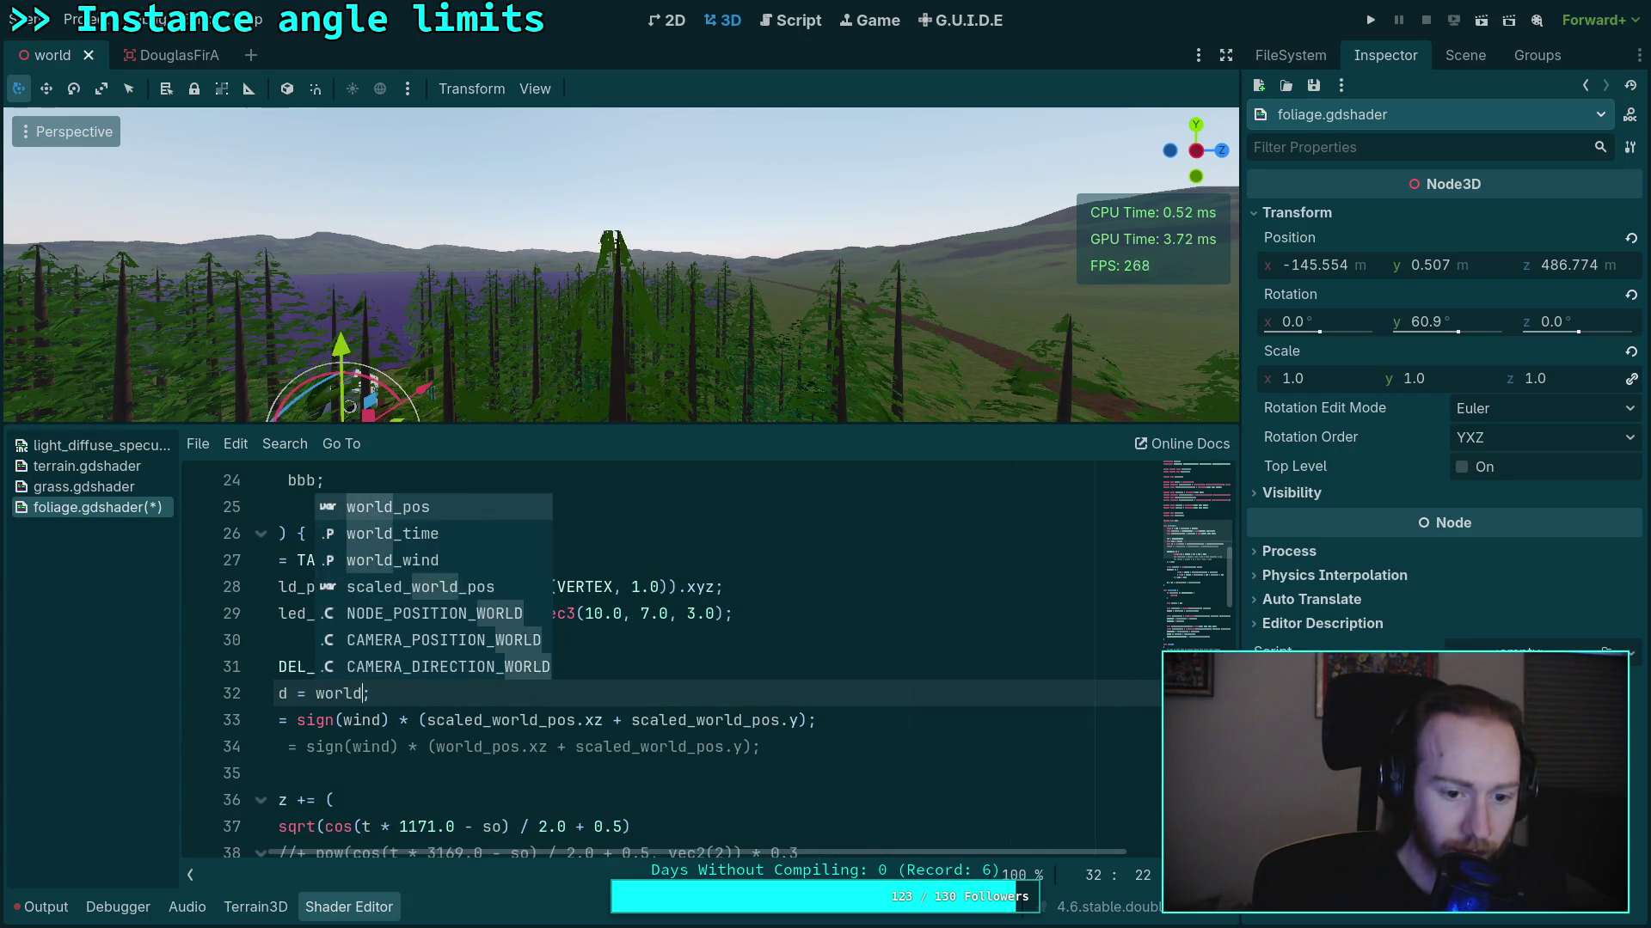
type("_")
key("ctrl+z")
key("ctrl+z")
key("ctrl+z")
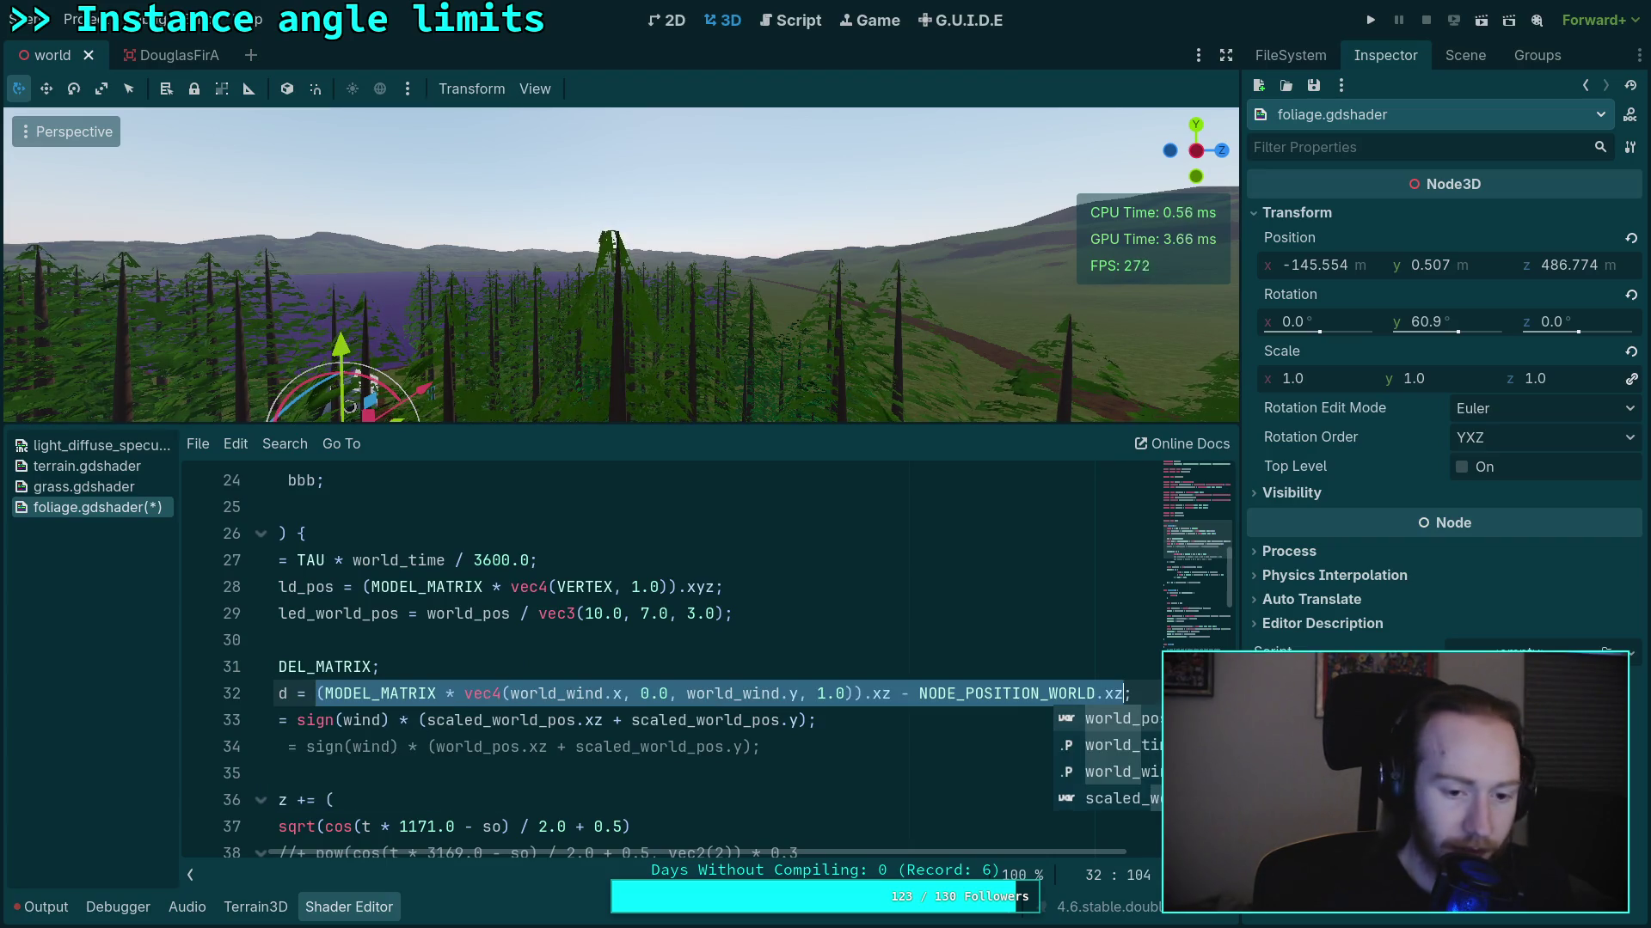
type("wol;")
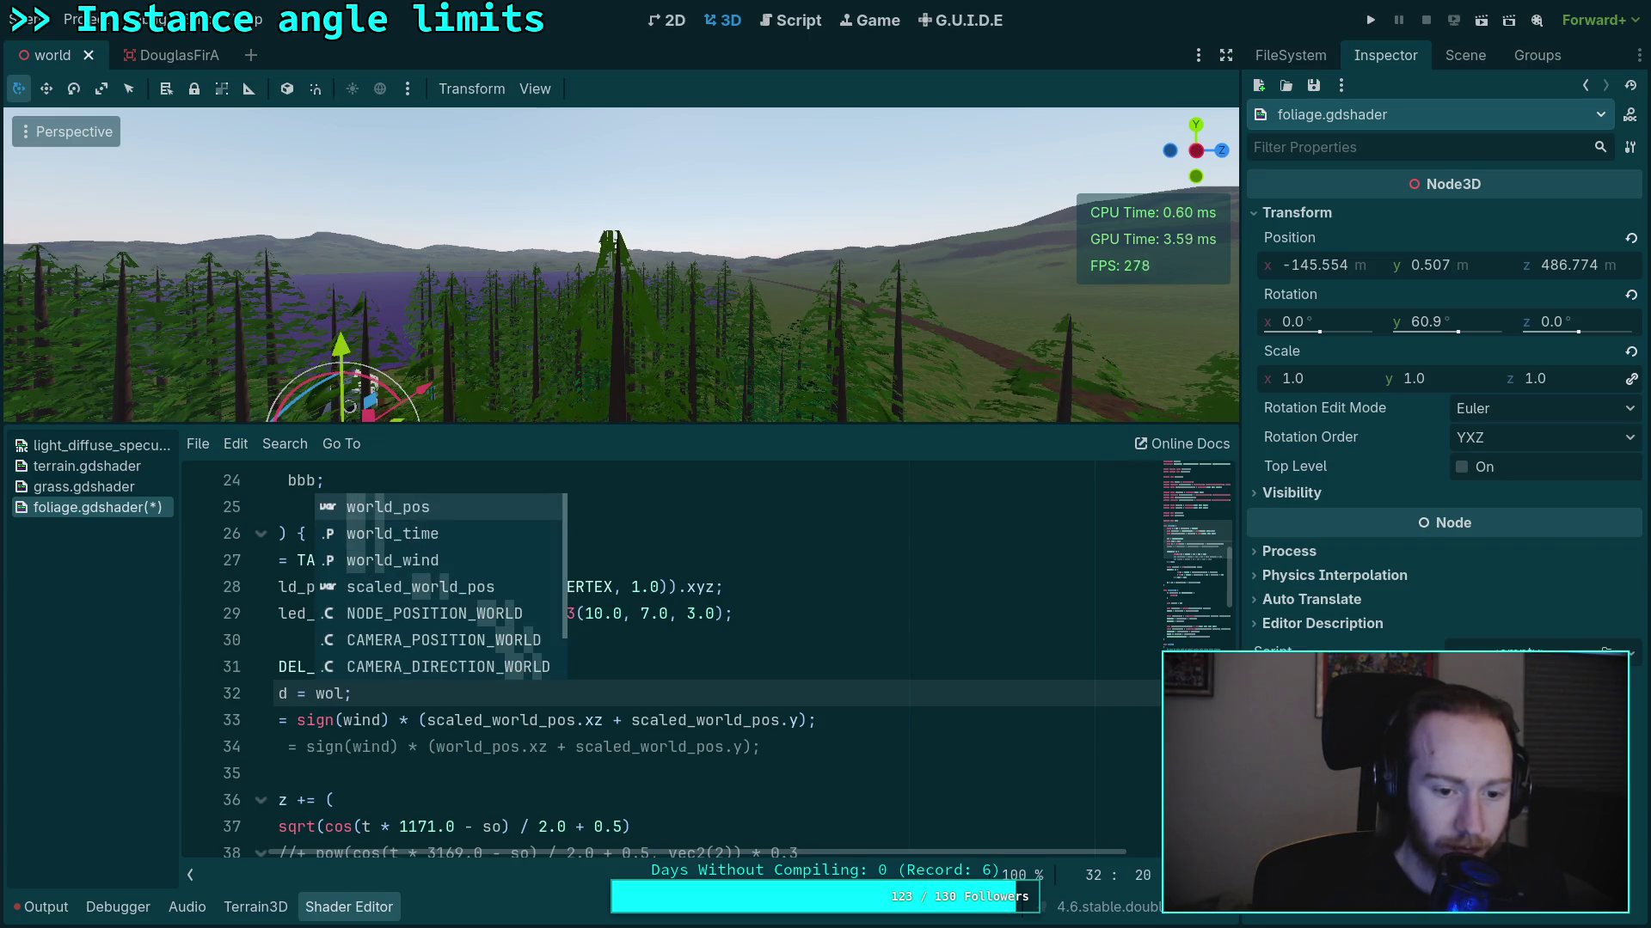
key("BackSpace")
key("BackSpace")
type("i")
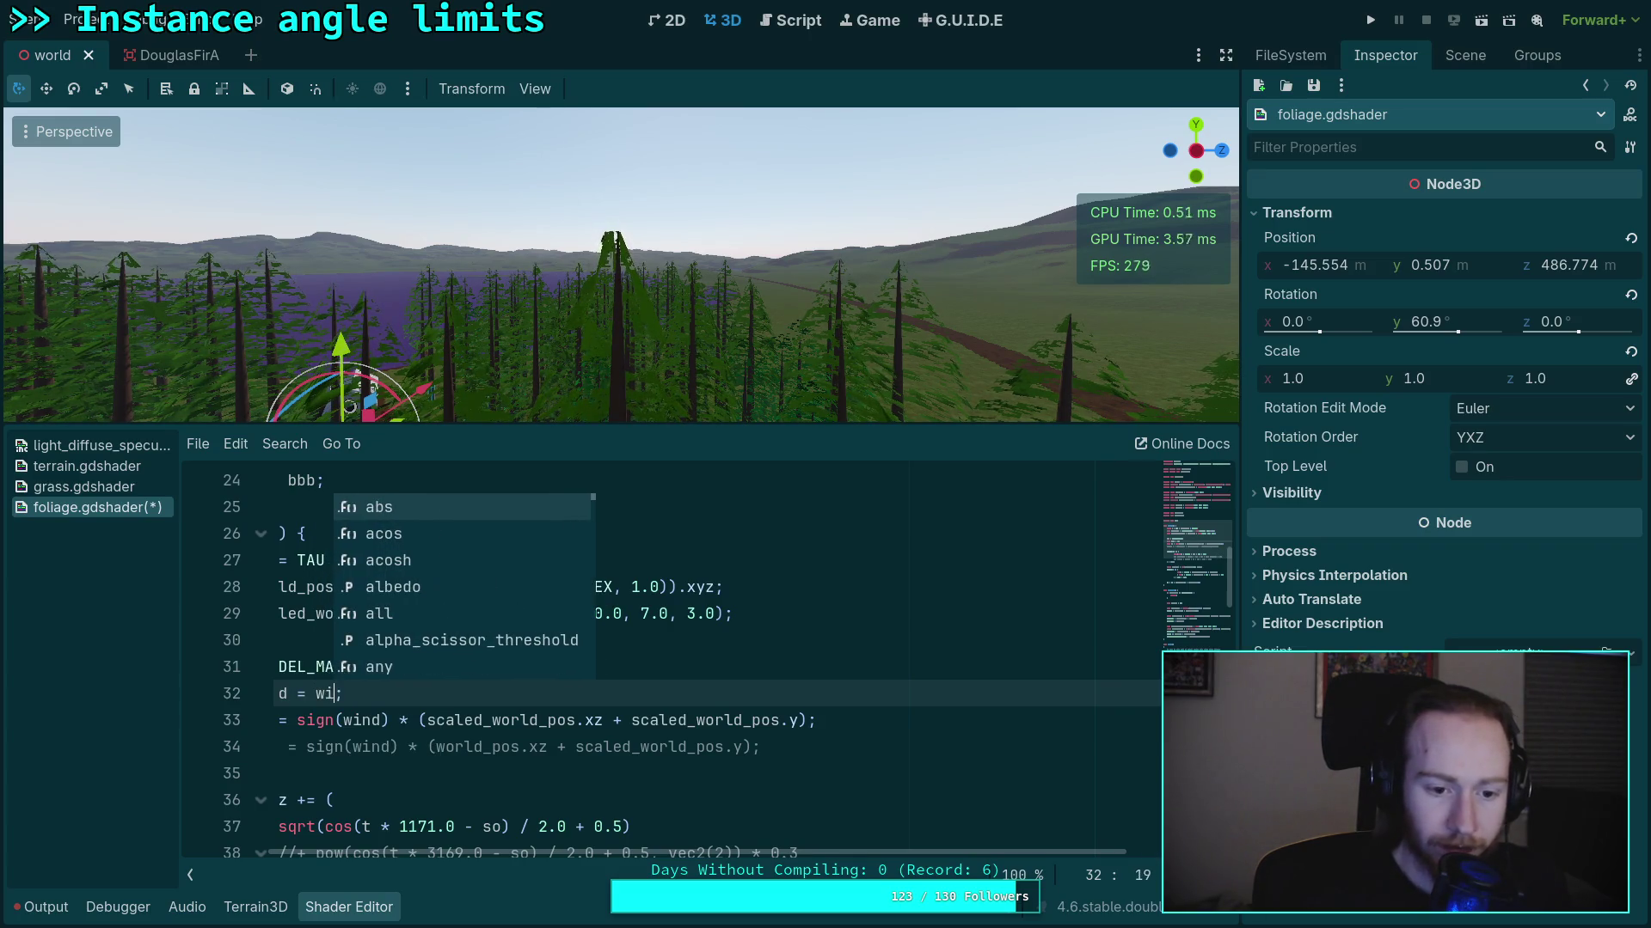
key("ctrl+z")
Multiply the horizontal sway on line 40 by 0.0 and fly the camera to the fir tree
left_click(946, 796)
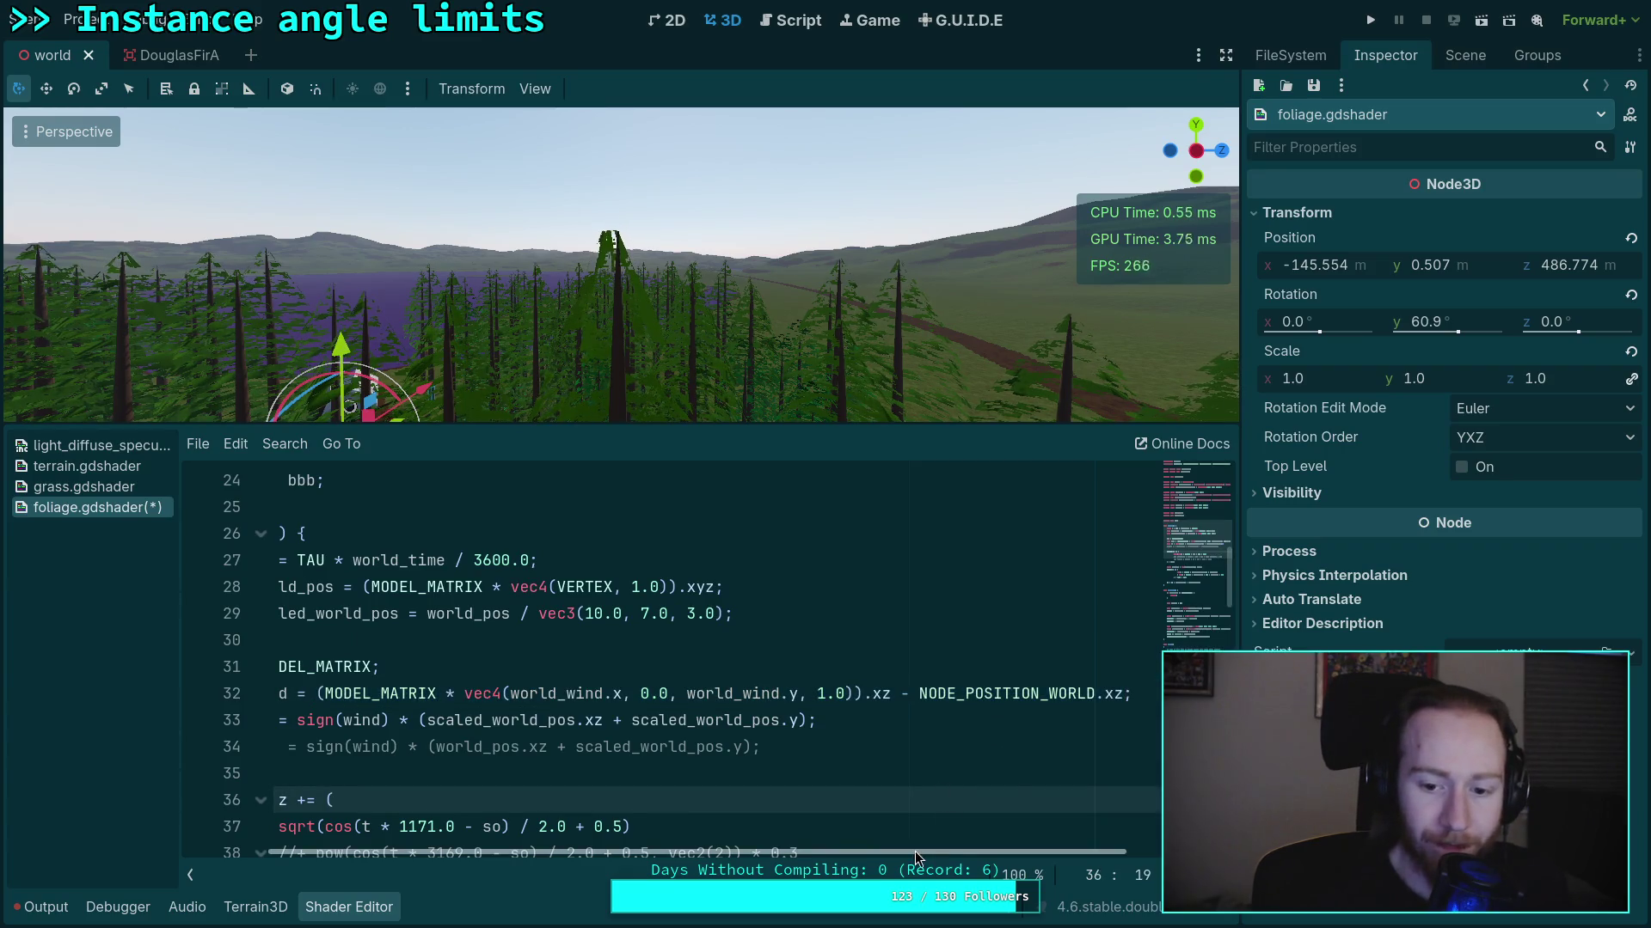
left_click_drag(916, 857, 632, 774)
scroll(632, 774, "down", 3)
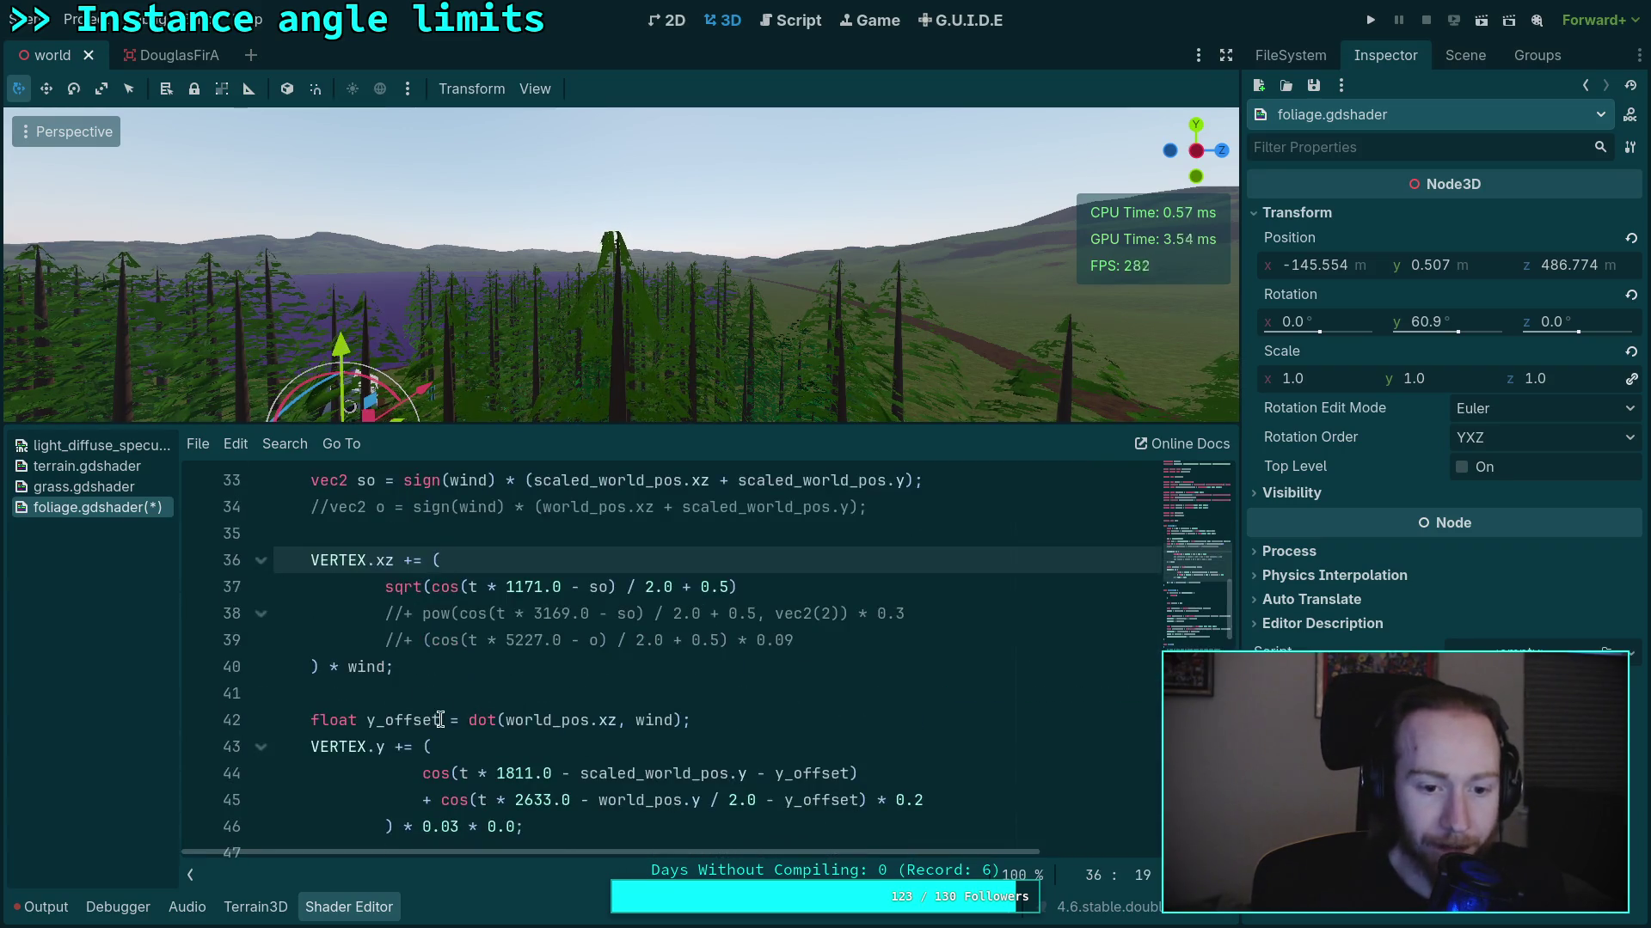
left_click(387, 670)
type("* 0")
scroll(628, 725, "down", 1)
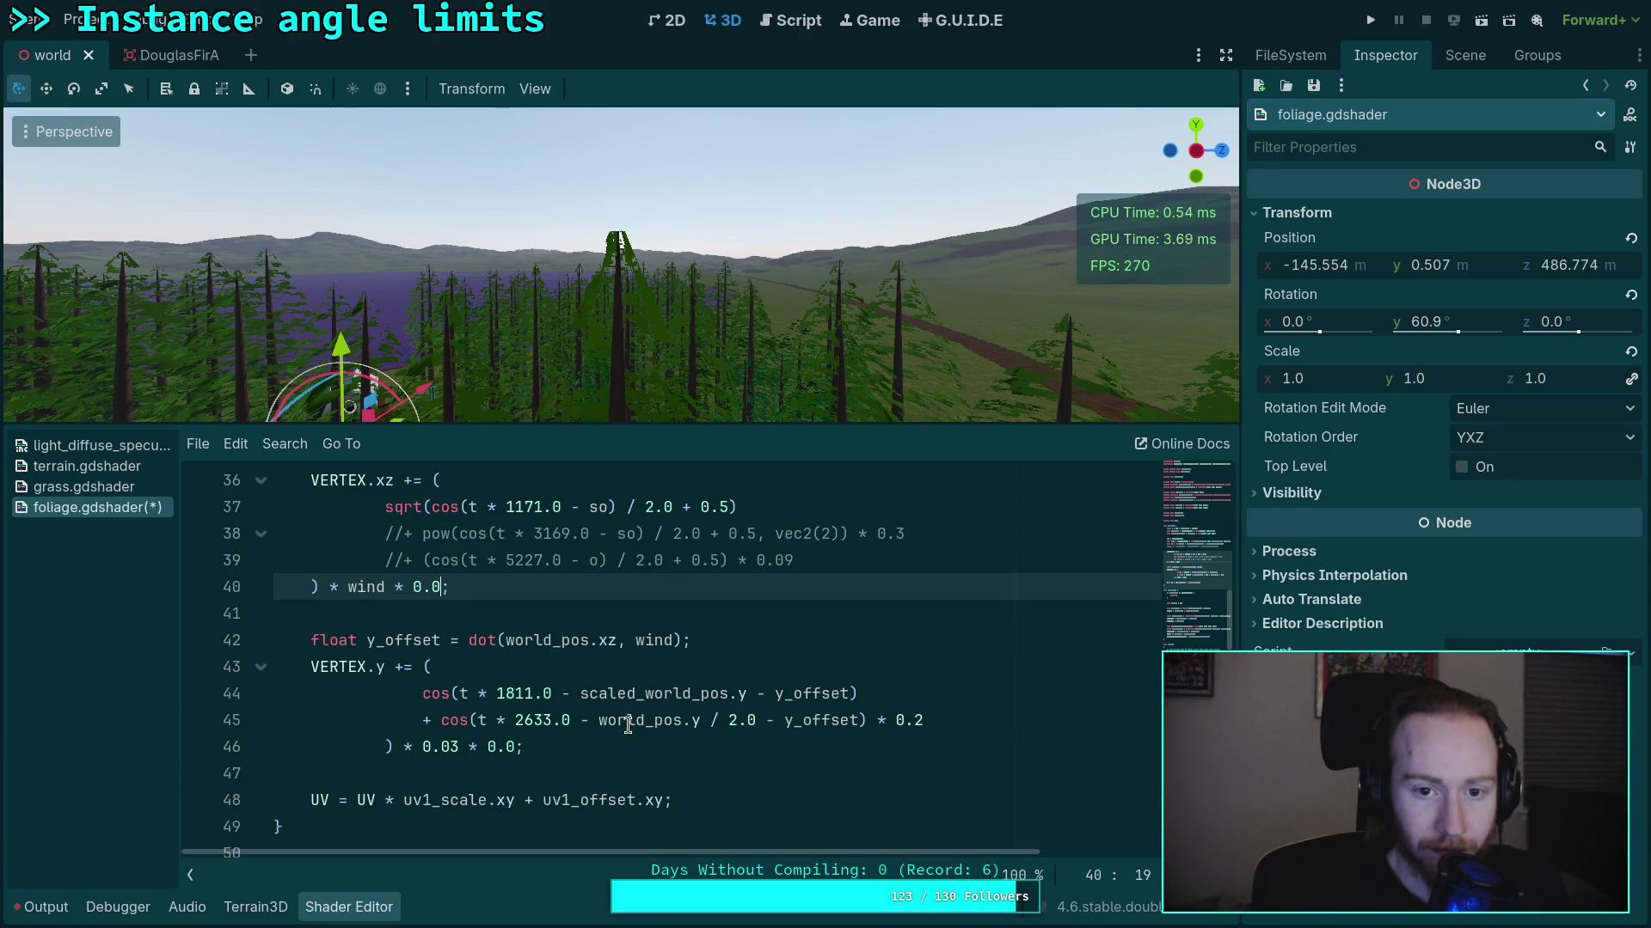
left_click_drag(679, 411, 679, 411)
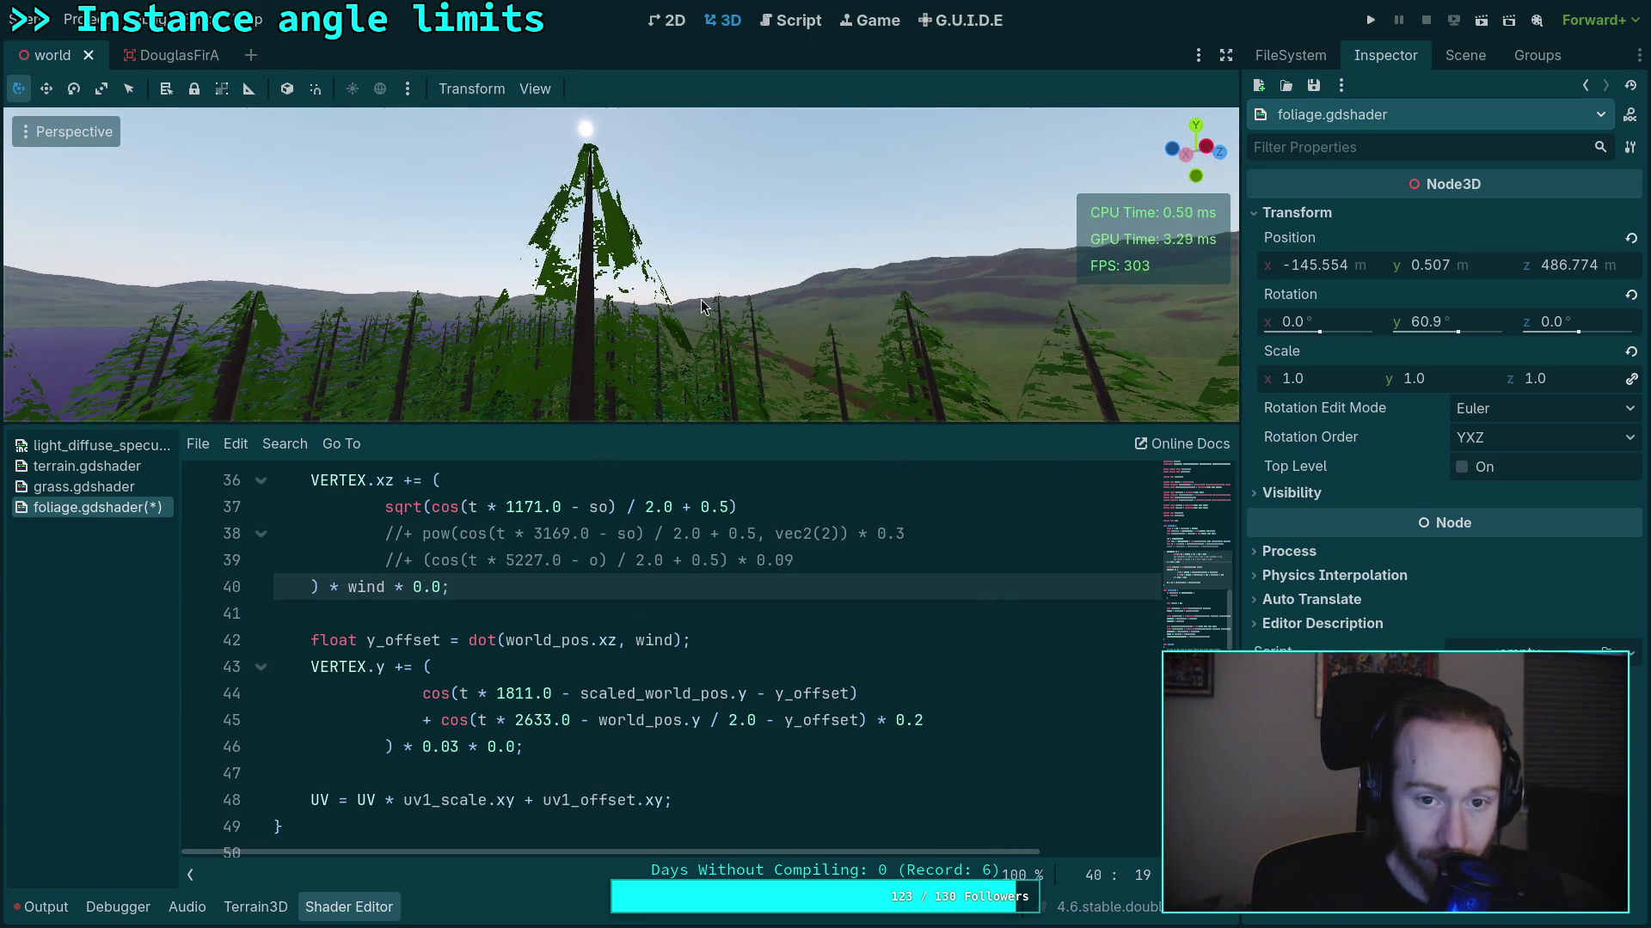
scroll(492, 741, "down", 4)
Add 'ALBEDO = bbb[0].xyz;' on line 56 in fragment()
scroll(492, 741, "down", 1)
scroll(474, 641, "up", 1)
left_click(496, 659)
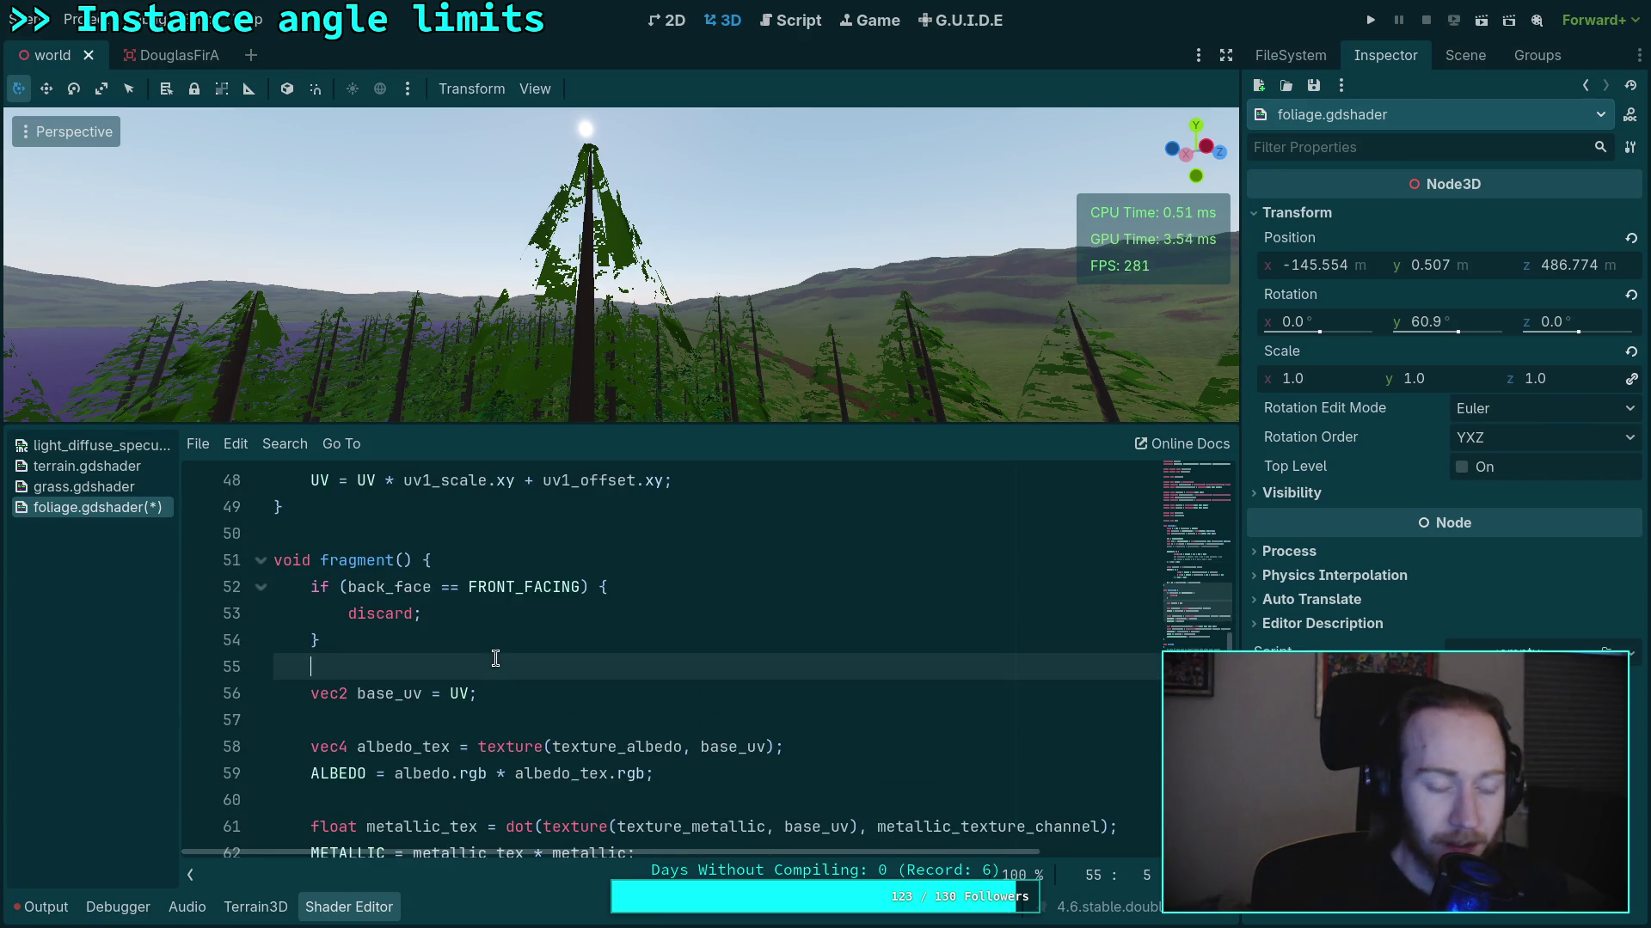
key("Return")
type("ALB")
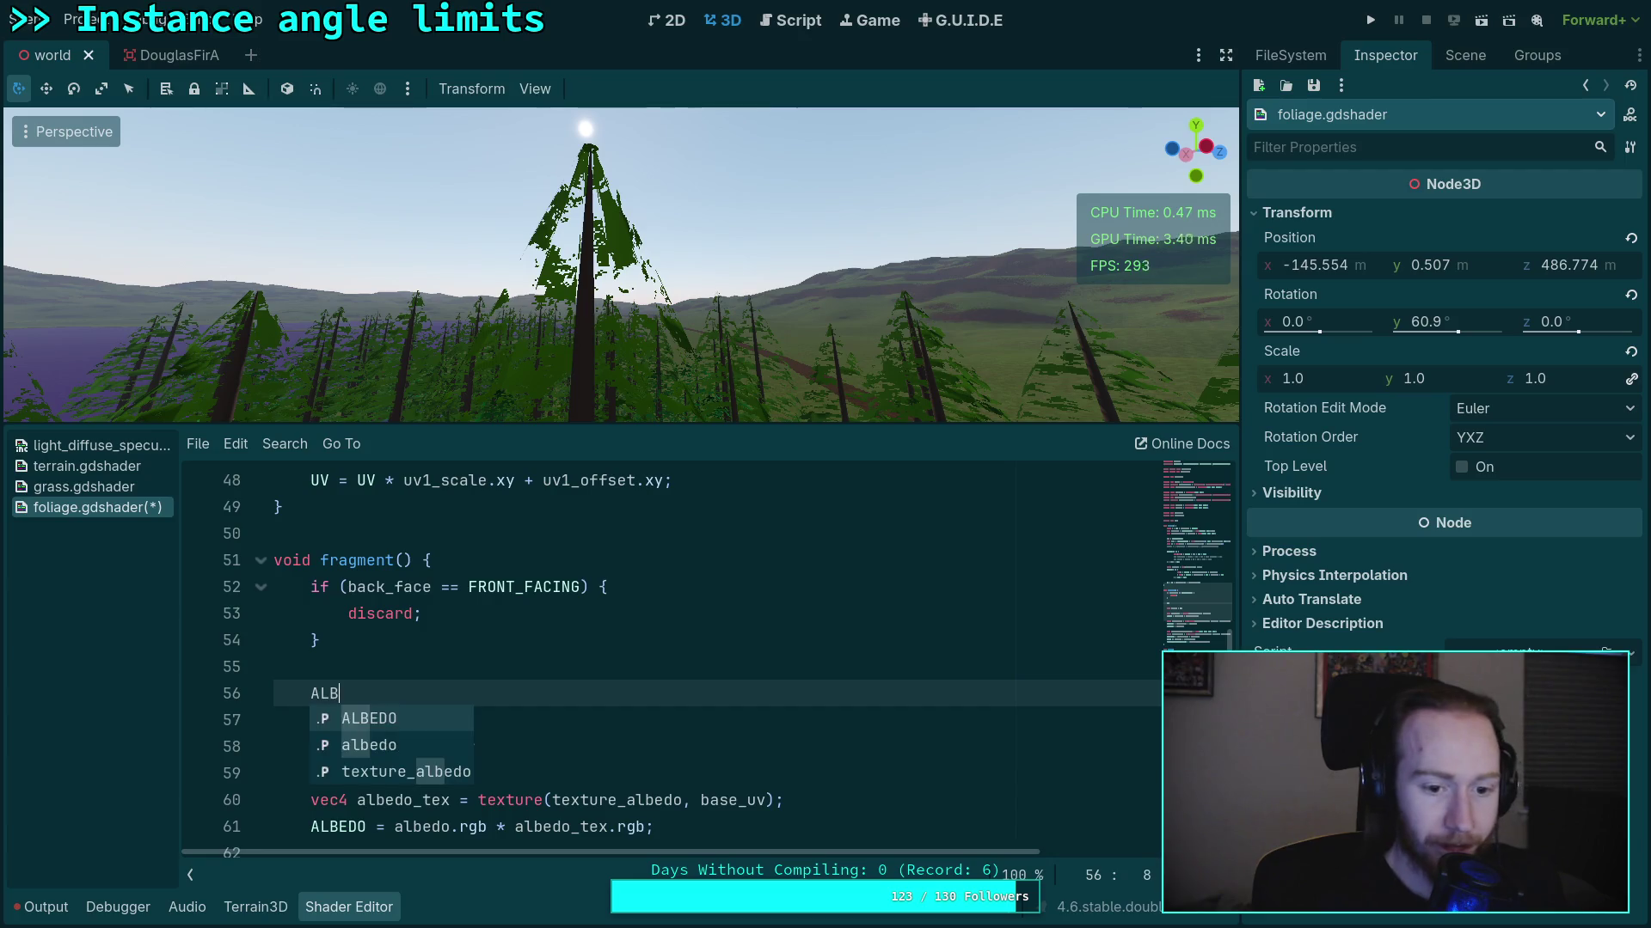
type("EDO = ")
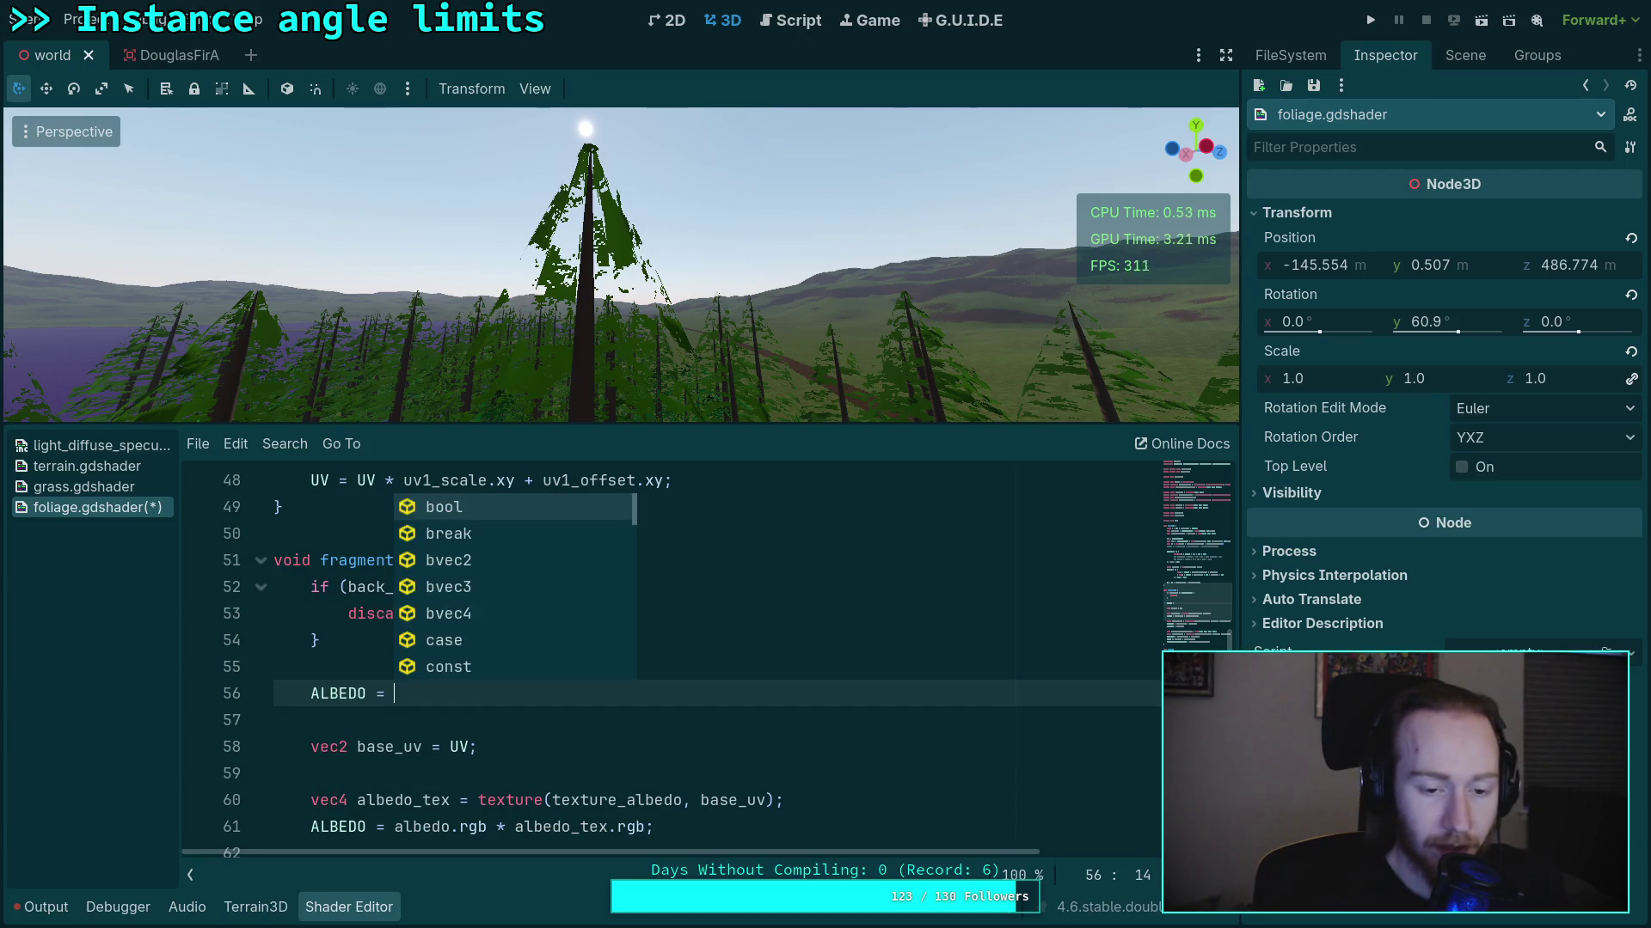
type("bbb[")
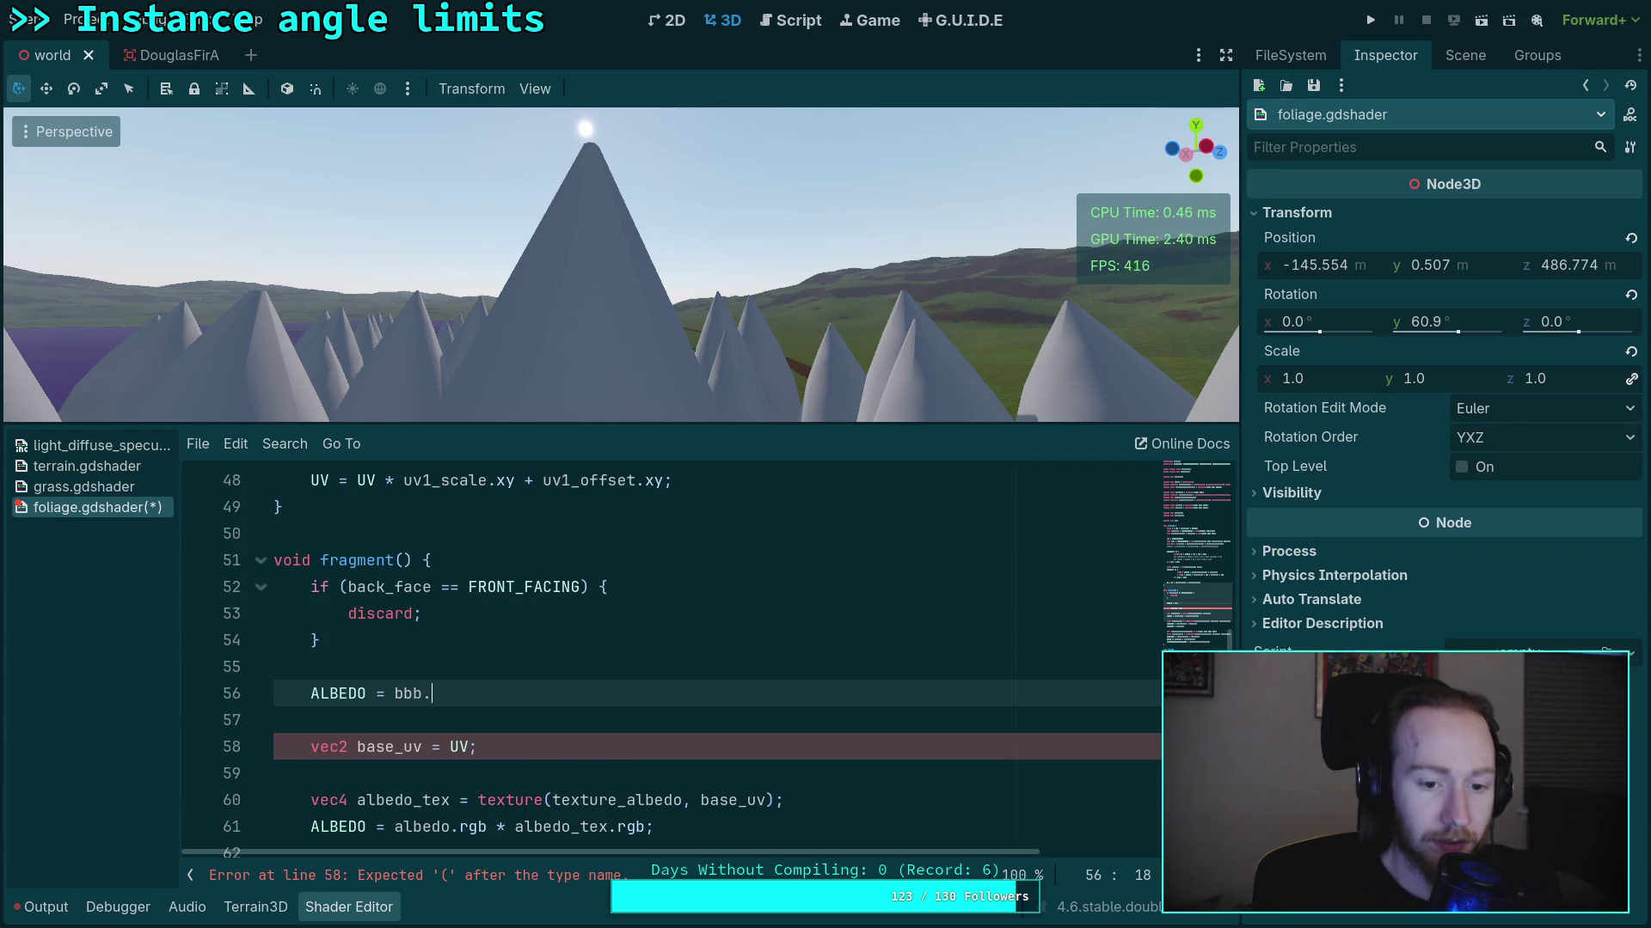
type("0];")
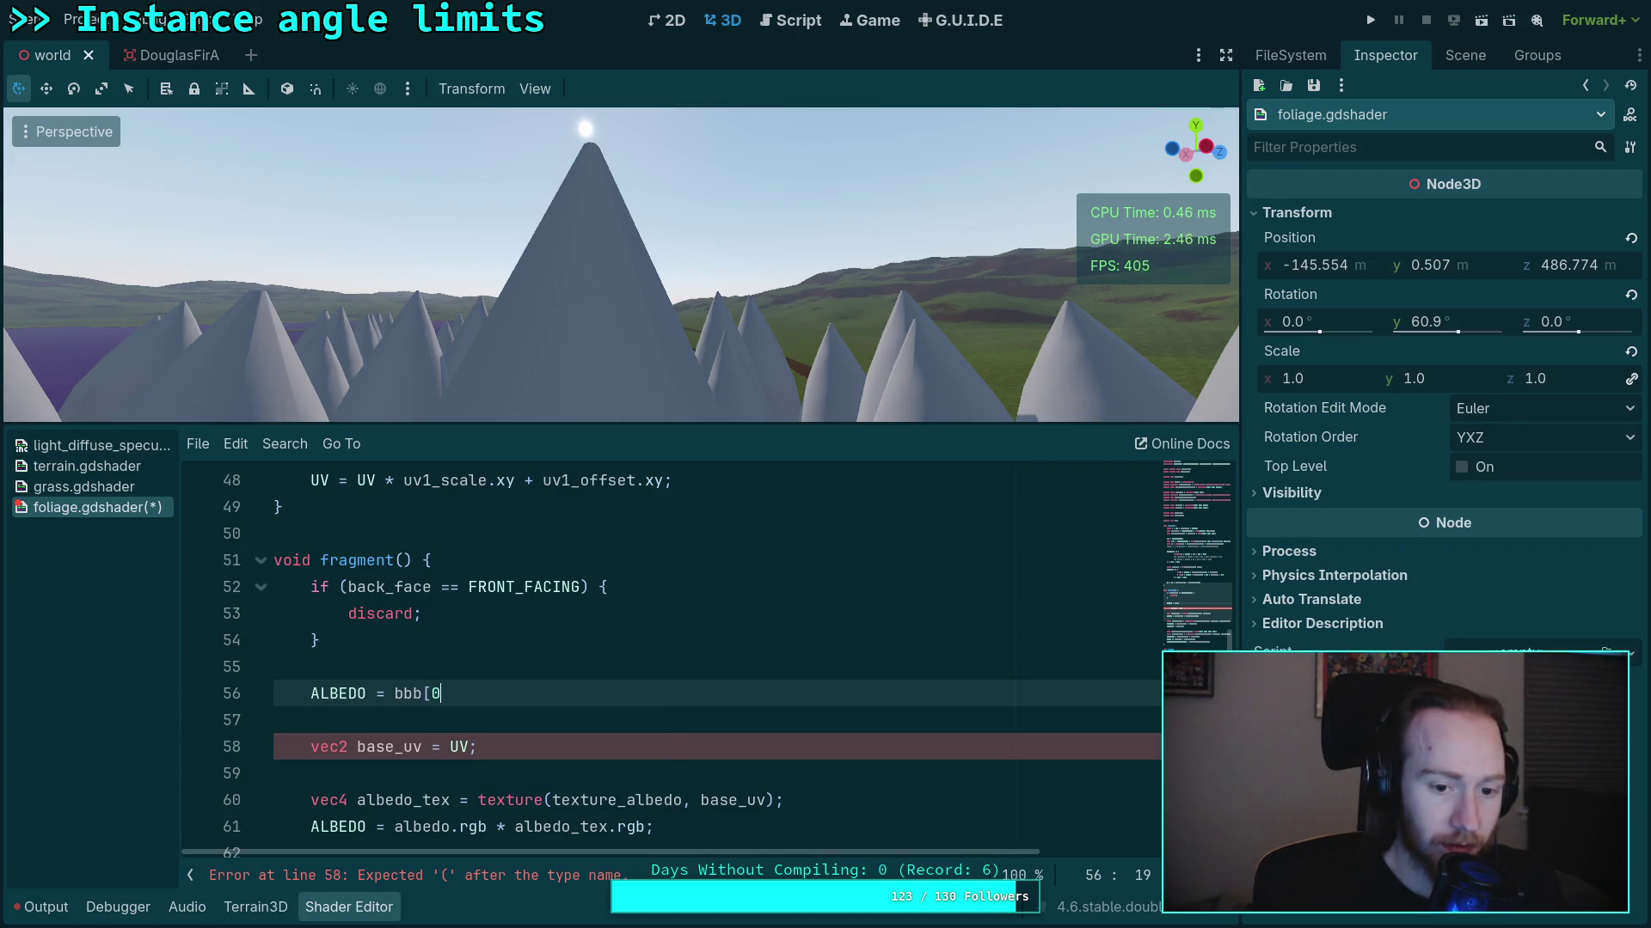
left_click(450, 693)
type(".xyz")
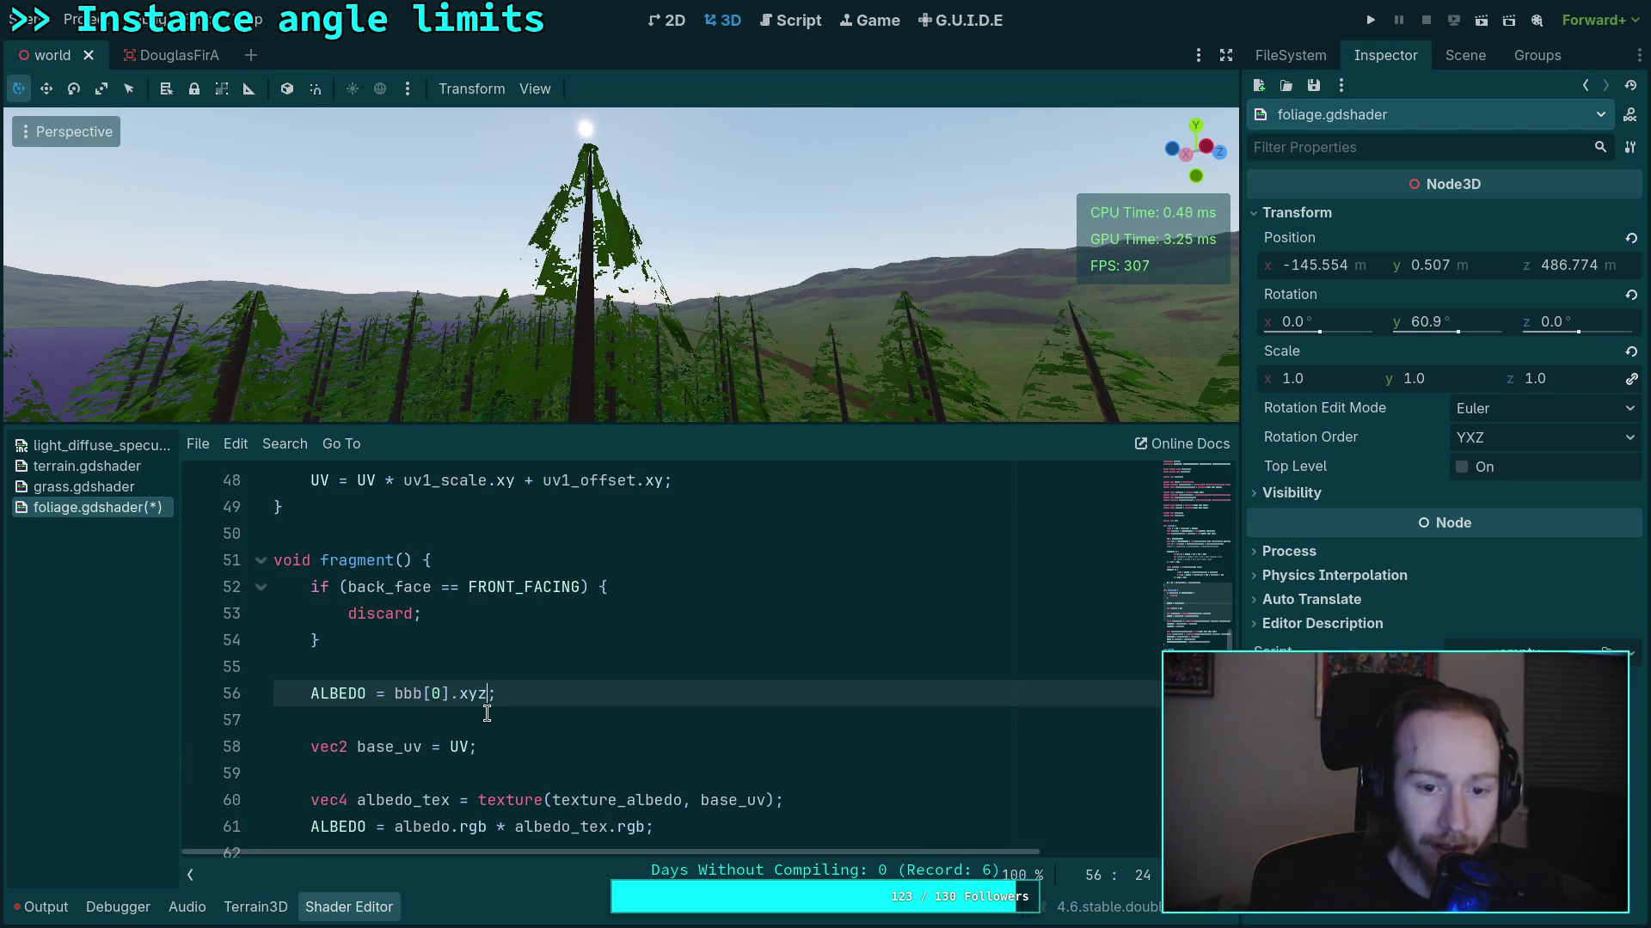
Wrap the remaining texture shading code in a /* … */ block comment
scroll(486, 714, "down", 10)
scroll(432, 687, "up", 8)
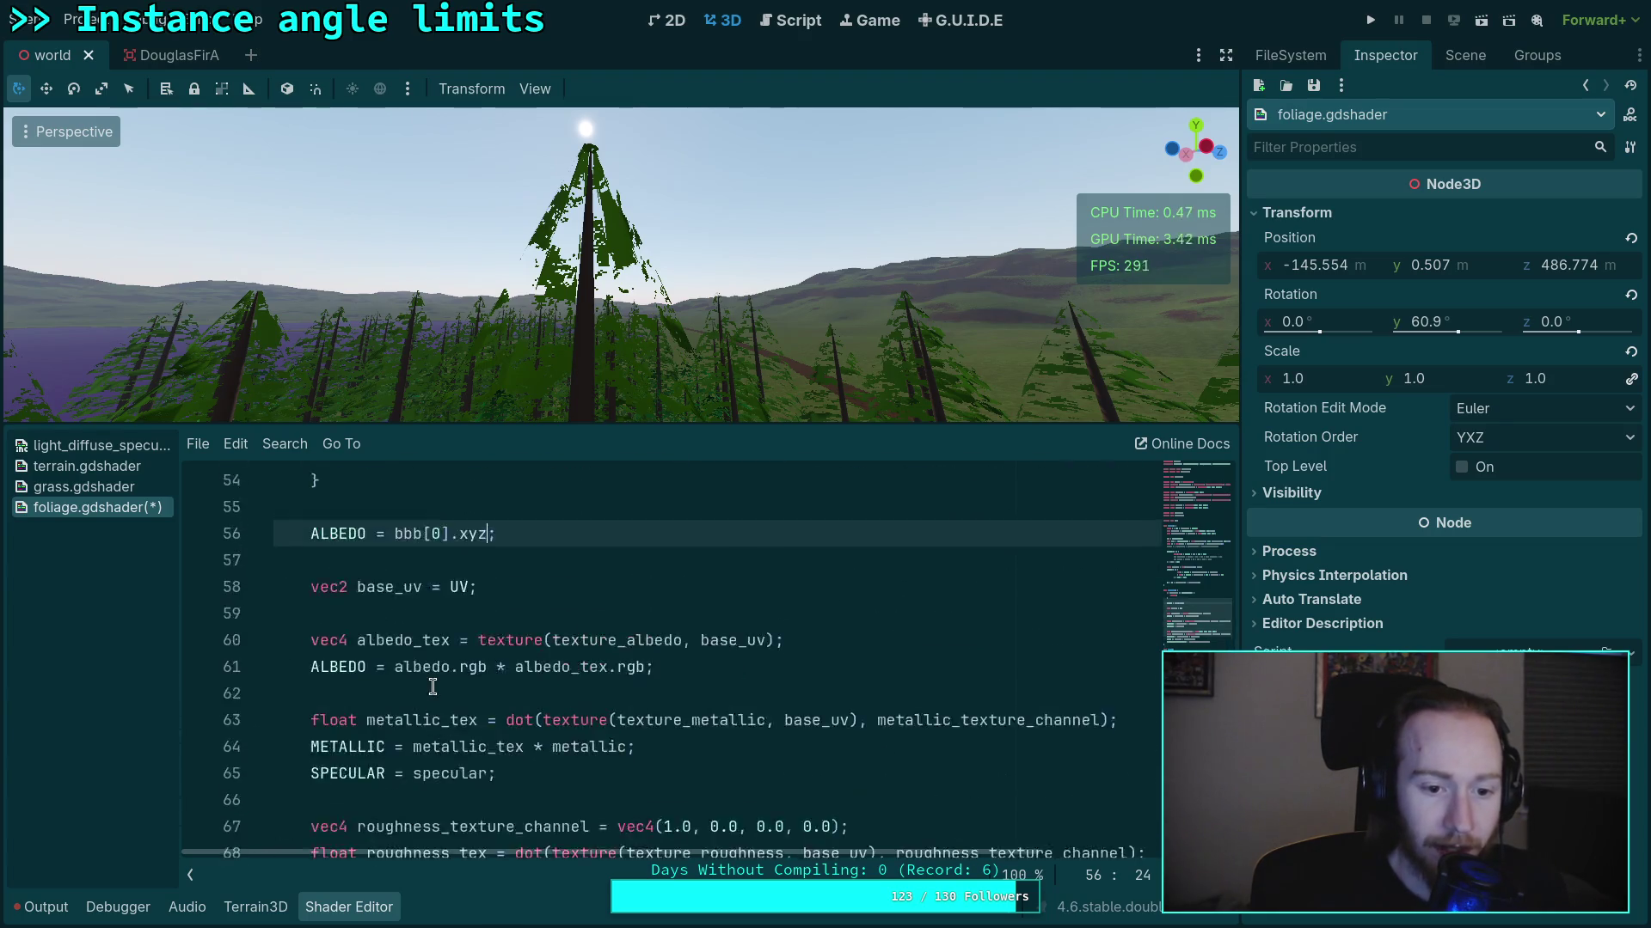
scroll(432, 687, "up", 1)
key("Down")
key("Return")
type("//")
scroll(428, 708, "down", 5)
left_click(787, 651)
key("Return")
type("/")
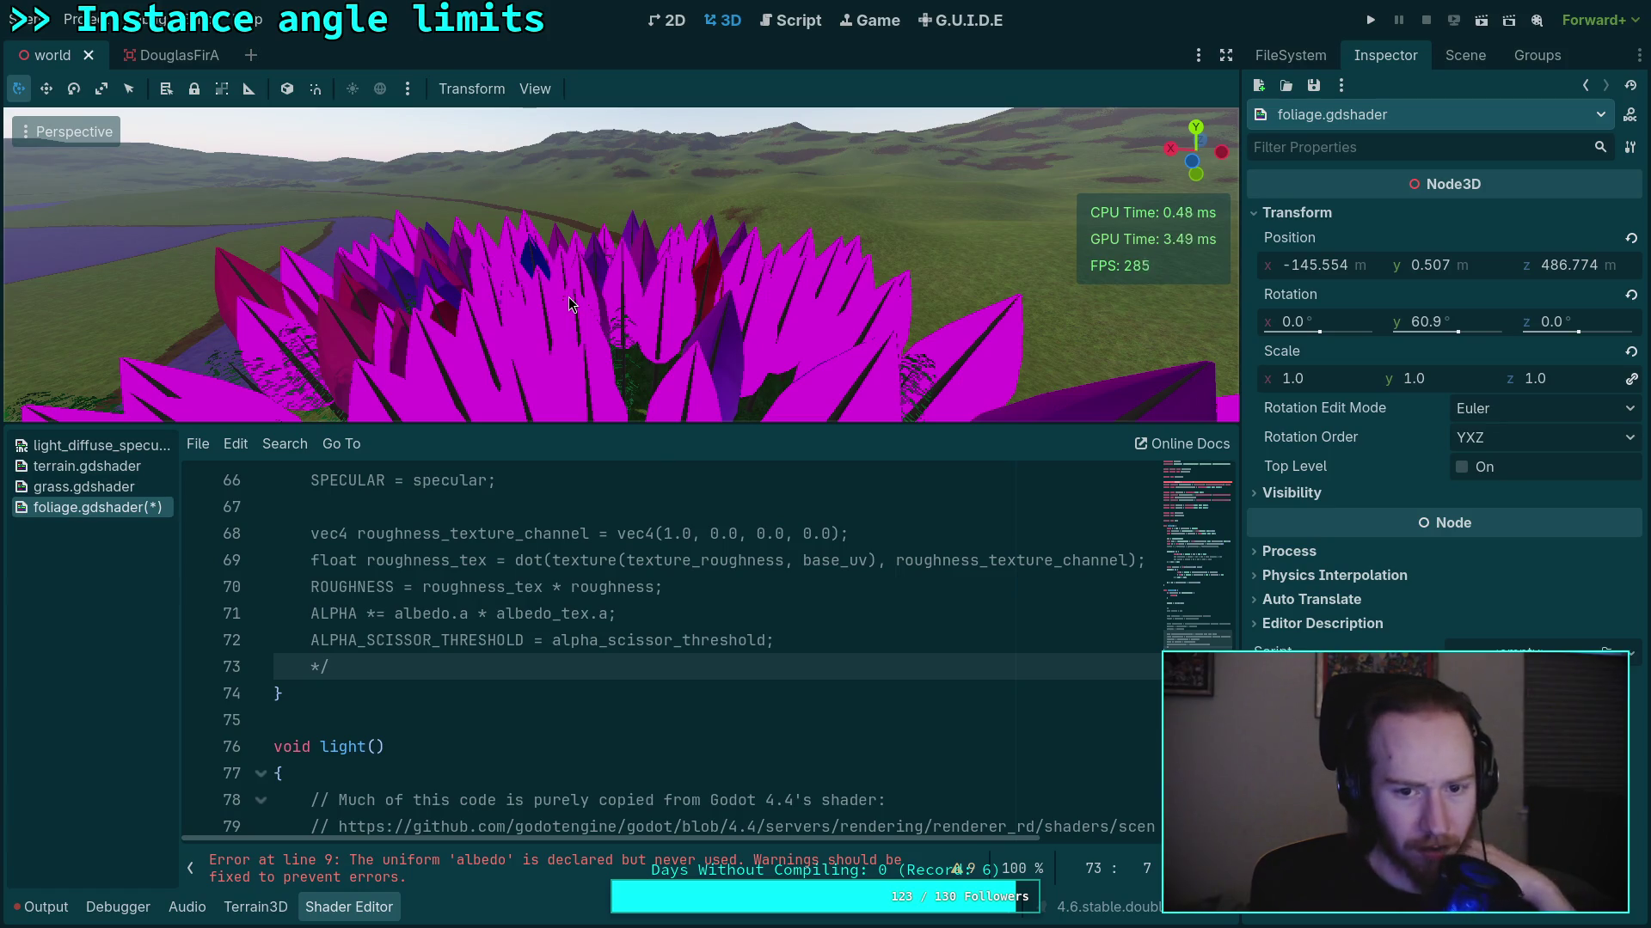
Switch the albedo to bbb[1].xyz and orbit the viewport to inspect the foliage
scroll(508, 673, "up", 6)
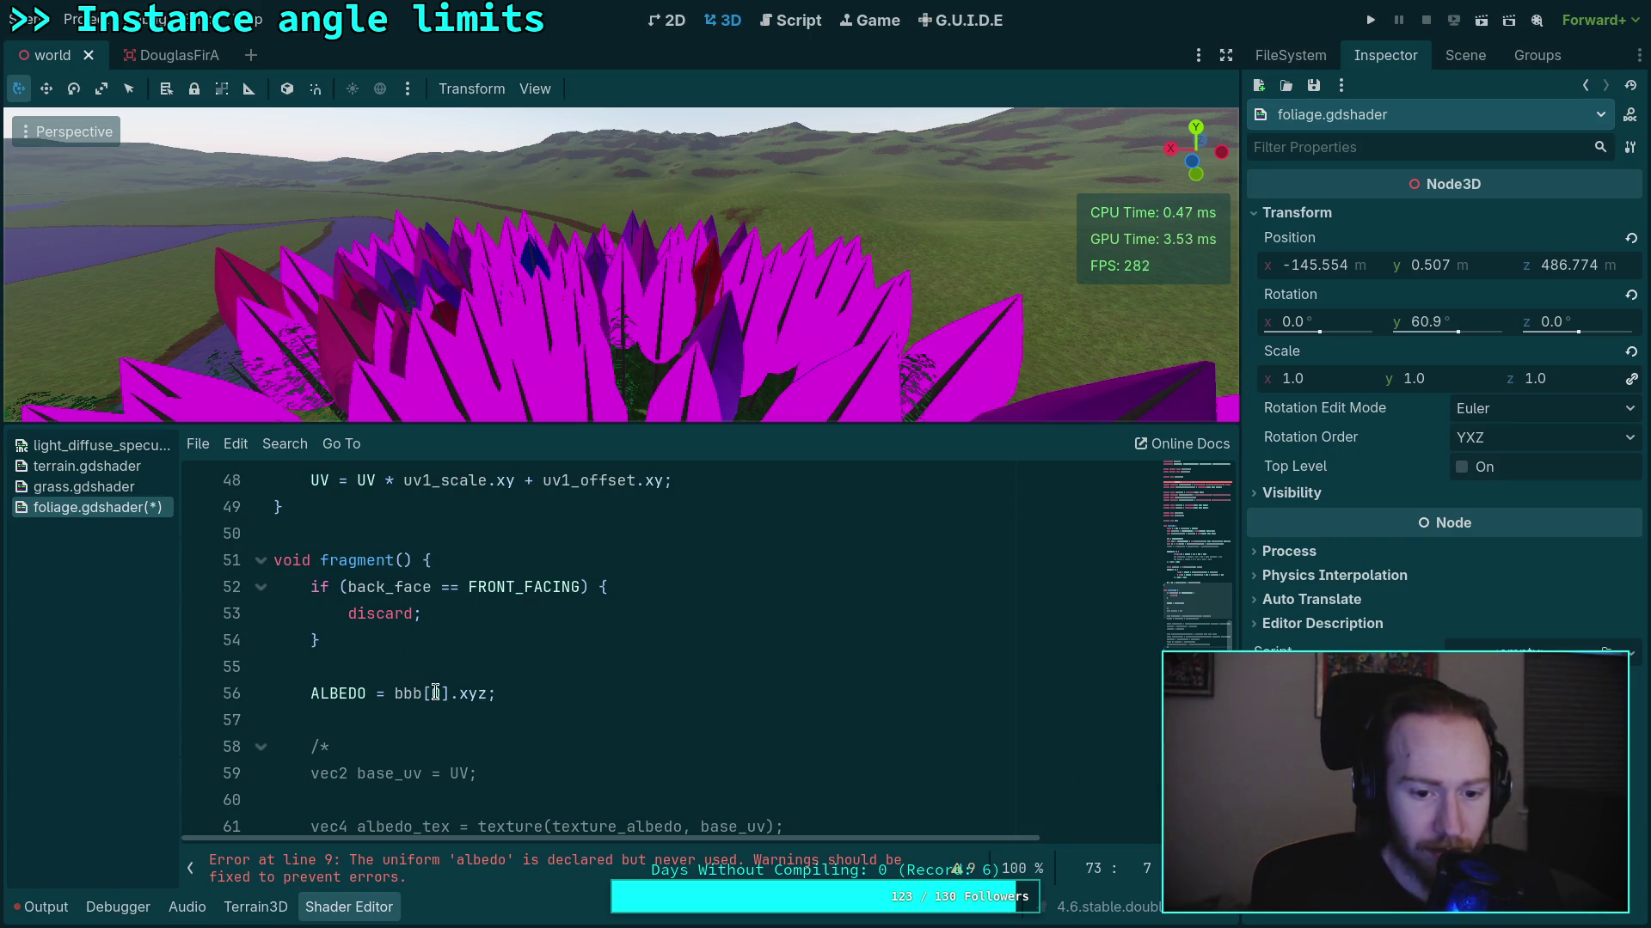
double_click(435, 693)
type("1")
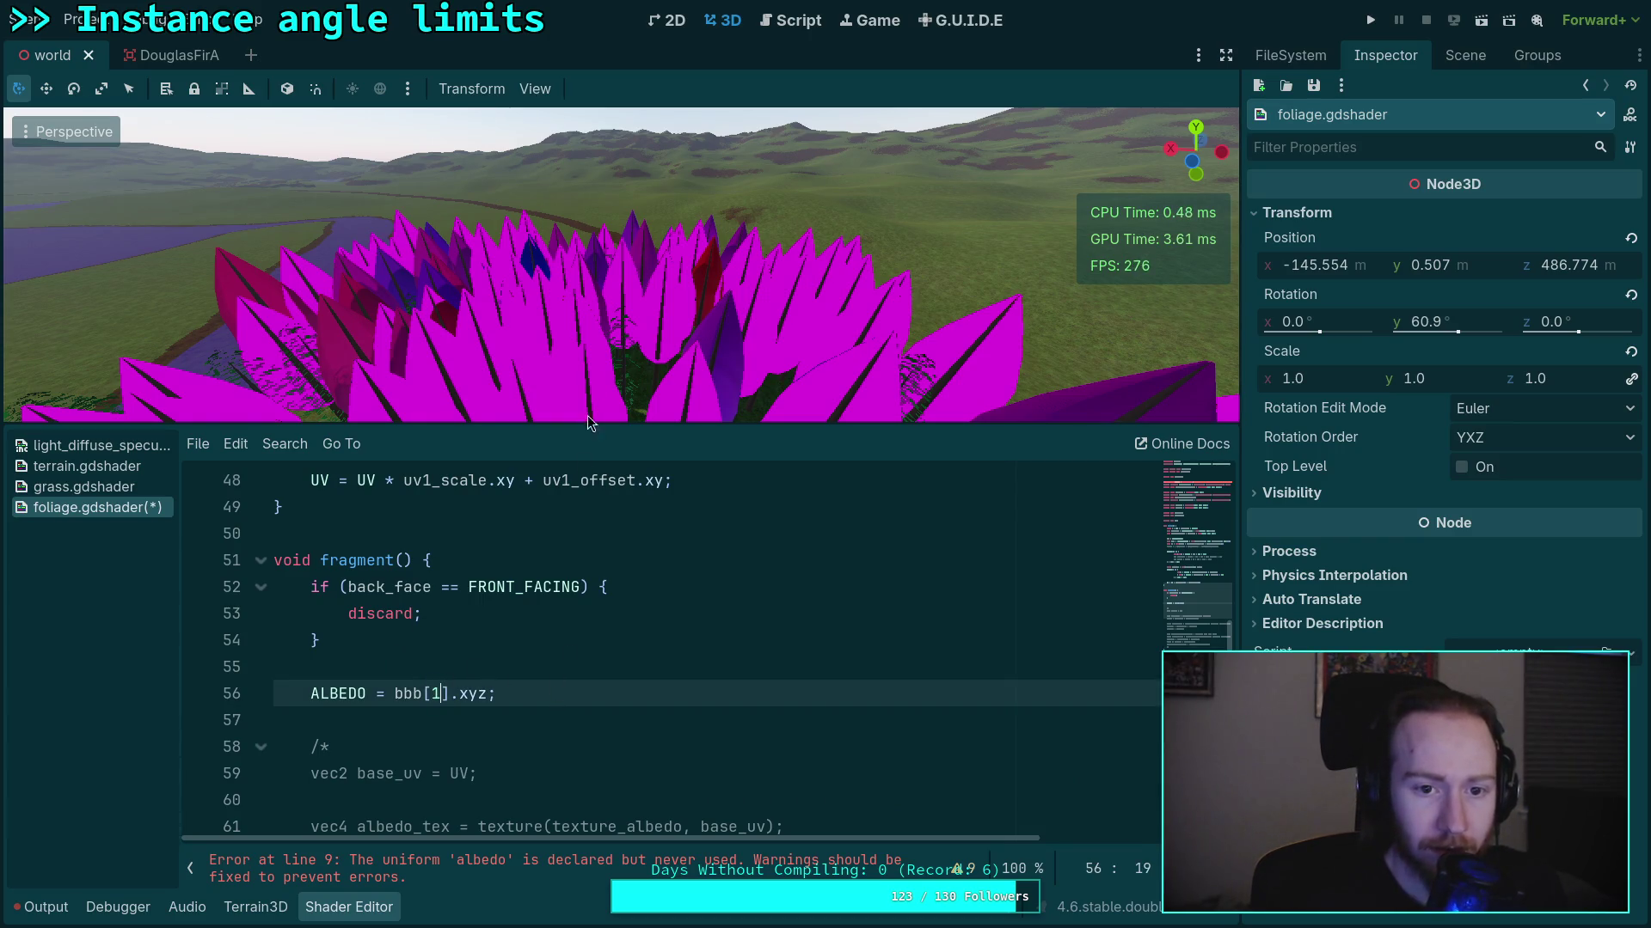
left_click_drag(555, 326, 558, 378)
left_click_drag(602, 301, 671, 188)
left_click_drag(619, 266, 619, 319)
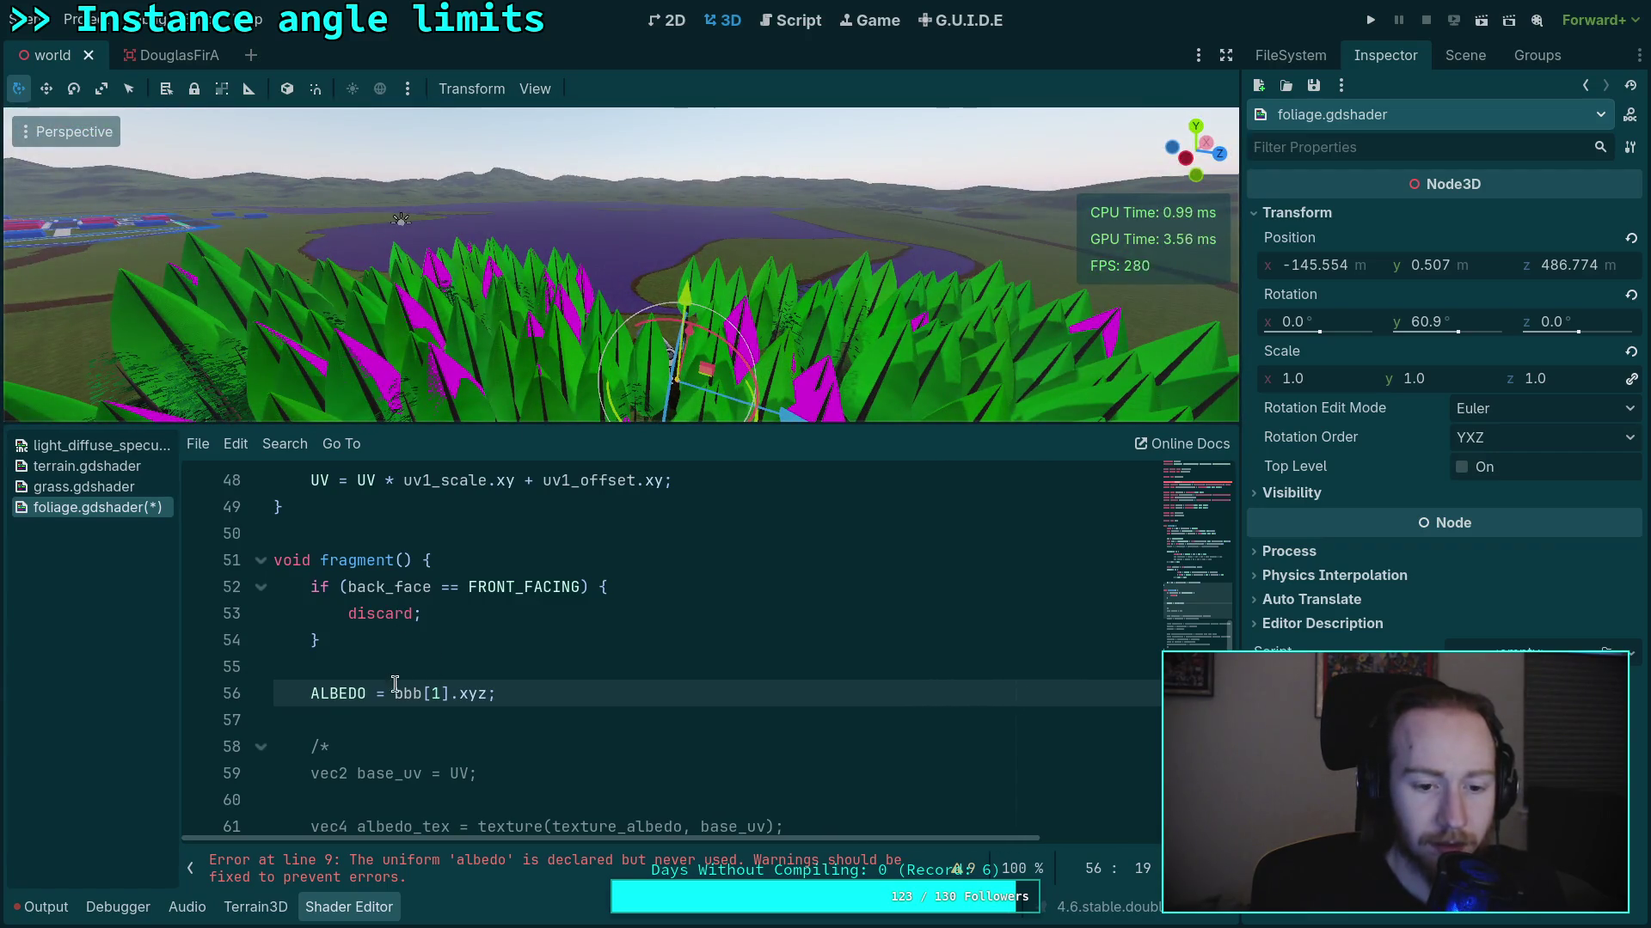
Wrap it as clamp(bbb[1].xyz, vec3(0.0), vec3(1.0)) and save
left_click(389, 693)
type("clamp(")
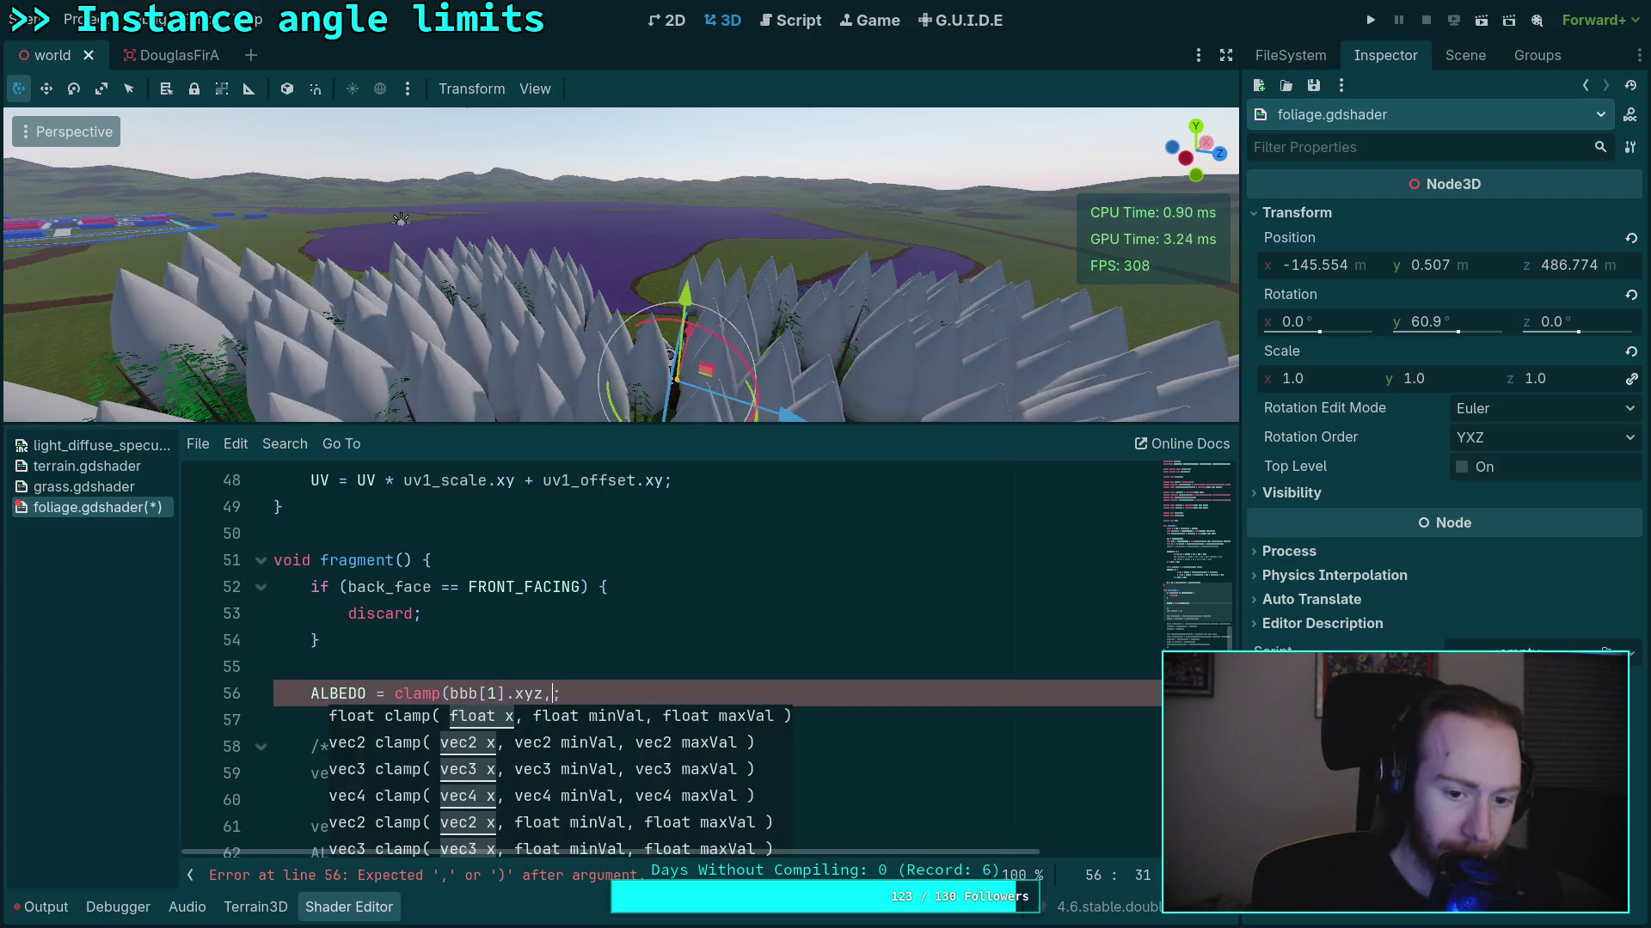
key("Left")
type(", vec3")
type("(0.")
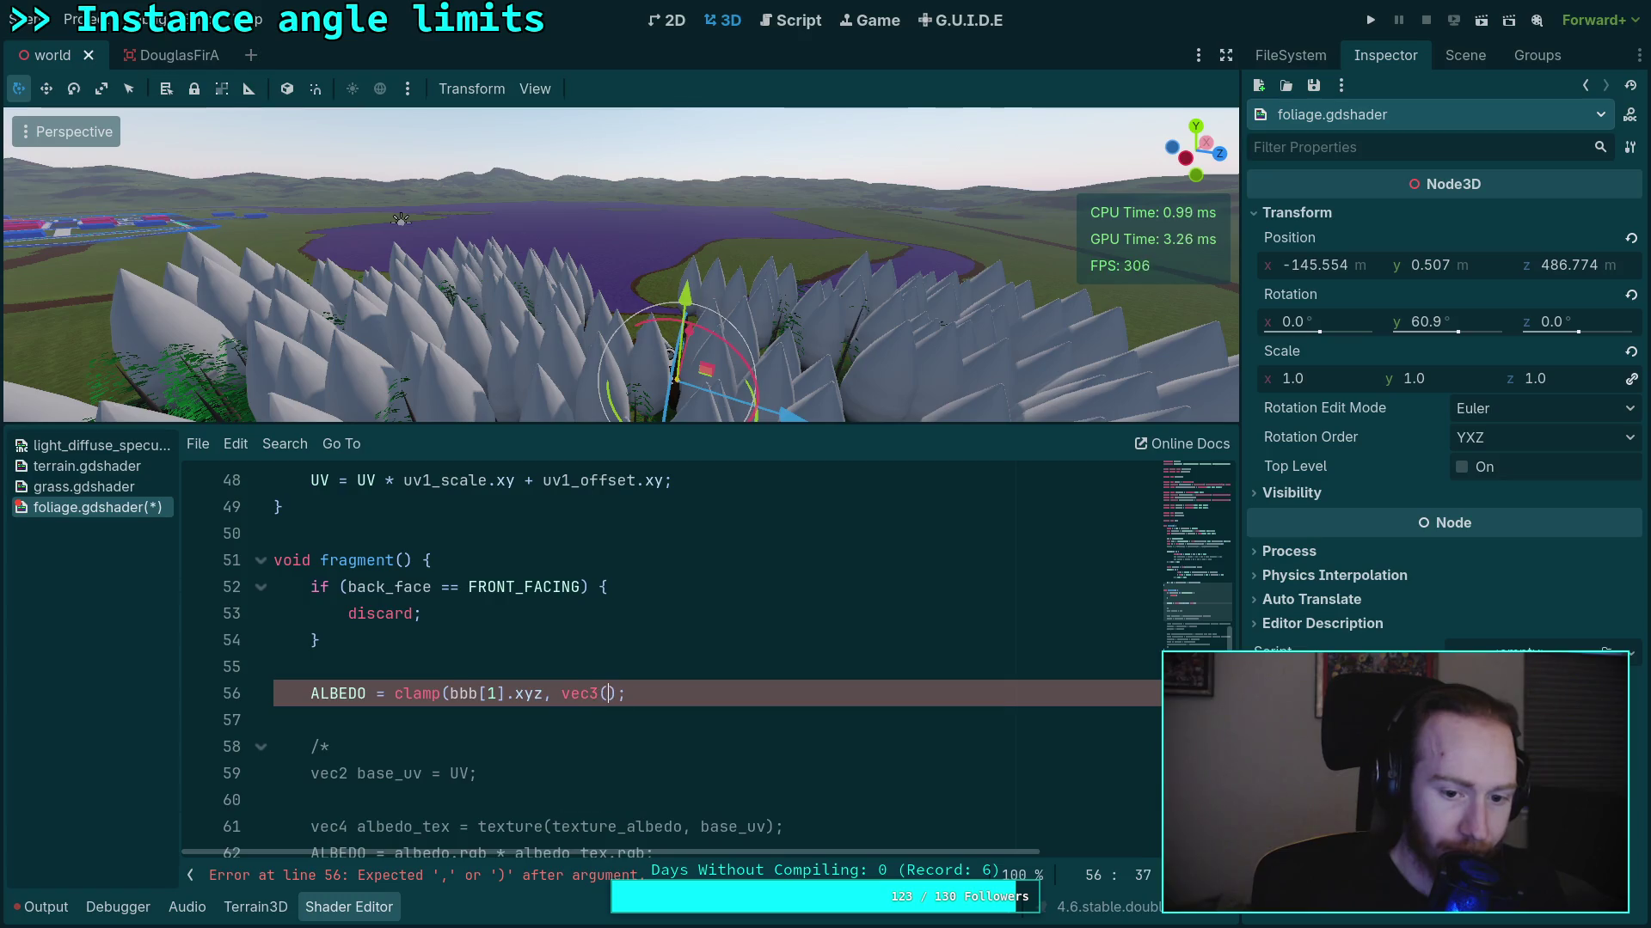
type("0), ")
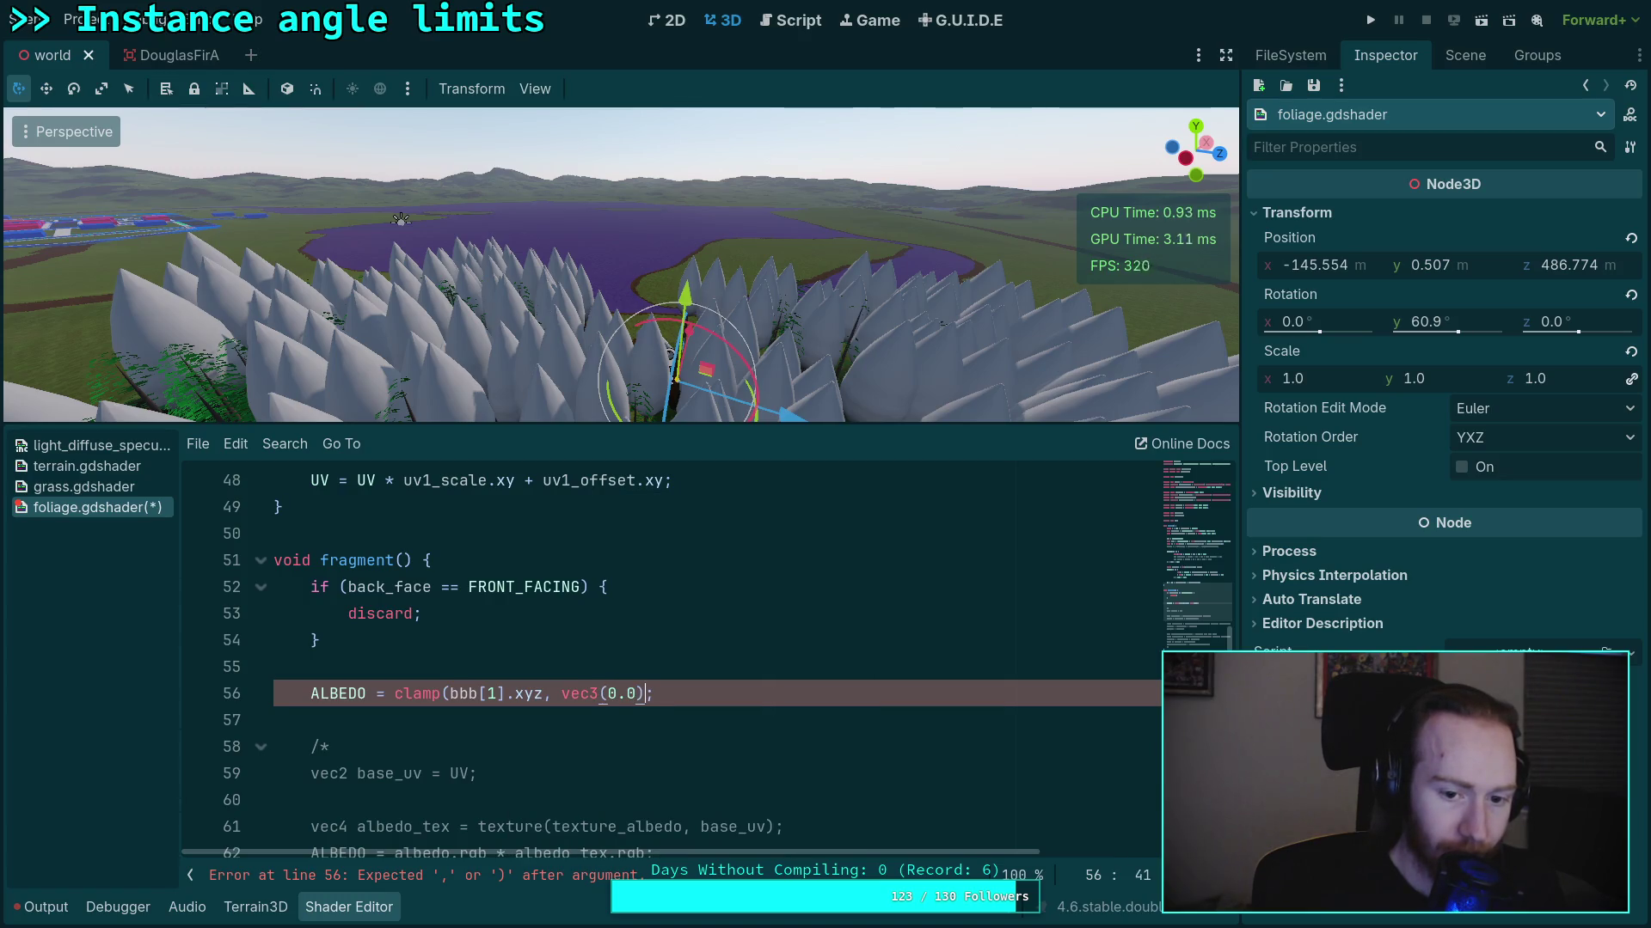
type("vec3(1.0)")
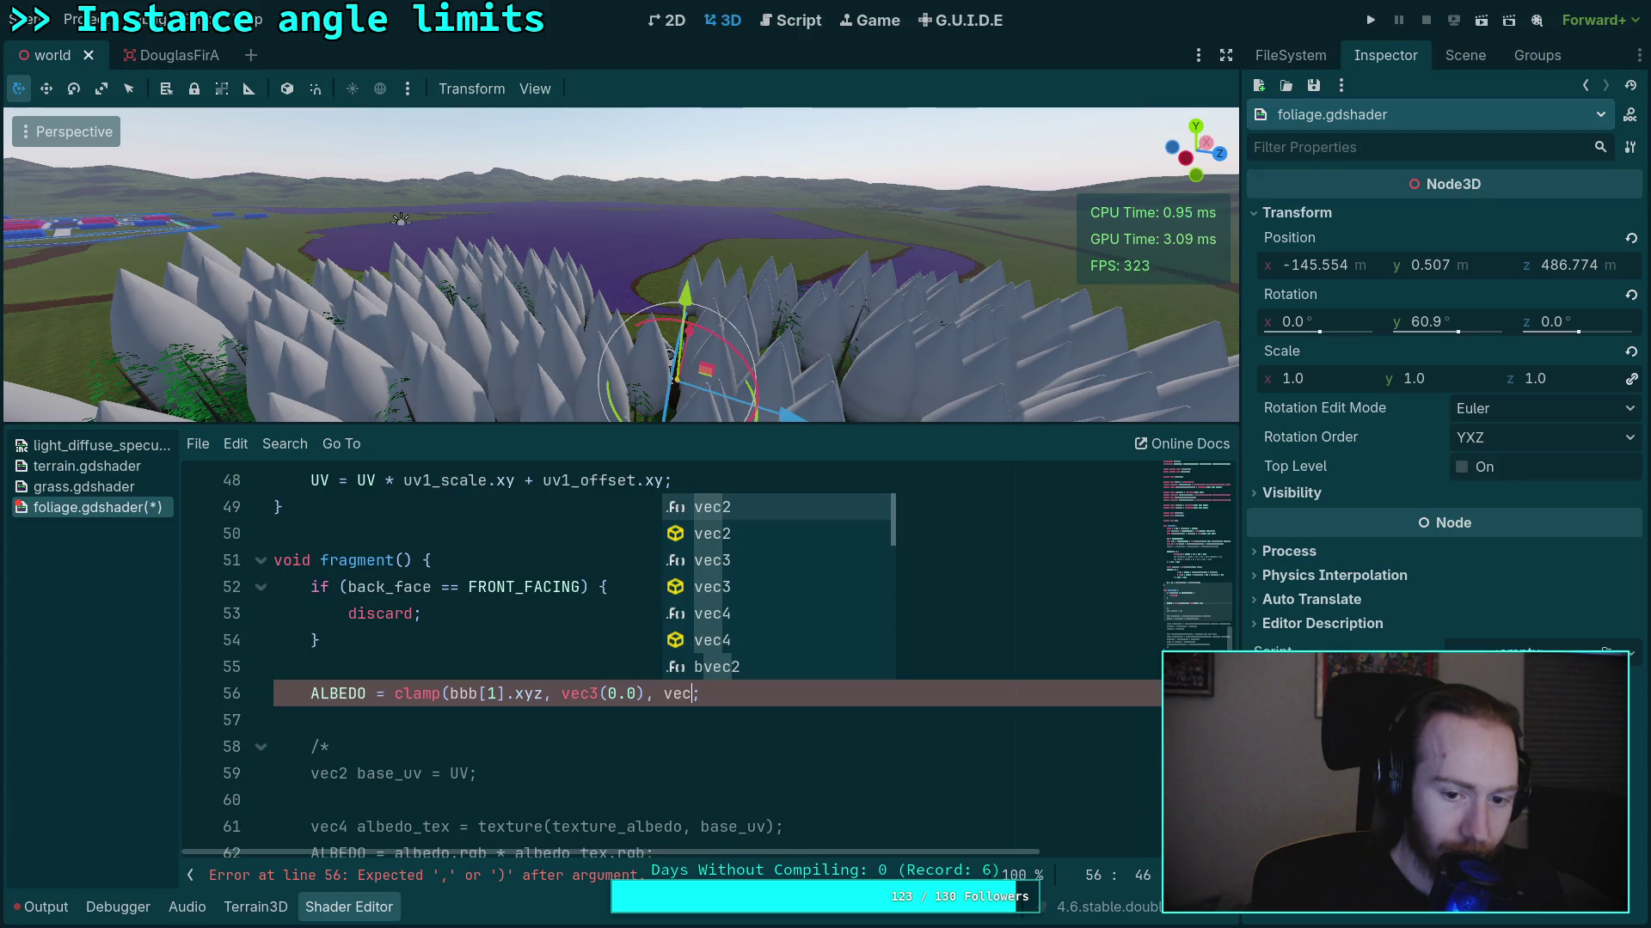
type(")")
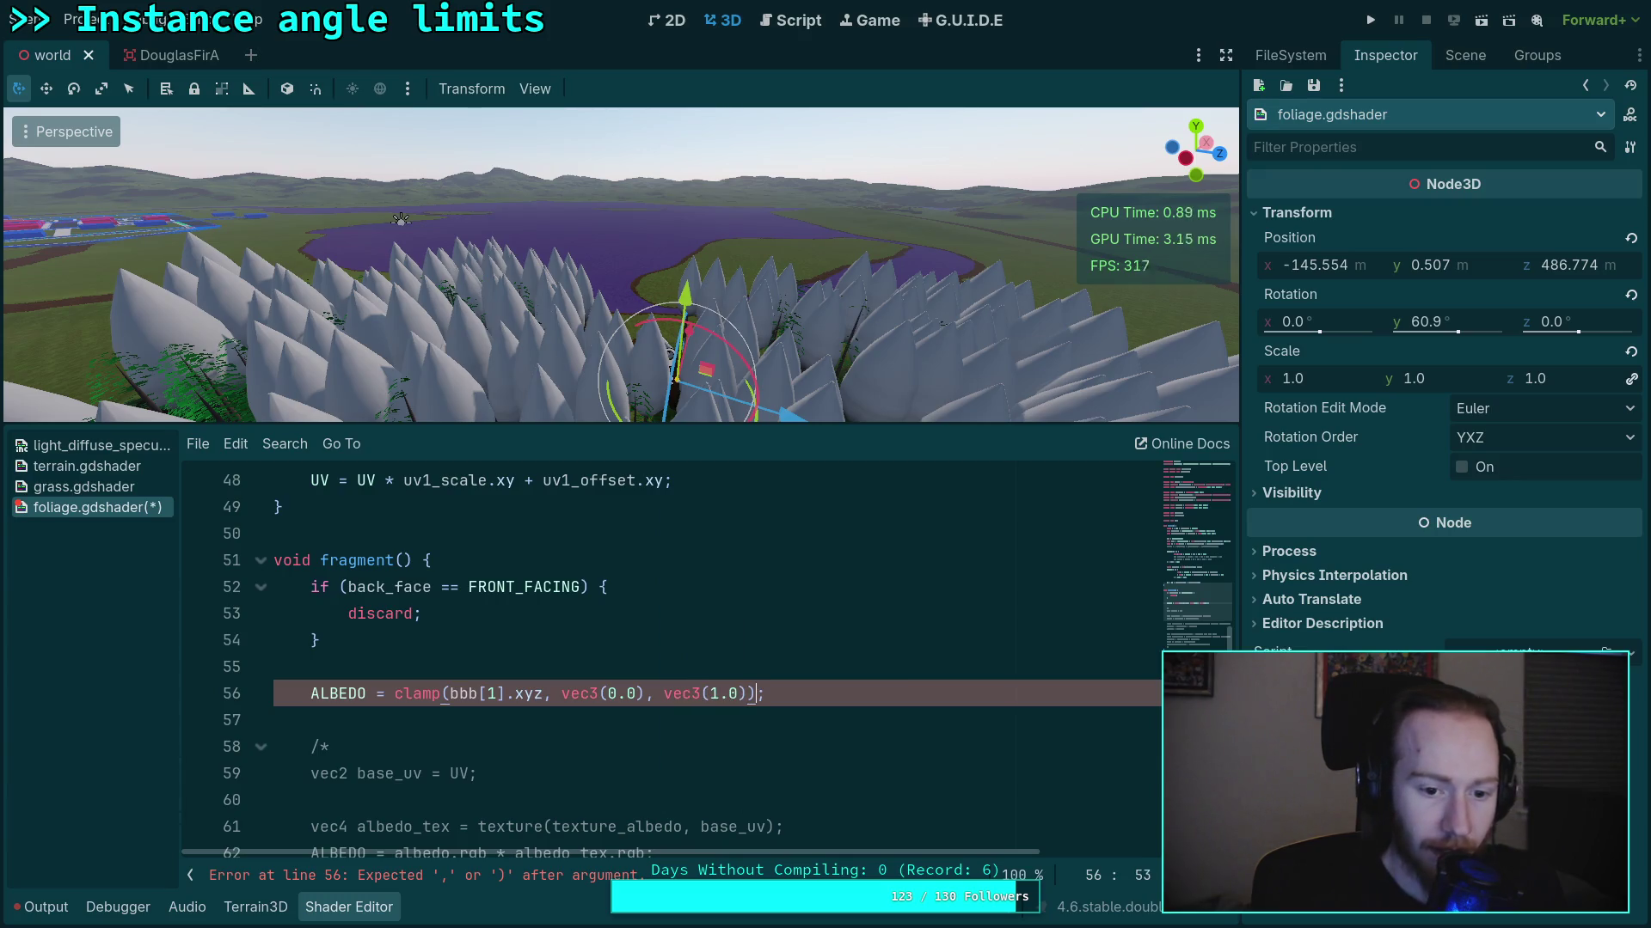
key("ctrl+s")
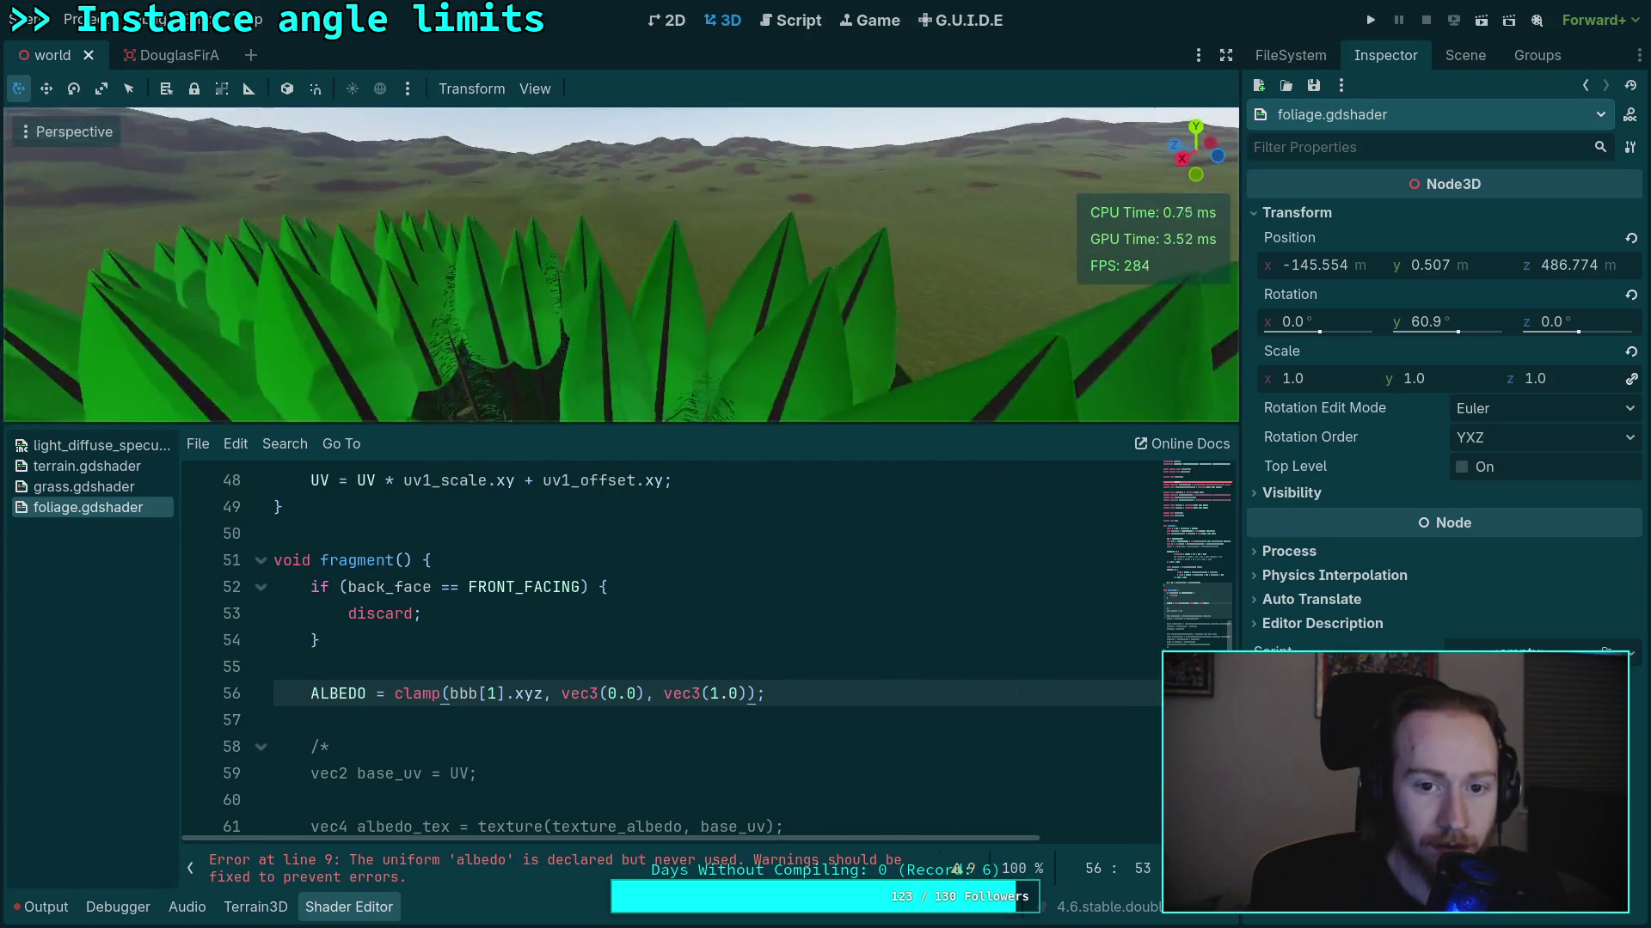
double_click(490, 693)
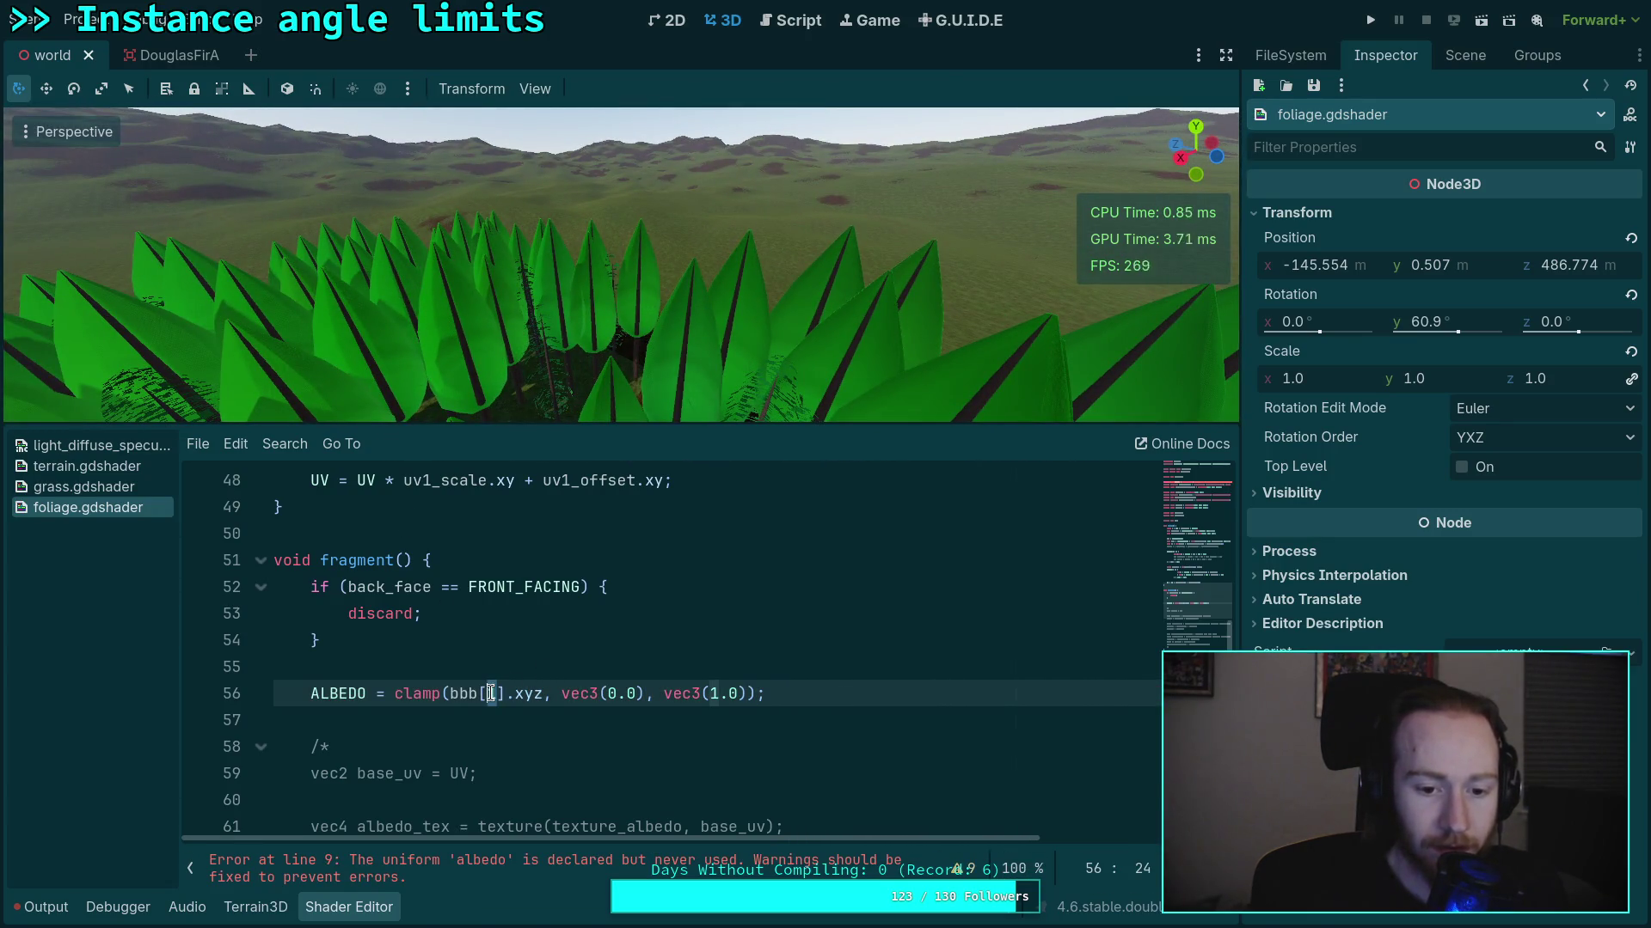
Set line 56 to bbb[0], inspect the trees, then switch it to bbb[2]
type("0")
left_click(607, 693)
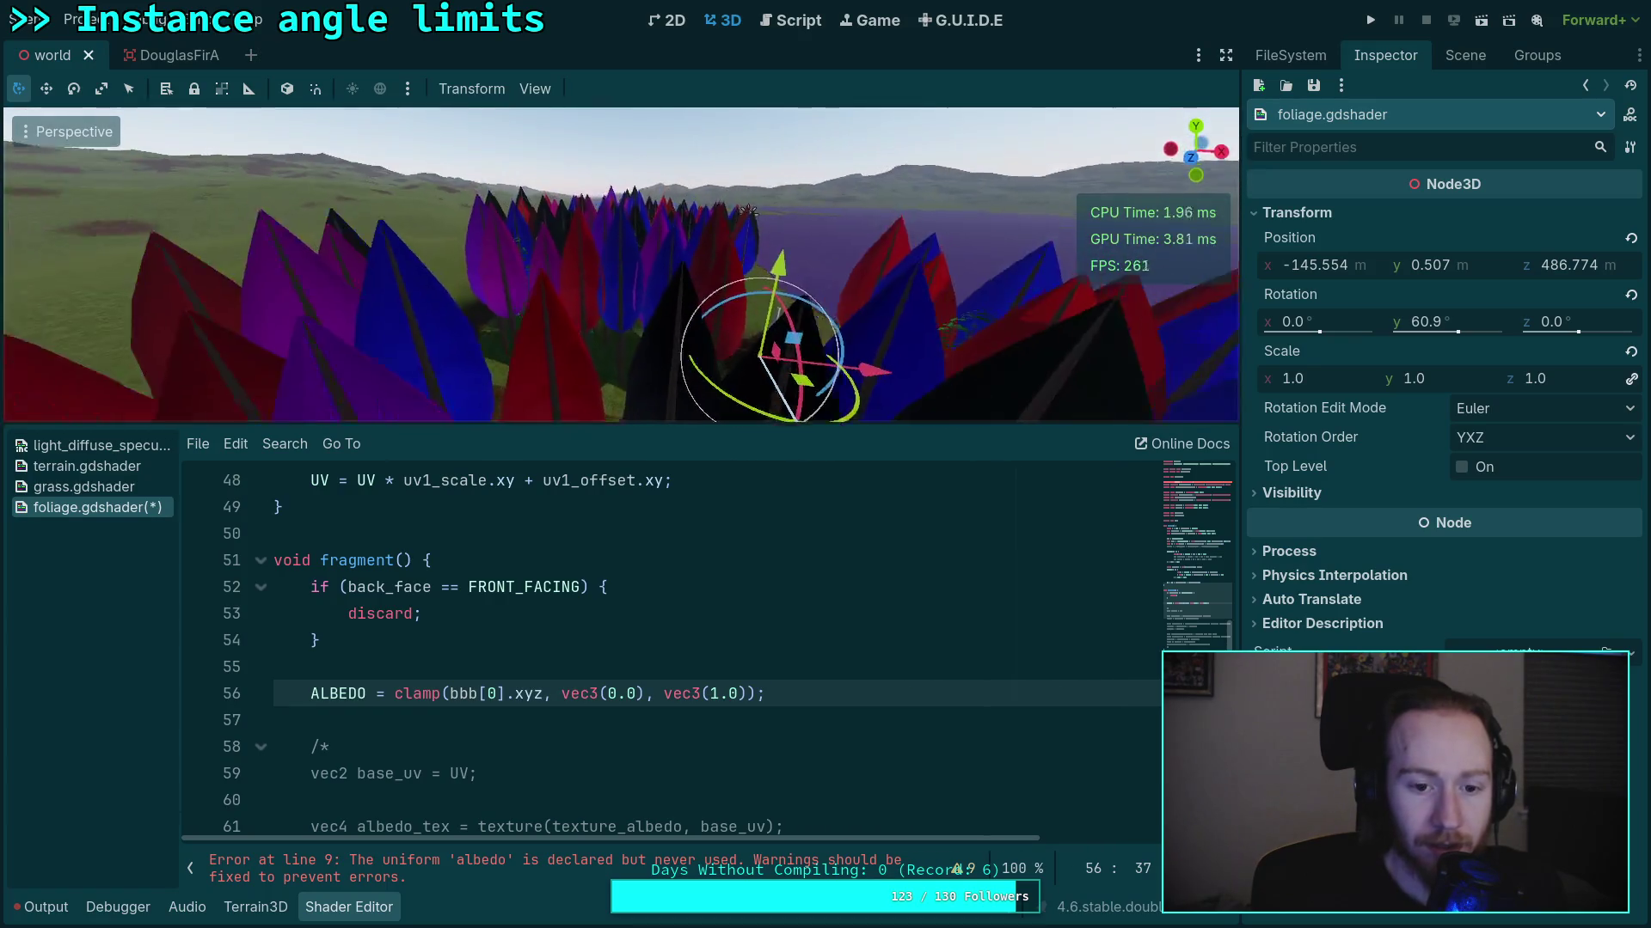
double_click(491, 693)
type("2")
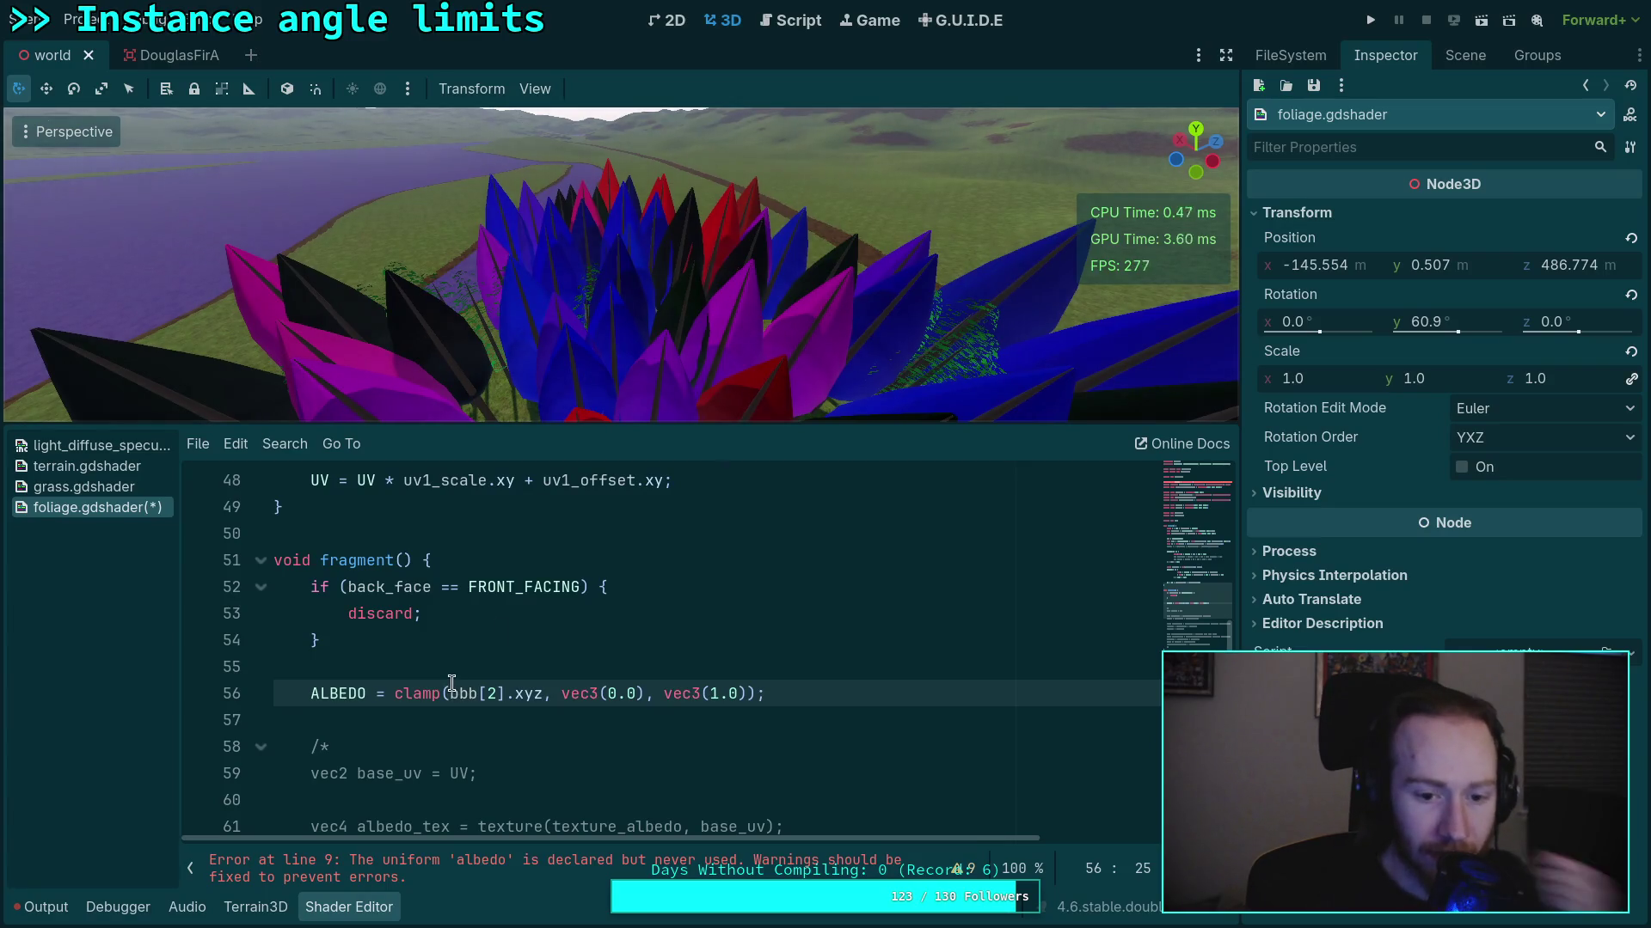
scroll(487, 653, "up", 5)
scroll(486, 653, "up", 3)
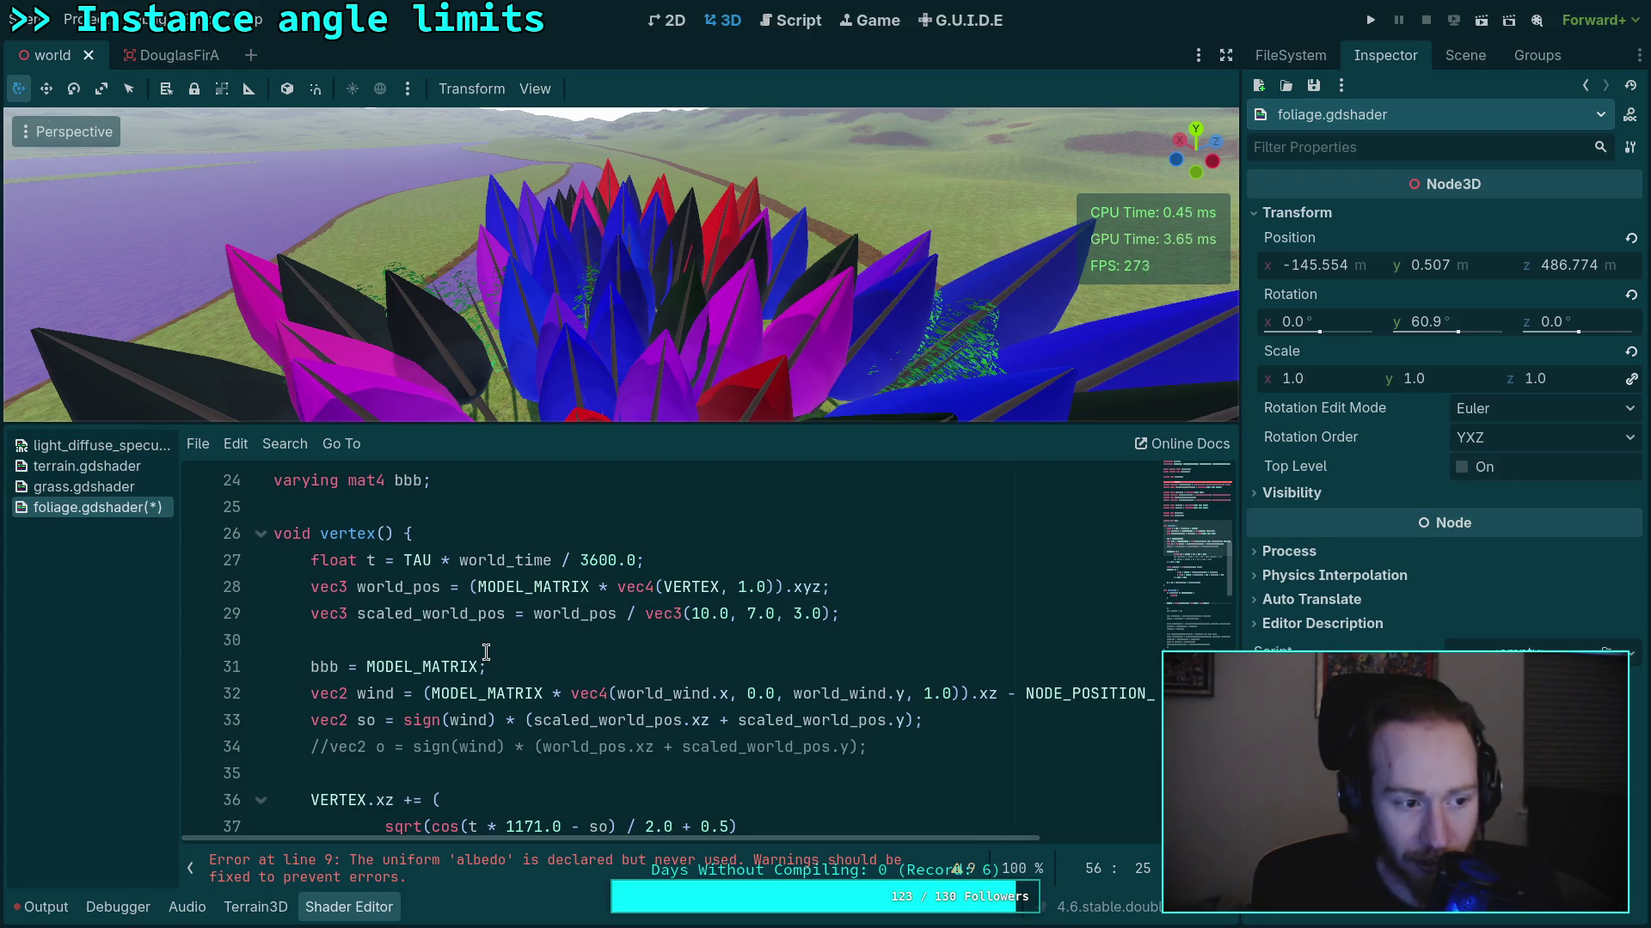
Remove the ' * 0.0' from line 40 to restore the horizontal sway
mouse_move(609, 367)
left_mouse_down()
mouse_move(774, 359)
mouse_move(617, 307)
left_mouse_up()
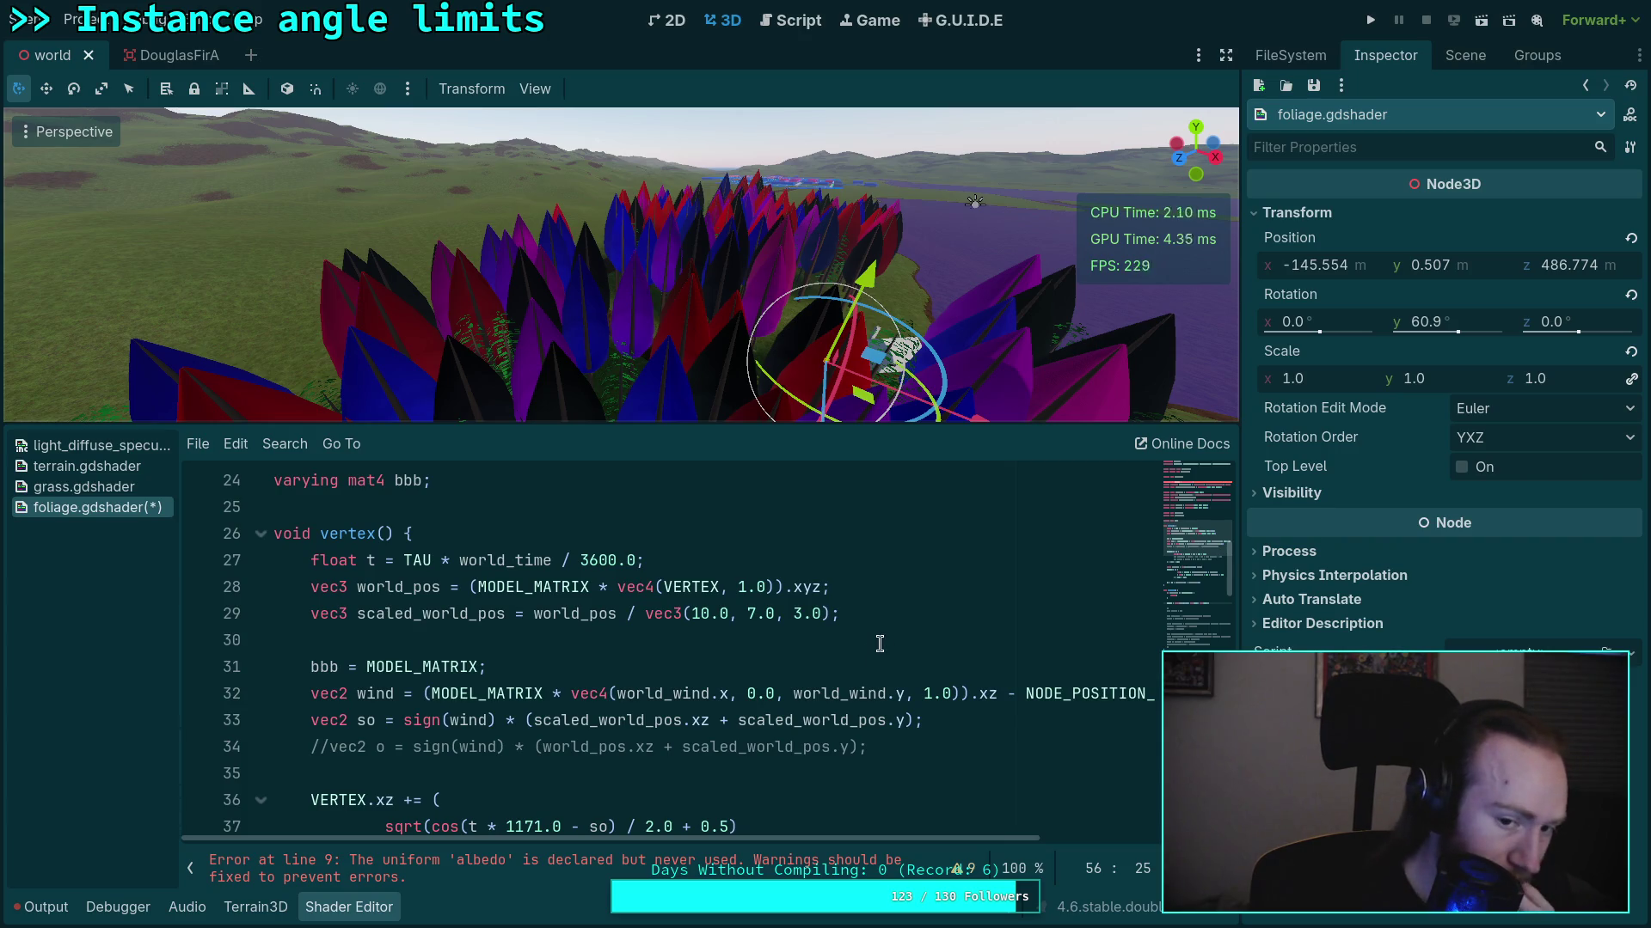
left_click(889, 620)
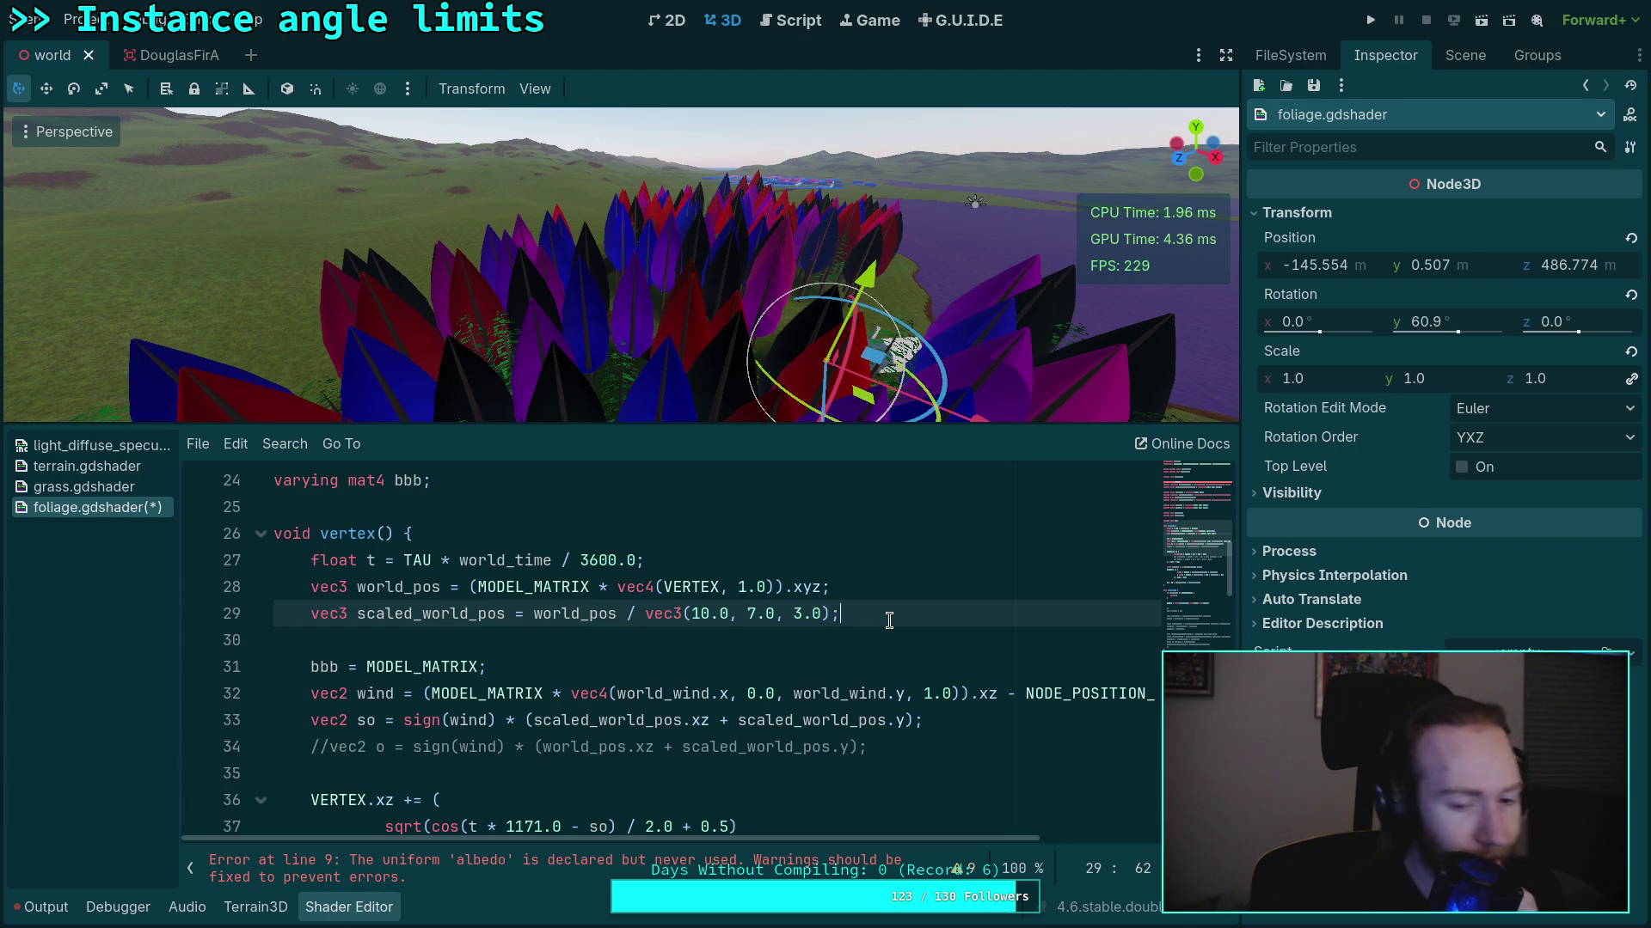
scroll(670, 729, "down", 1)
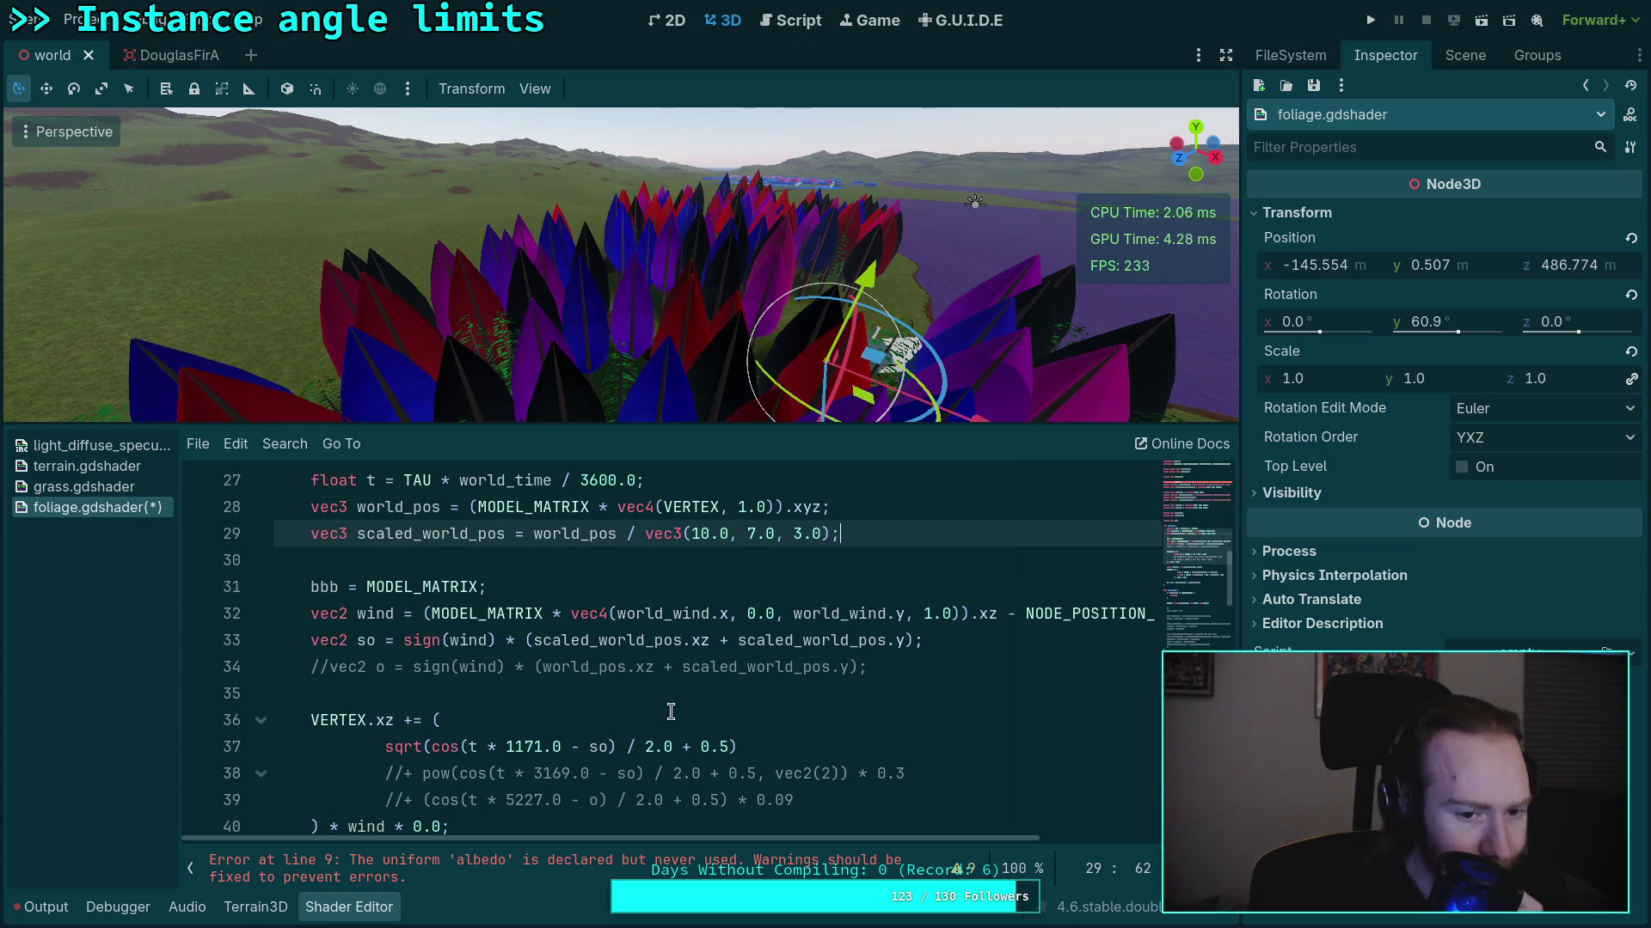
scroll(667, 712, "down", 1)
left_click_drag(386, 748, 441, 748)
key("BackSpace")
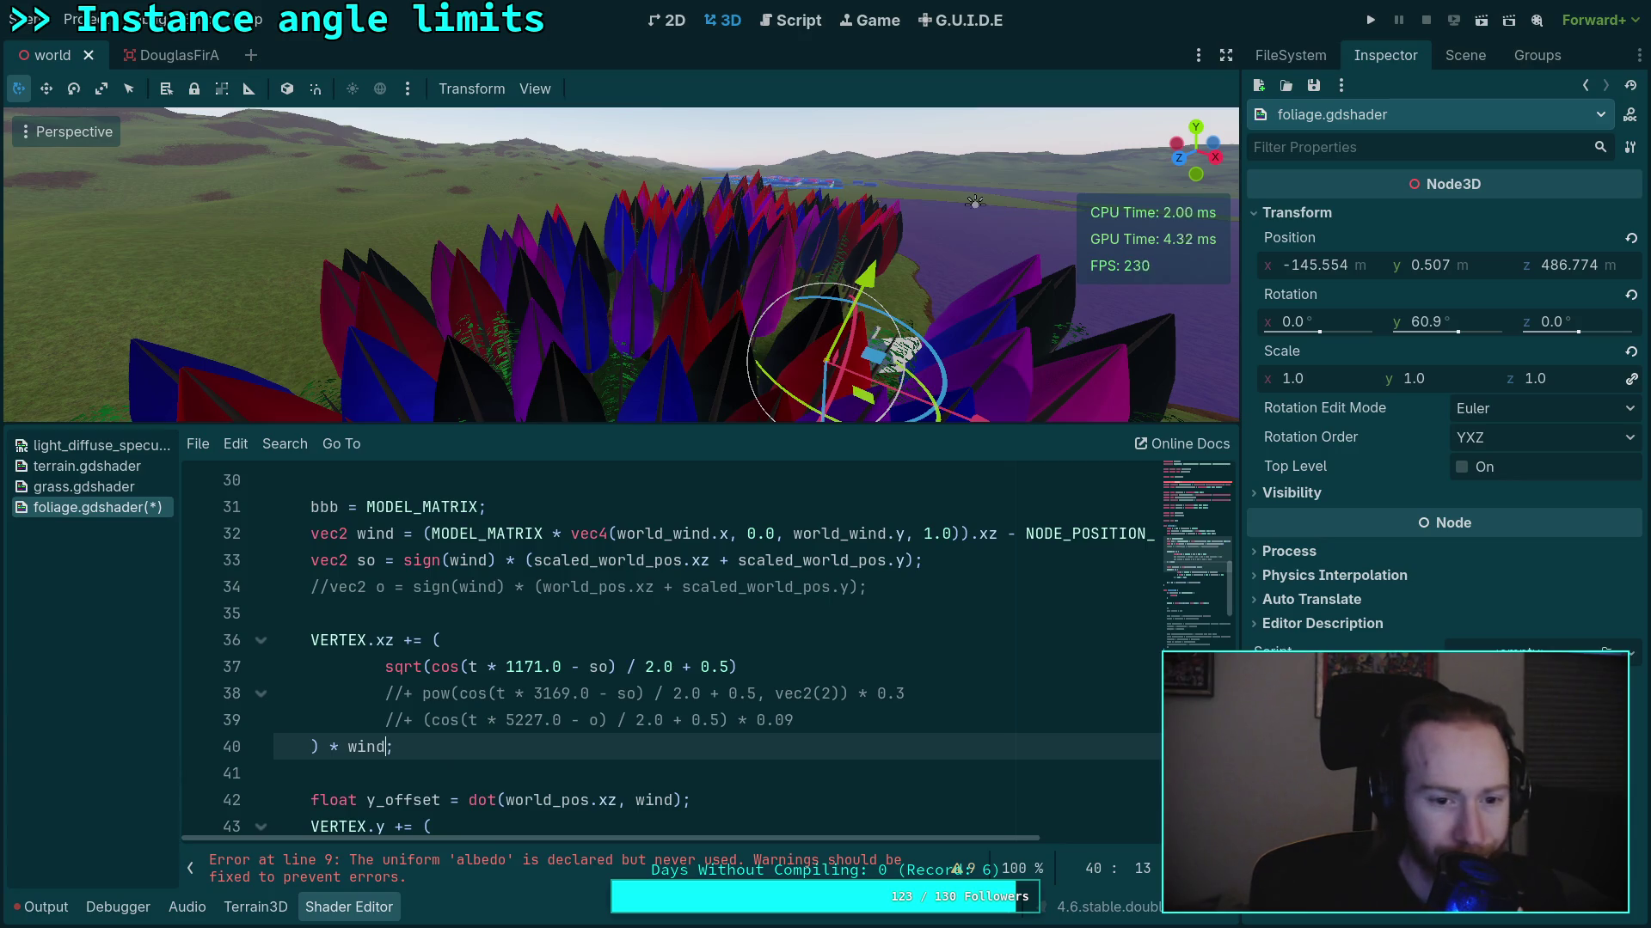
Replace line 32's wind expression with MODEL_MATRIX[0] * vec4() and start a vec4 wind line above
left_click(458, 627)
key("ctrl+z")
key("ctrl+z")
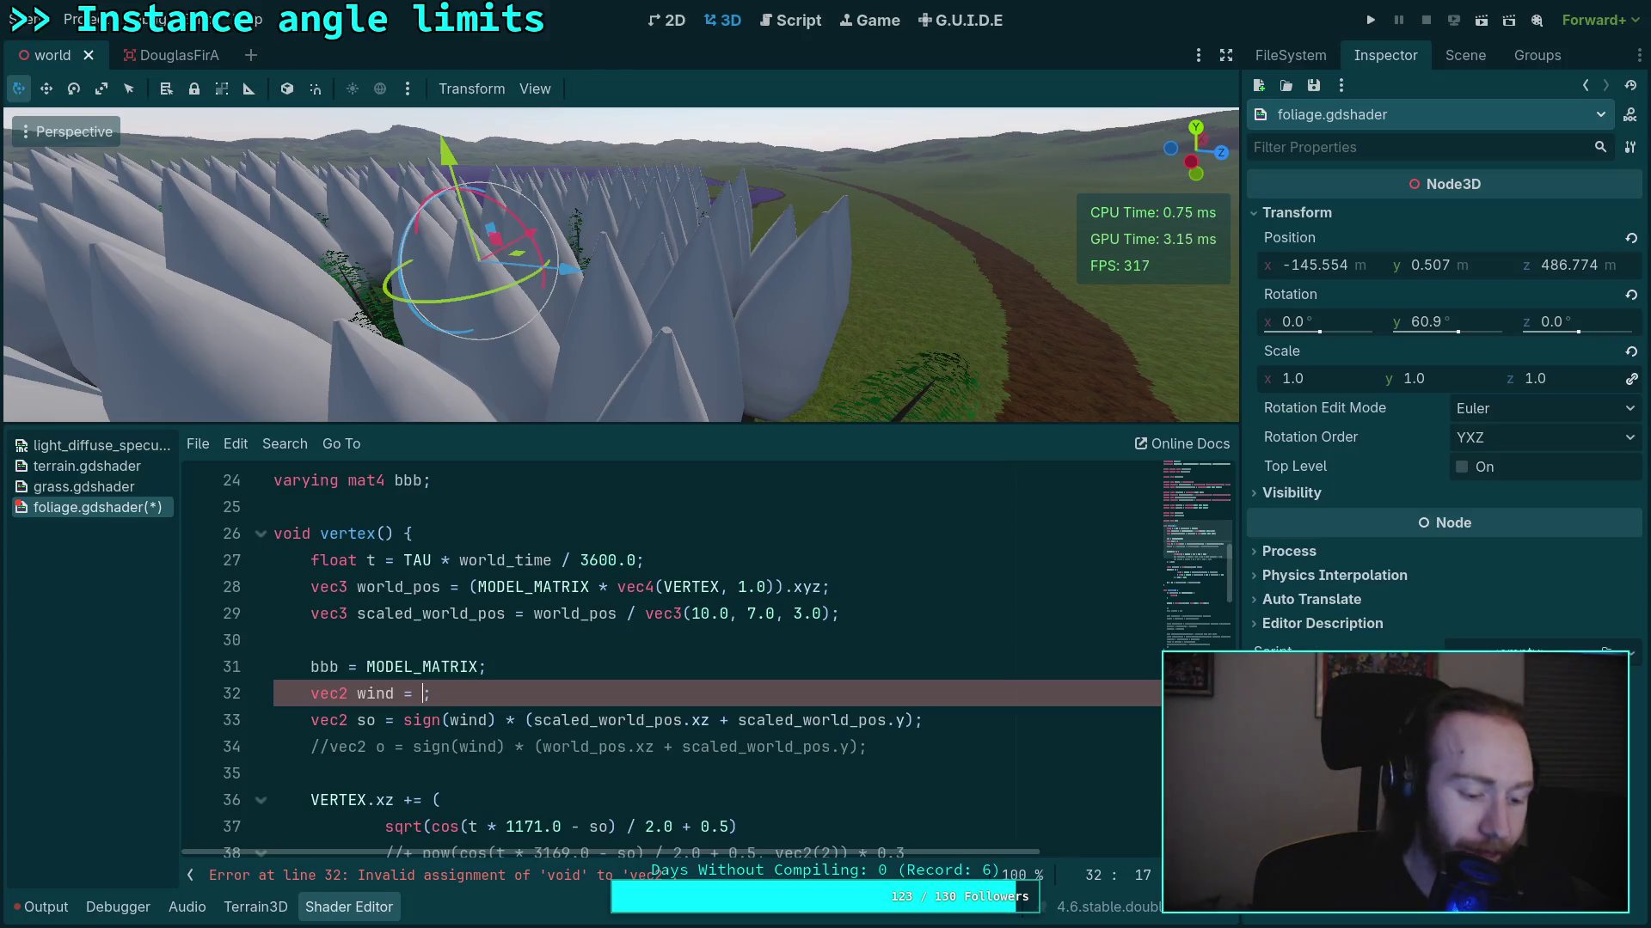
type("MODEL_MATRIX")
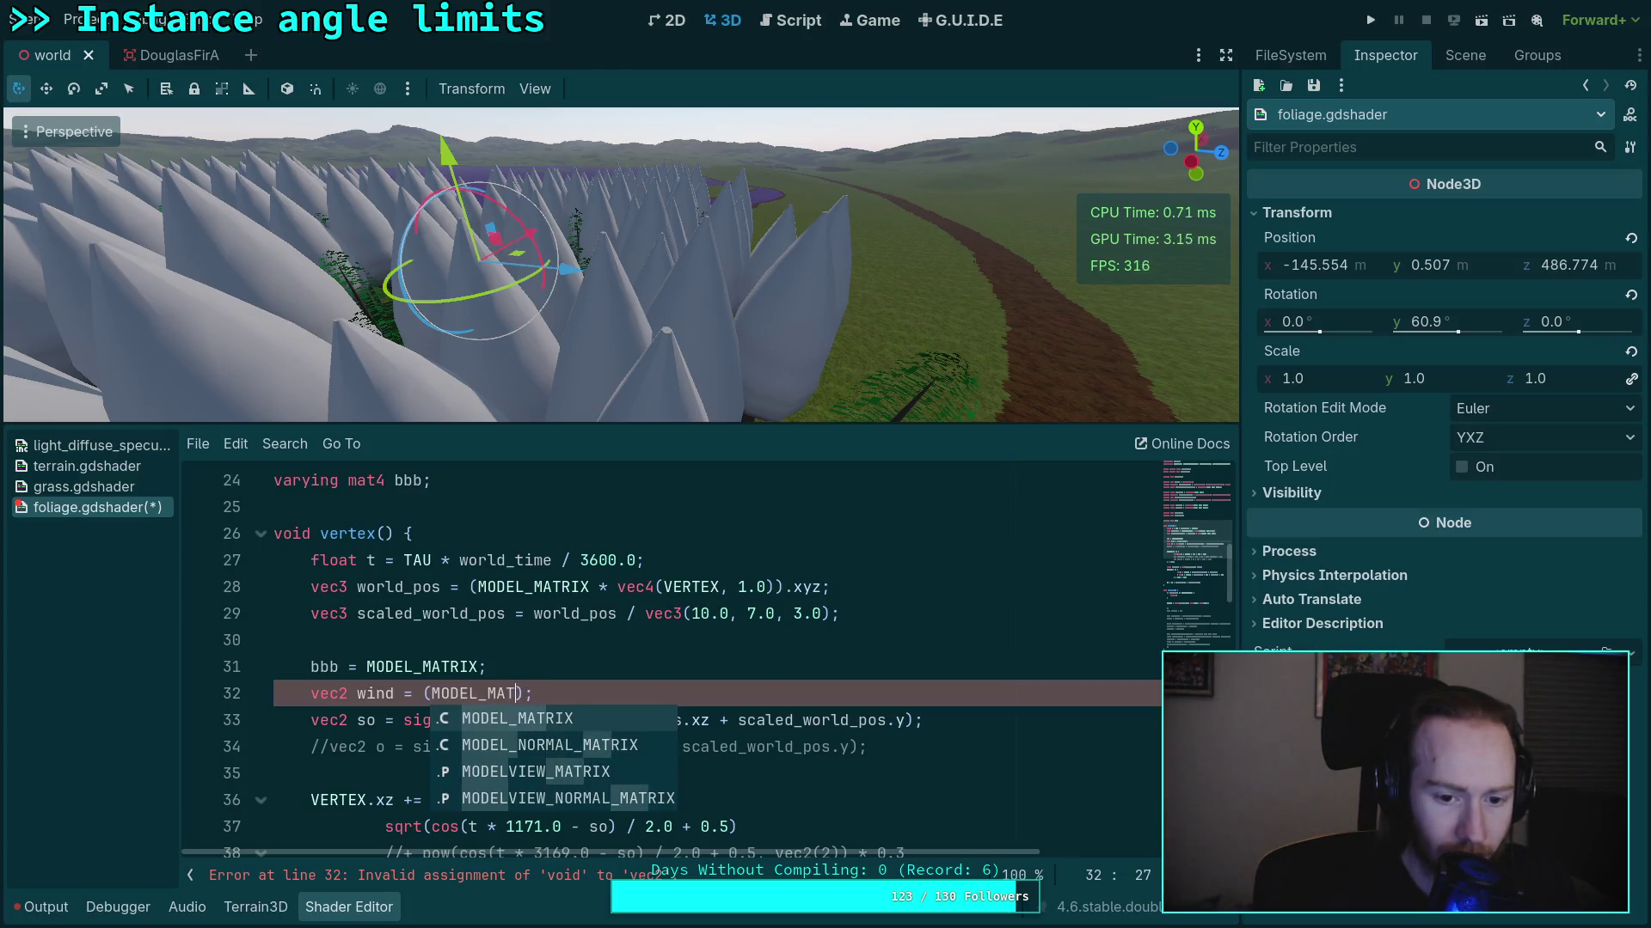
type("[")
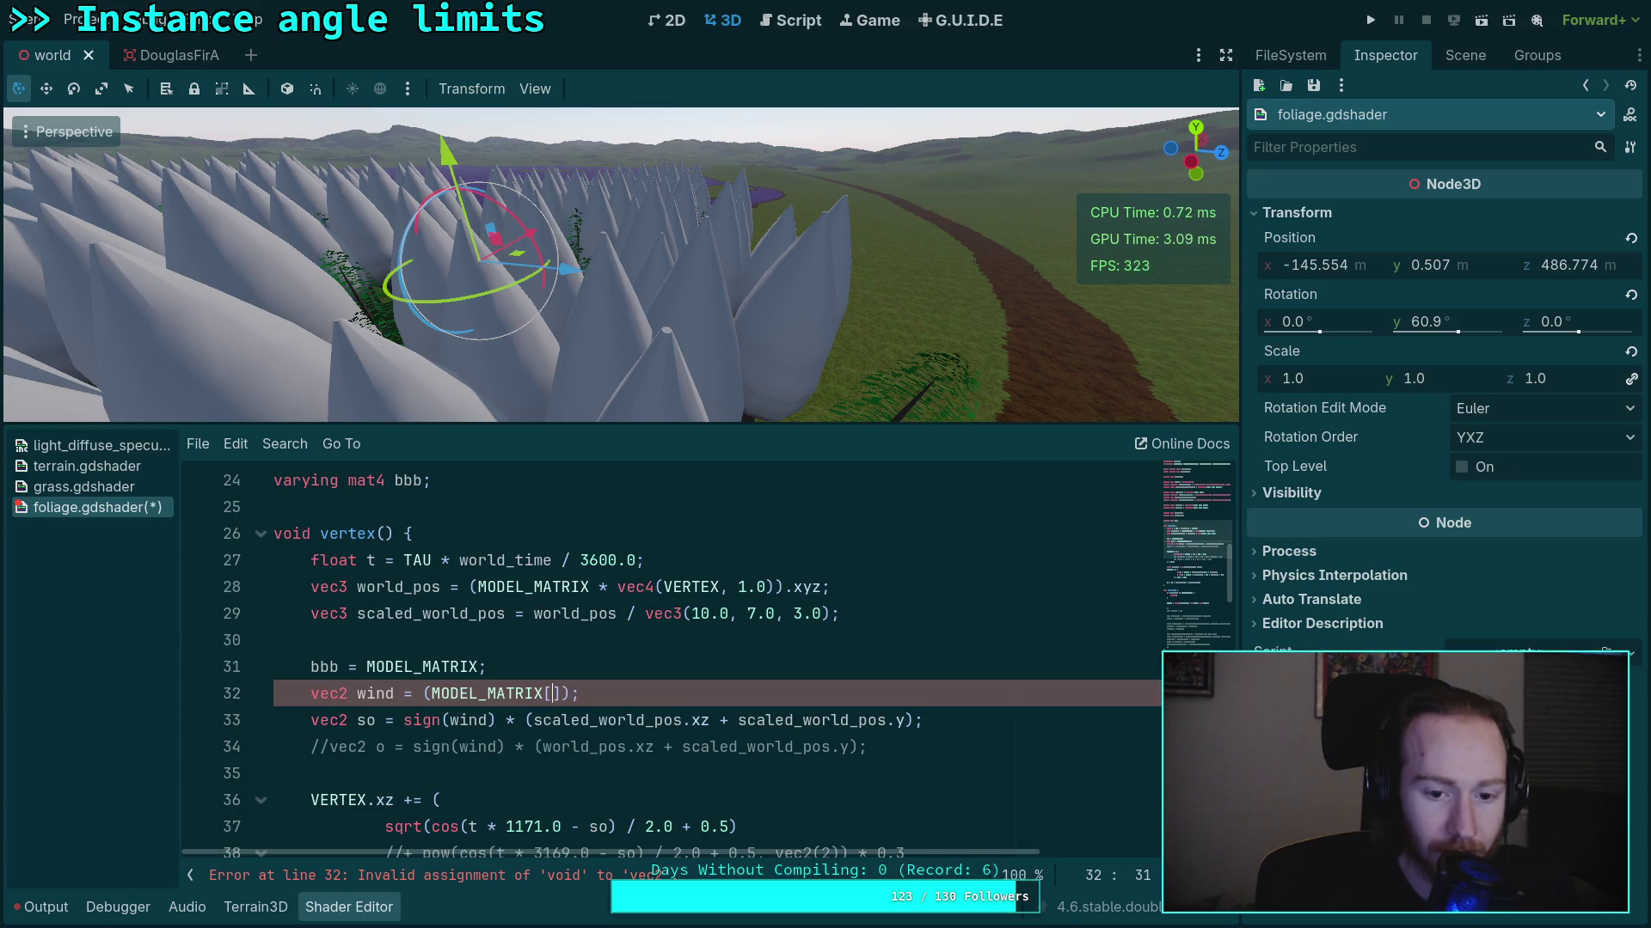
type("0]")
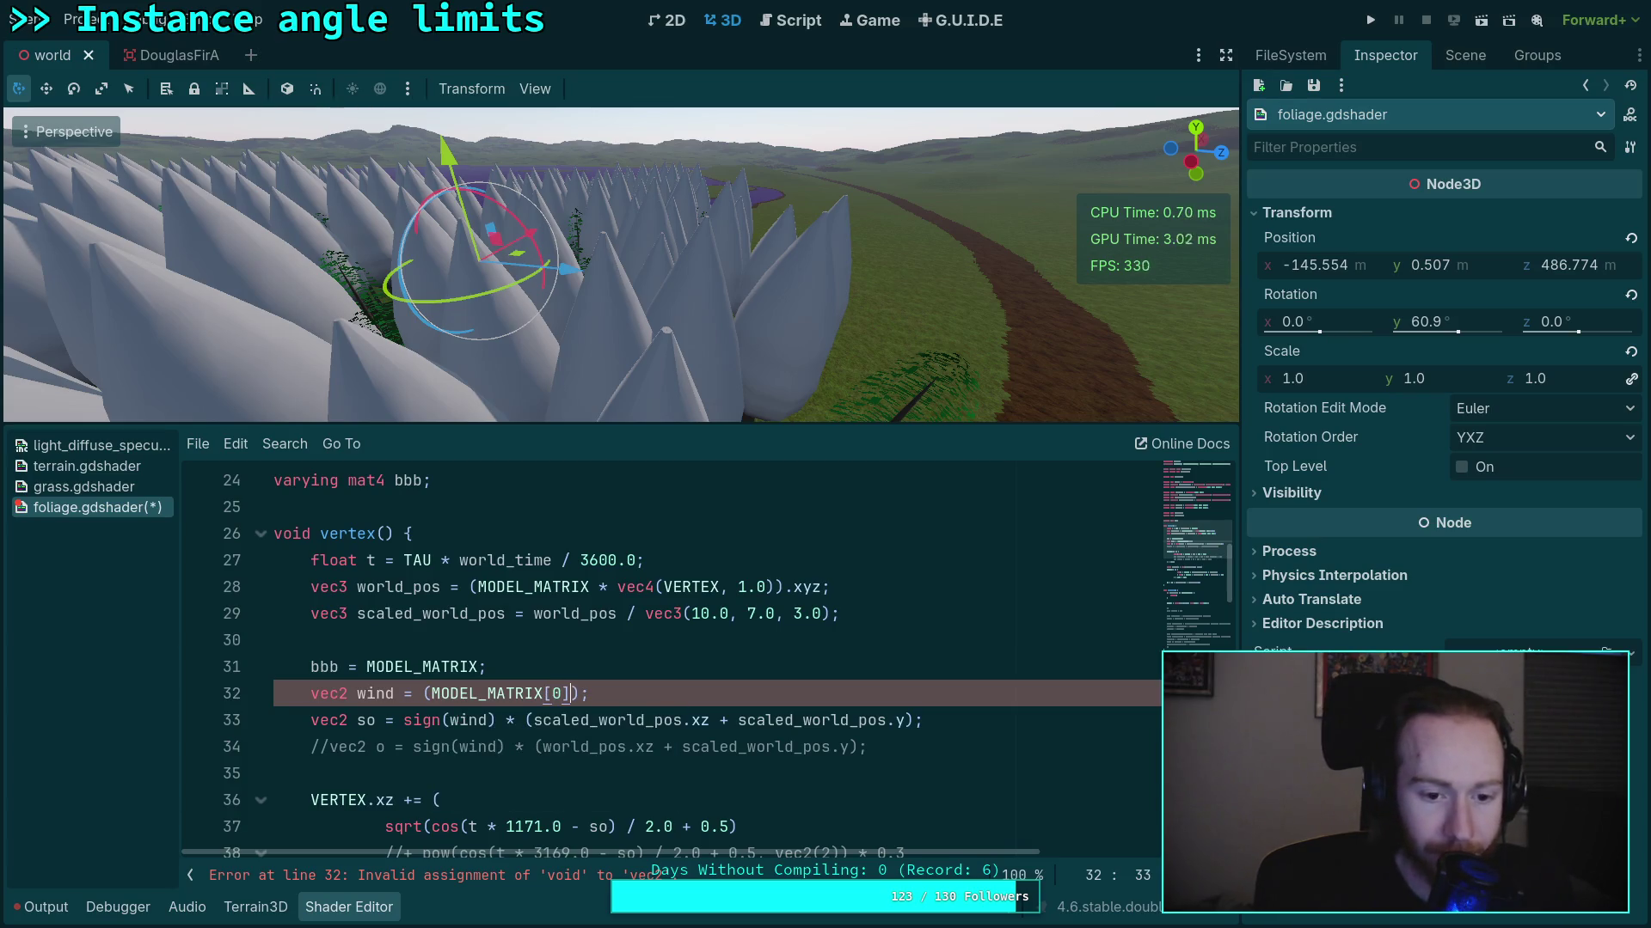
type(" (")
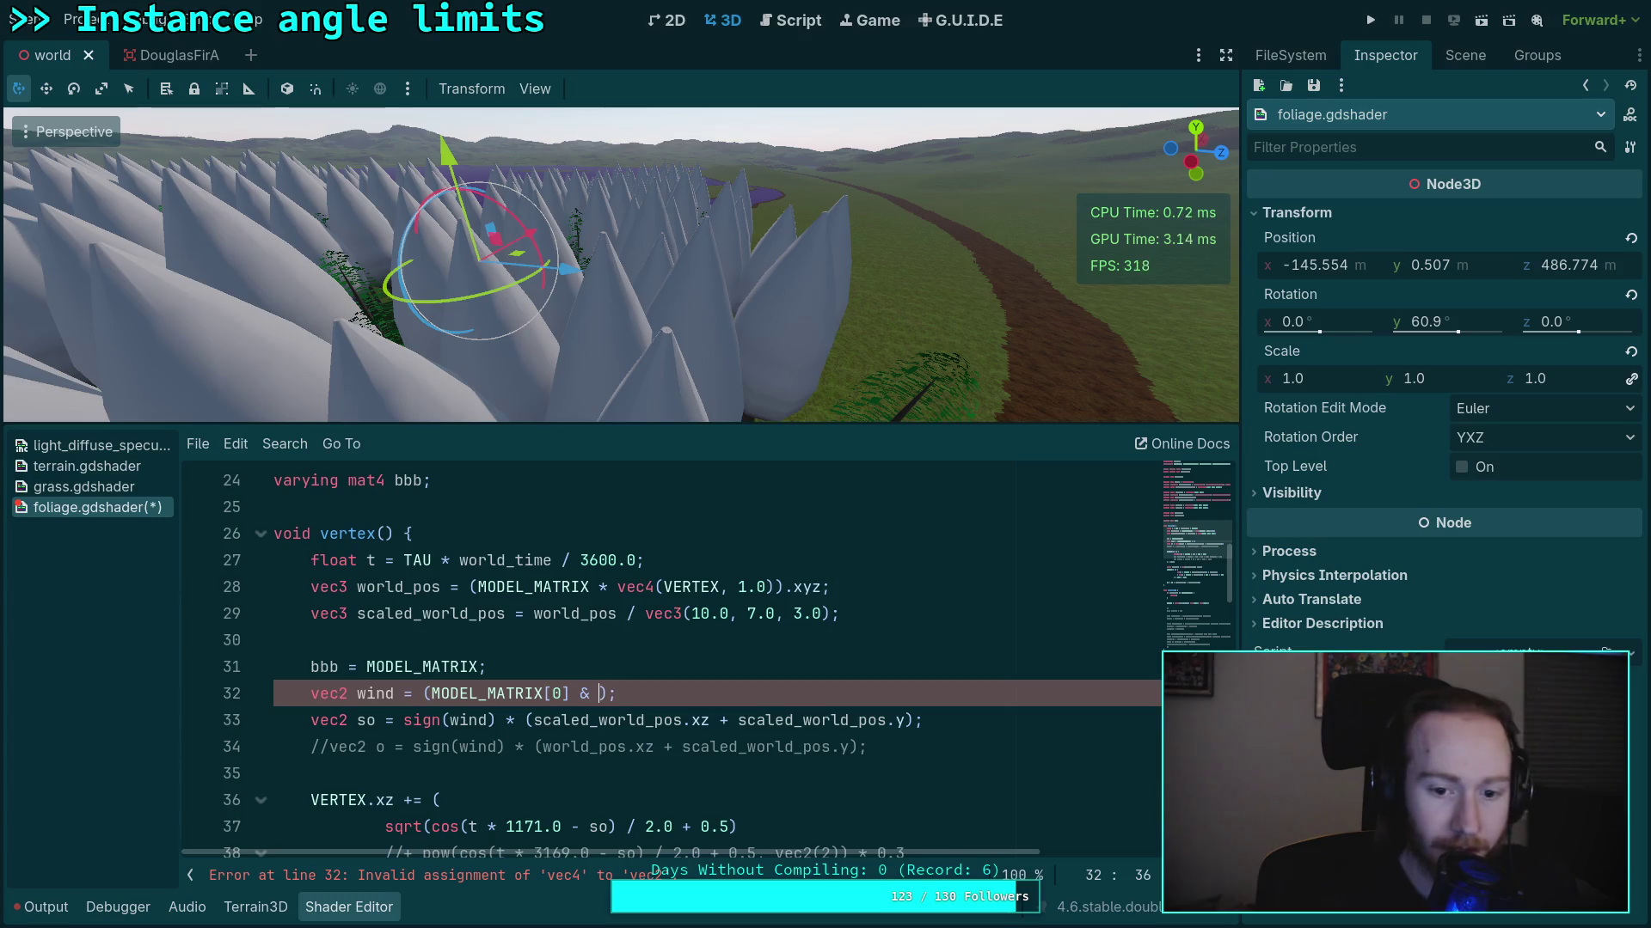
type("*vec4(")
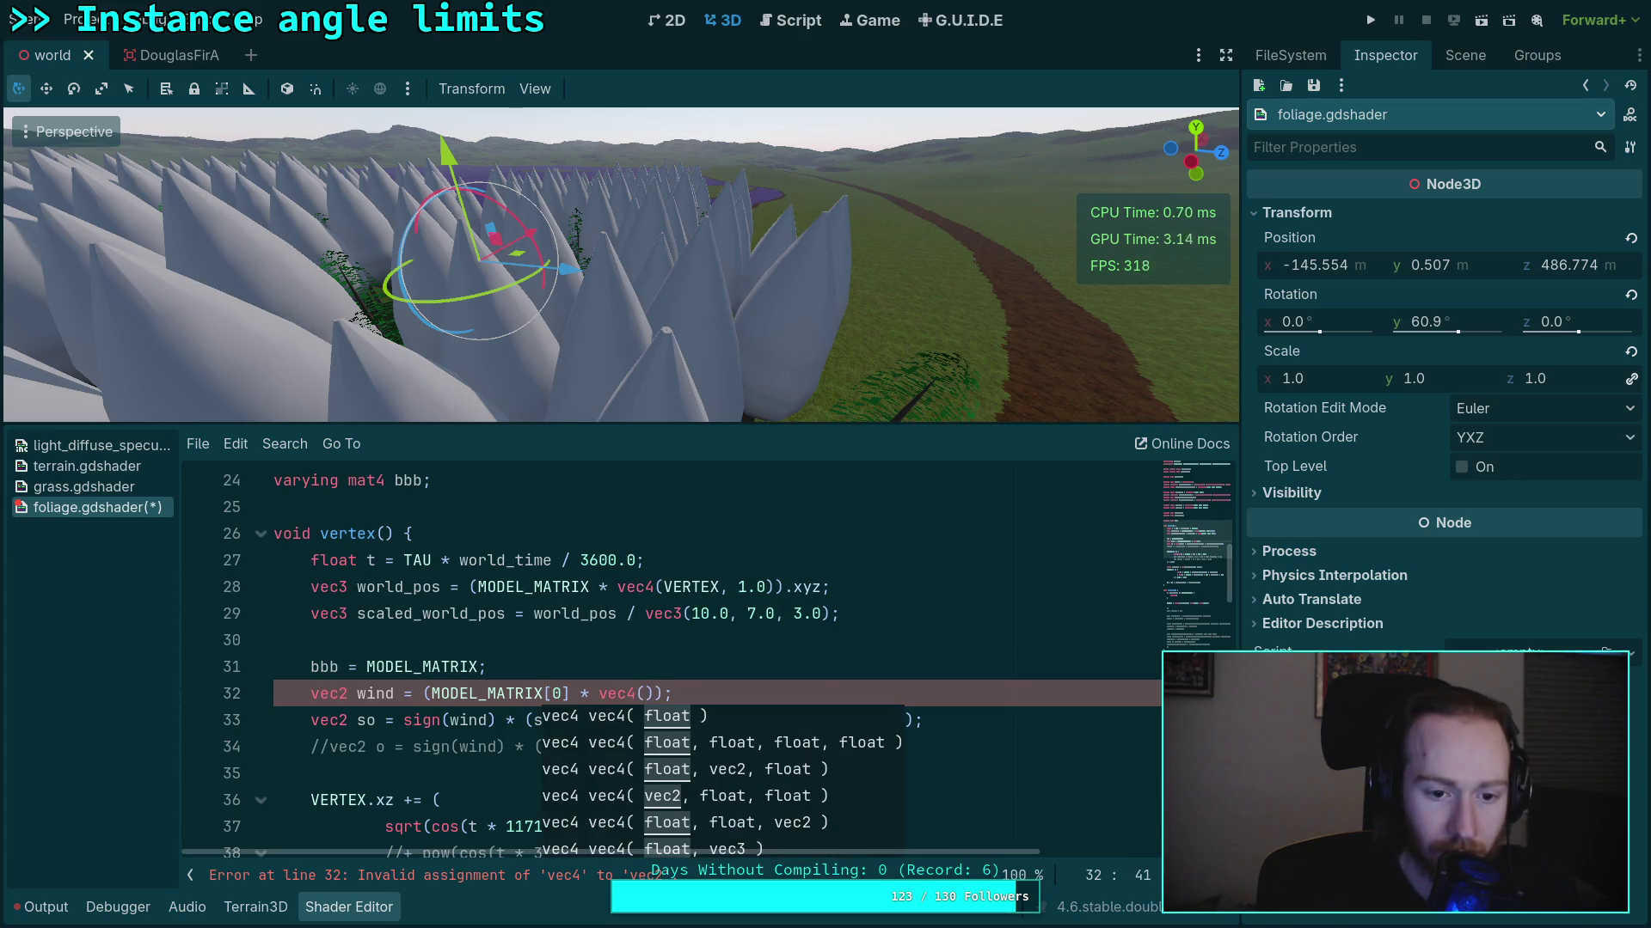
key("Up")
key("Return")
type("vec4 wind_4")
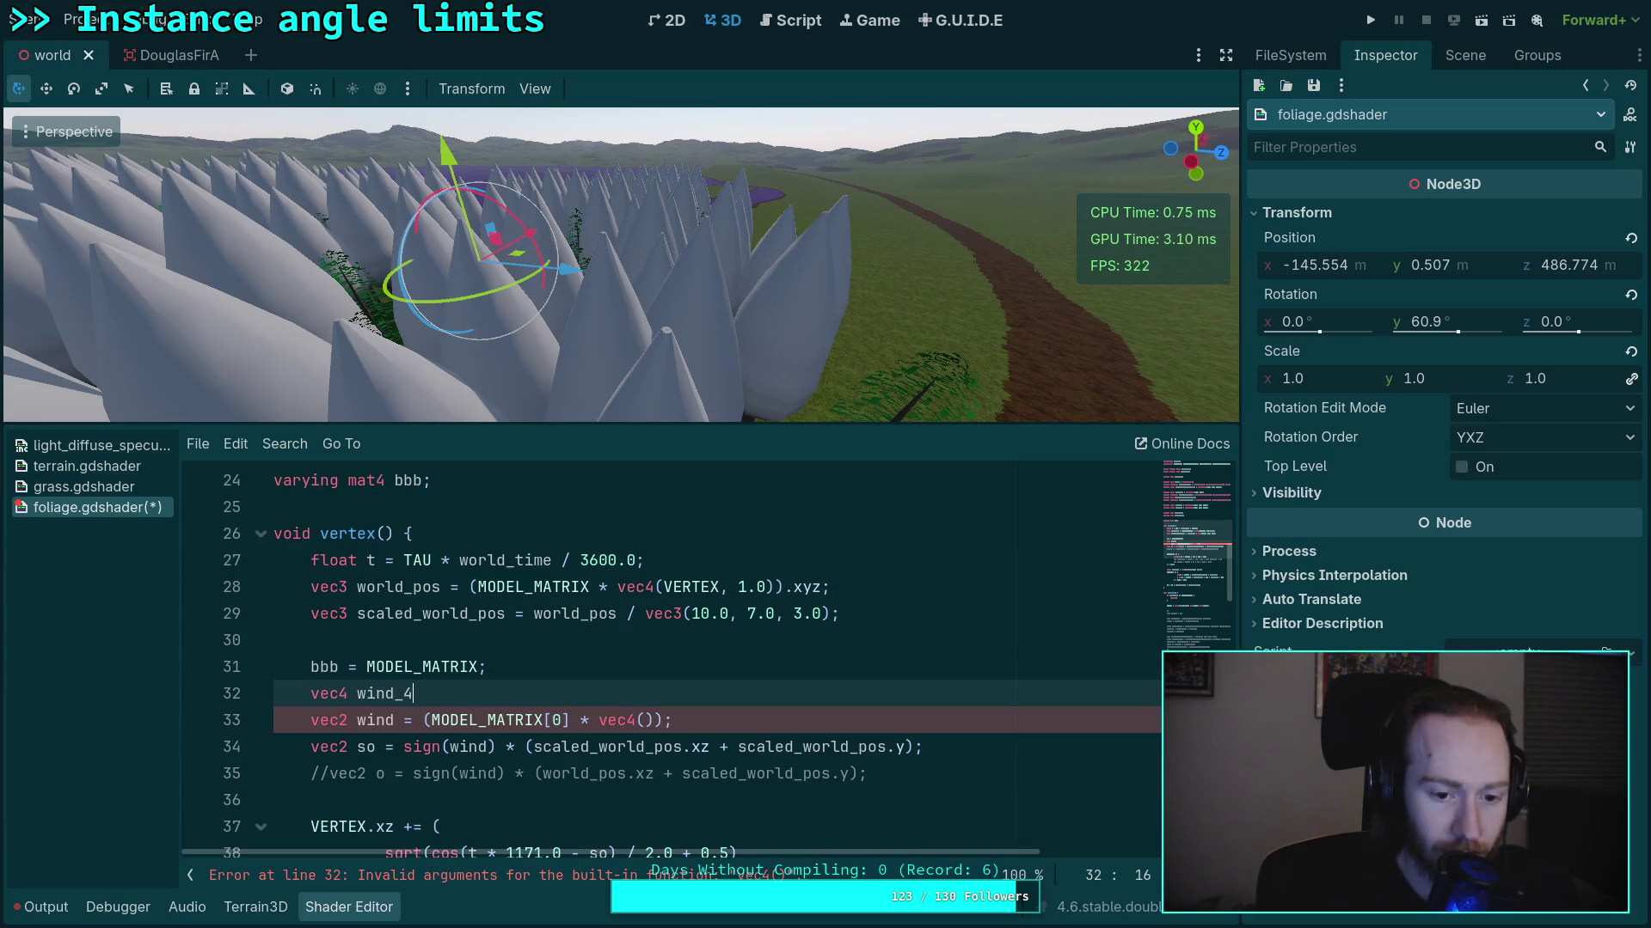
Declare vec4 w4 = vec4(world_wind.x, 0.0, world_wind.z, 1.0) on line 32
key("BackSpace")
key("BackSpace")
key("BackSpace")
type("4w4")
type("vec4(")
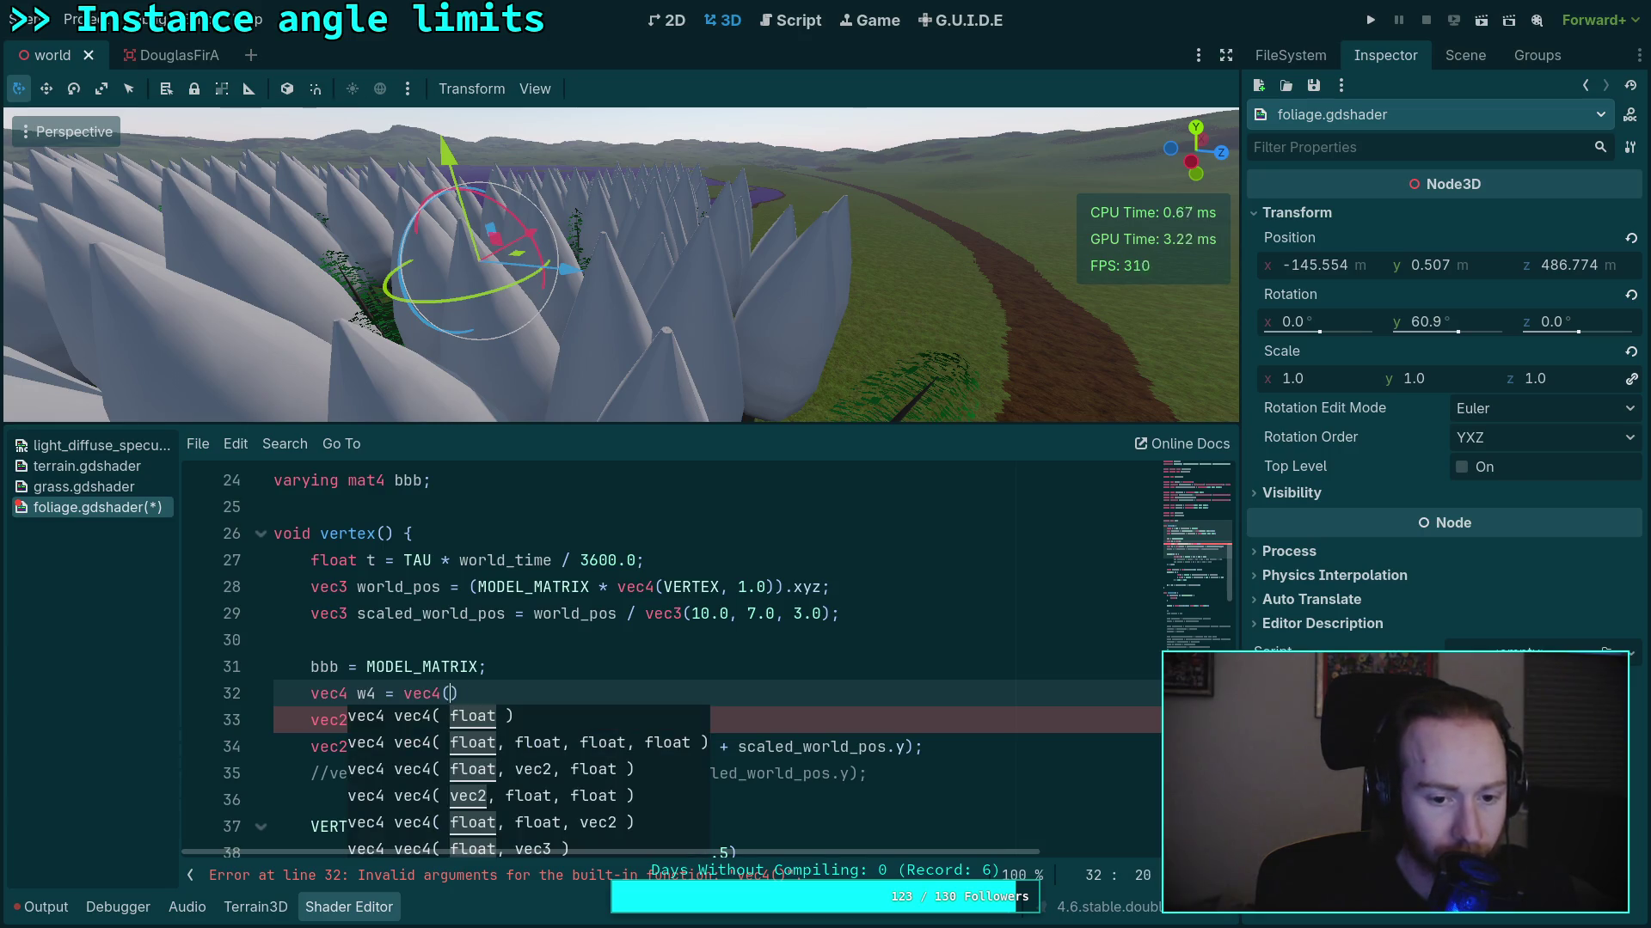
type("w")
type("a")
key("BackSpace")
key("BackSpace")
type("global_wind")
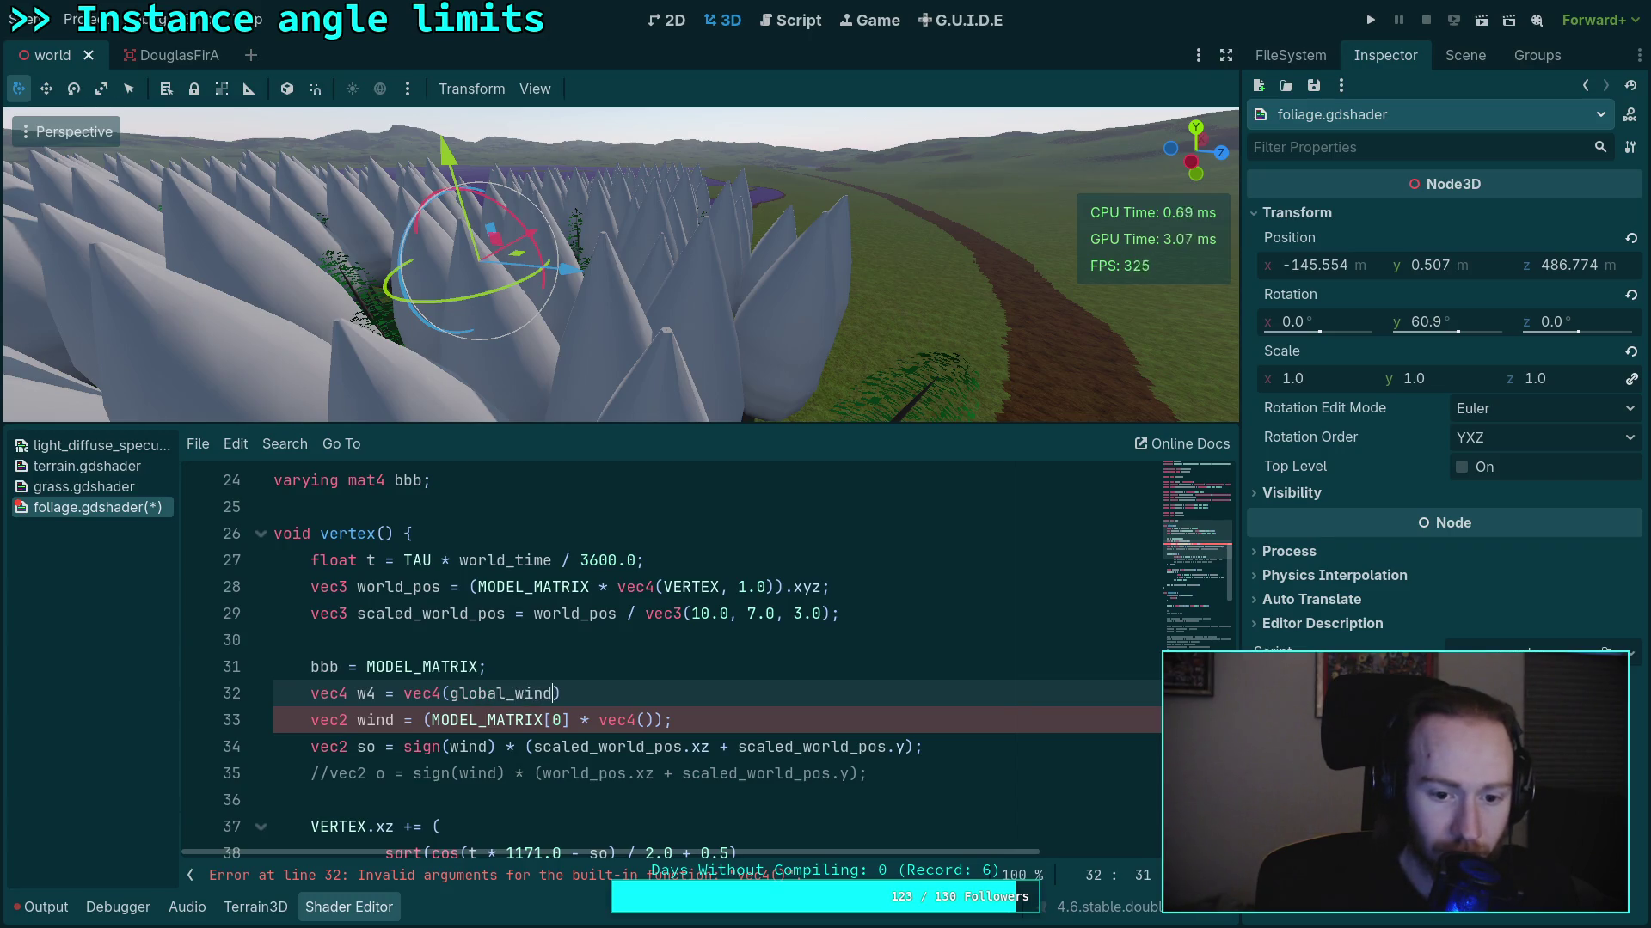
key("BackSpace")
key("BackSpace")
key("BackSpace")
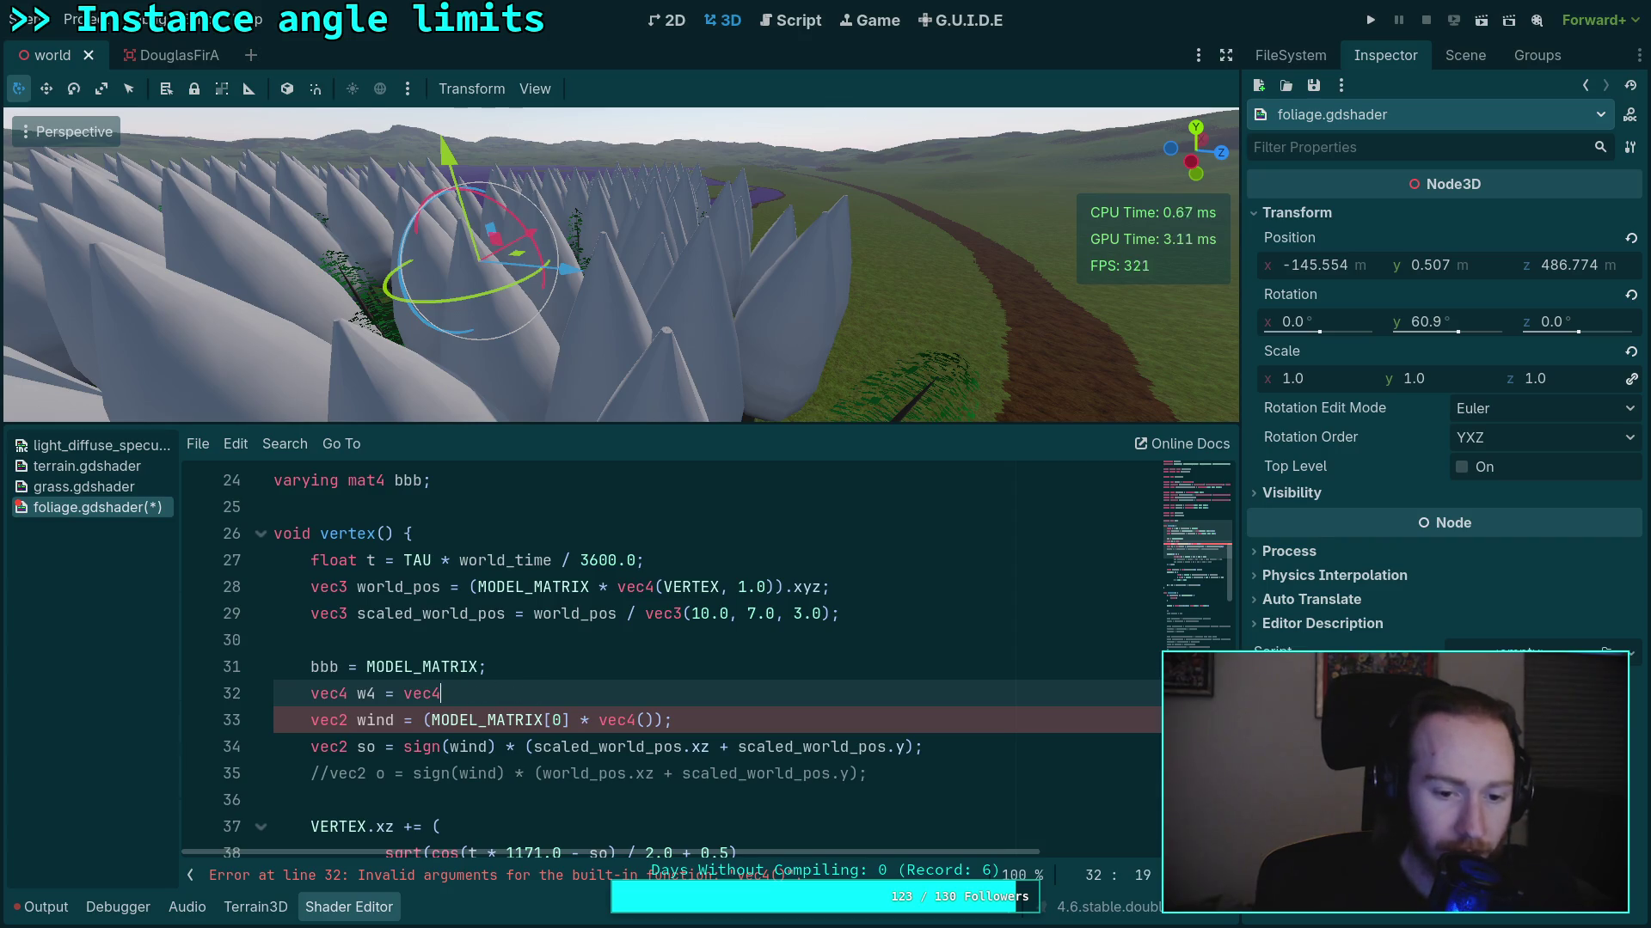
type("(world_wind.")
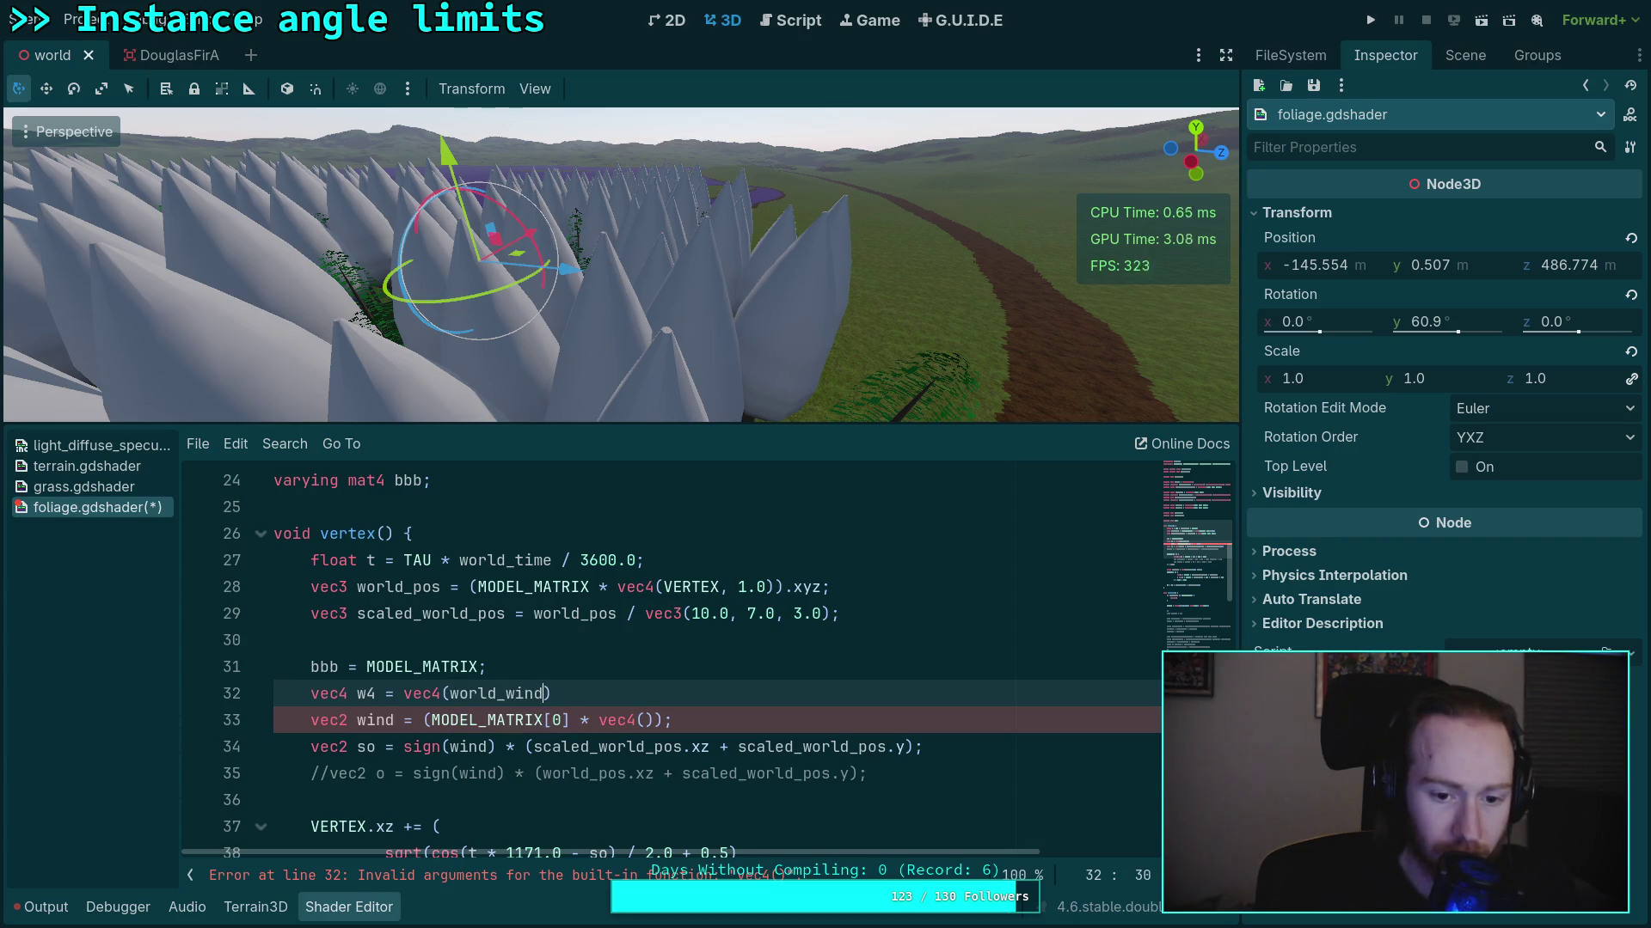
type("x, 0.0,")
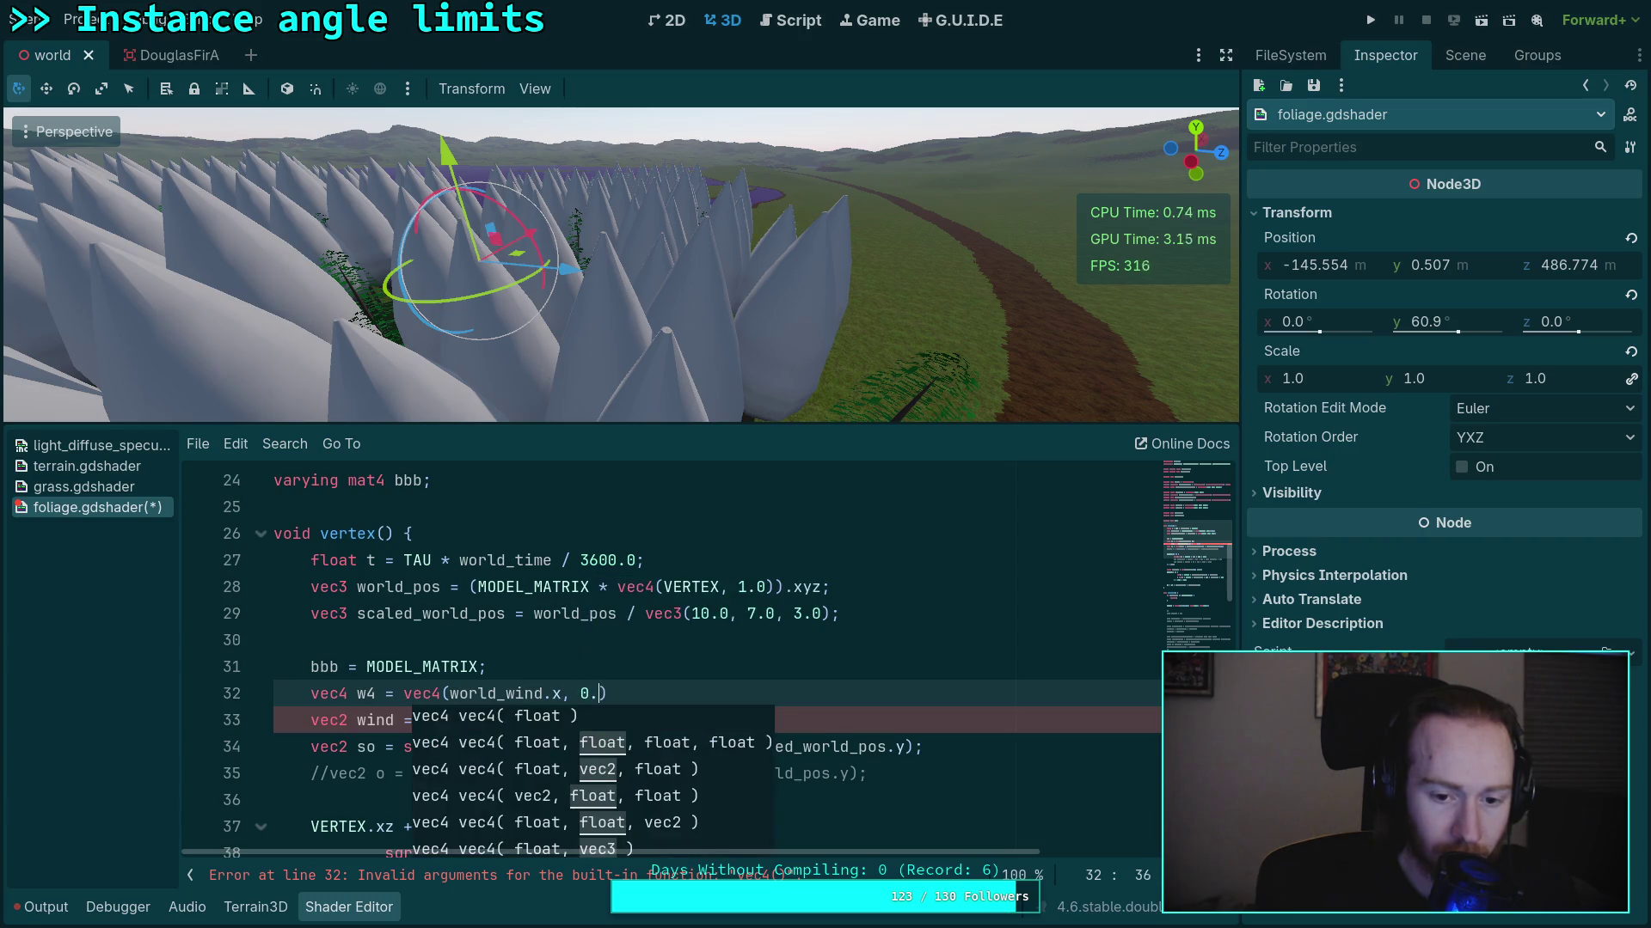
type(" world_wi")
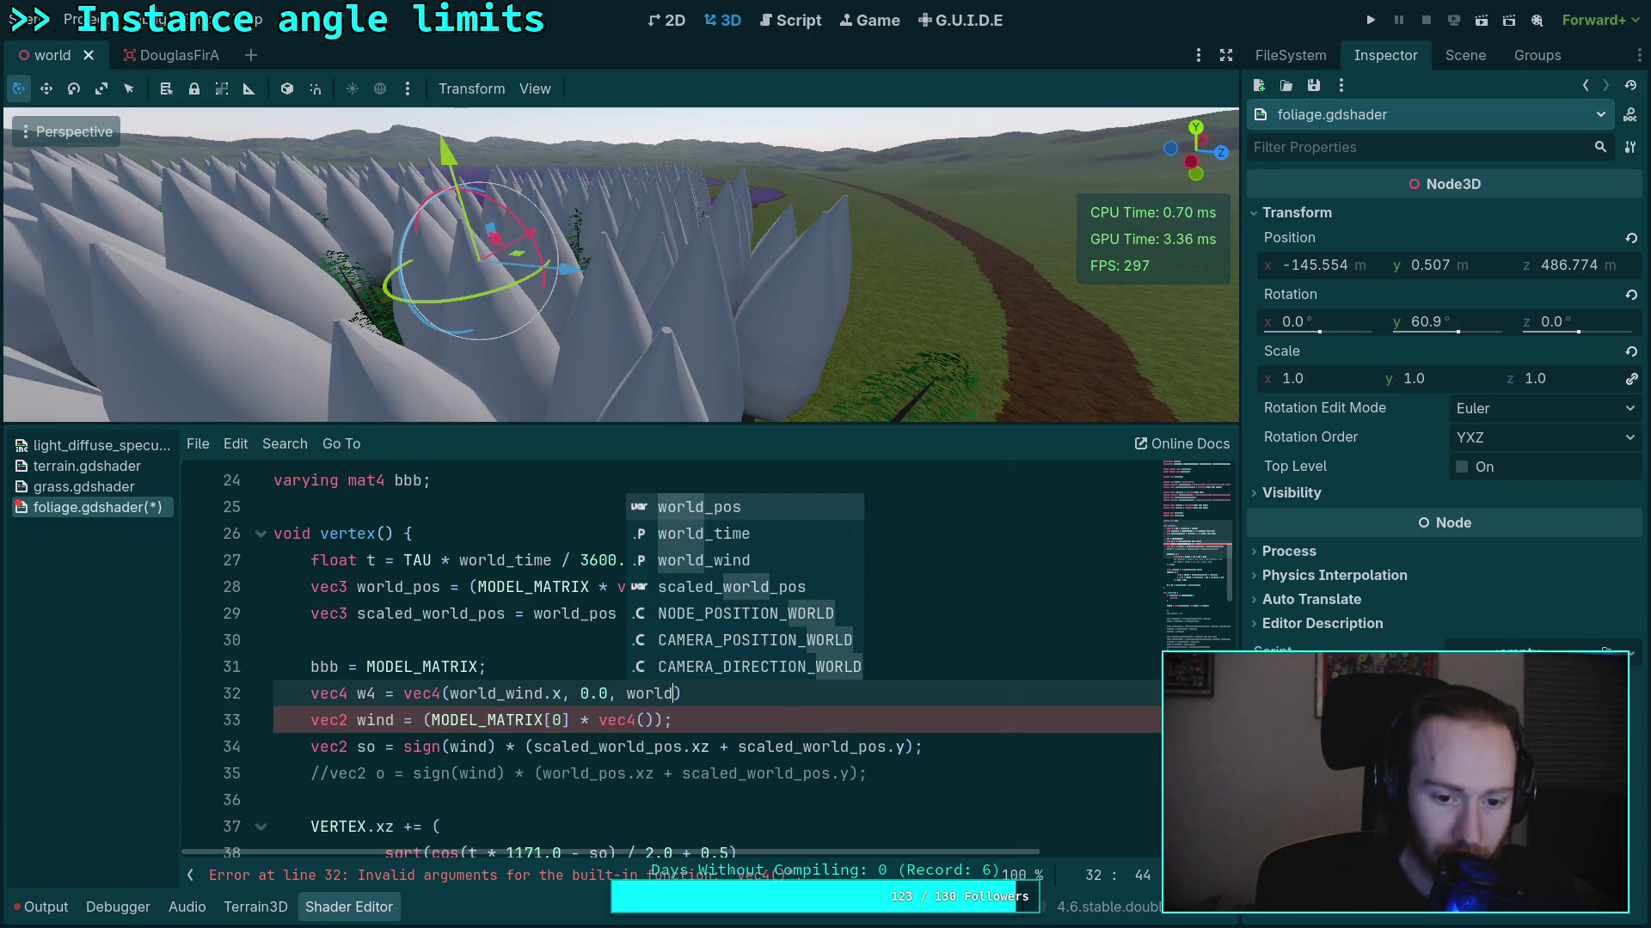
type("nd.z")
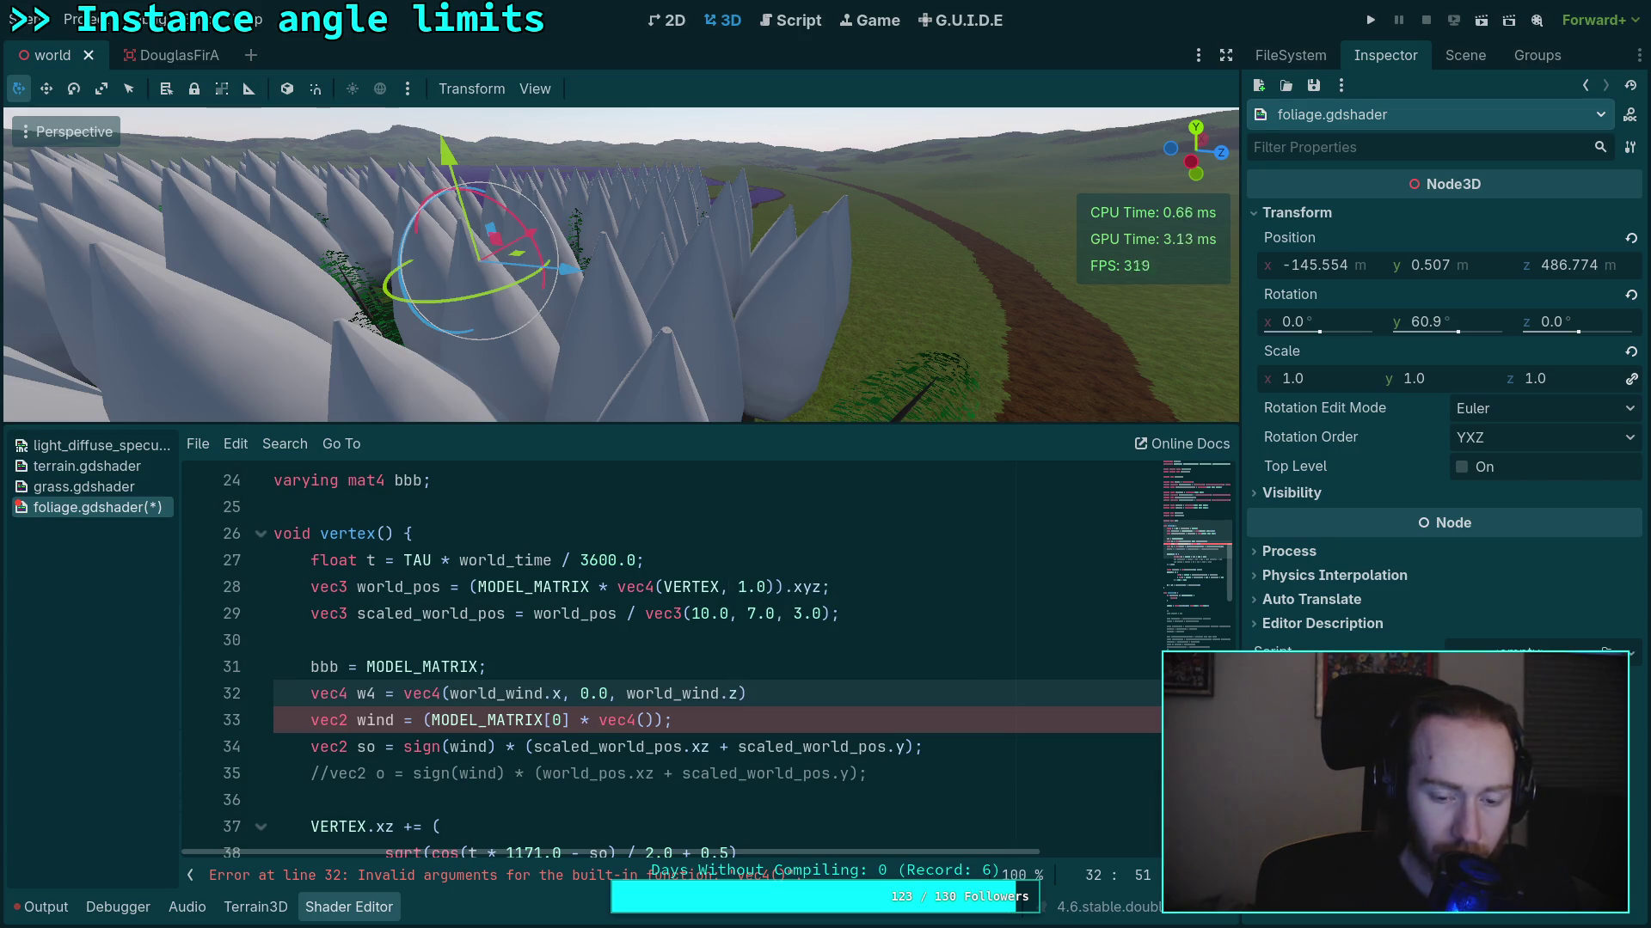
type("1.0")
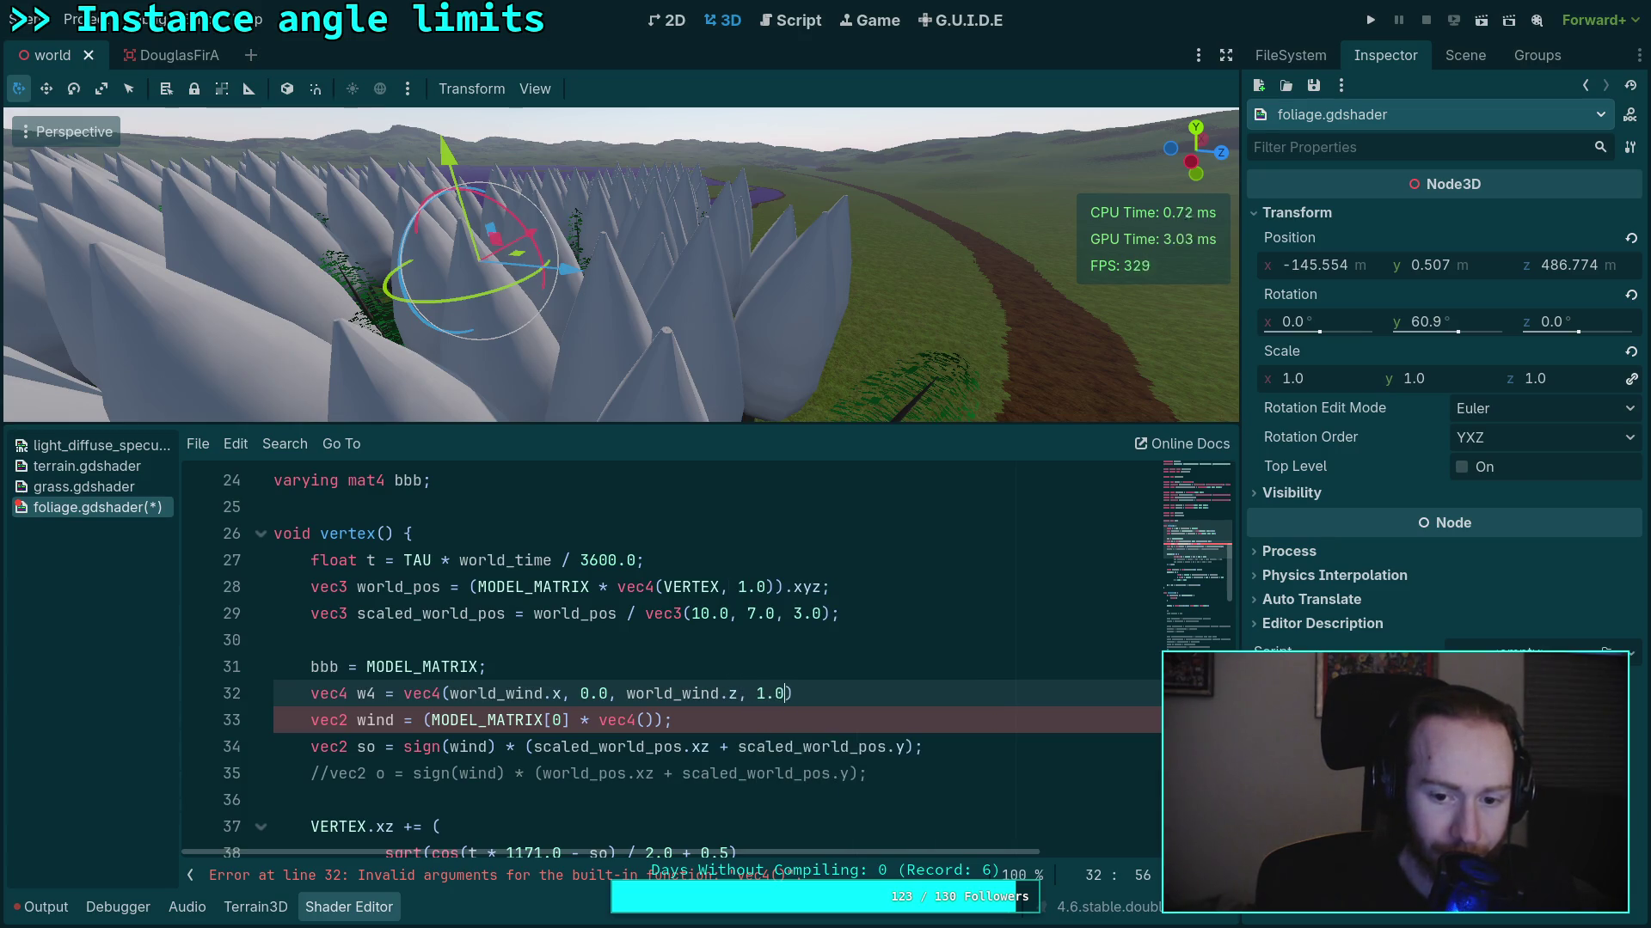
Replace the empty vec4() on the wind line with w4 multiplied by MODEL_MATRIX[0]
key("Down")
key("Left")
key("BackSpace")
key("BackSpace")
key("BackSpace")
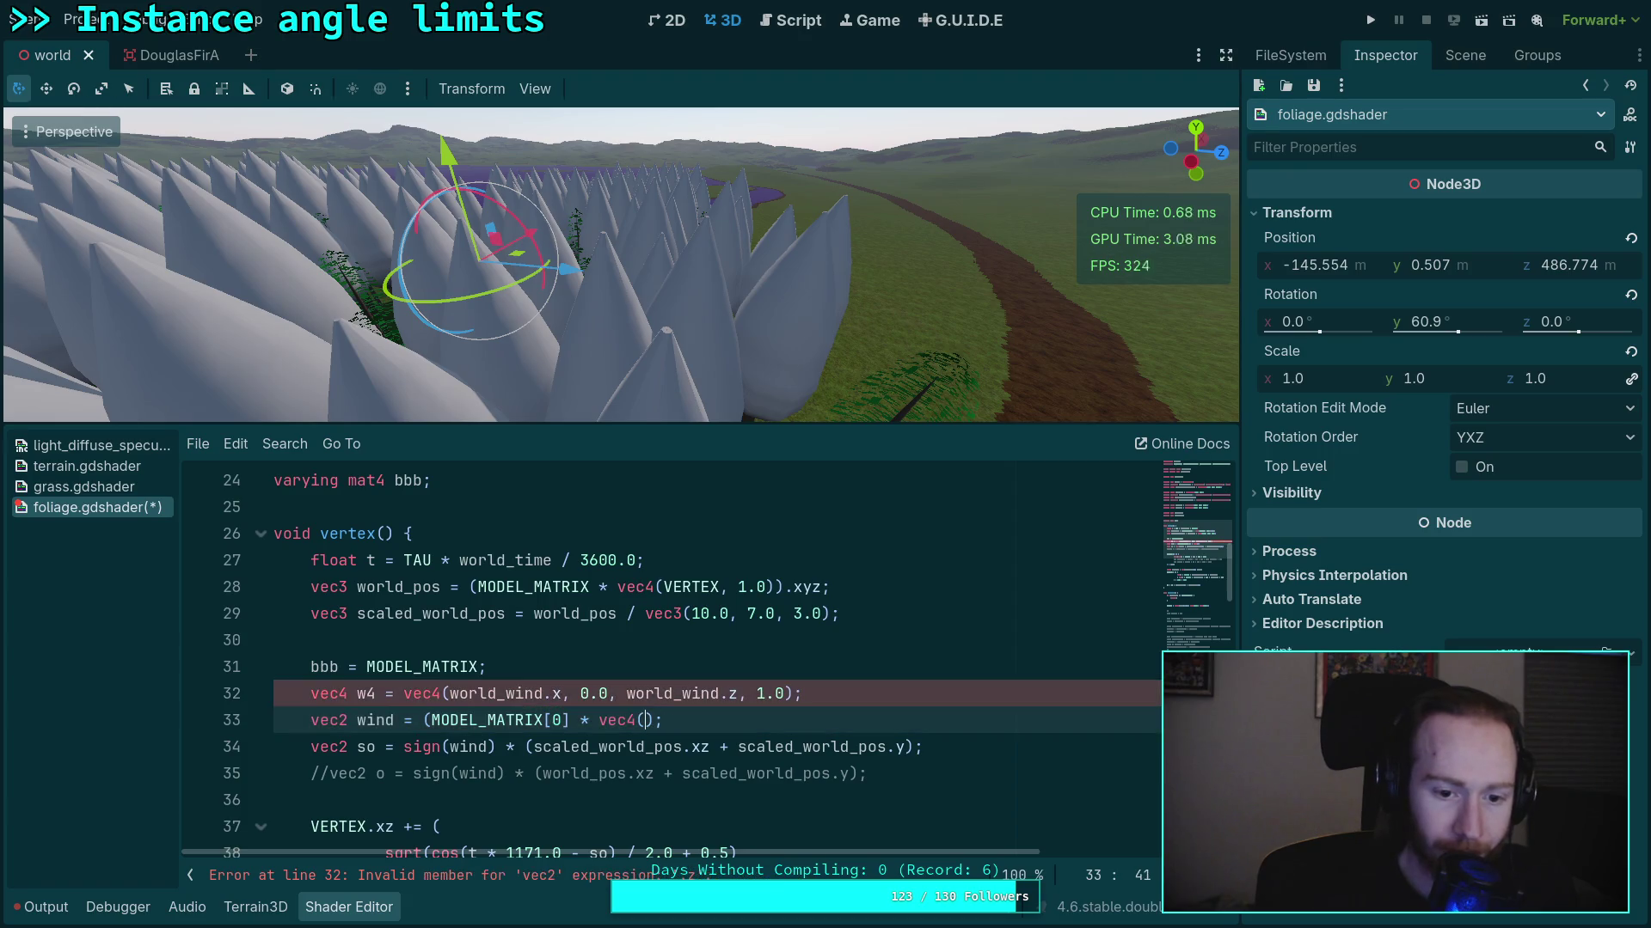
key("BackSpace")
key("BackSpace")
type("w4")
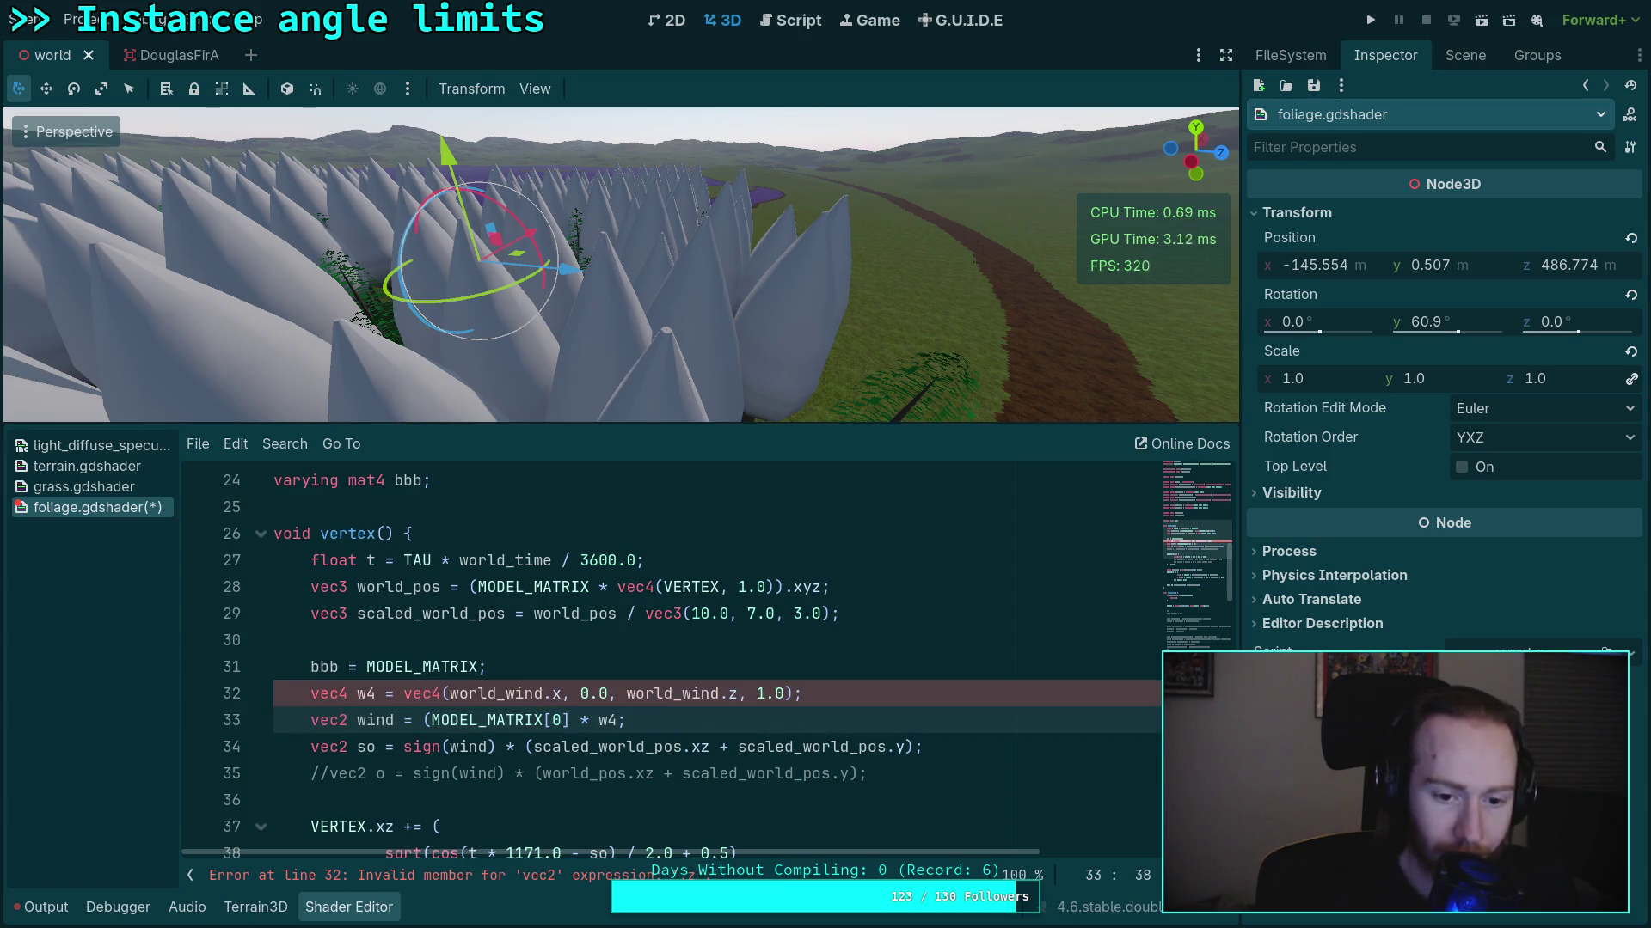
type("+ ")
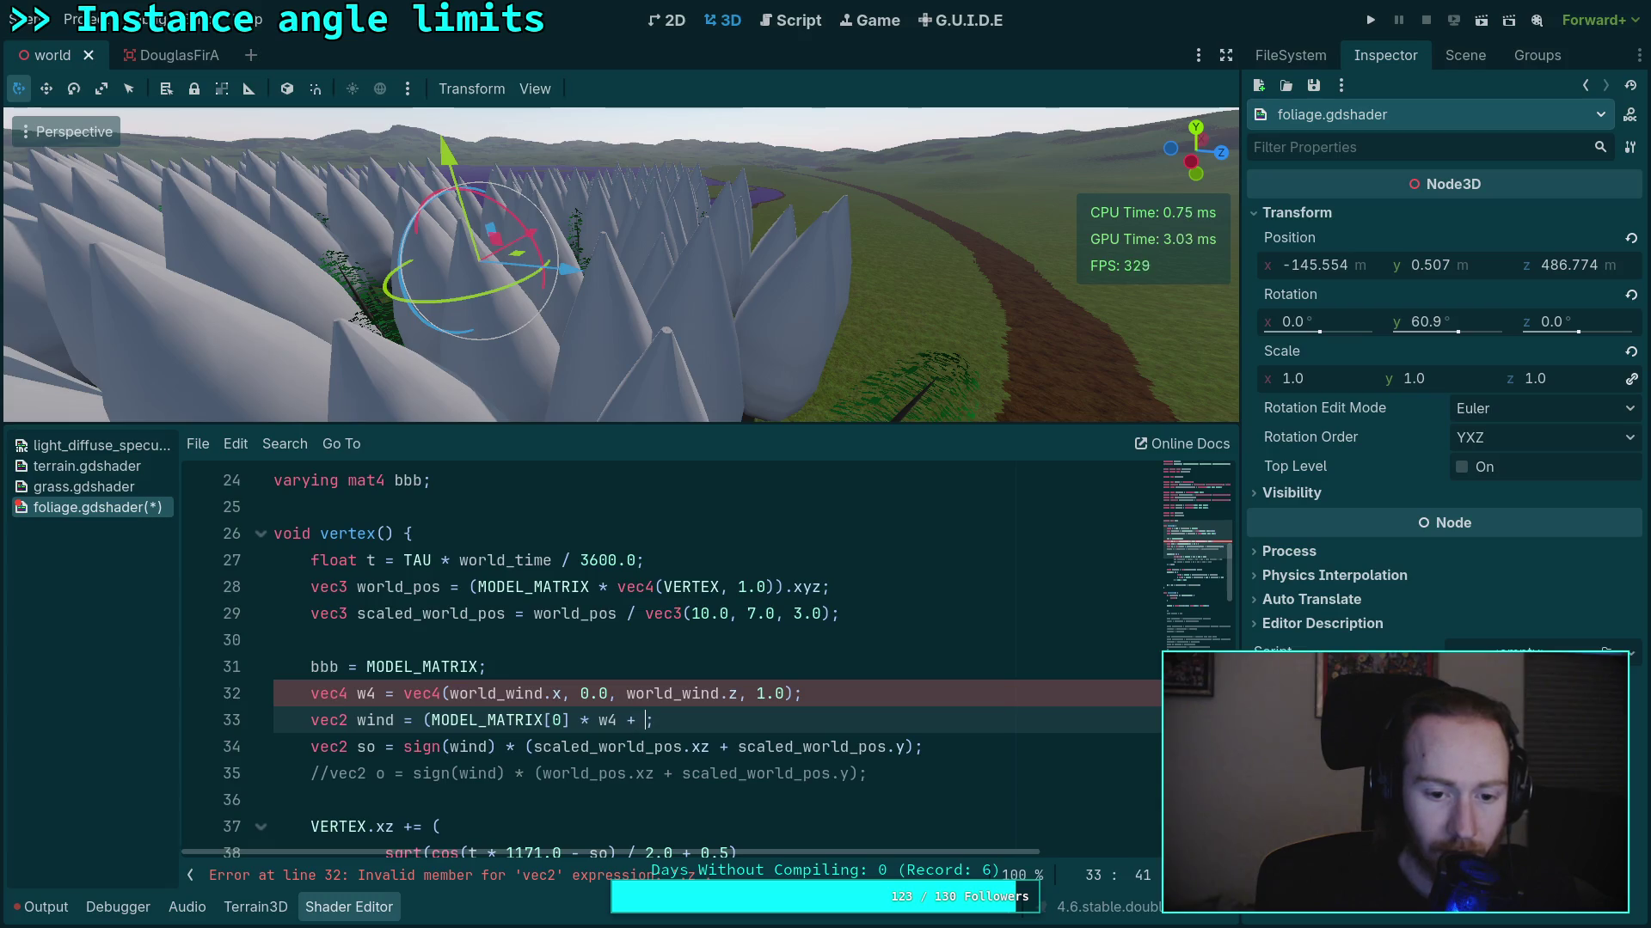
type("MODEL_M")
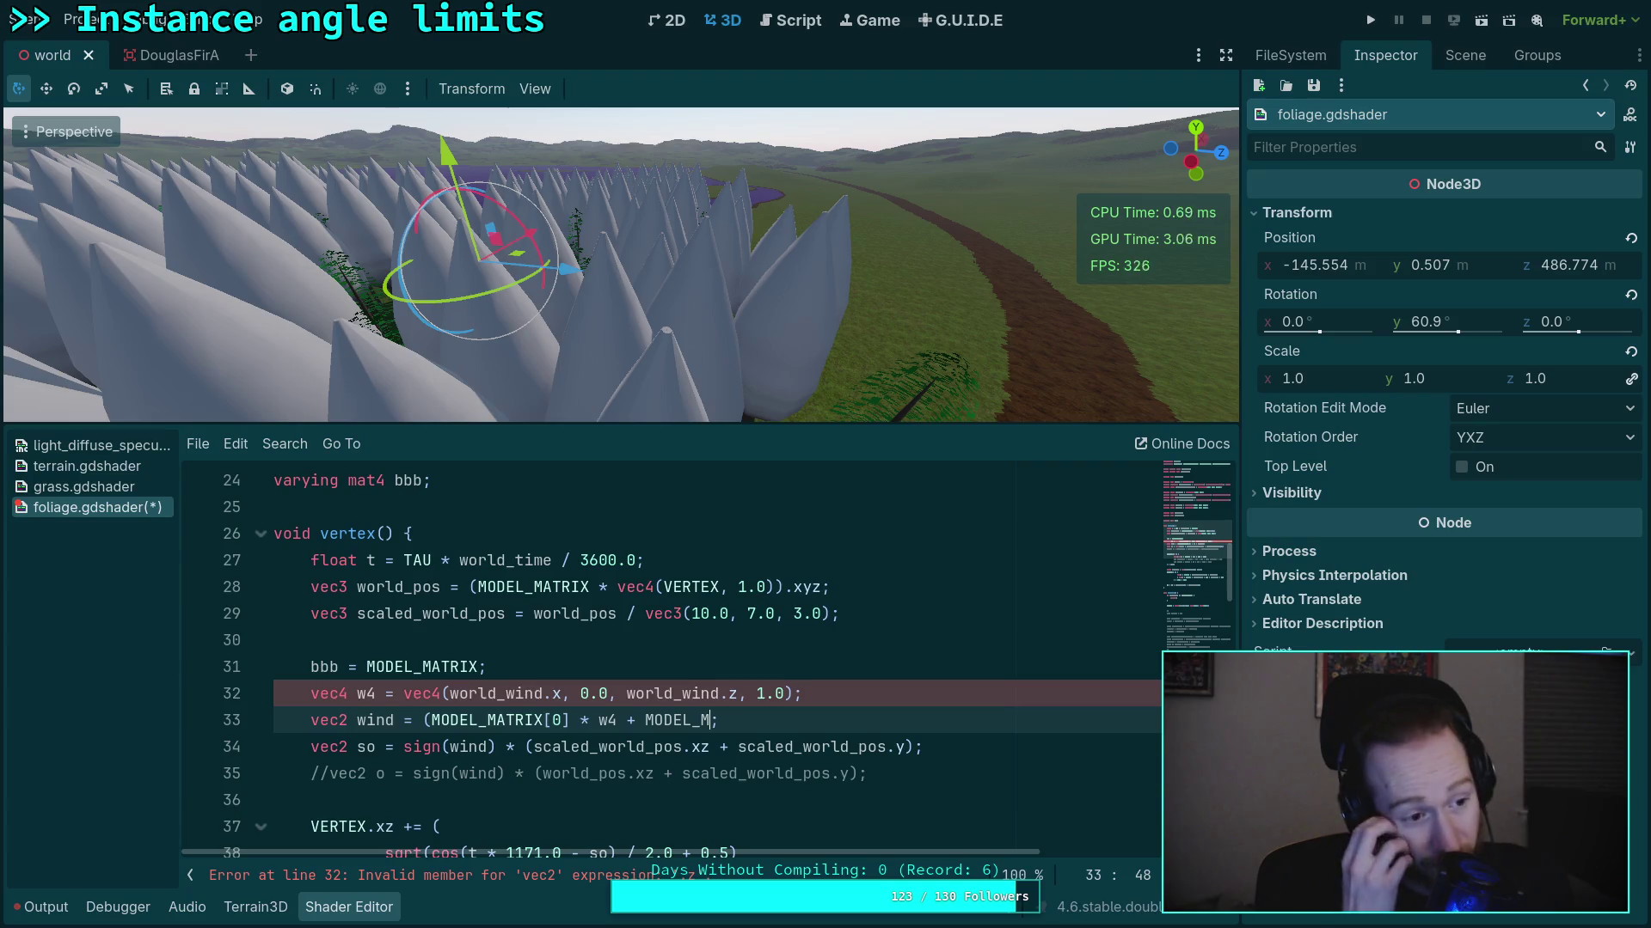
type("ATRIX")
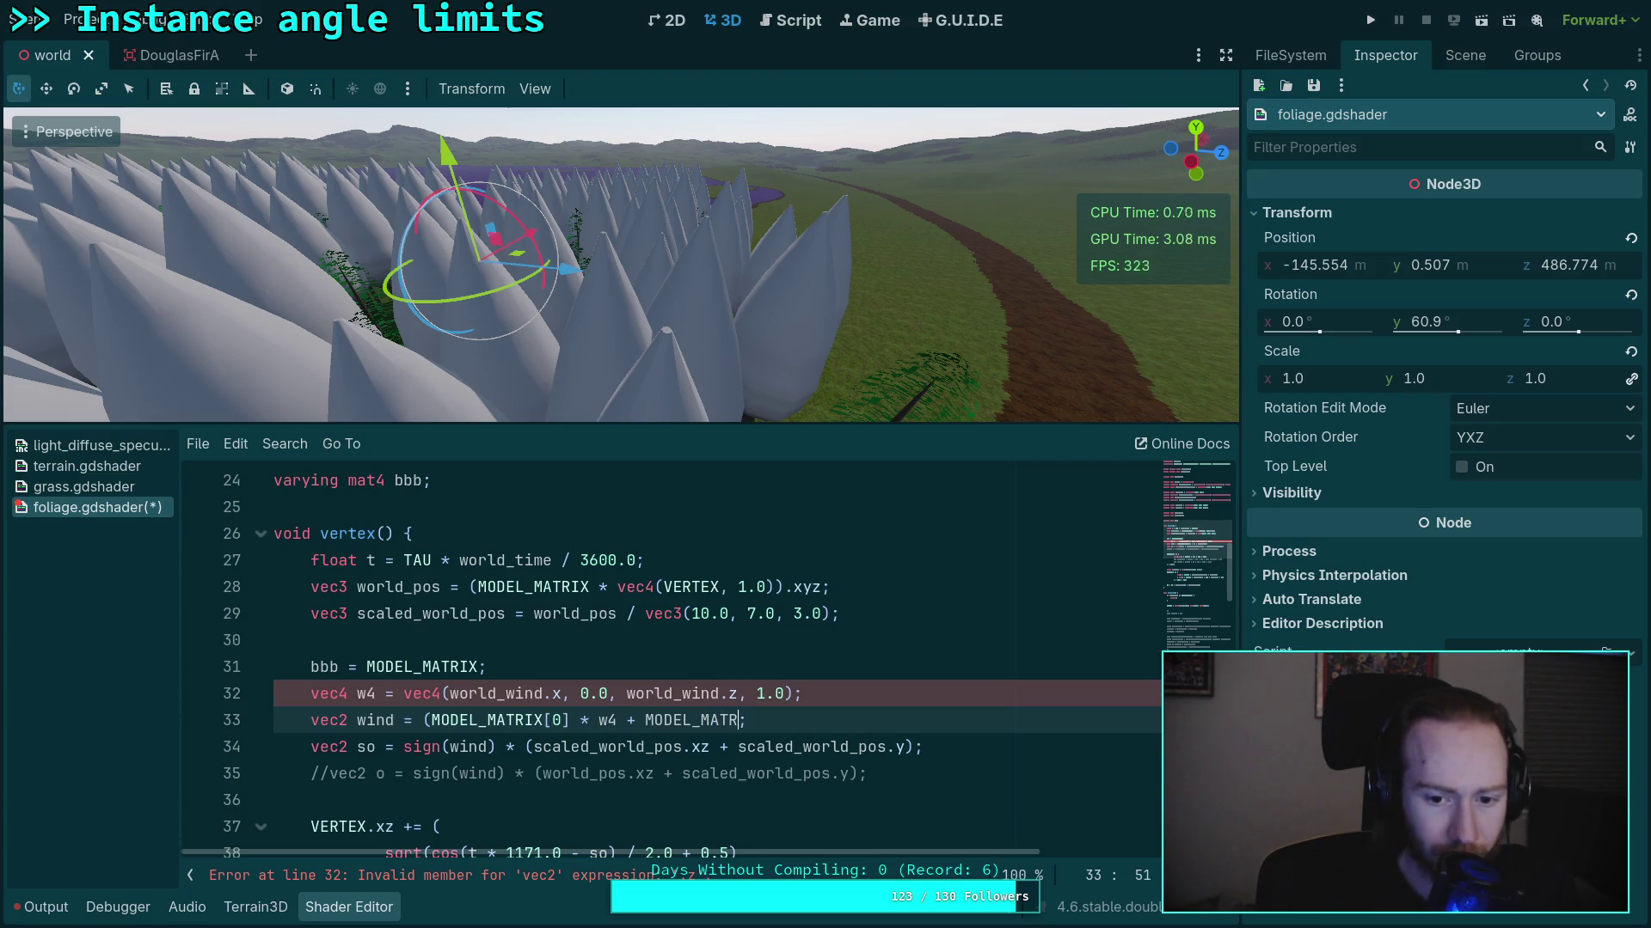
type("[1")
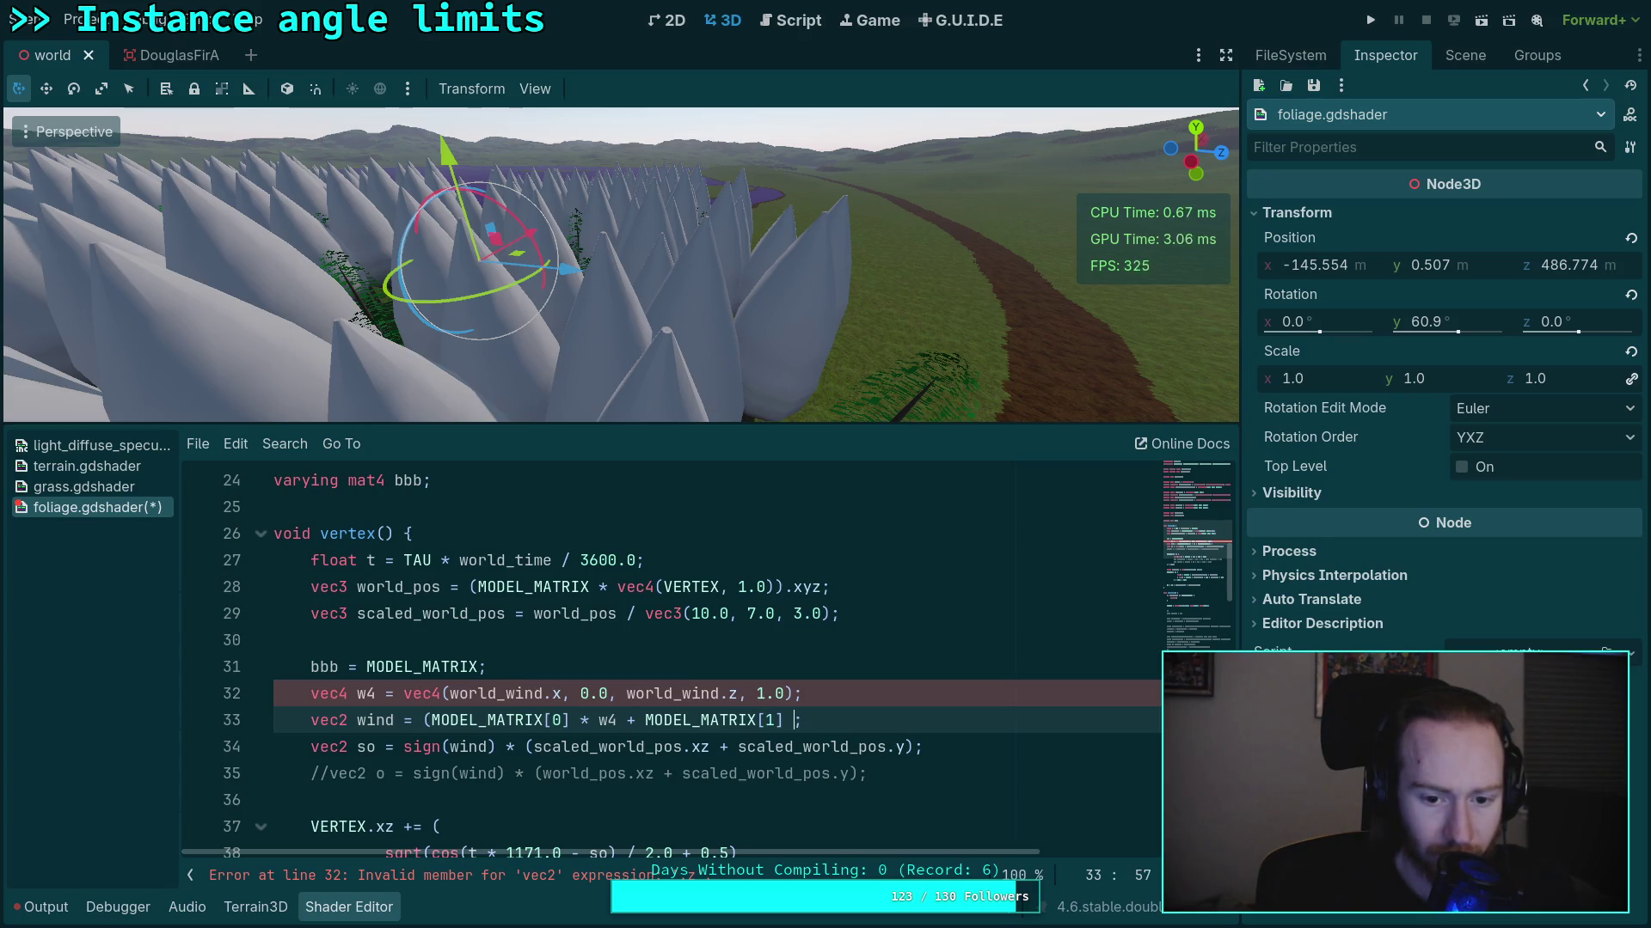
type(" * ")
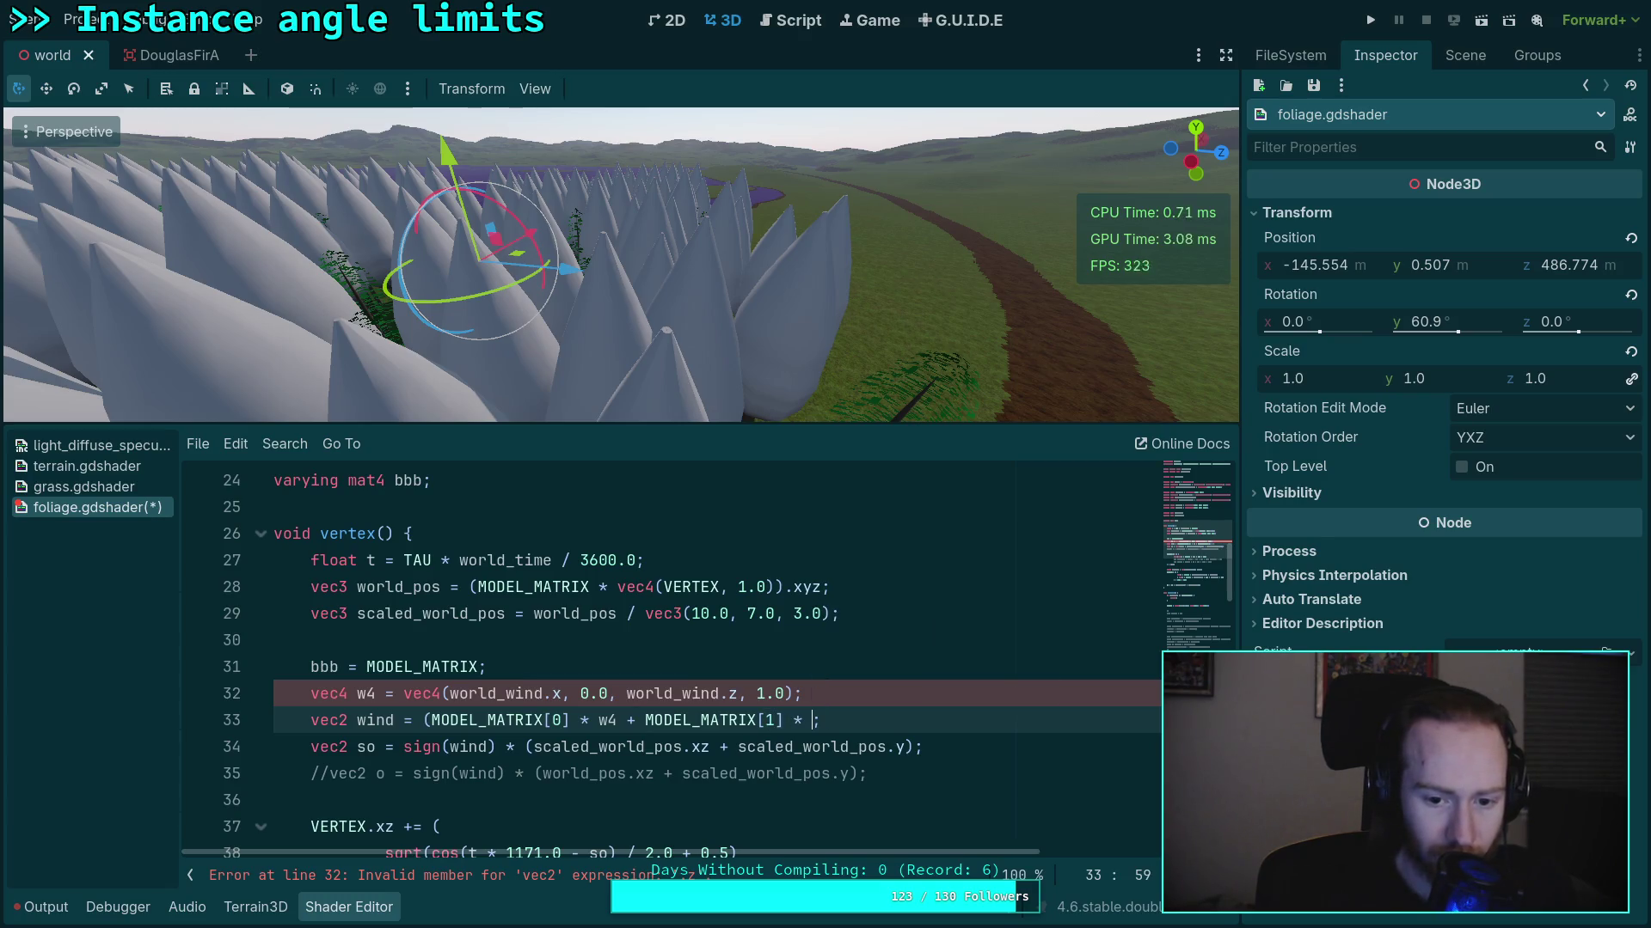
type("w4 ")
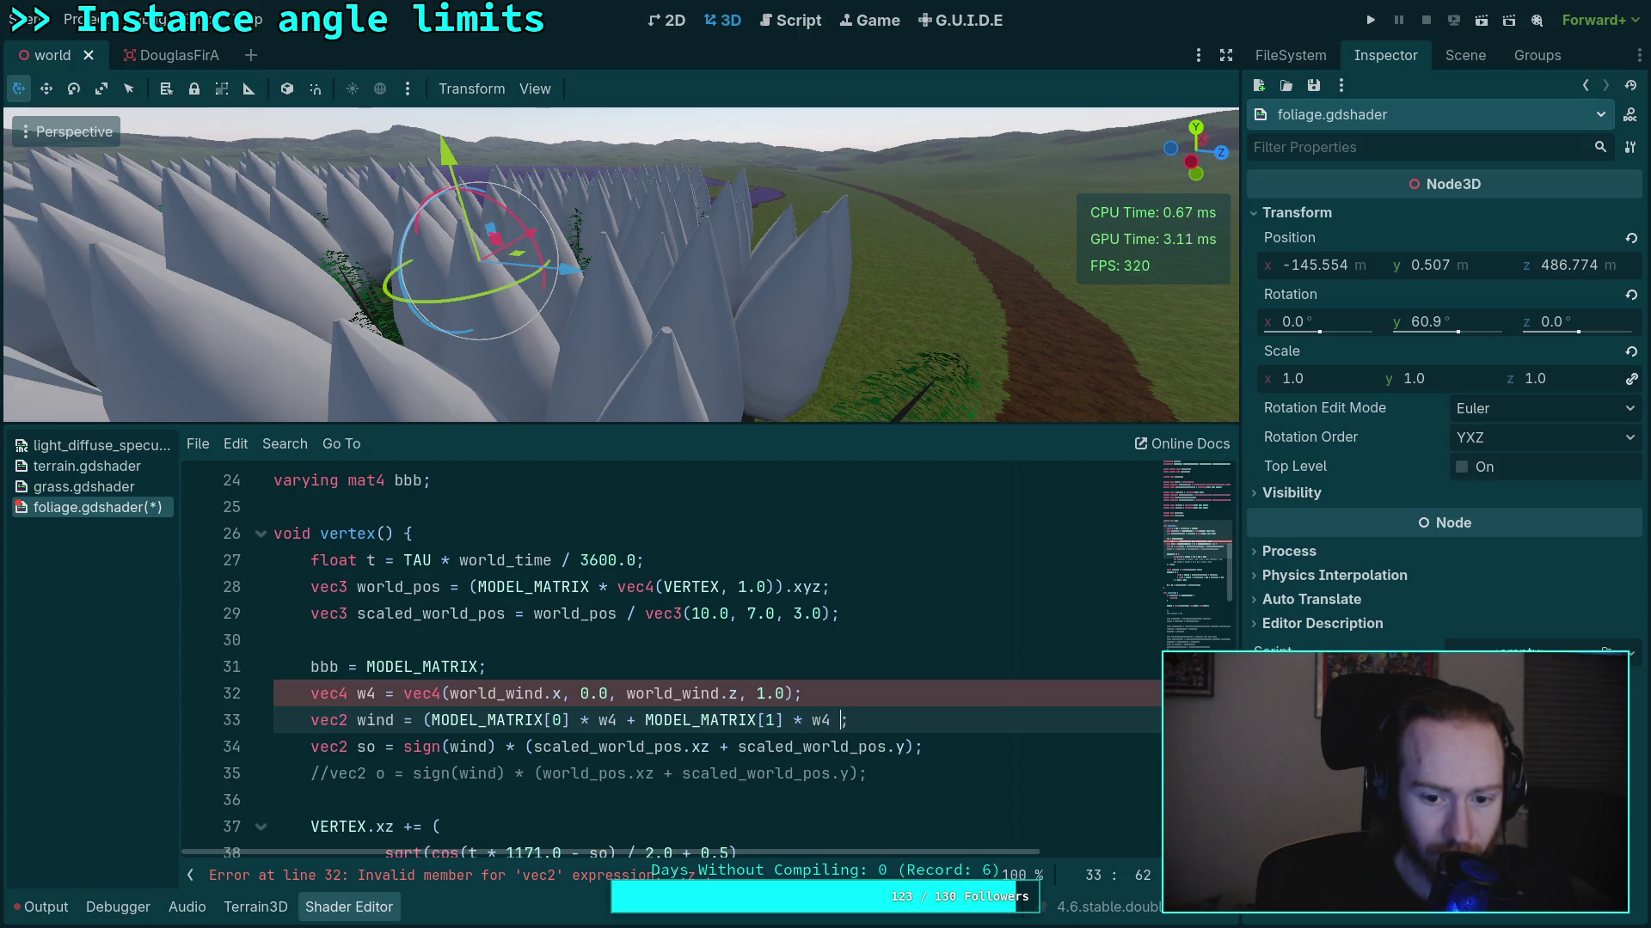
type("MODEL_MAT")
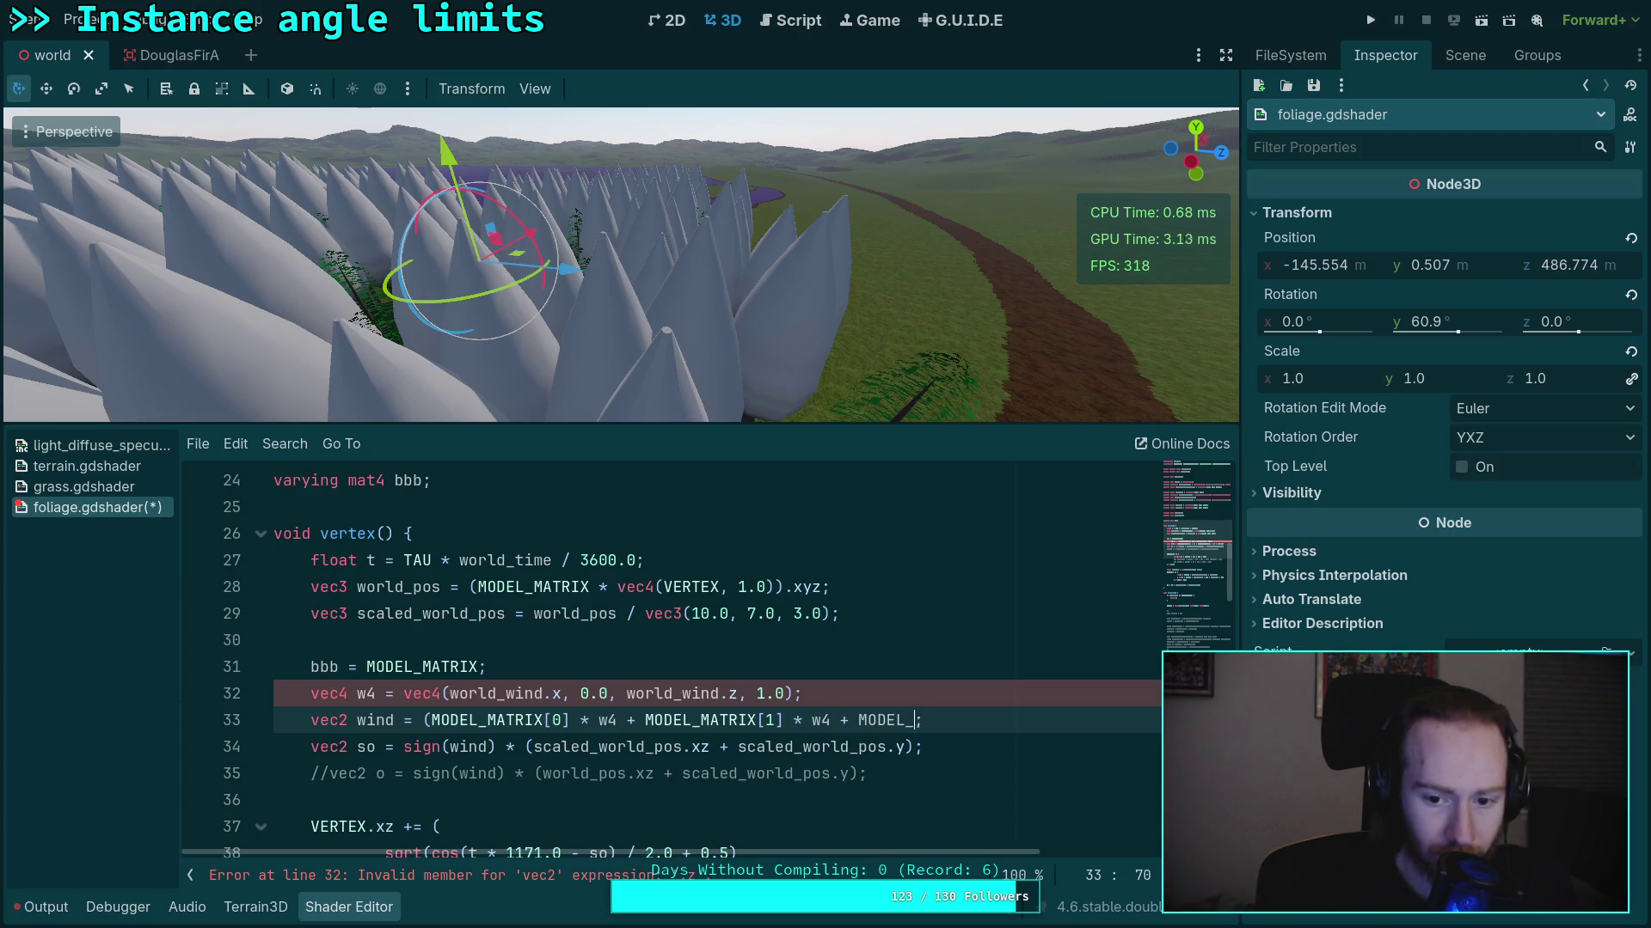
type("RIX[0]")
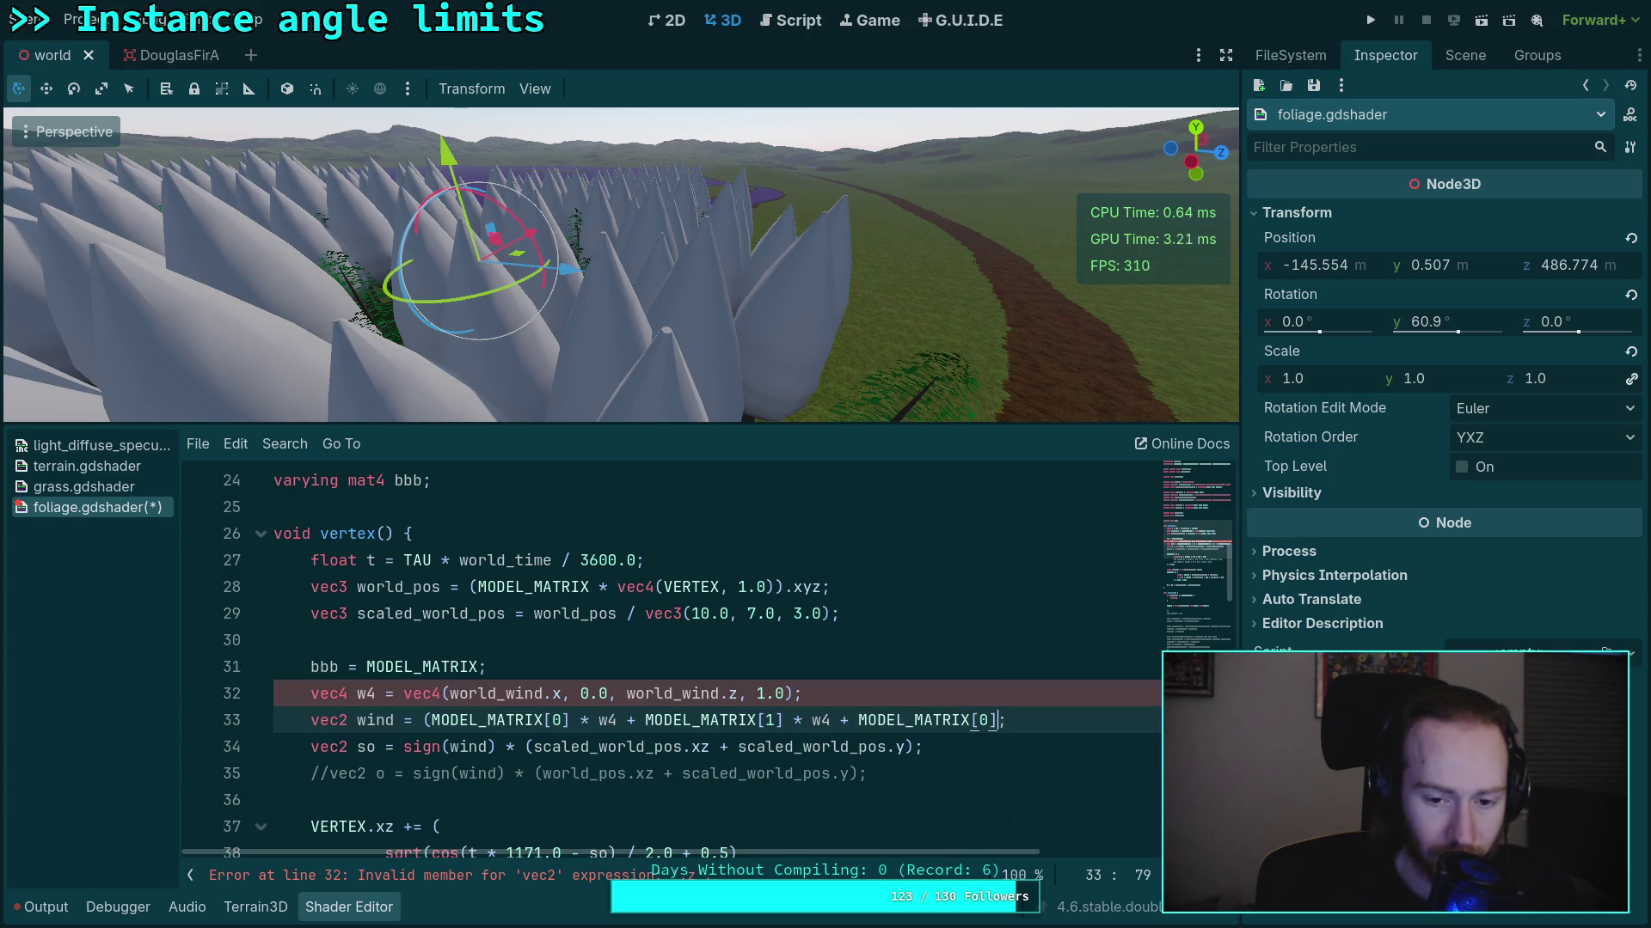
type("normalize(")
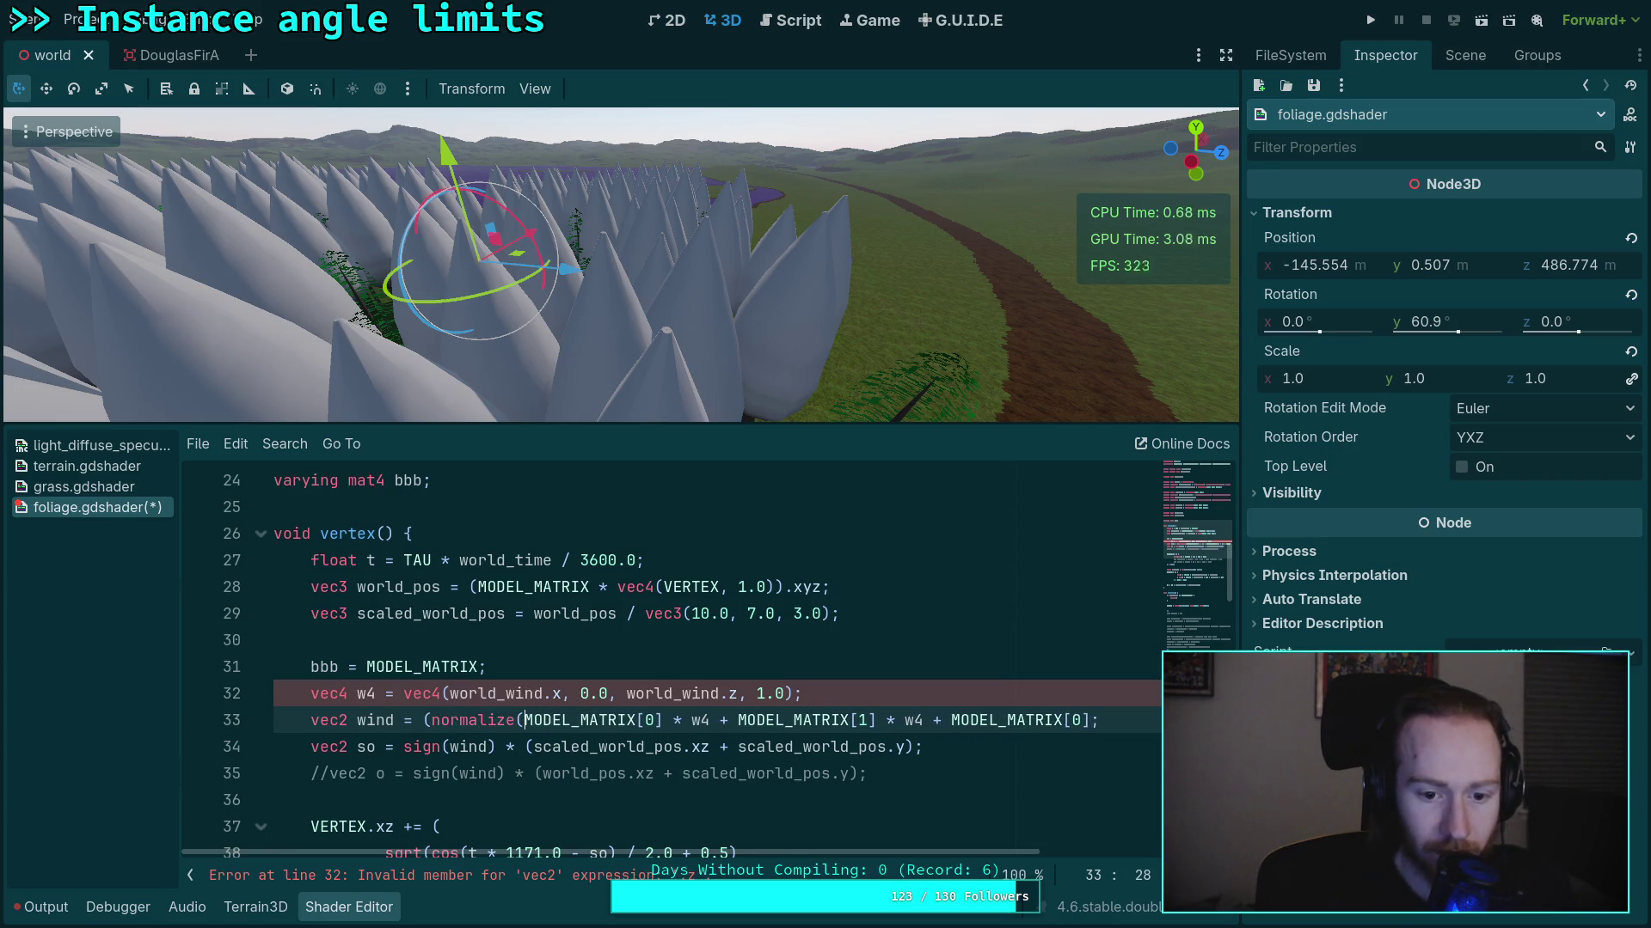
Close the normalize( ) call around the first MODEL_MATRIX[0] on the wind line
key("Right")
left_click(662, 719)
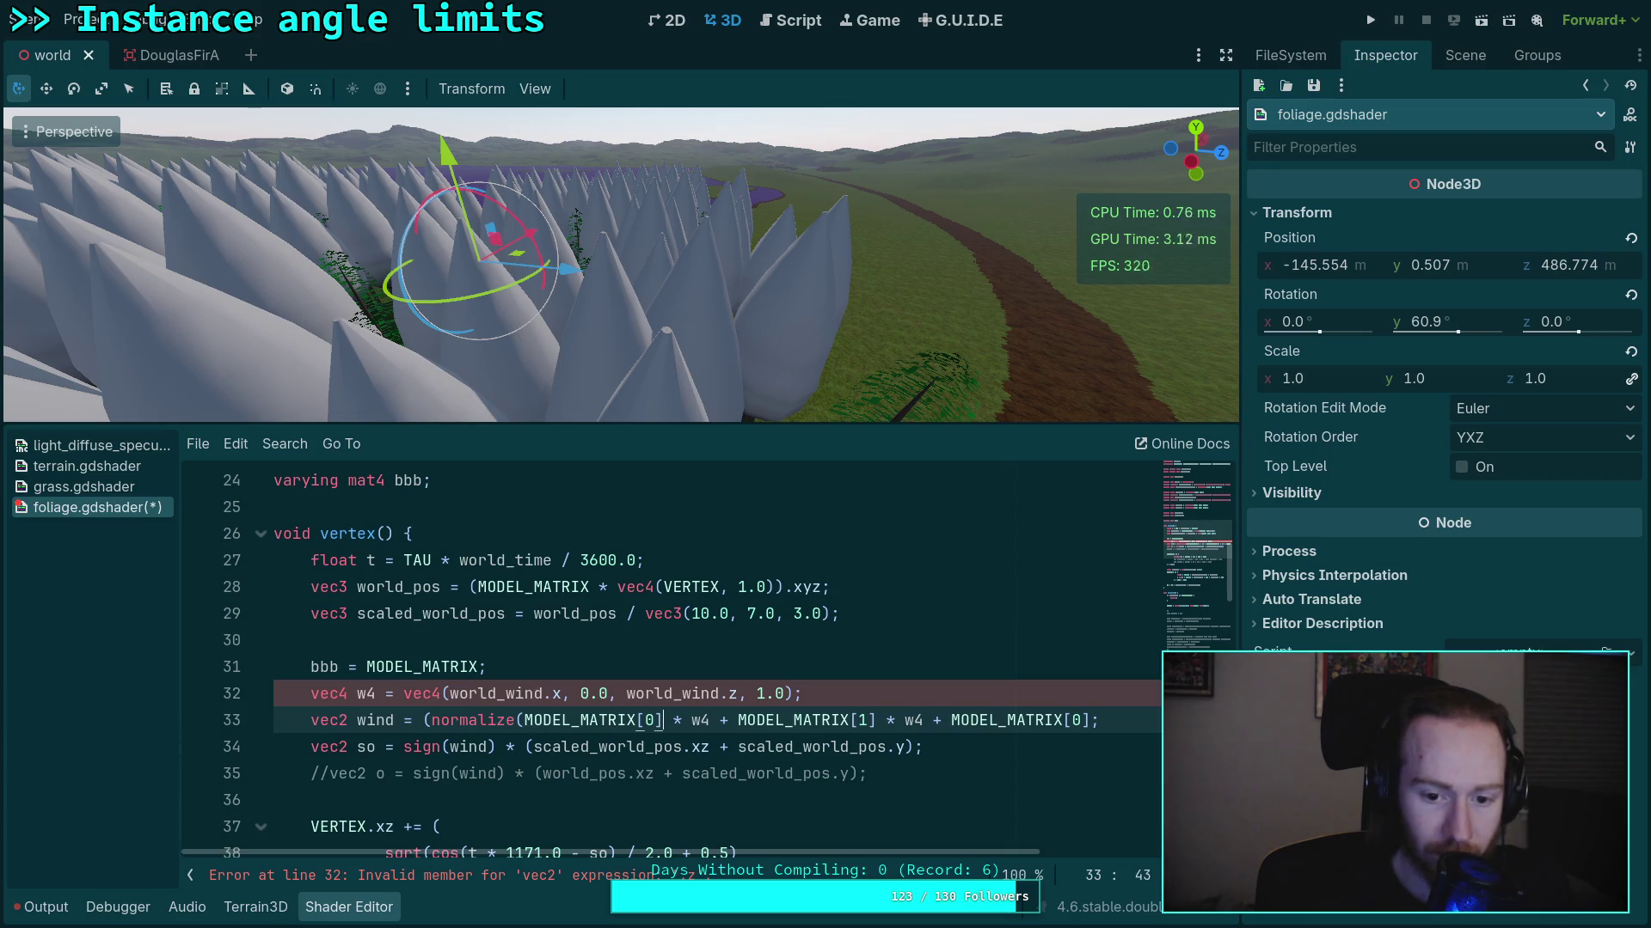
type(")")
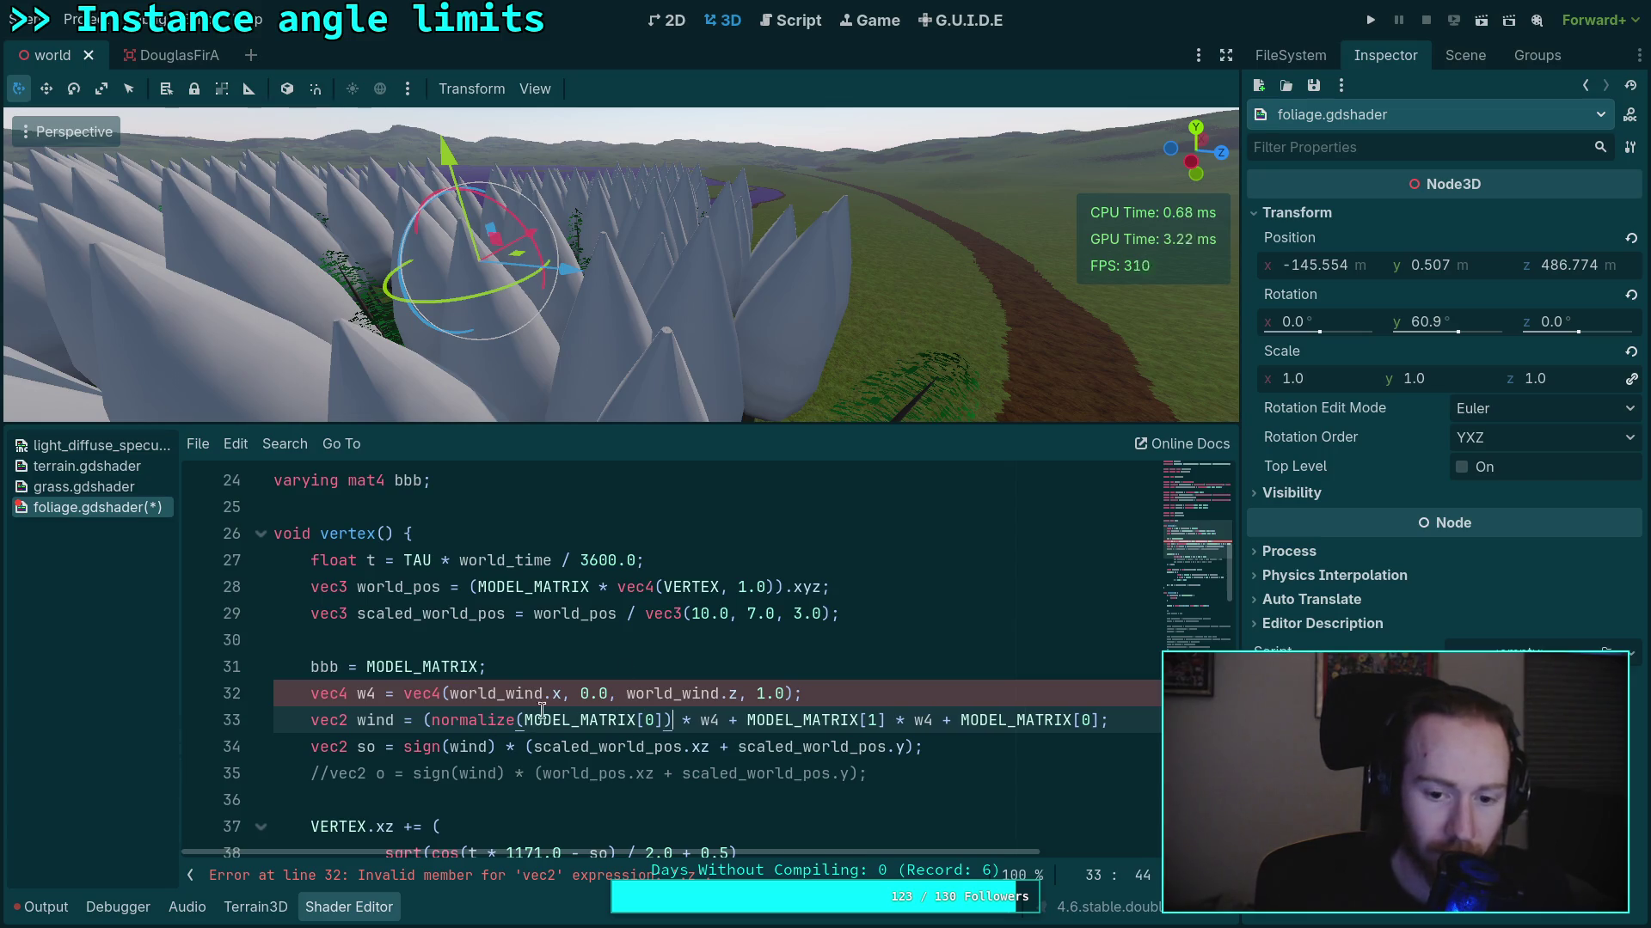
left_click(874, 695)
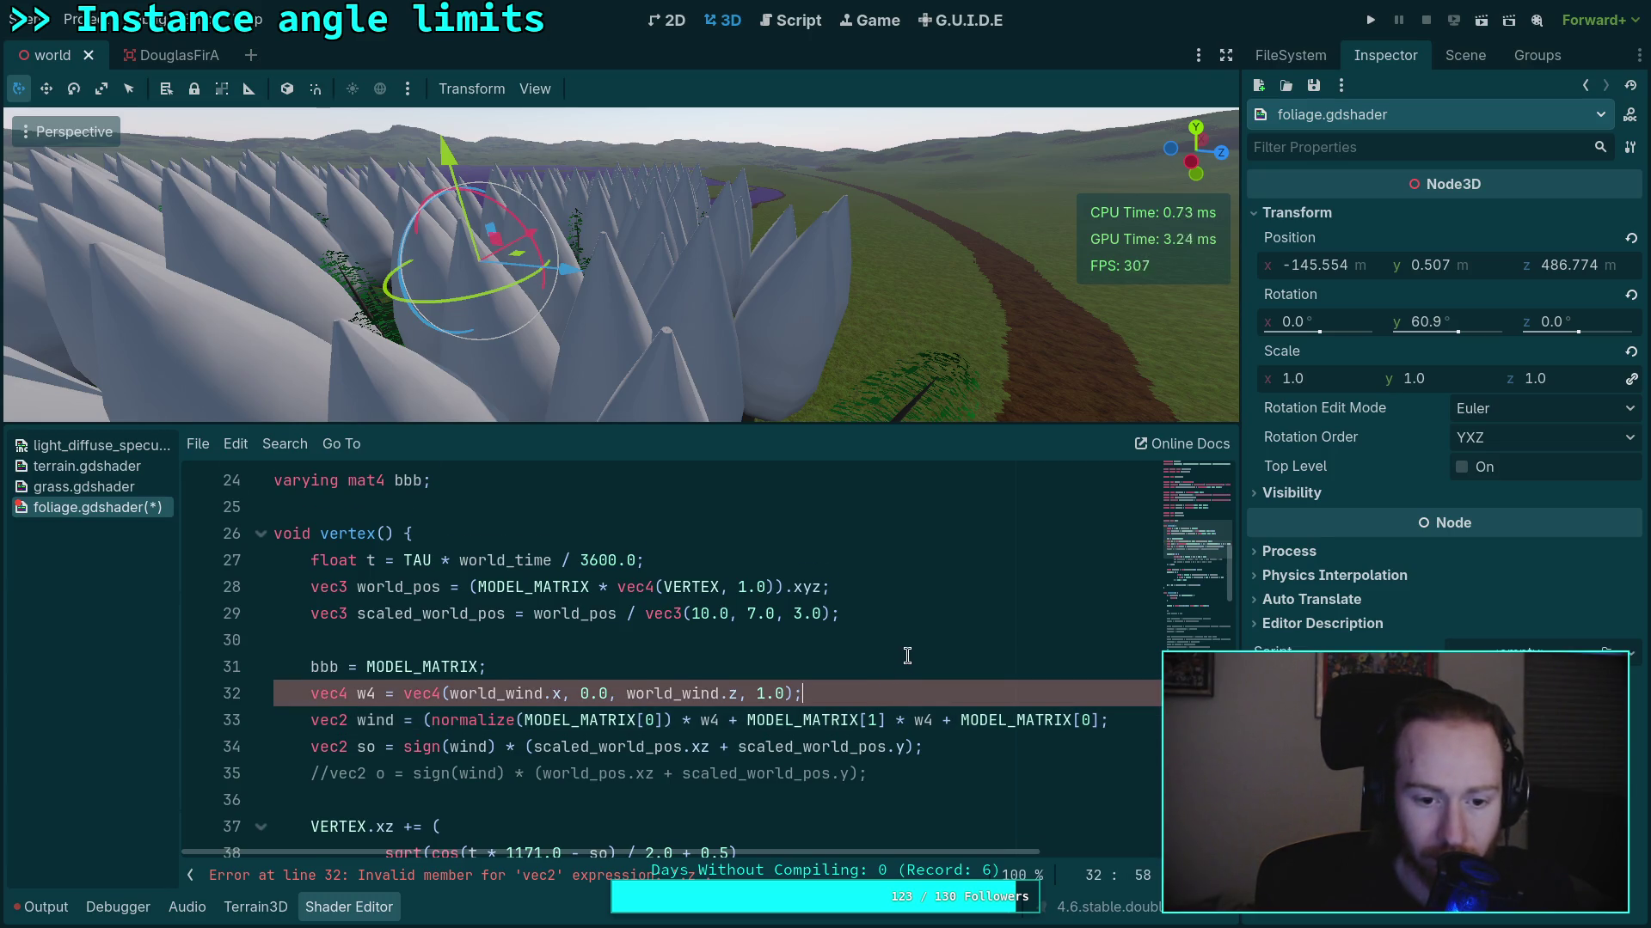
scroll(907, 656, "down", 1)
Start a mat3 mn declaration from normalized MODEL_MATRIX columns below the w4 line
key("Return")
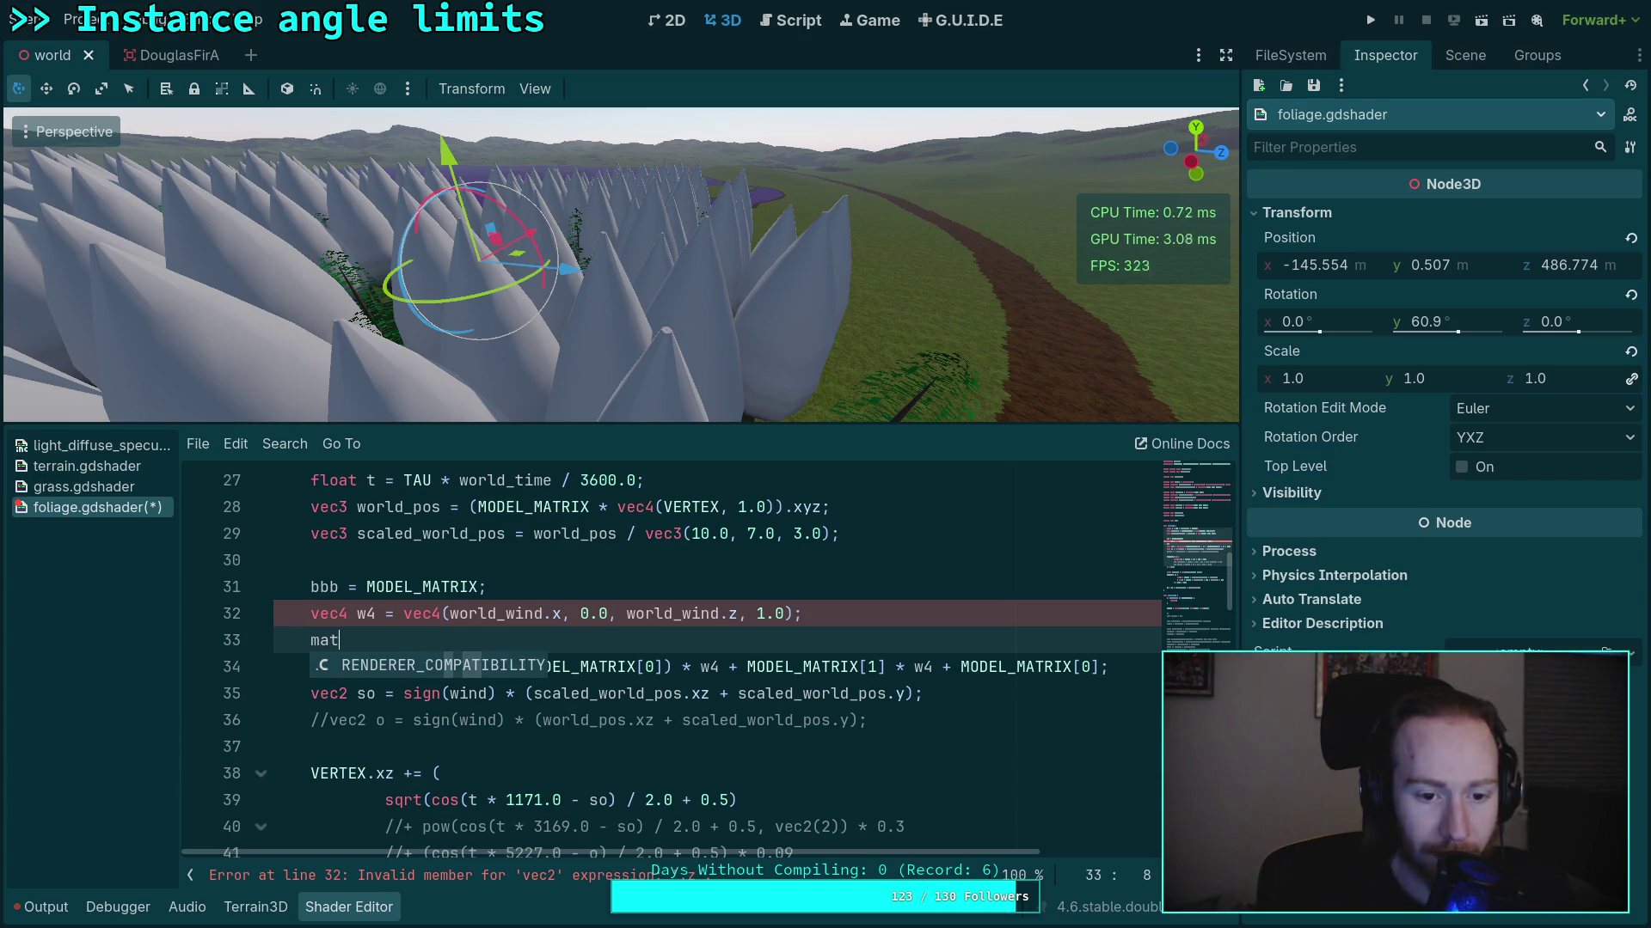
type("2")
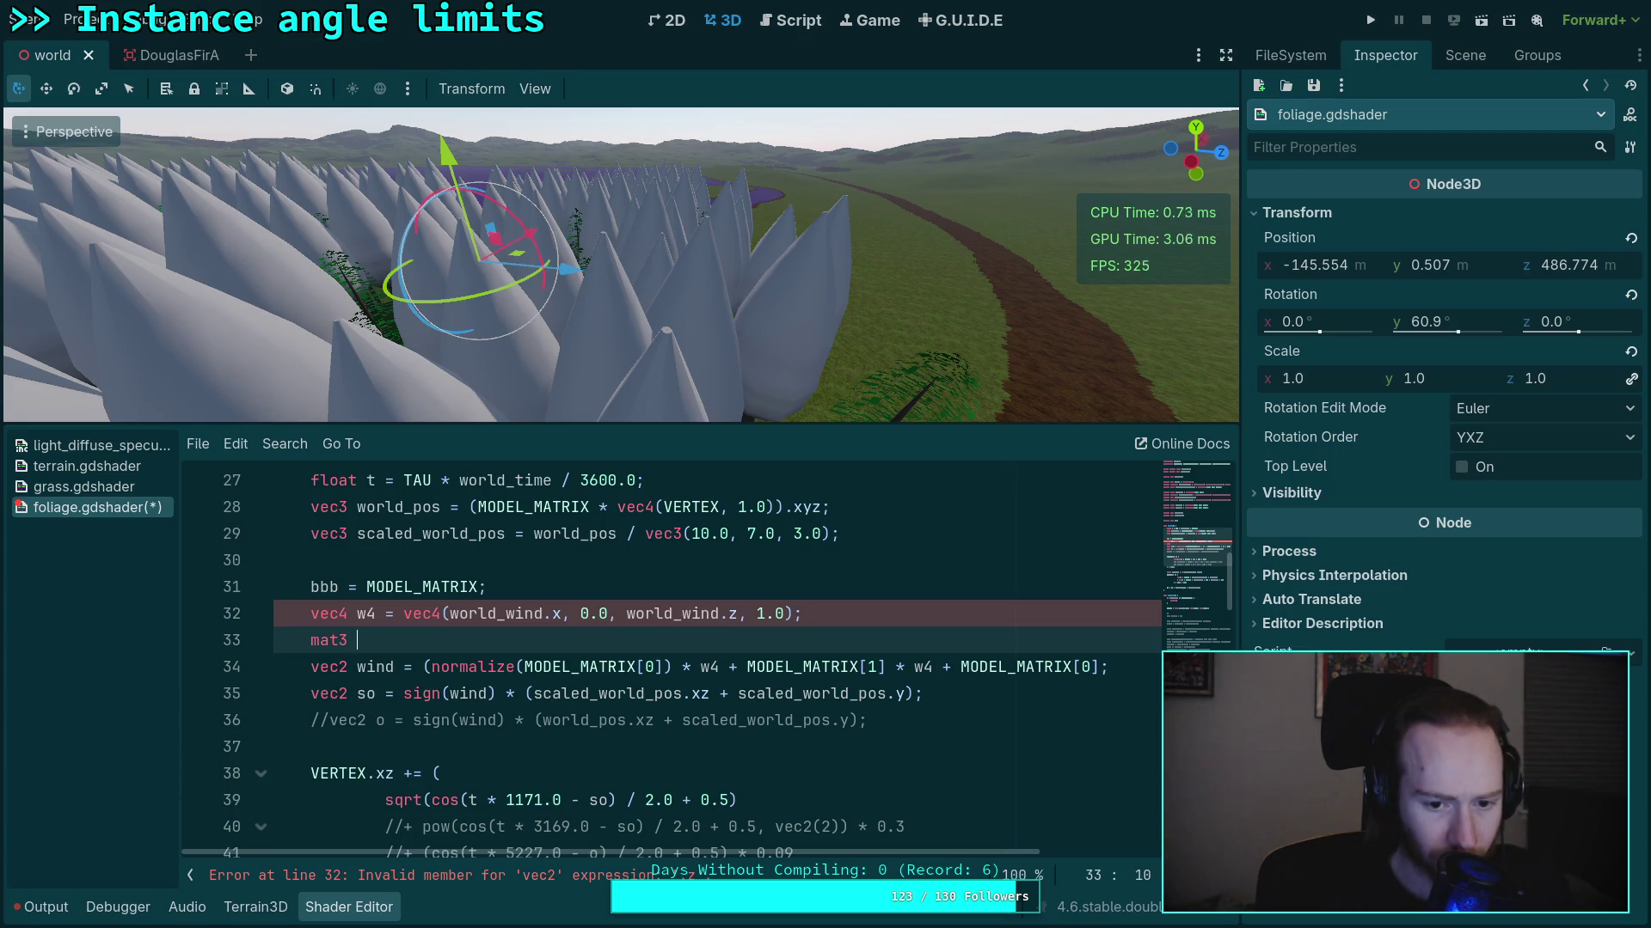
key("BackSpace")
type("n = norma")
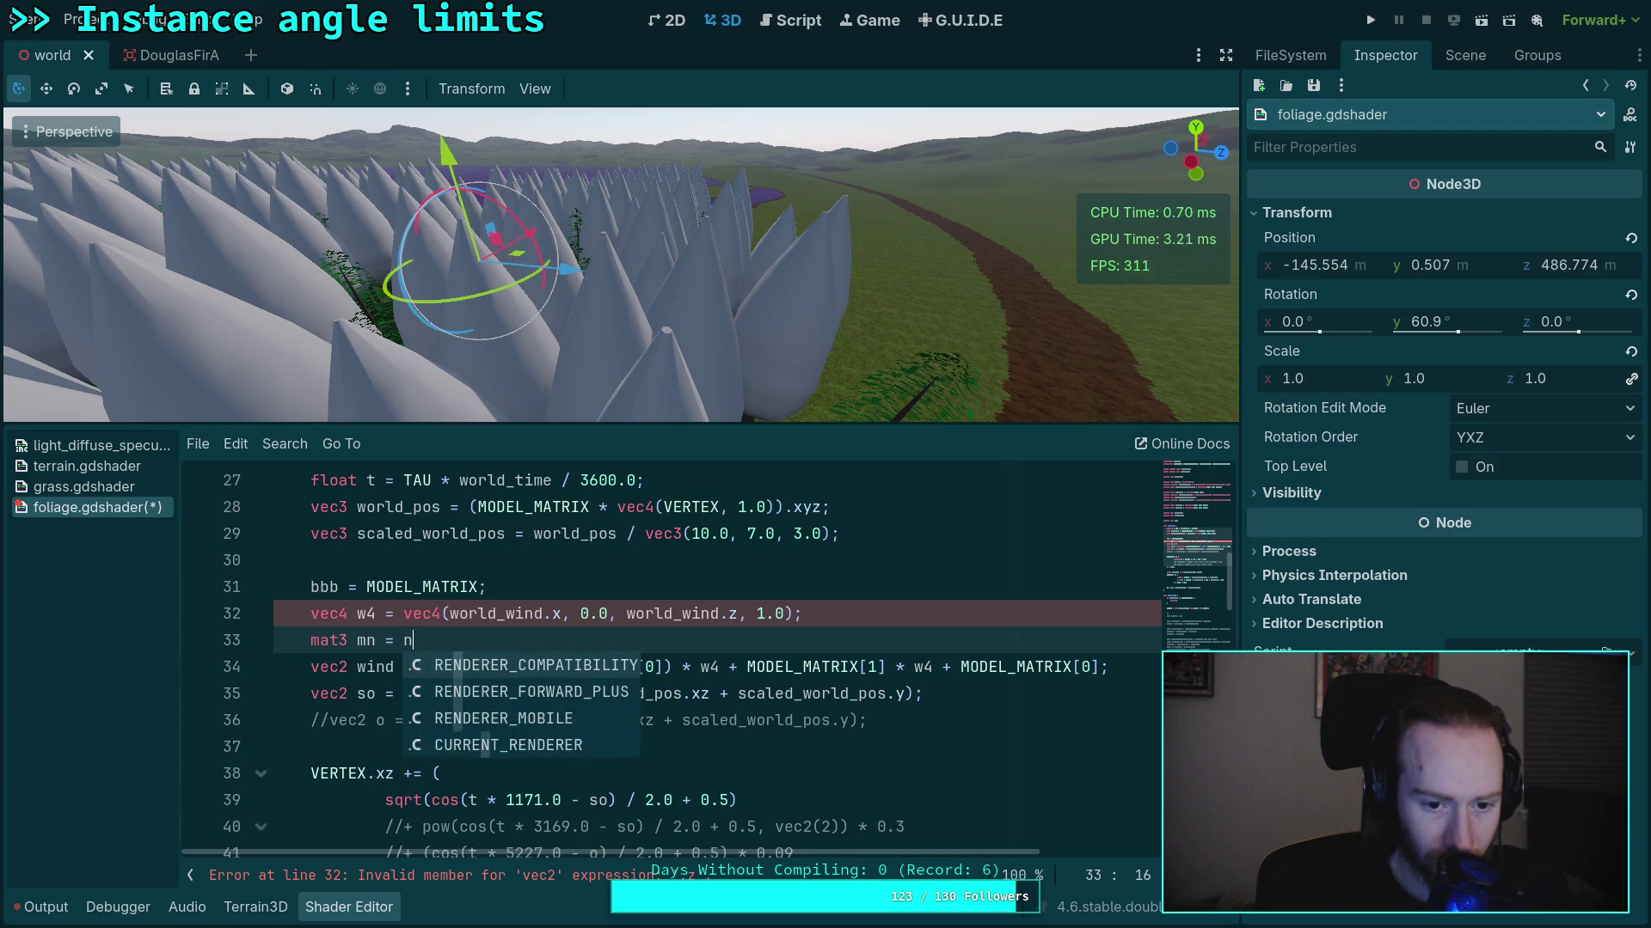
key("BackSpace")
key("BackSpace")
key("BackSpace")
type("mat3(")
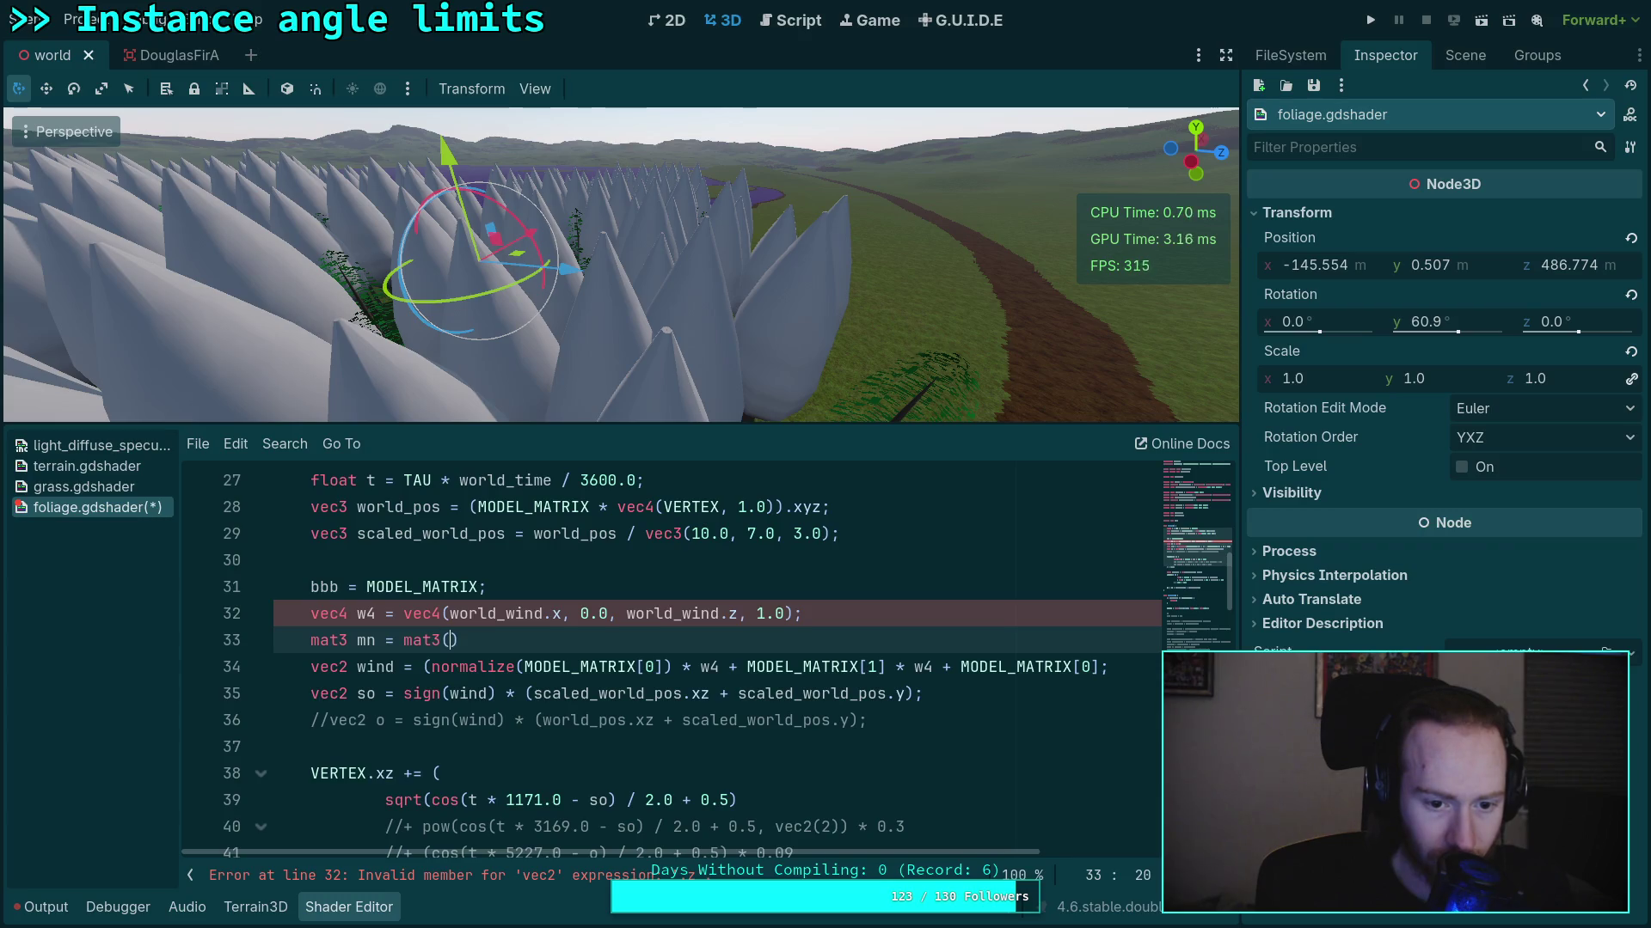
type("normalize)")
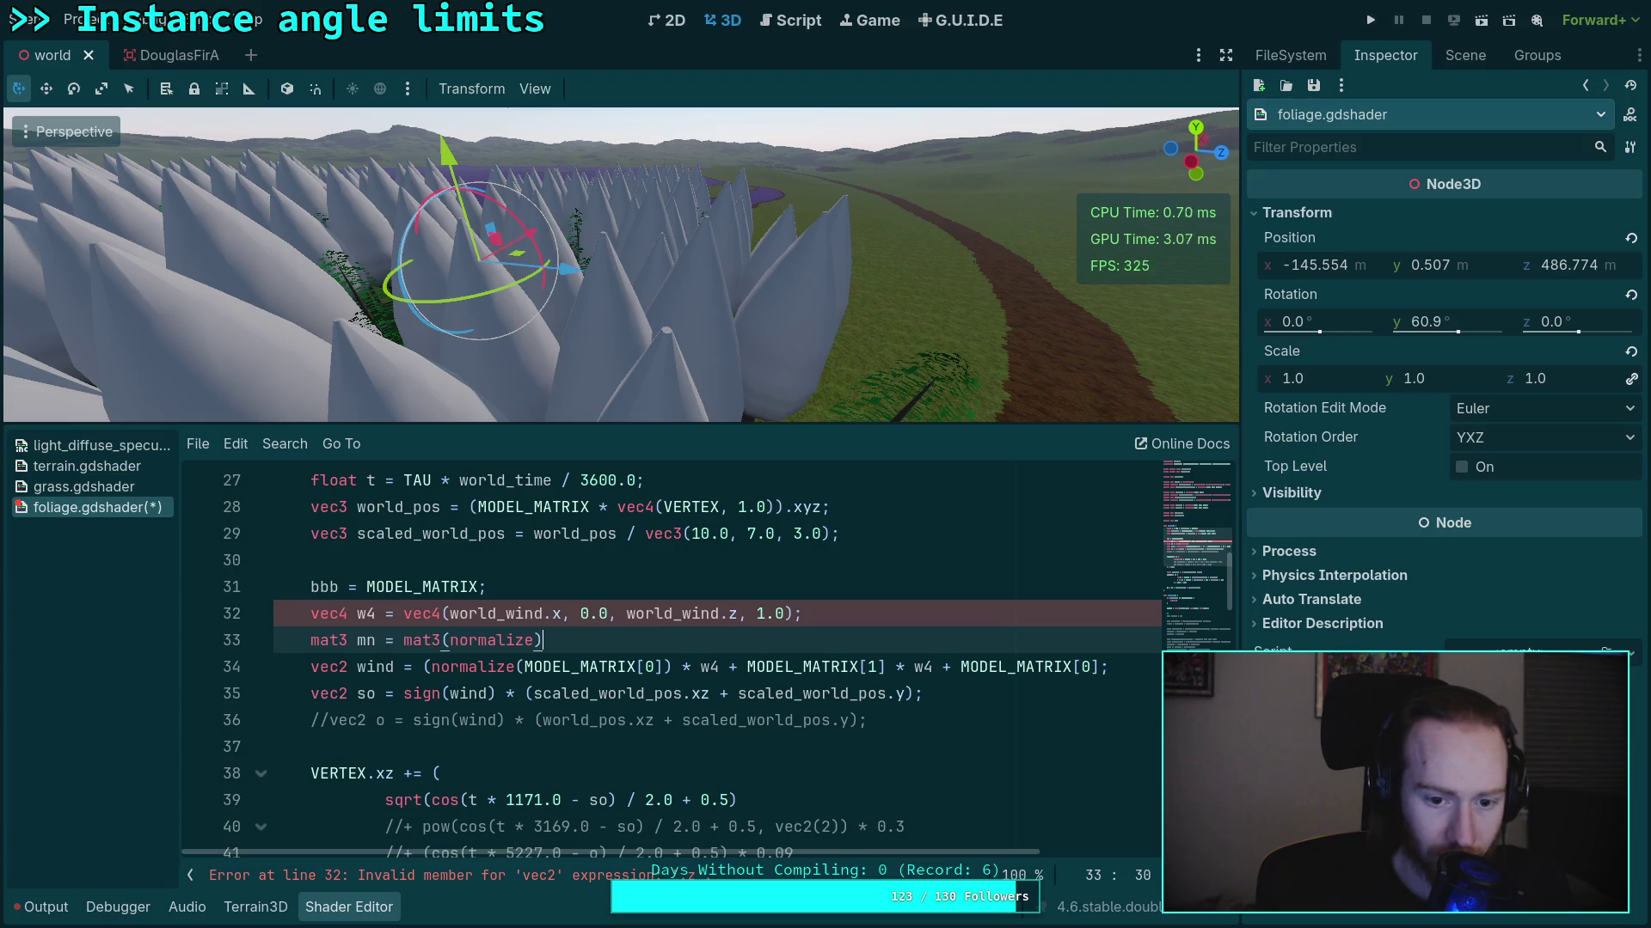
type("(MODEL_MAT")
type("RIX[0]")
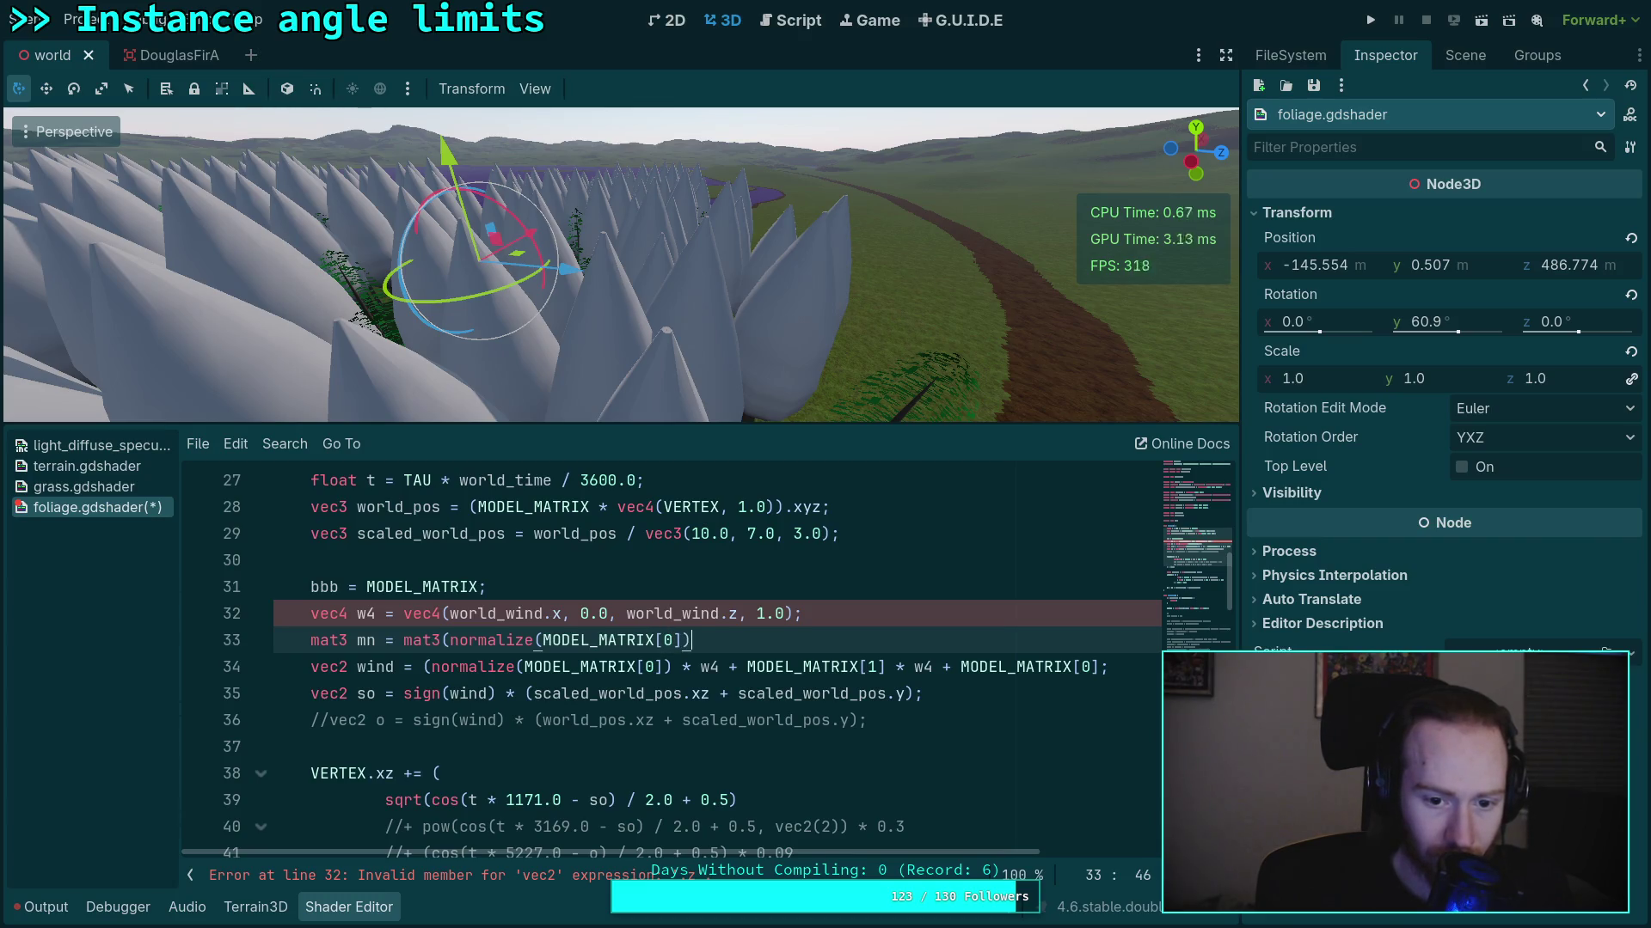
type("normalize")
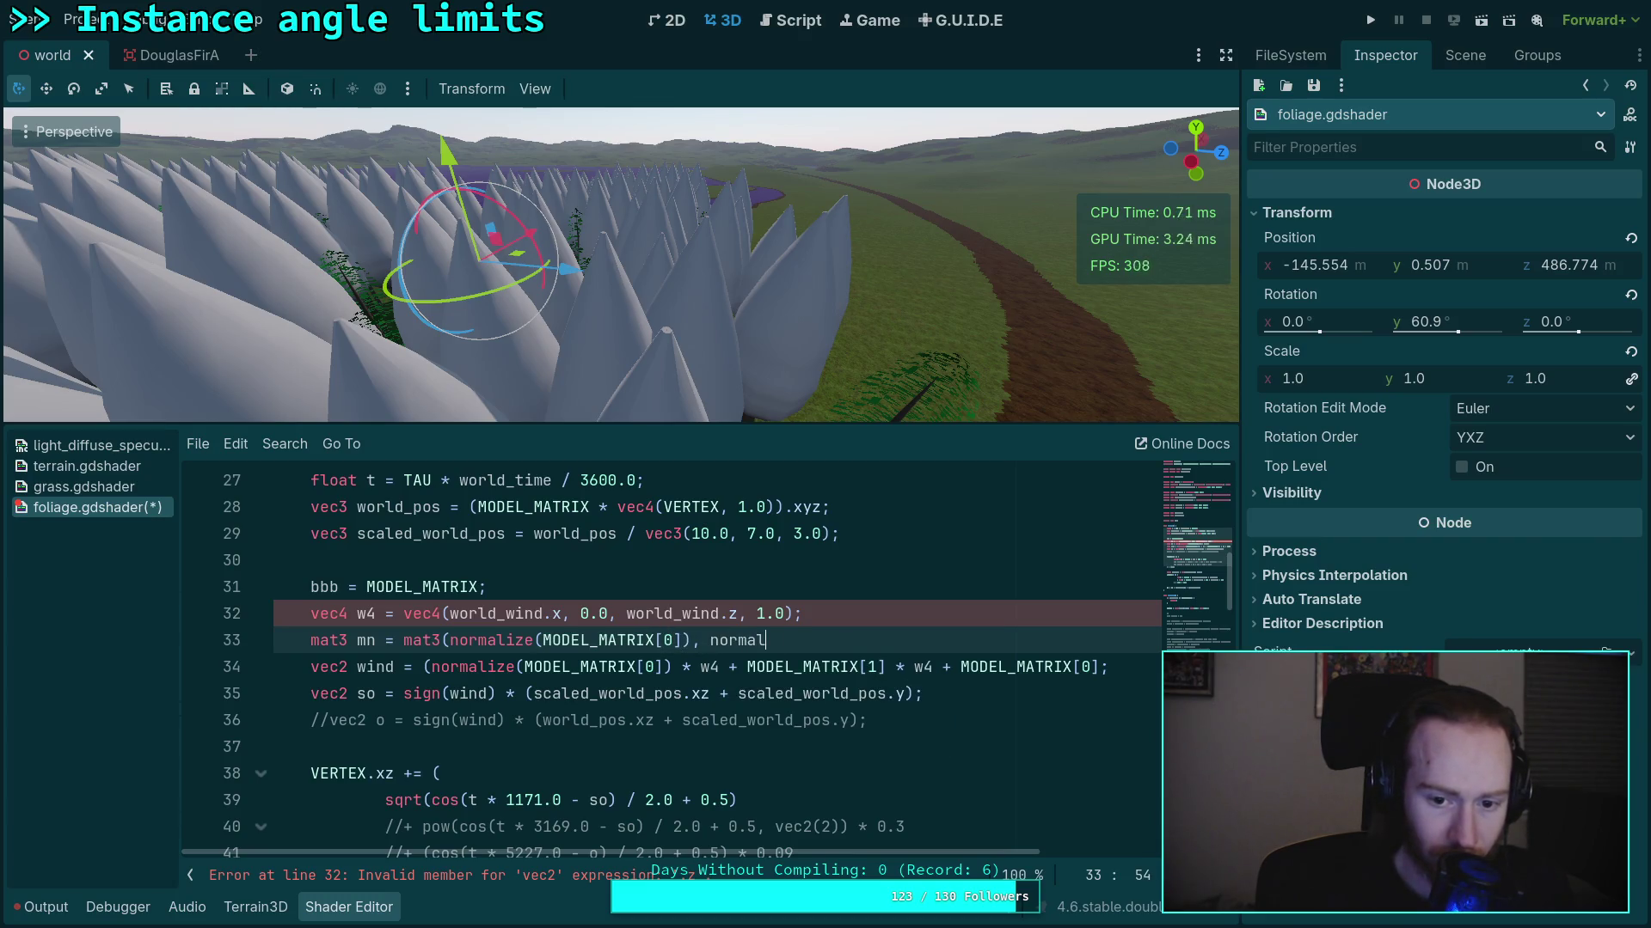
type("MOD")
type("EL_MATRIX")
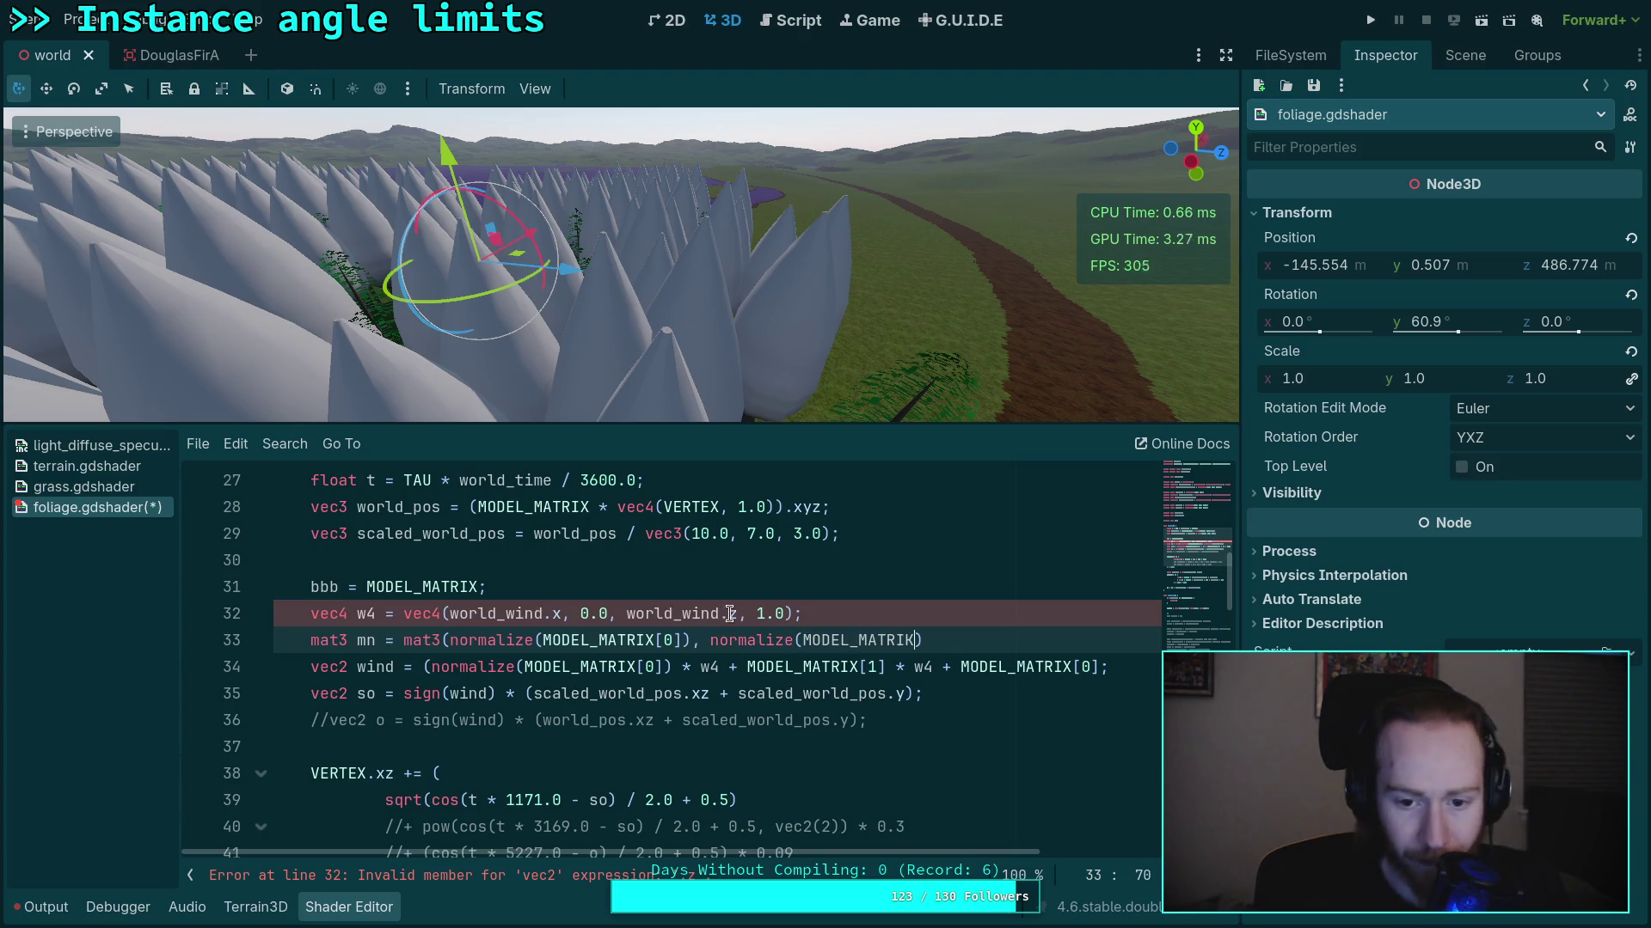
Change world_wind.z to world_wind.y in the w4 vector
double_click(731, 613)
type("f")
key("BackSpace")
type("y")
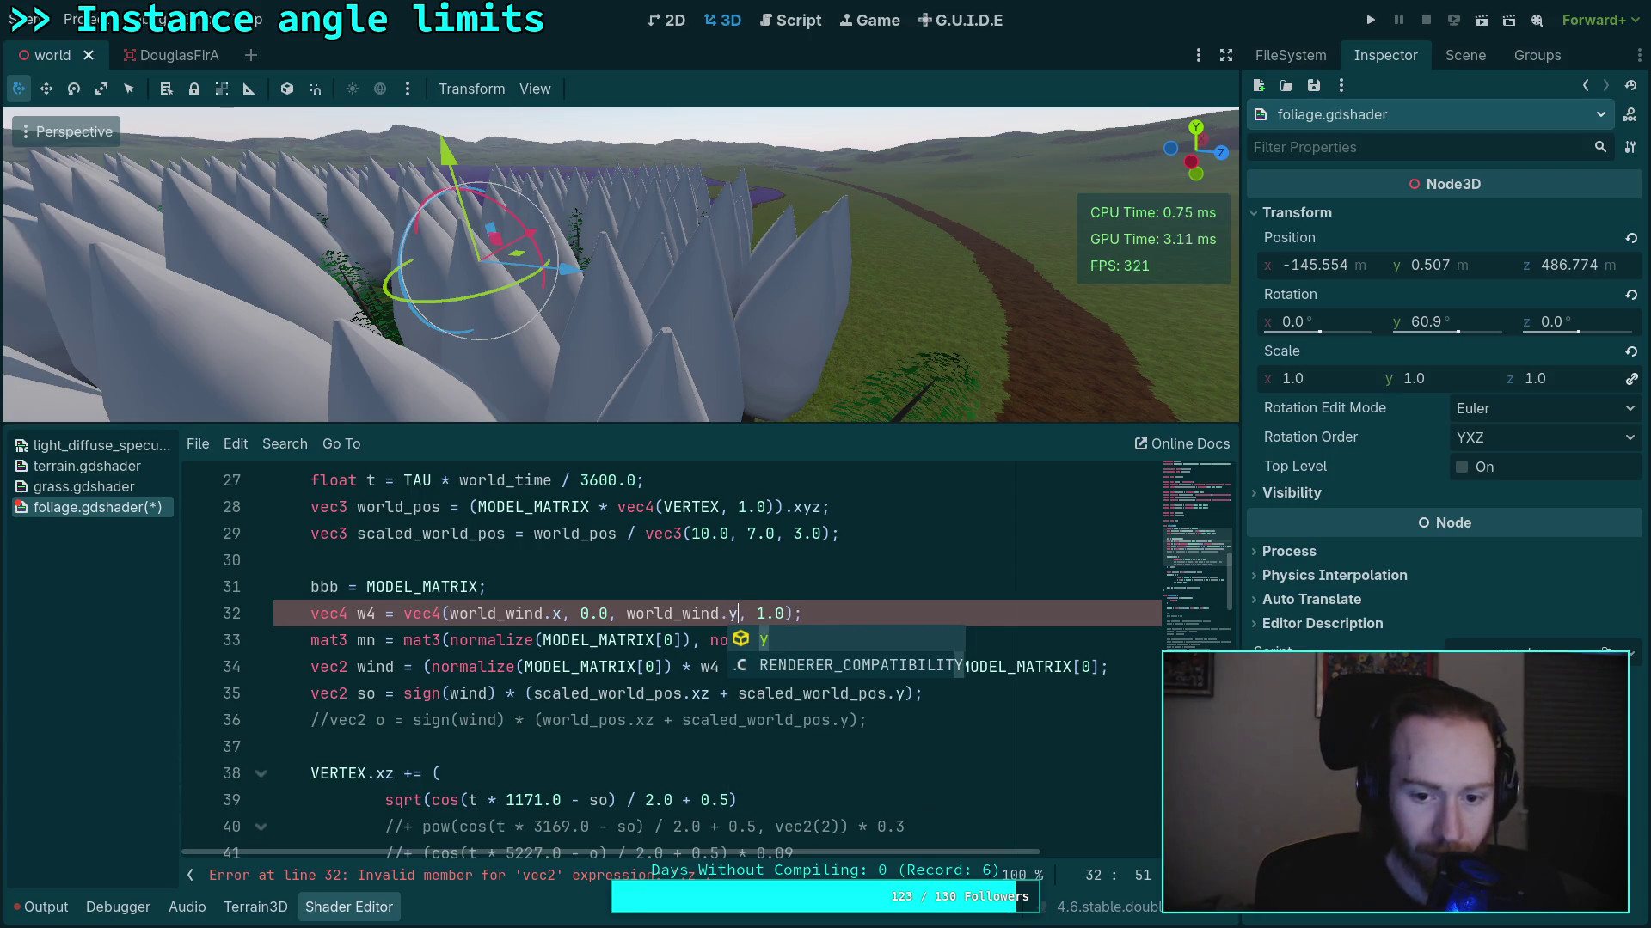
Complete the mn declaration with the normalized MODEL_MATRIX[2] column
left_click(877, 555)
left_click(975, 630)
key("Left")
key("BackSpace")
type("X")
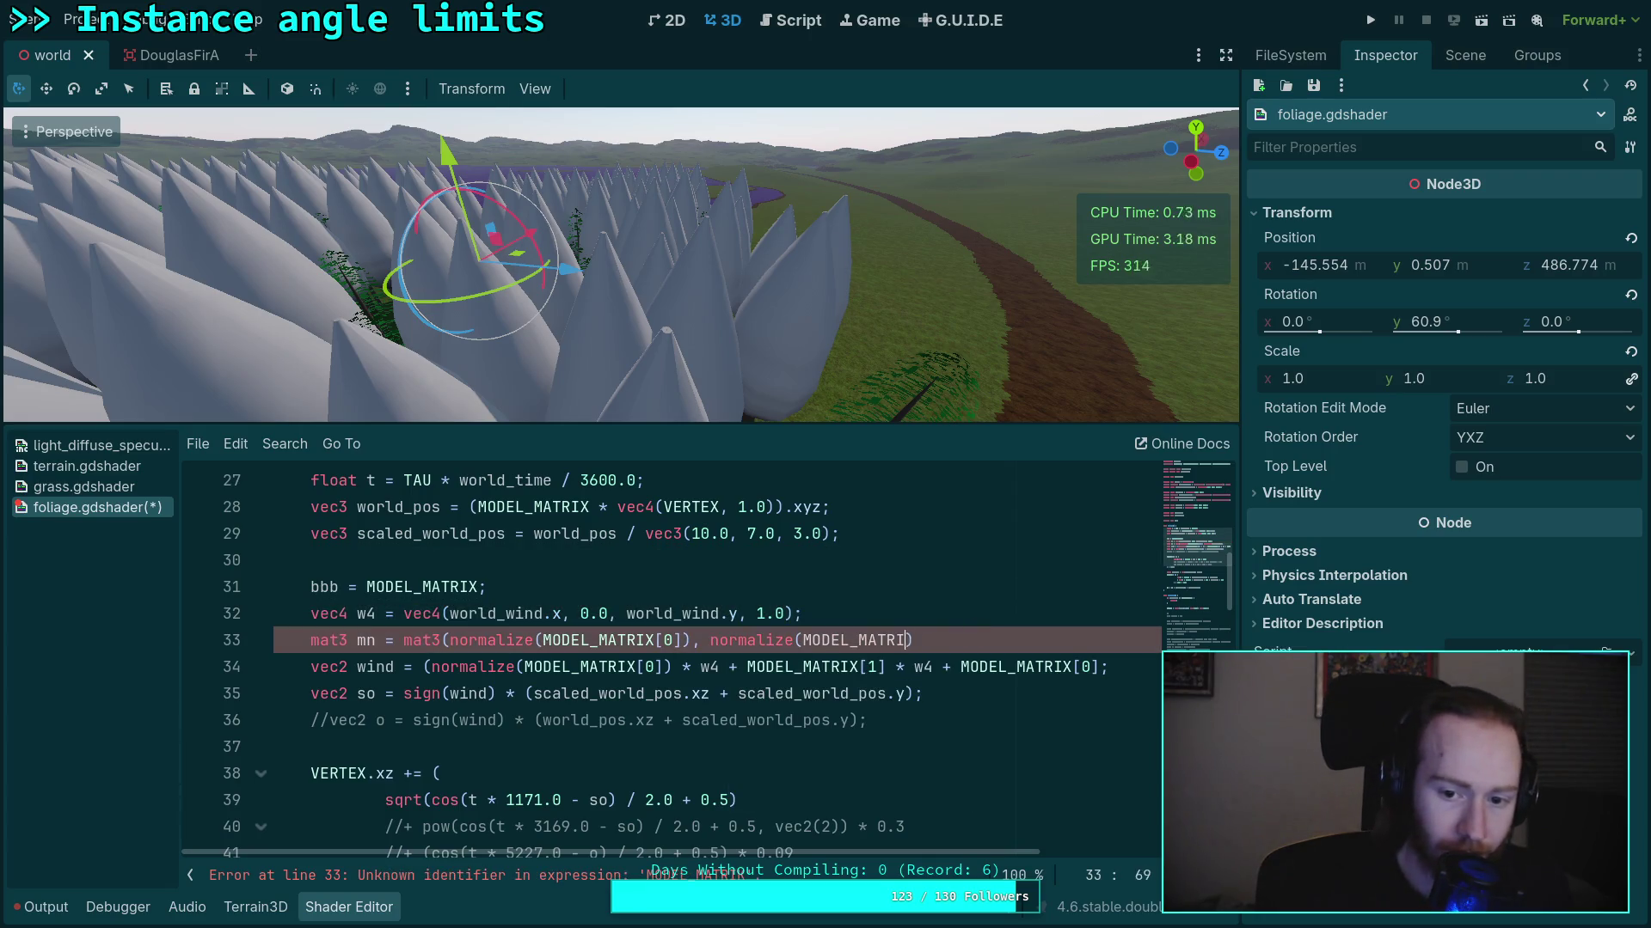
type("[1")
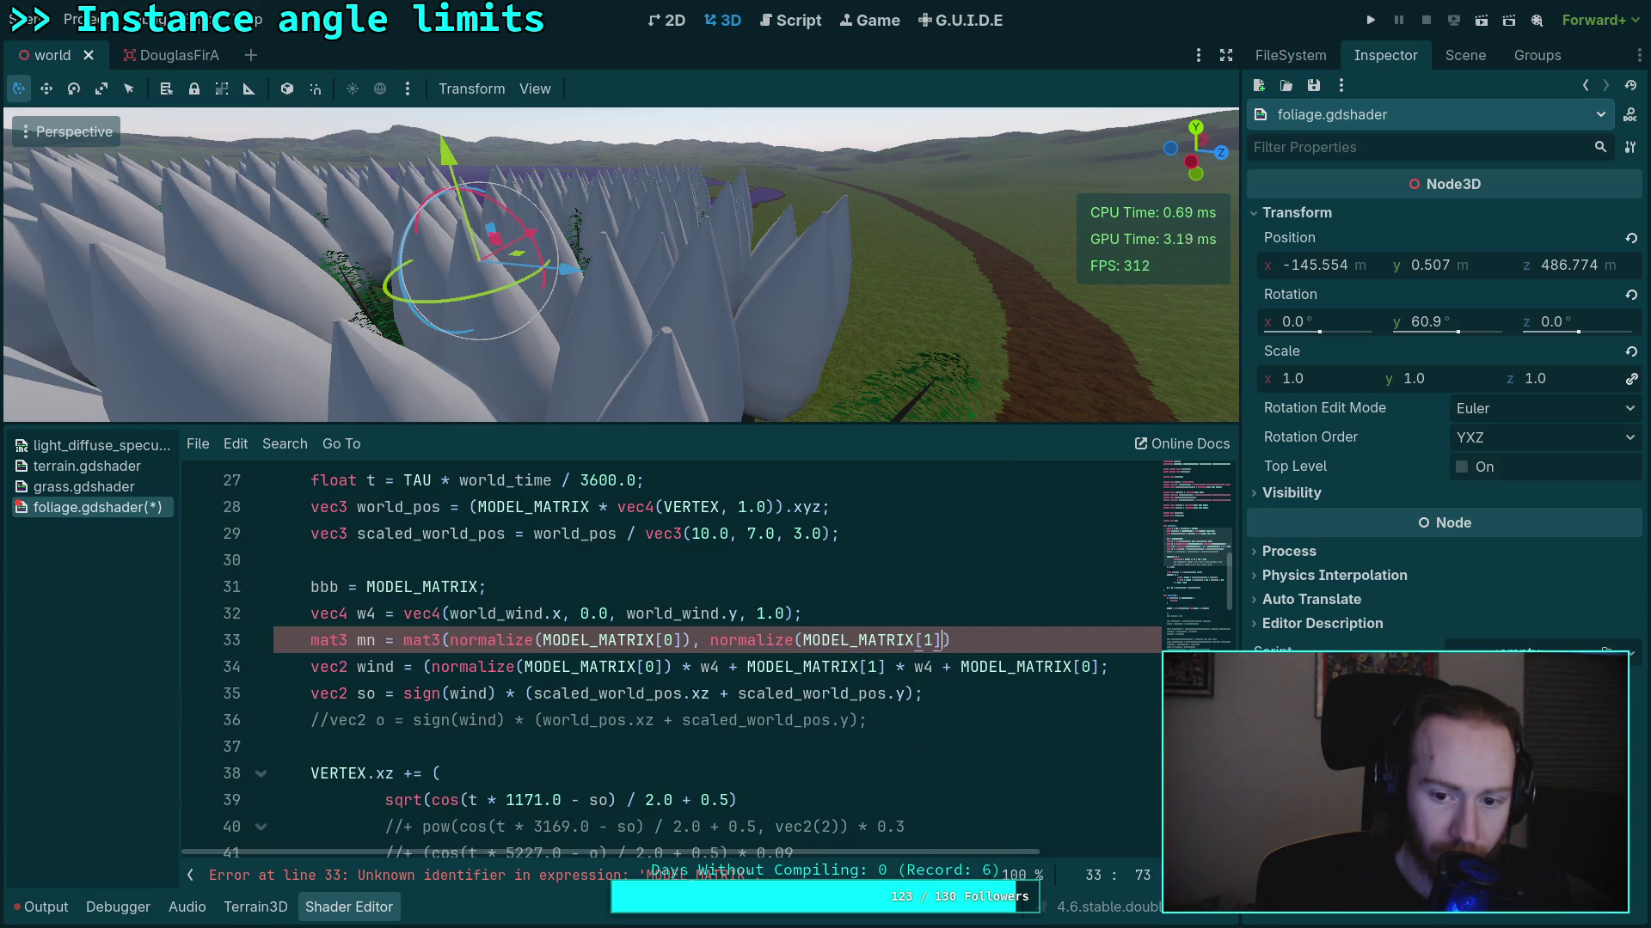
type("norm")
type("alize")
type("MODEL_MATRIK")
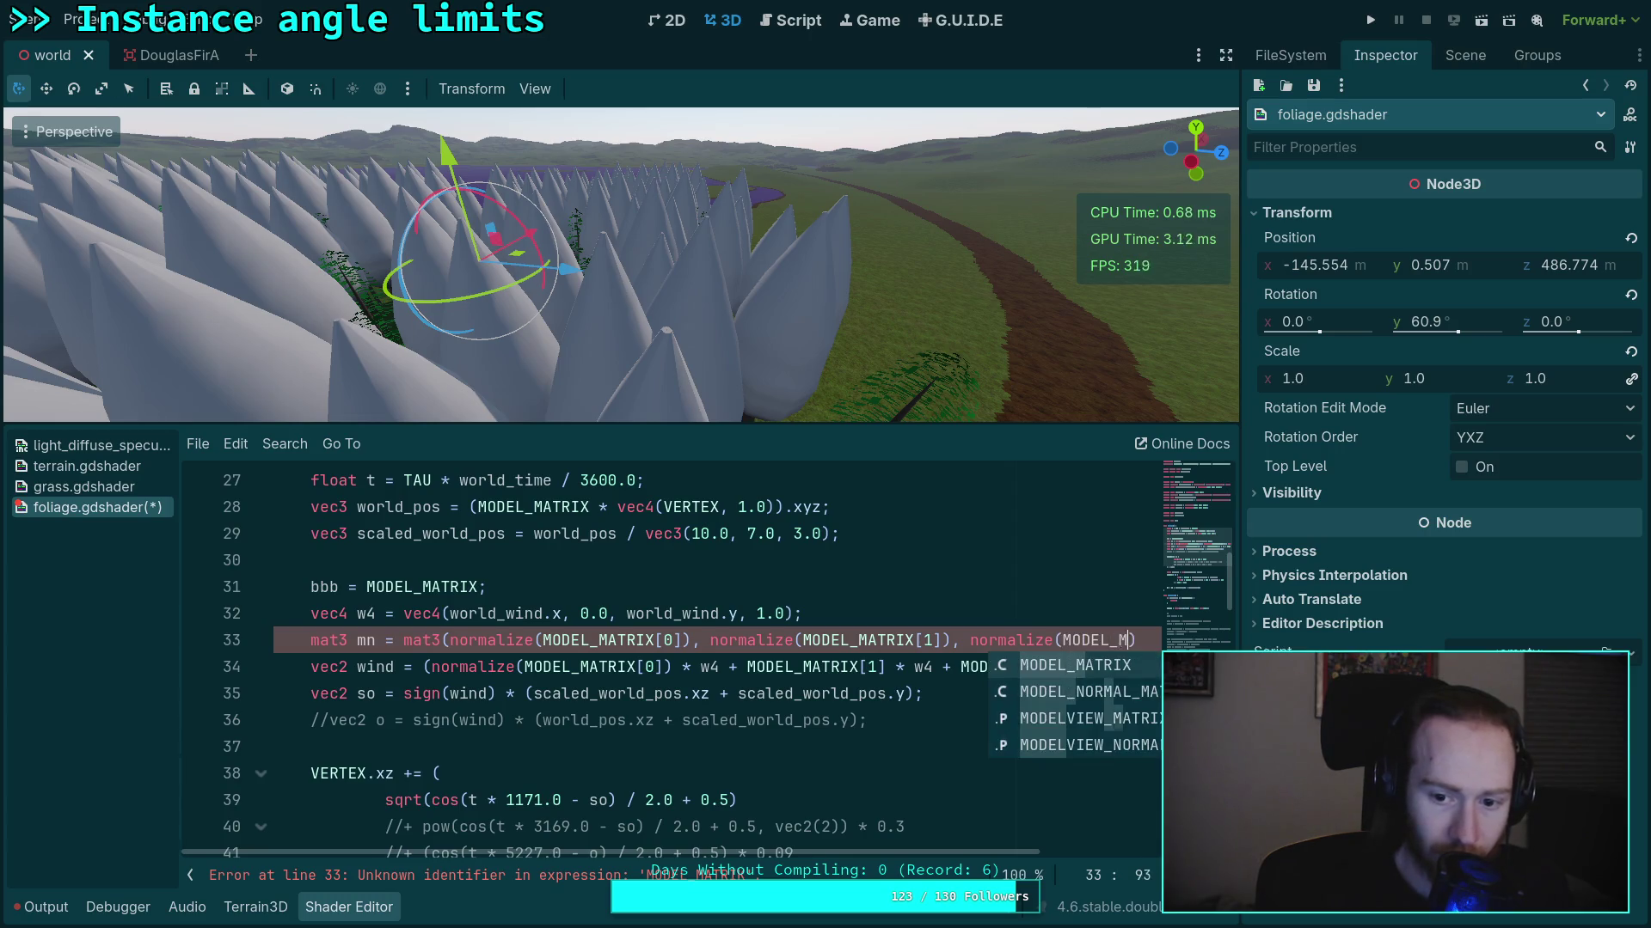
type("[")
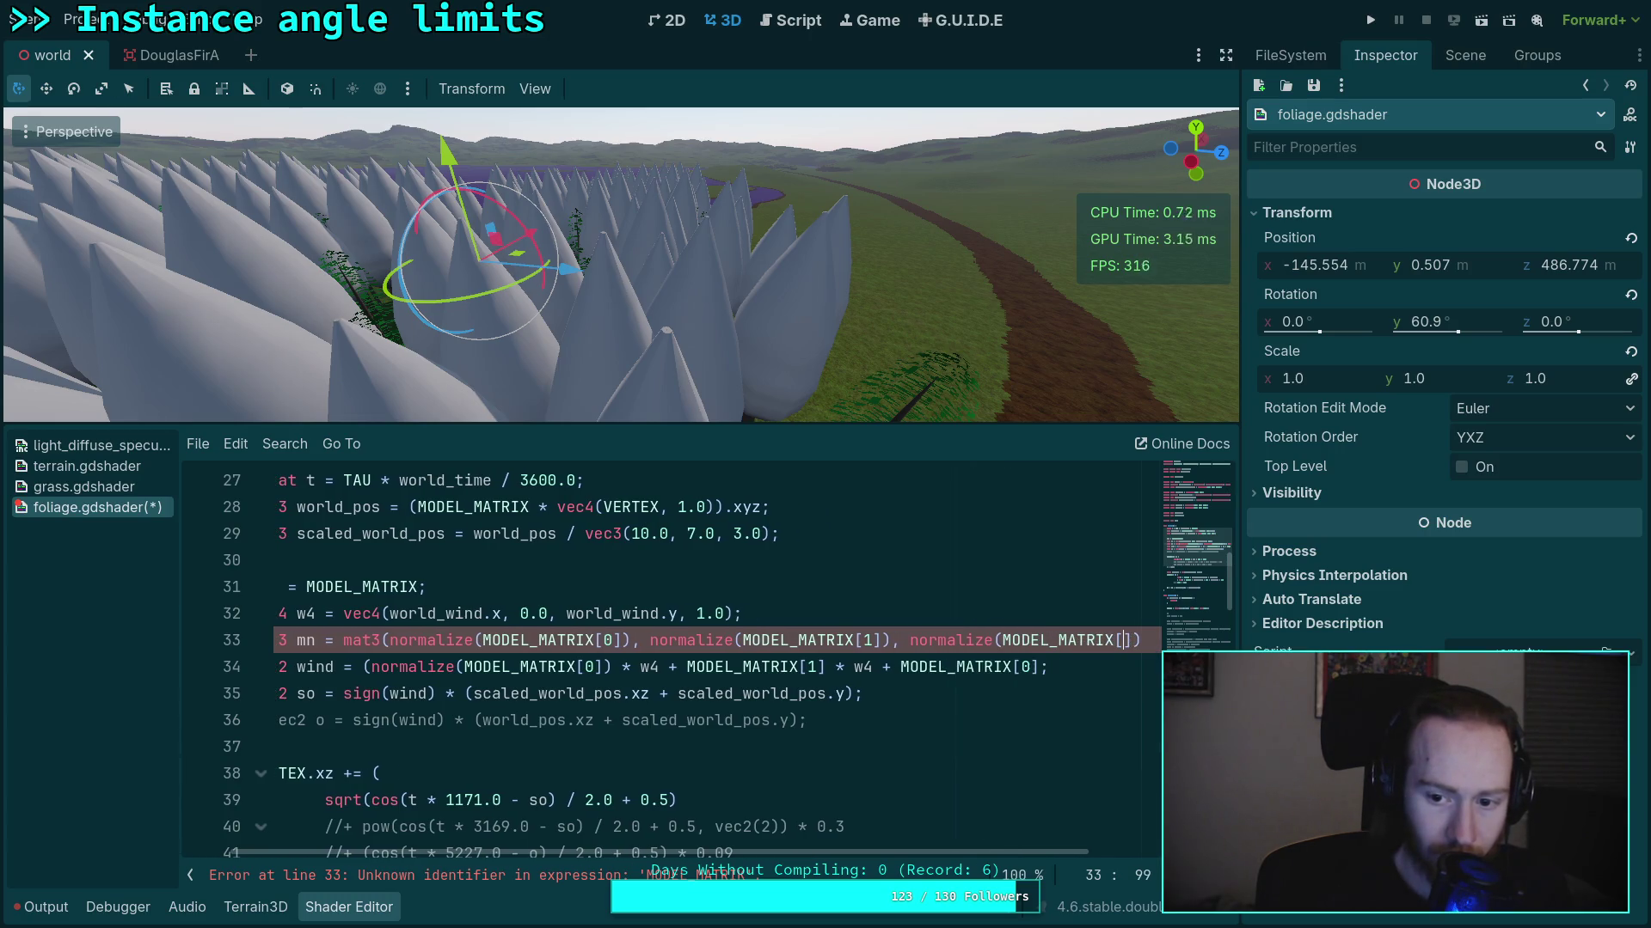
type("2]));")
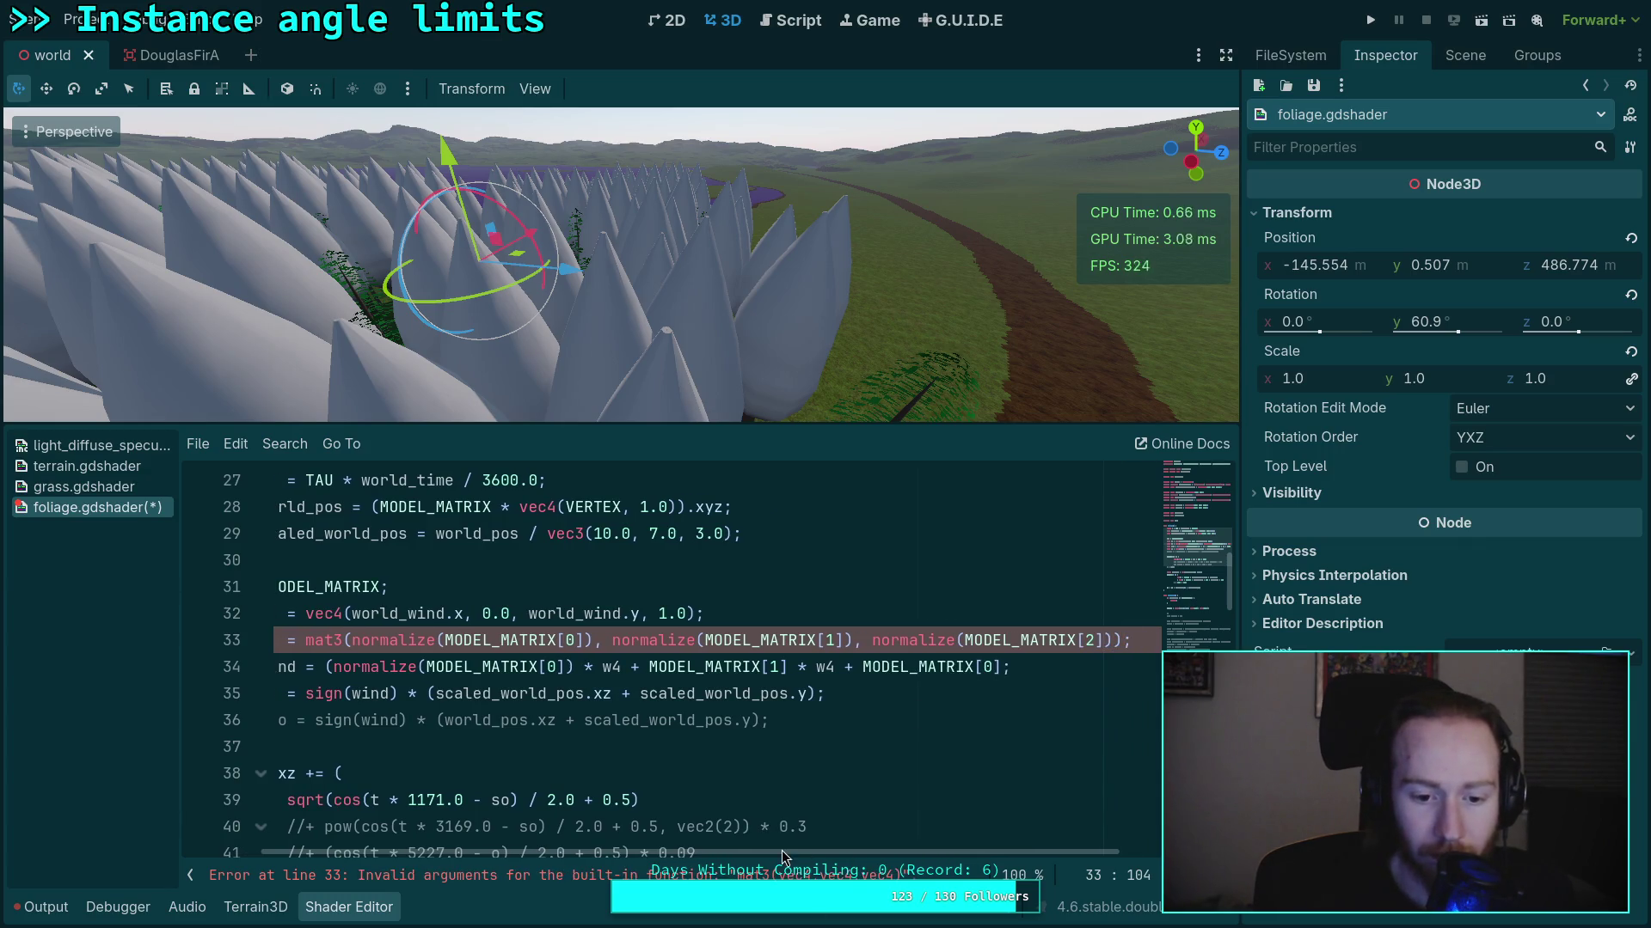
Add .xyz swizzles to all three normalized MODEL_MATRIX columns in mn
left_click_drag(787, 858, 678, 862)
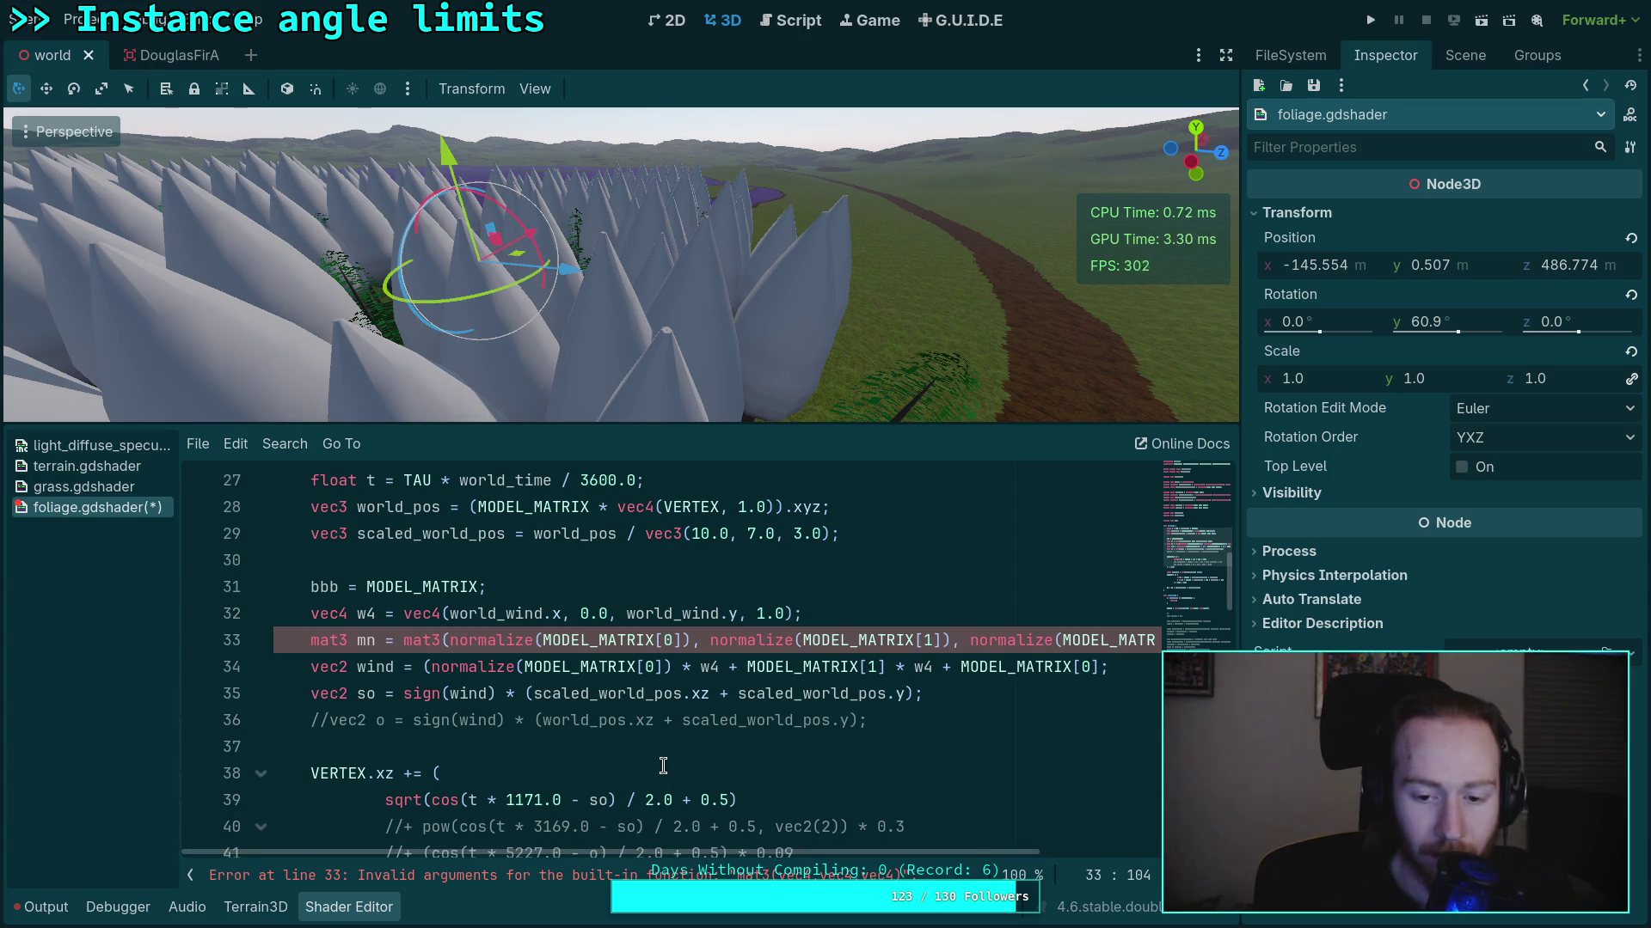
left_click(693, 640)
key("Left")
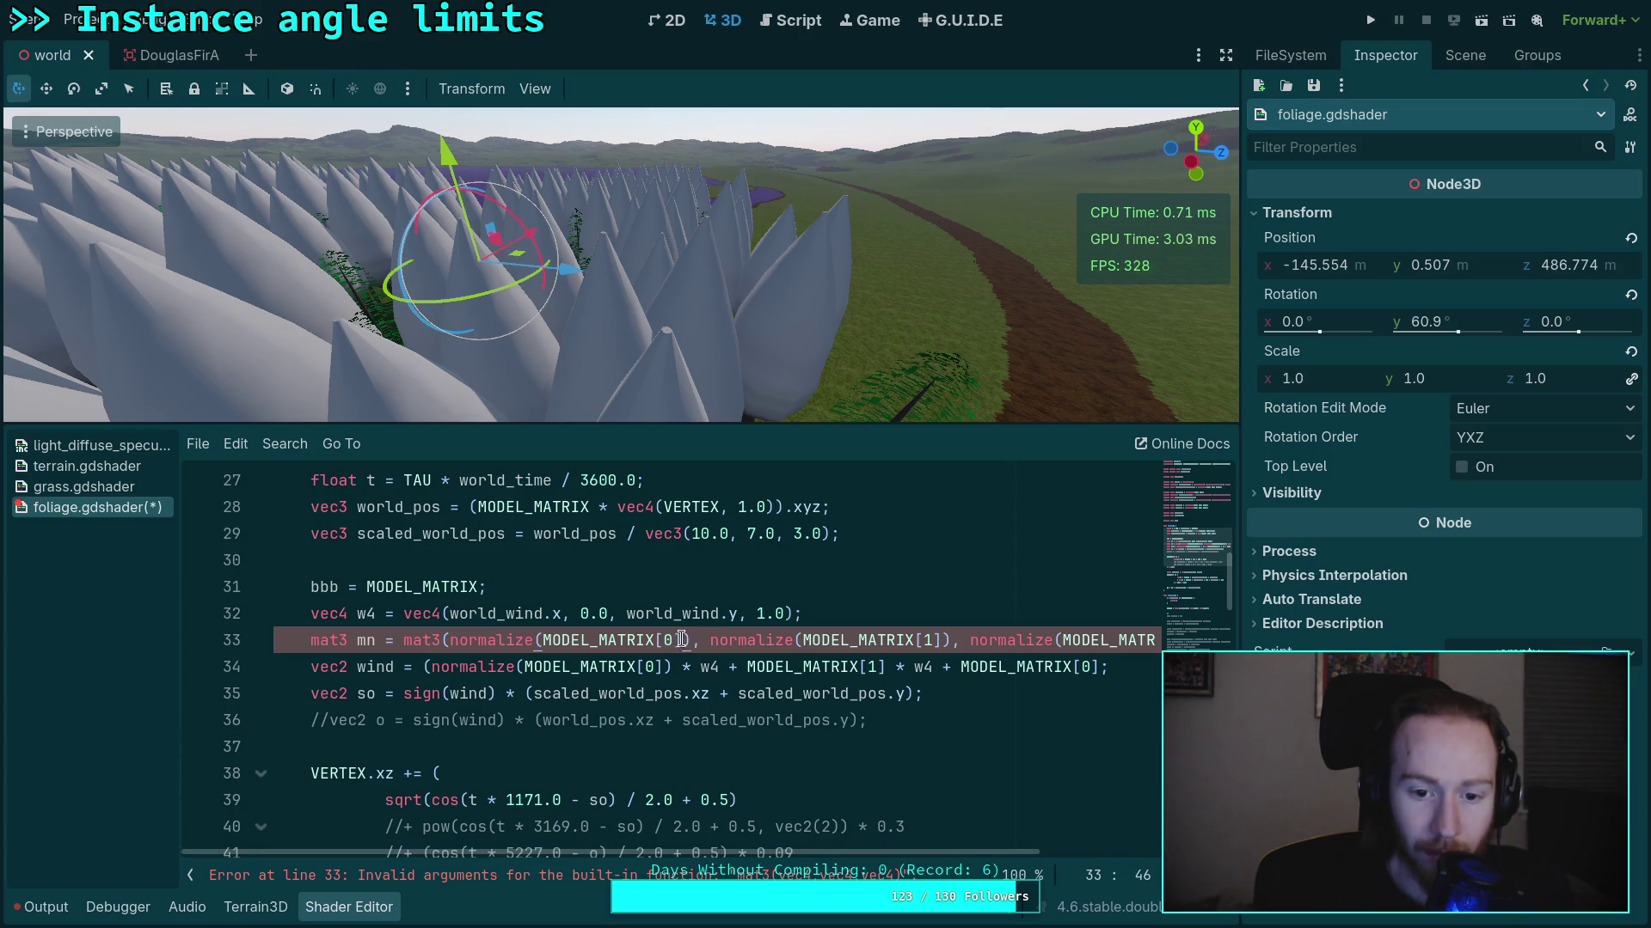
type(".xyz")
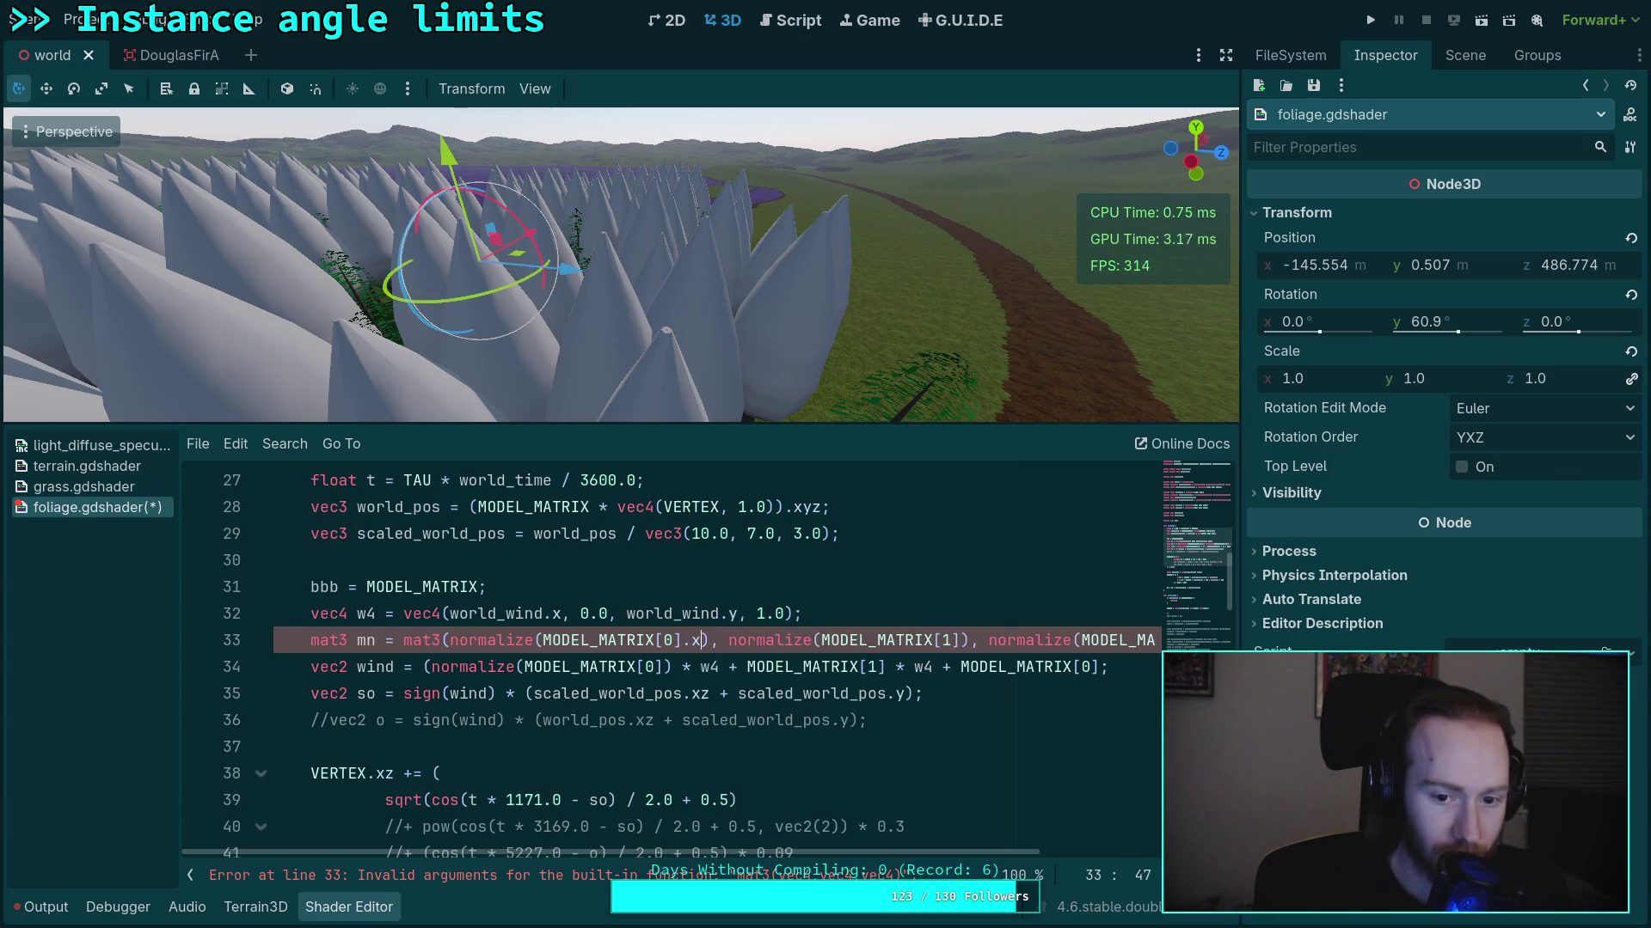
left_click(979, 641)
type(".xyz")
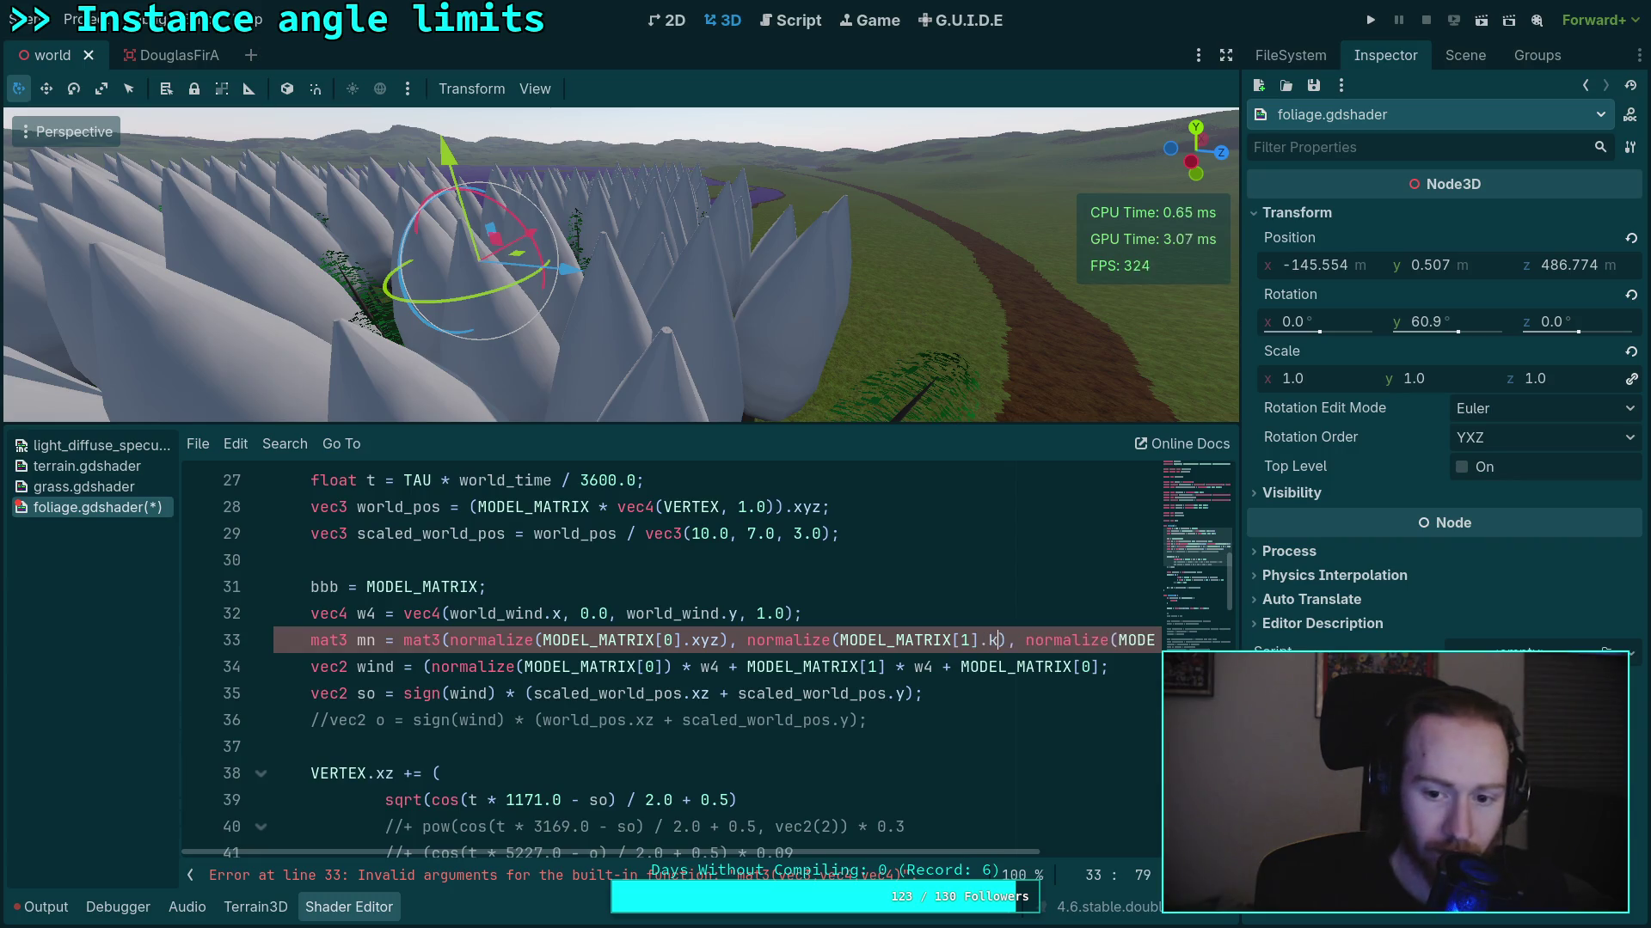
left_click_drag(928, 853, 1026, 853)
left_click(1051, 641)
type(".ky")
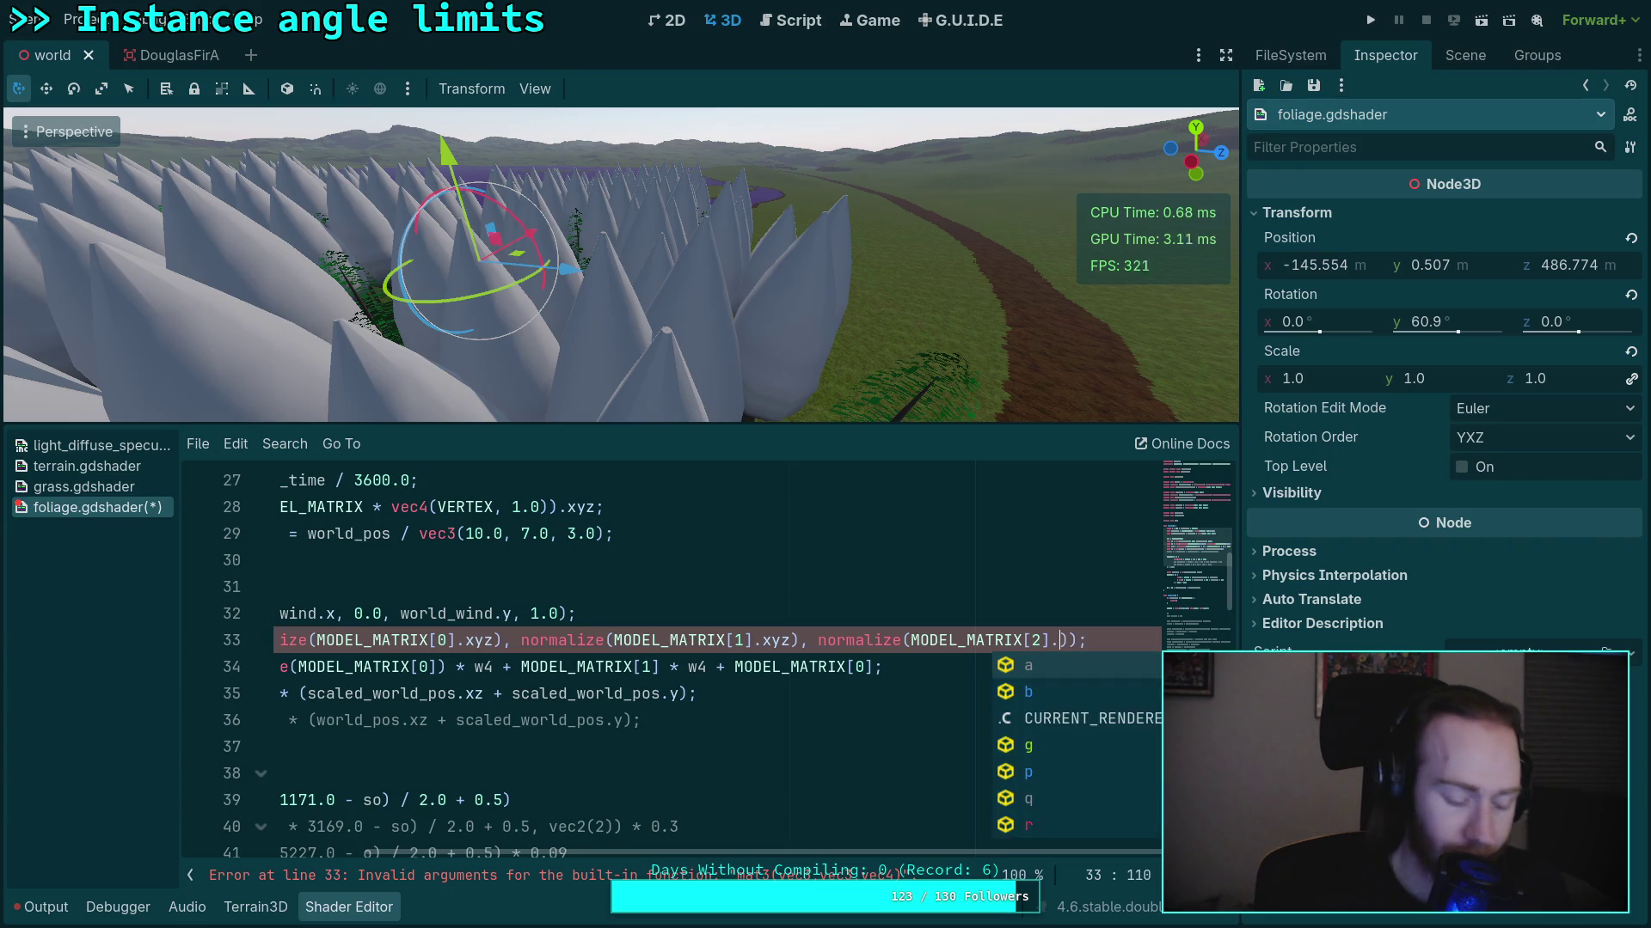
key("BackSpace")
key("BackSpace")
type("xyz")
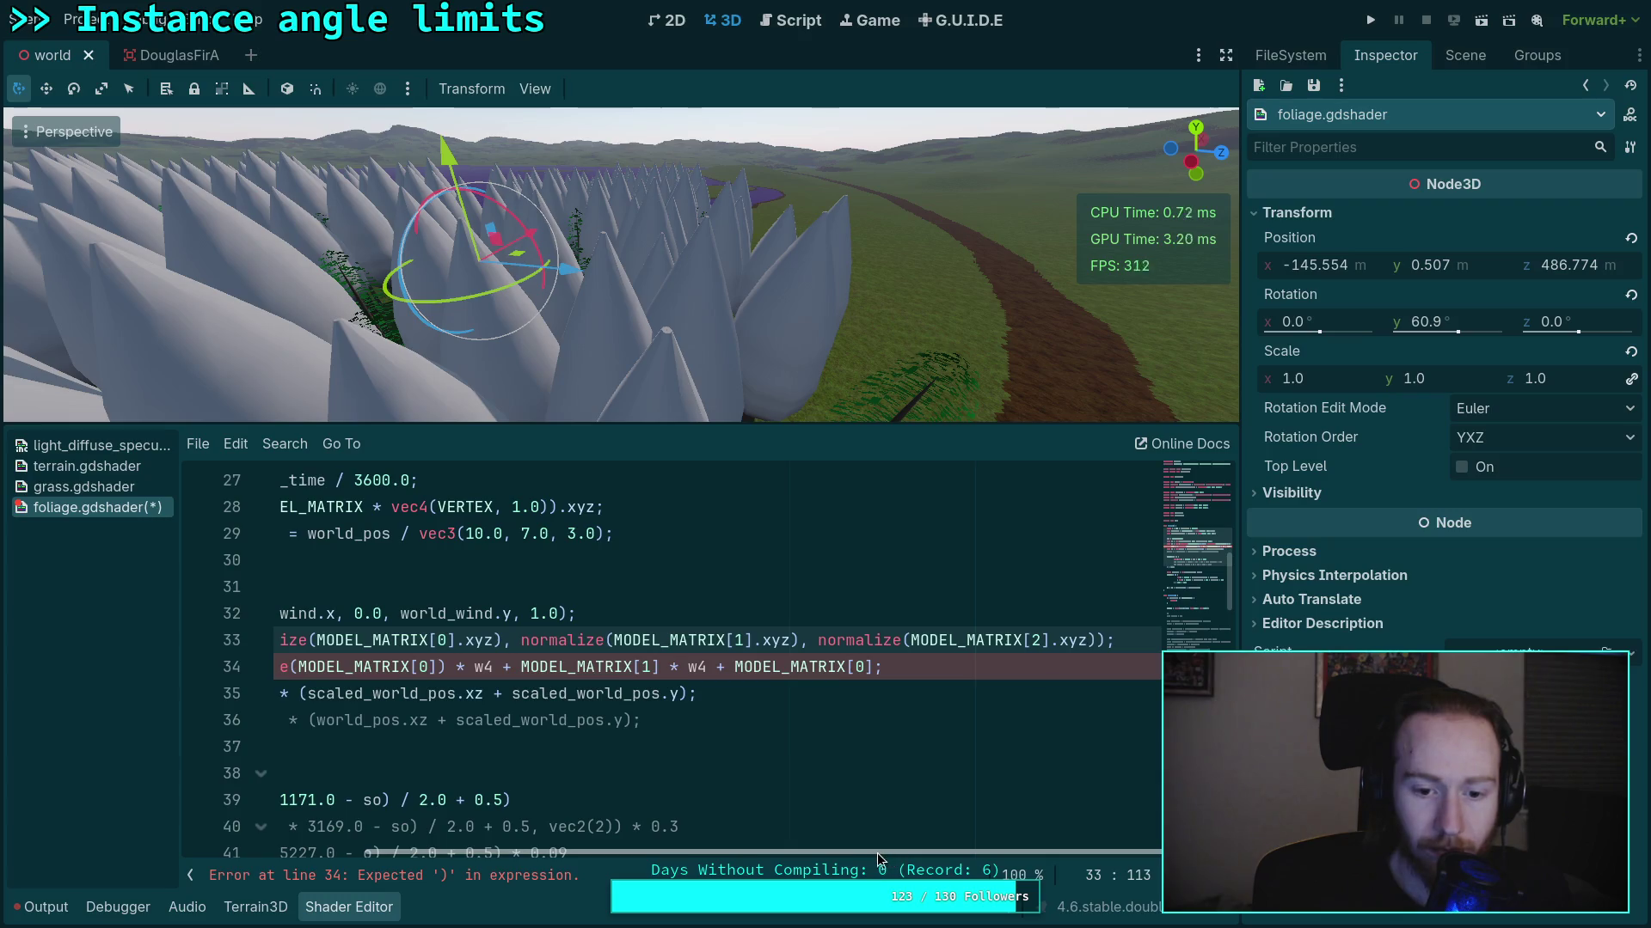
left_click_drag(879, 852, 697, 852)
left_click(685, 720)
Remove the vec4 w4 line, start wind as (mn * ), and switch to the Neovim terminal
left_click_drag(423, 667, 1100, 667)
type("(")
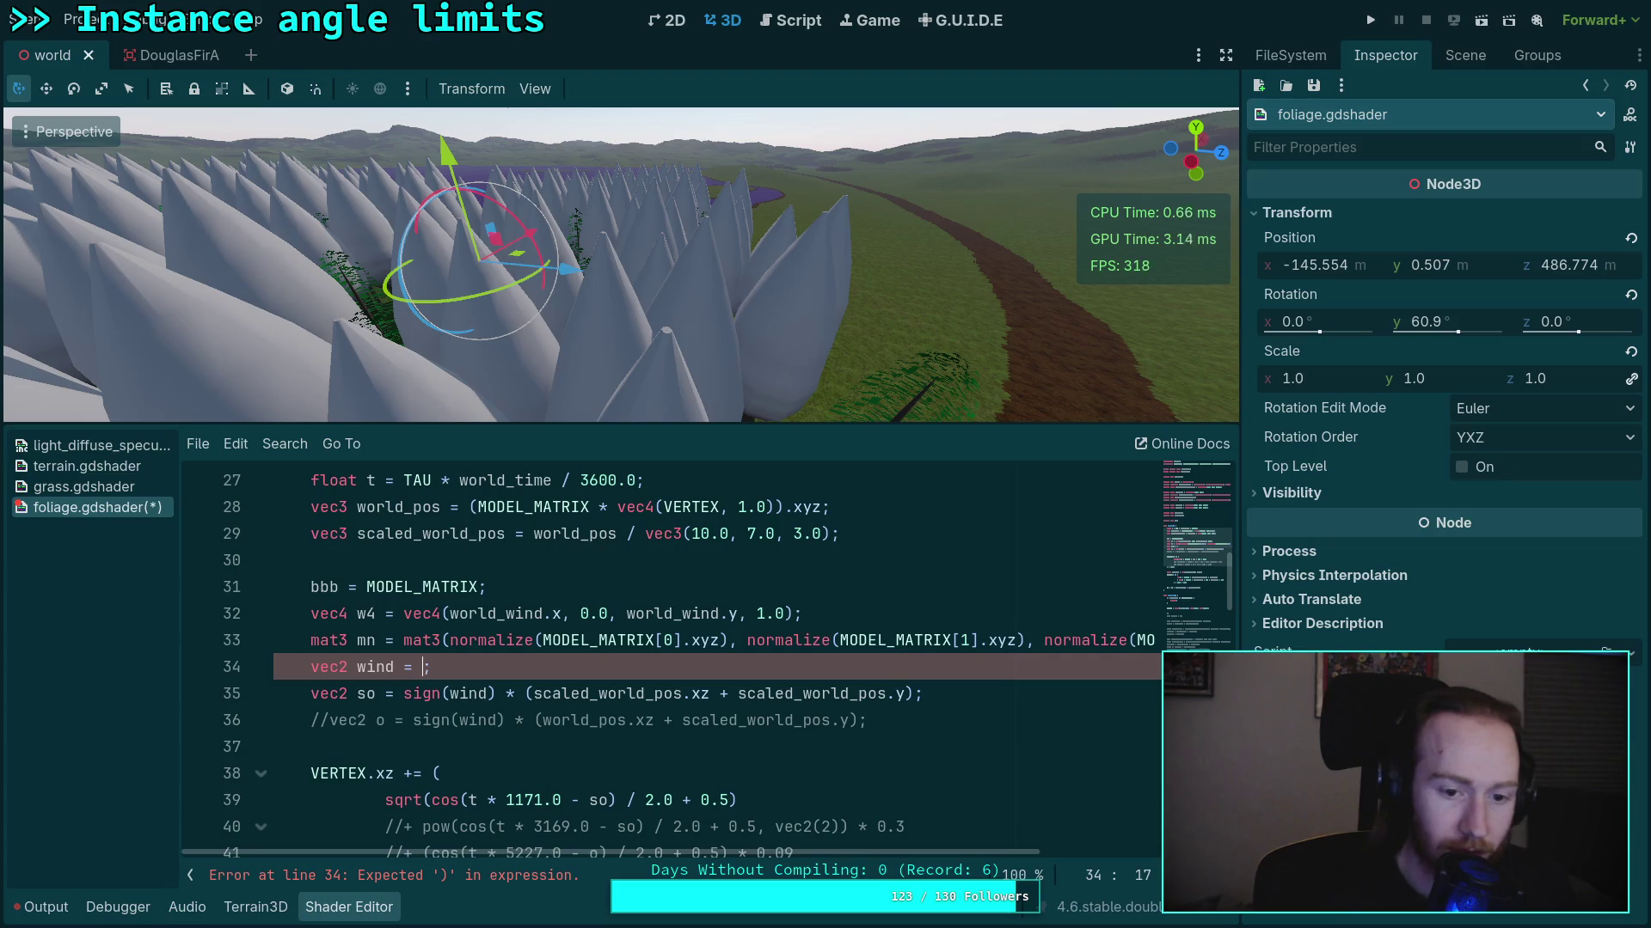
left_click(674, 614)
left_click_drag(833, 612, 490, 588)
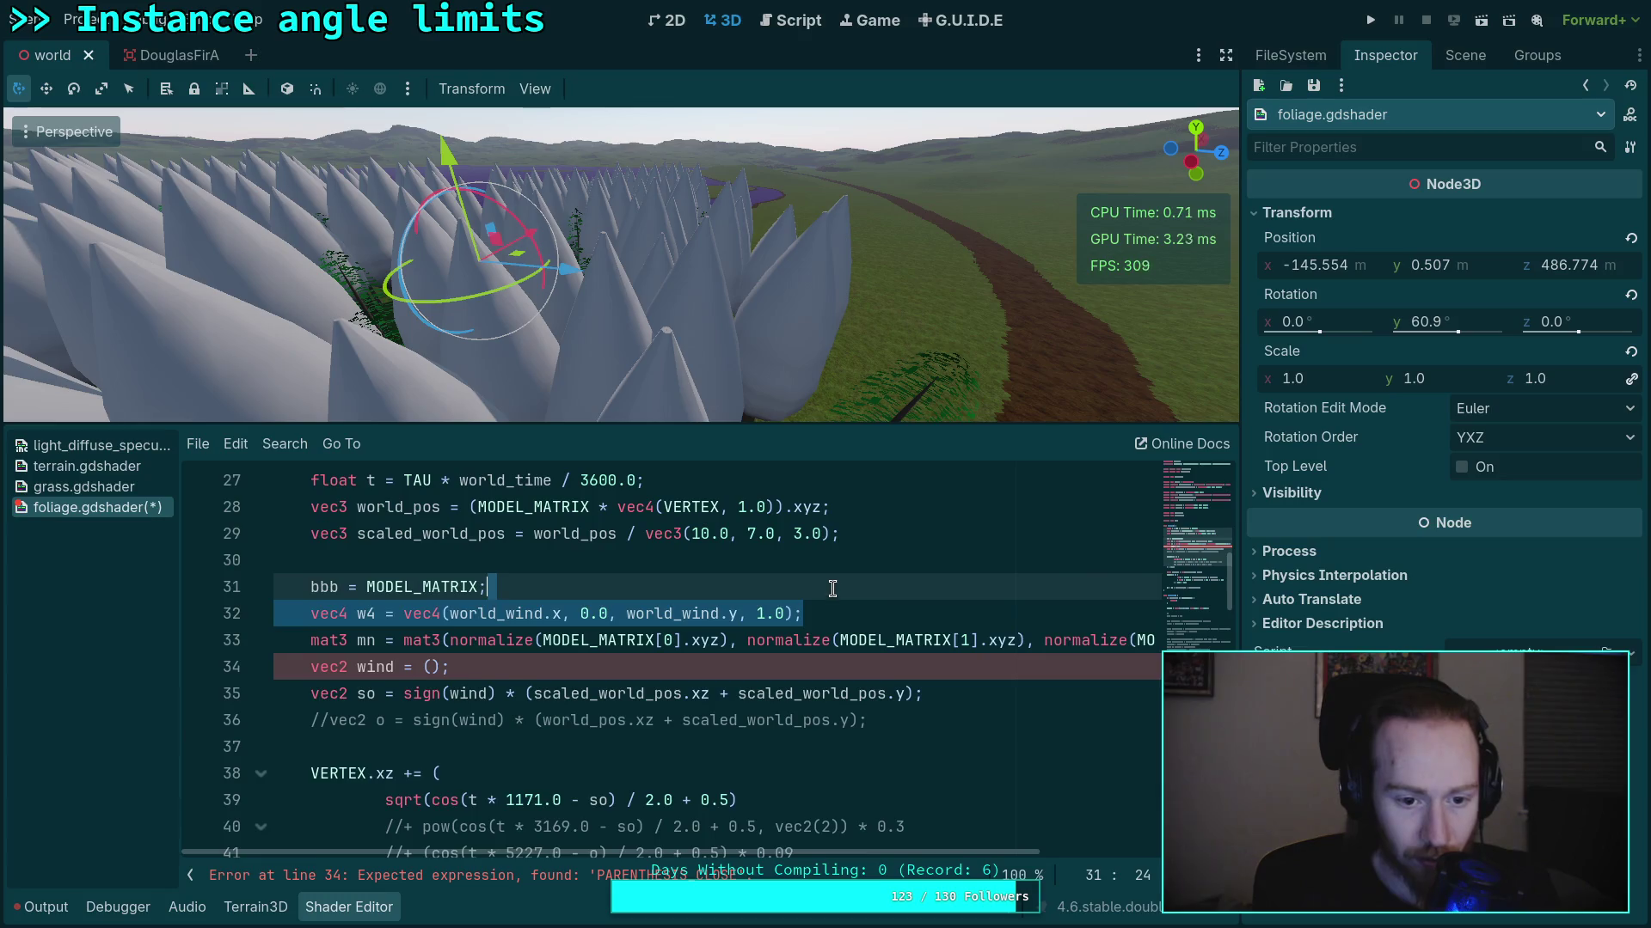
key("BackSpace")
left_click(440, 641)
key("BackSpace")
key("BackSpace")
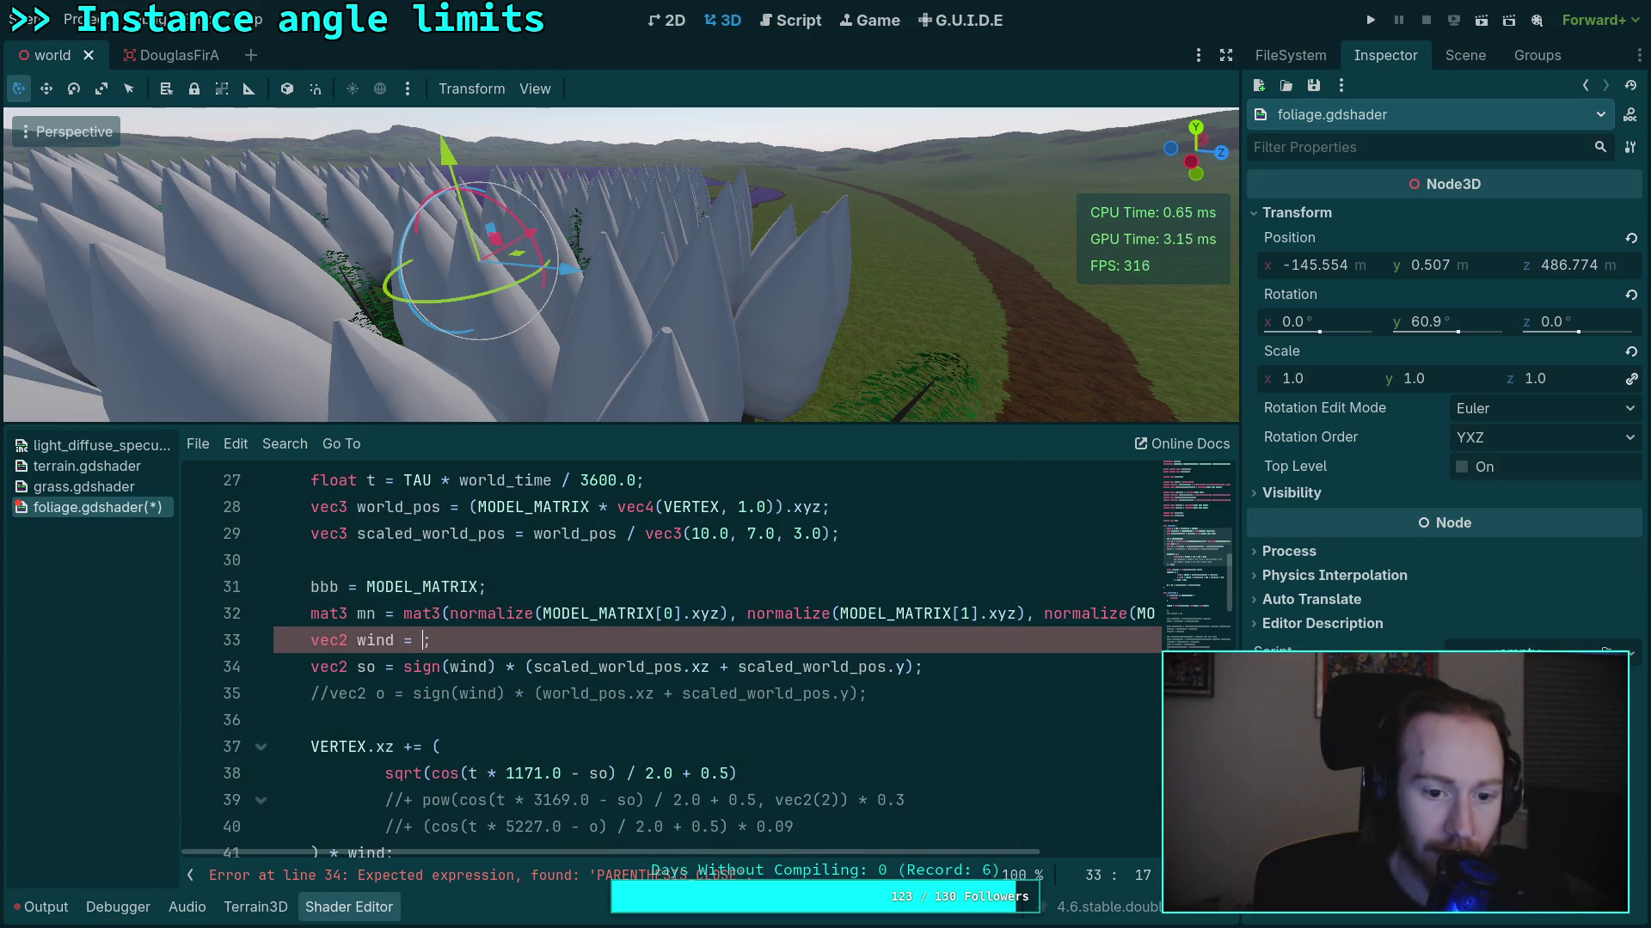
type("mn *")
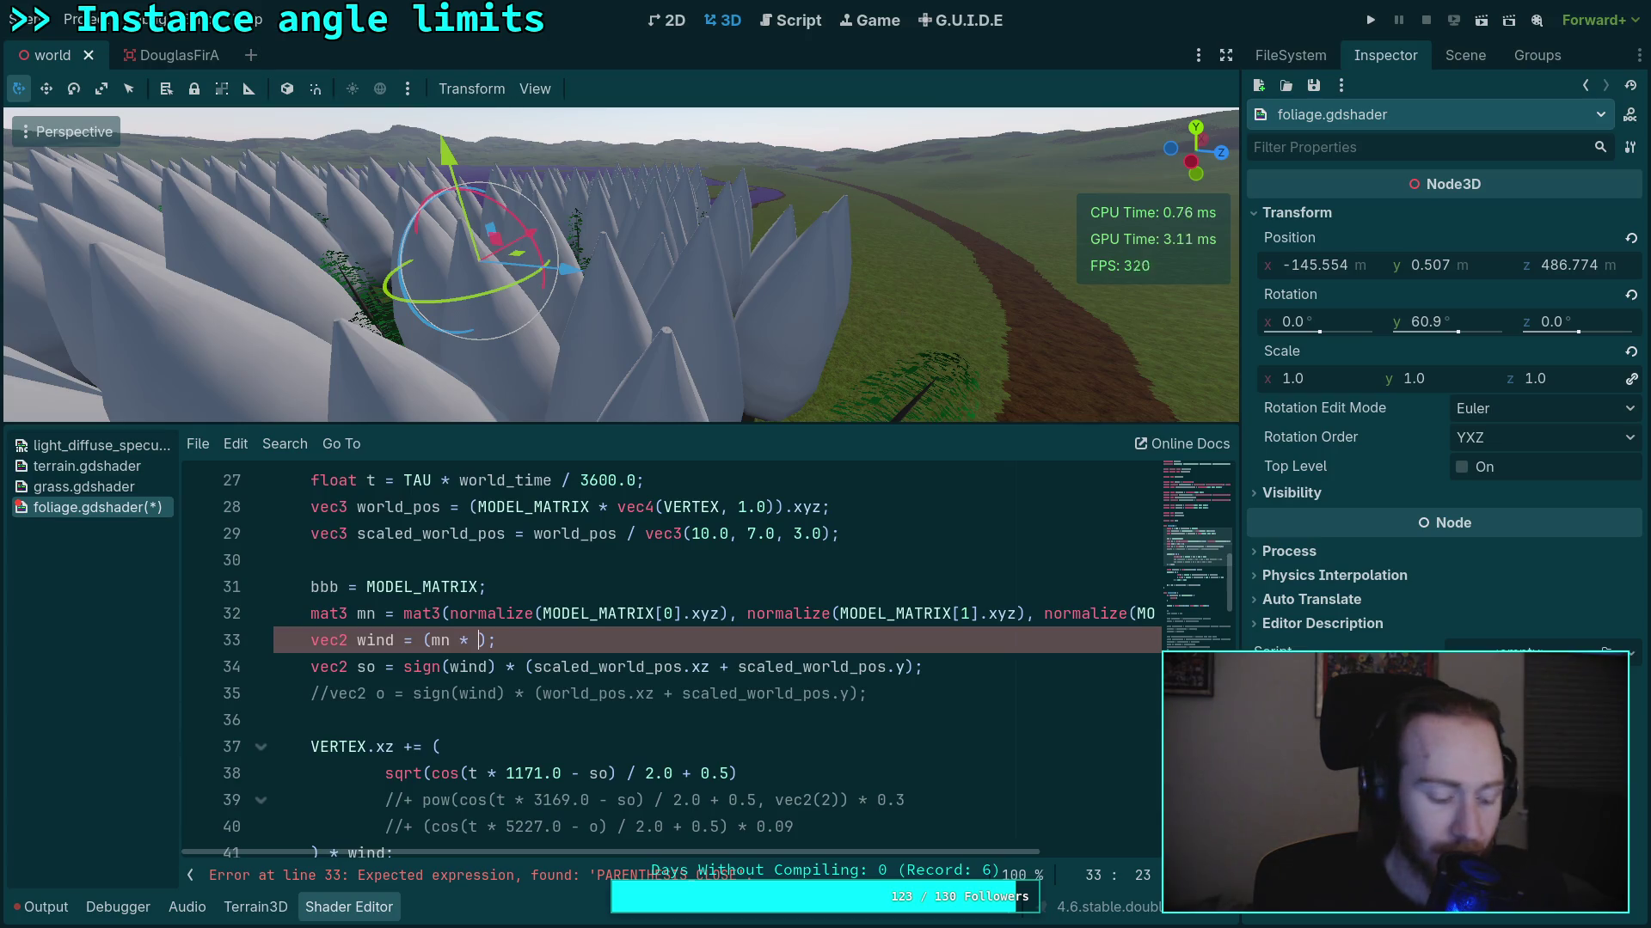
key("super+1")
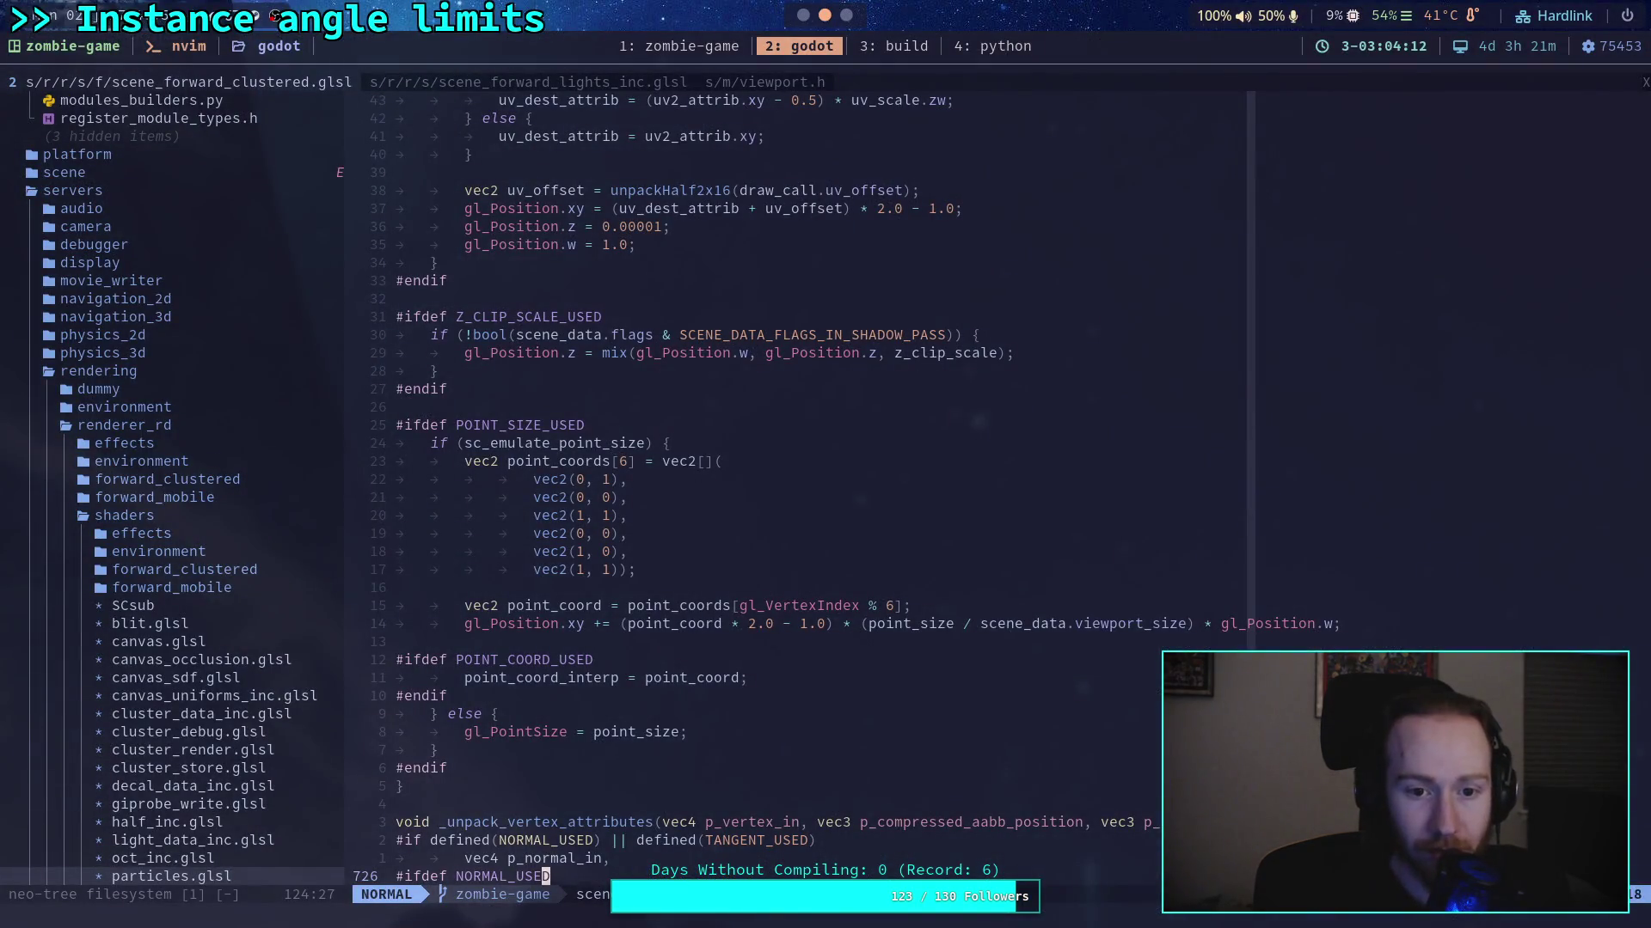
Read the model-matrix vertex transform near line 422 of scene_forward_clustered.glsl, then return to Godot
scroll(720, 672, "up", 20)
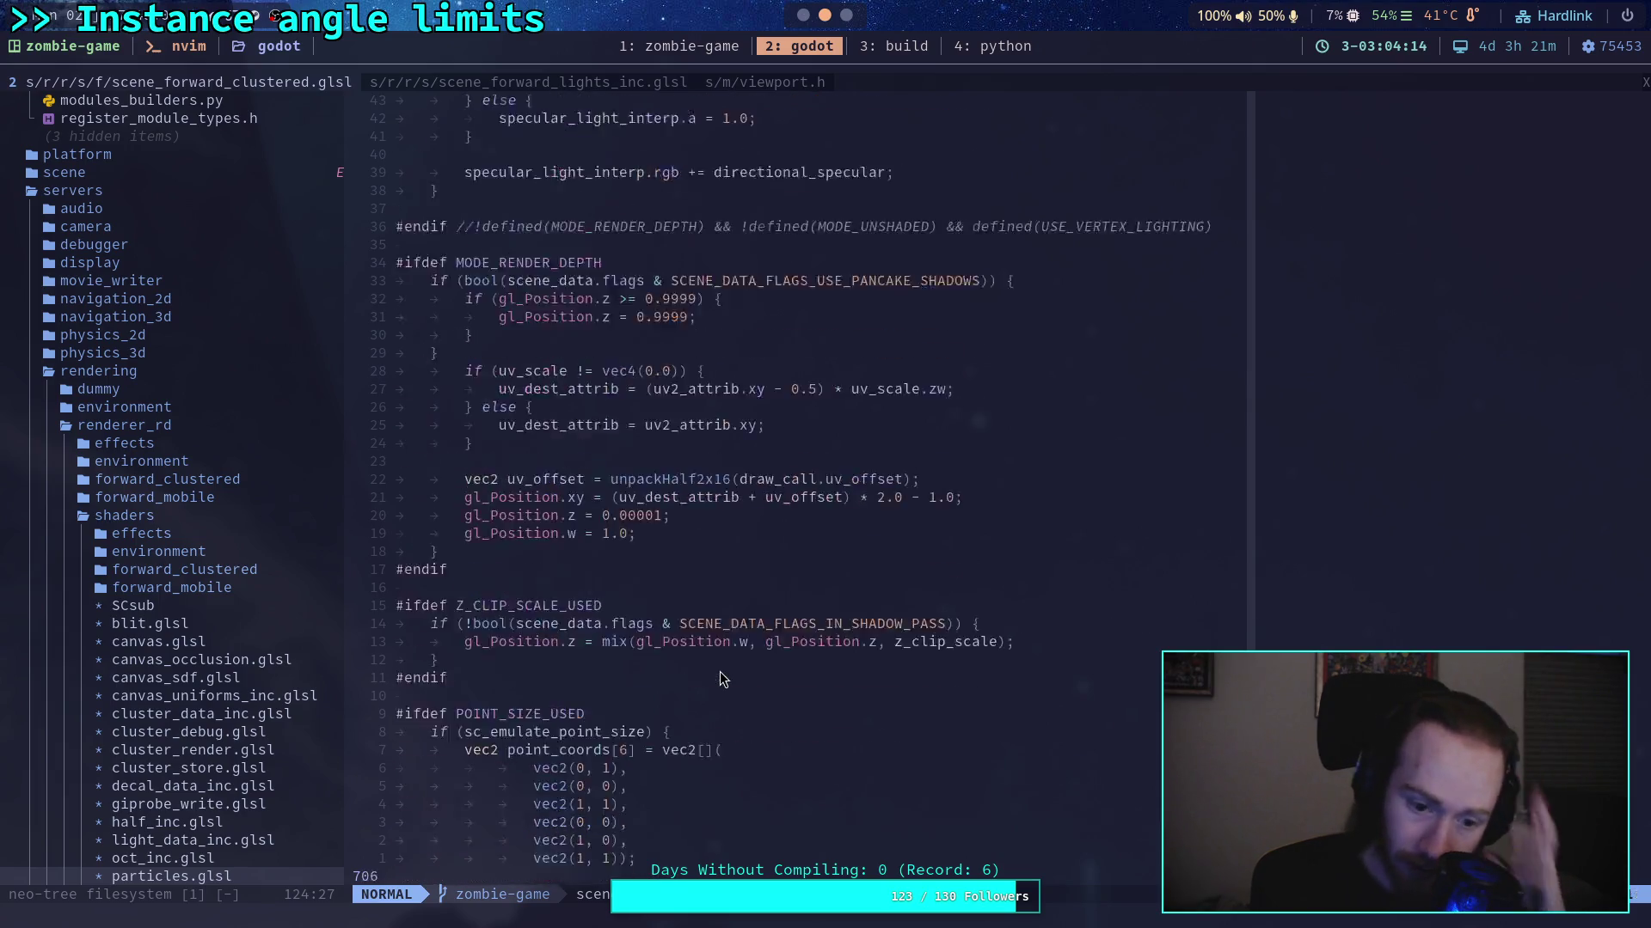
scroll(720, 647, "up", 20)
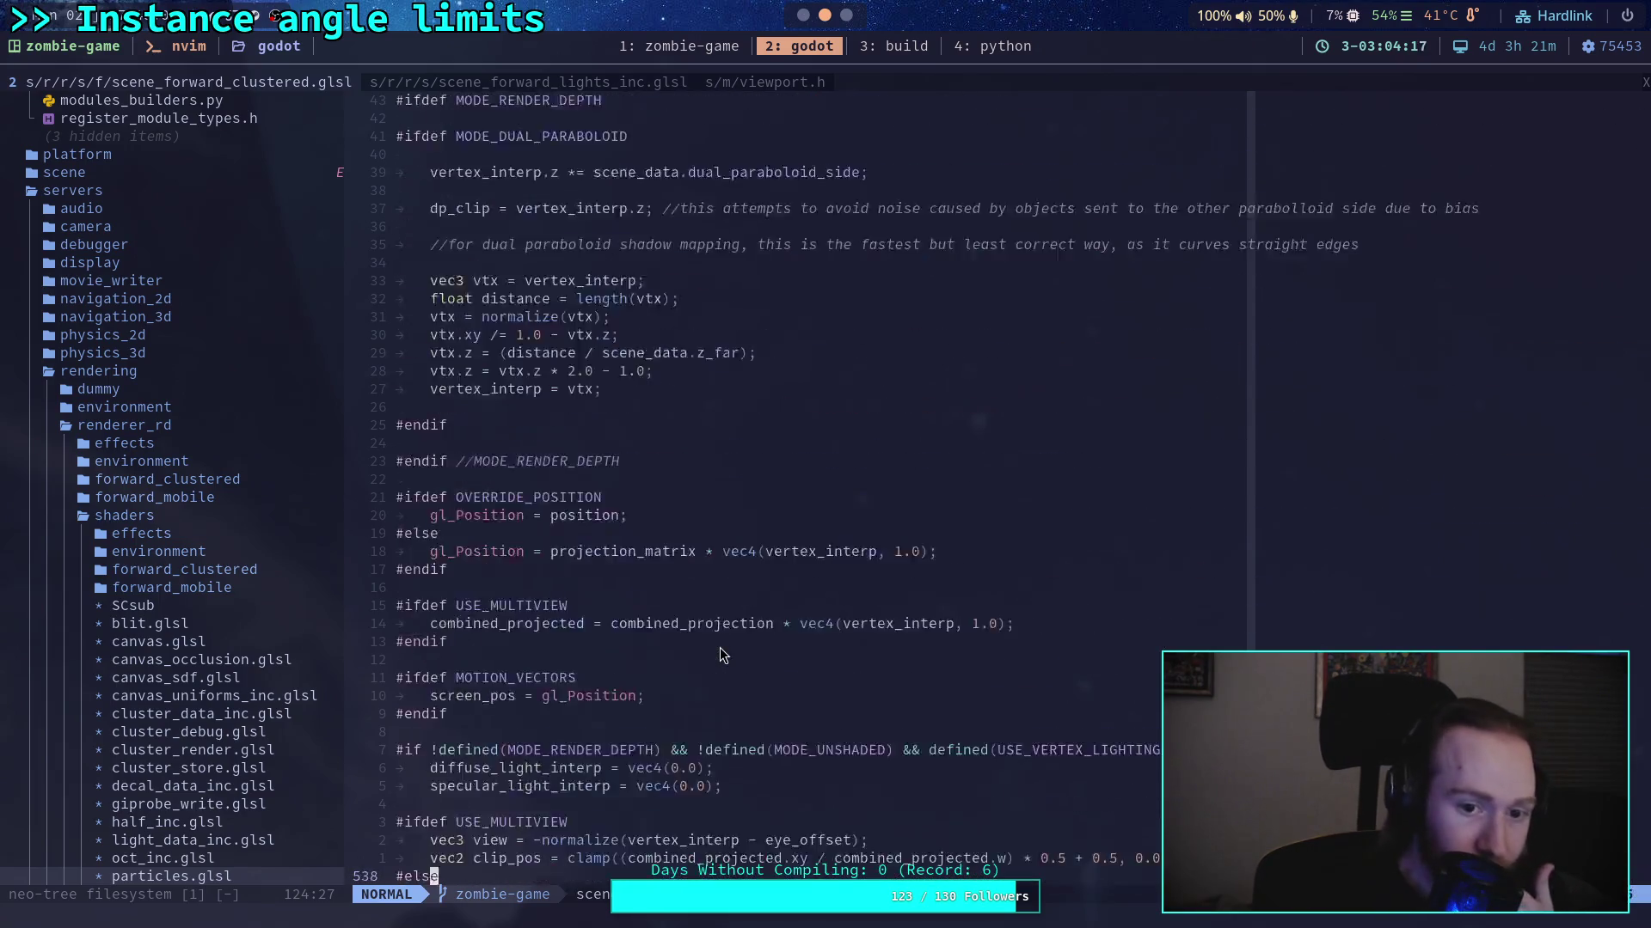
scroll(699, 633, "up", 20)
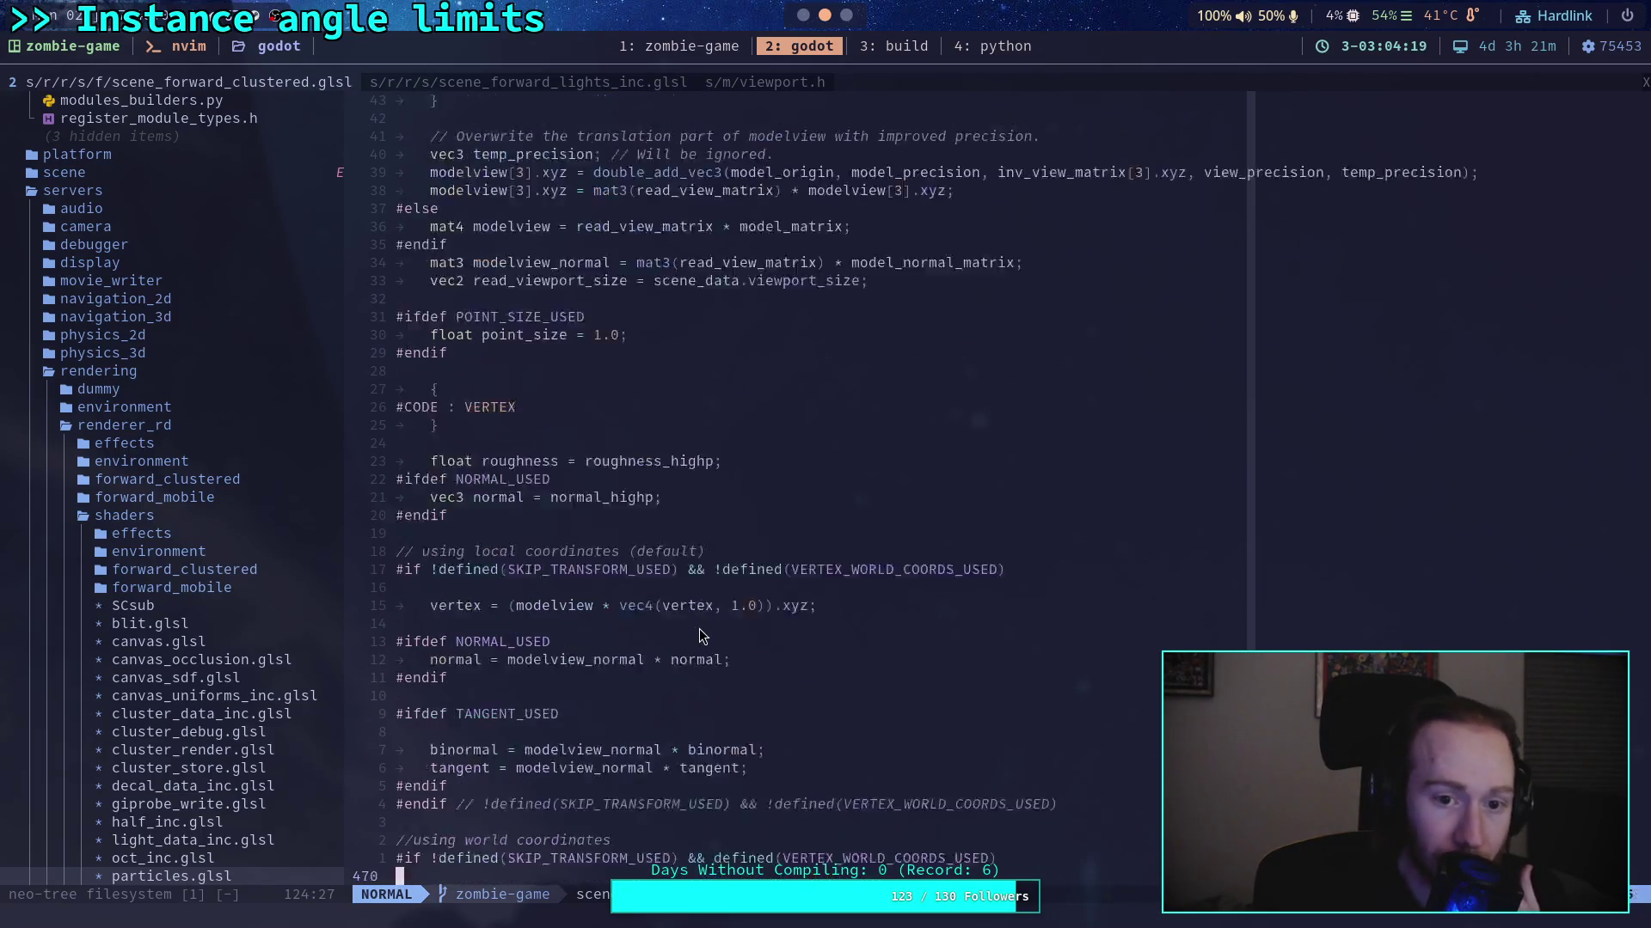
scroll(700, 636, "down", 1)
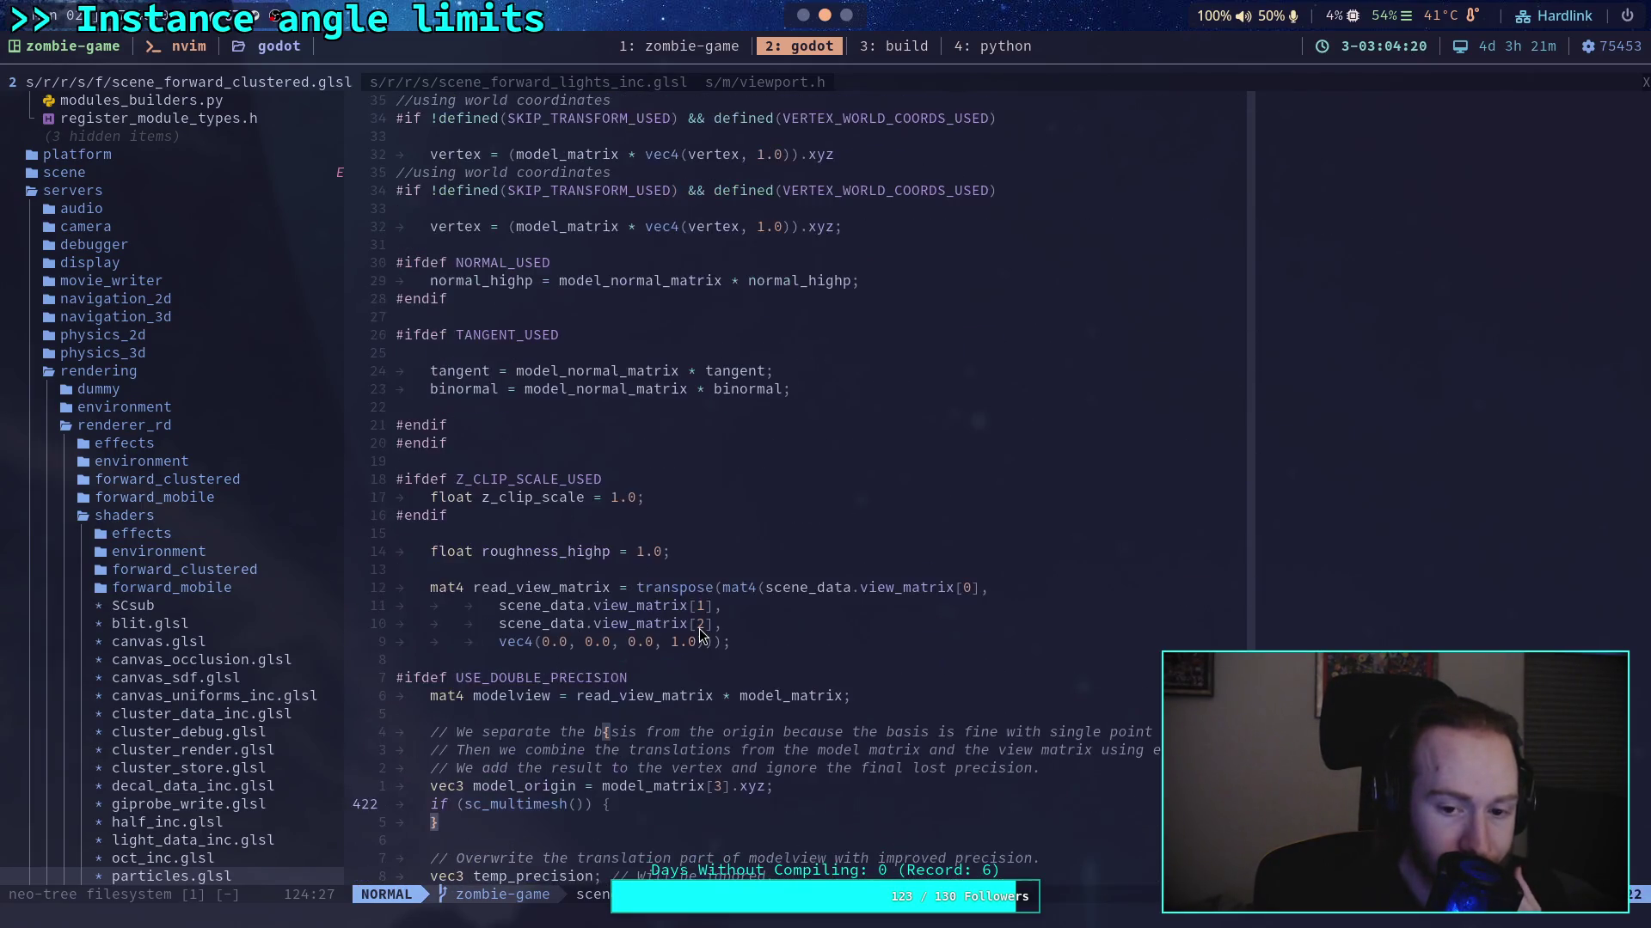
scroll(700, 633, "down", 1)
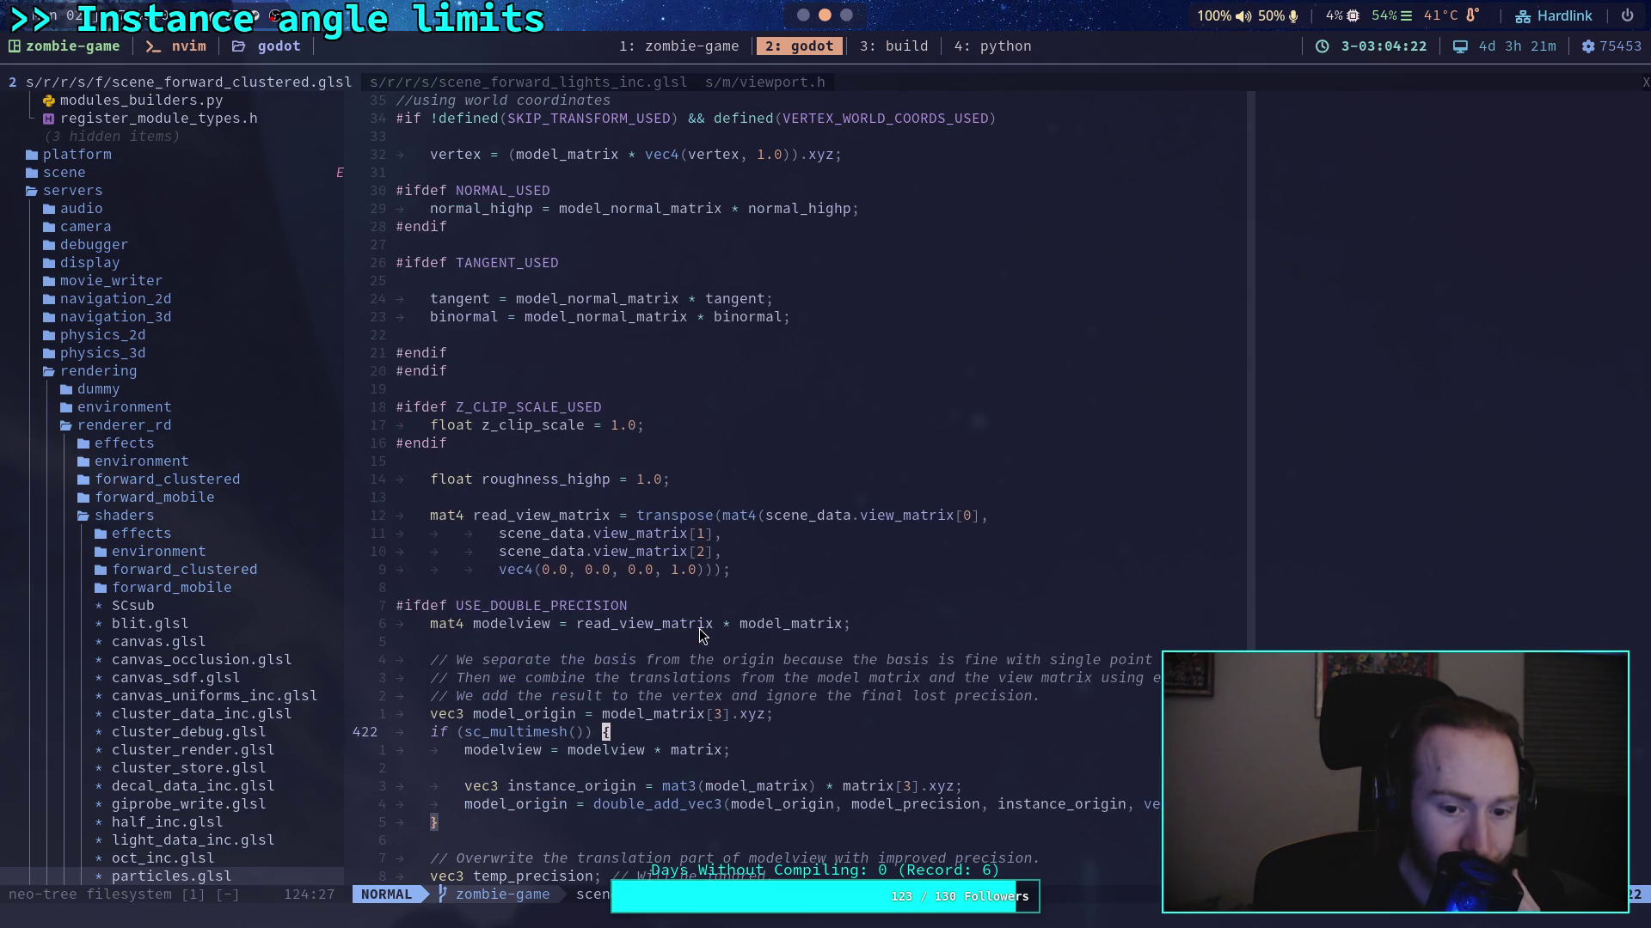
scroll(701, 635, "down", 6)
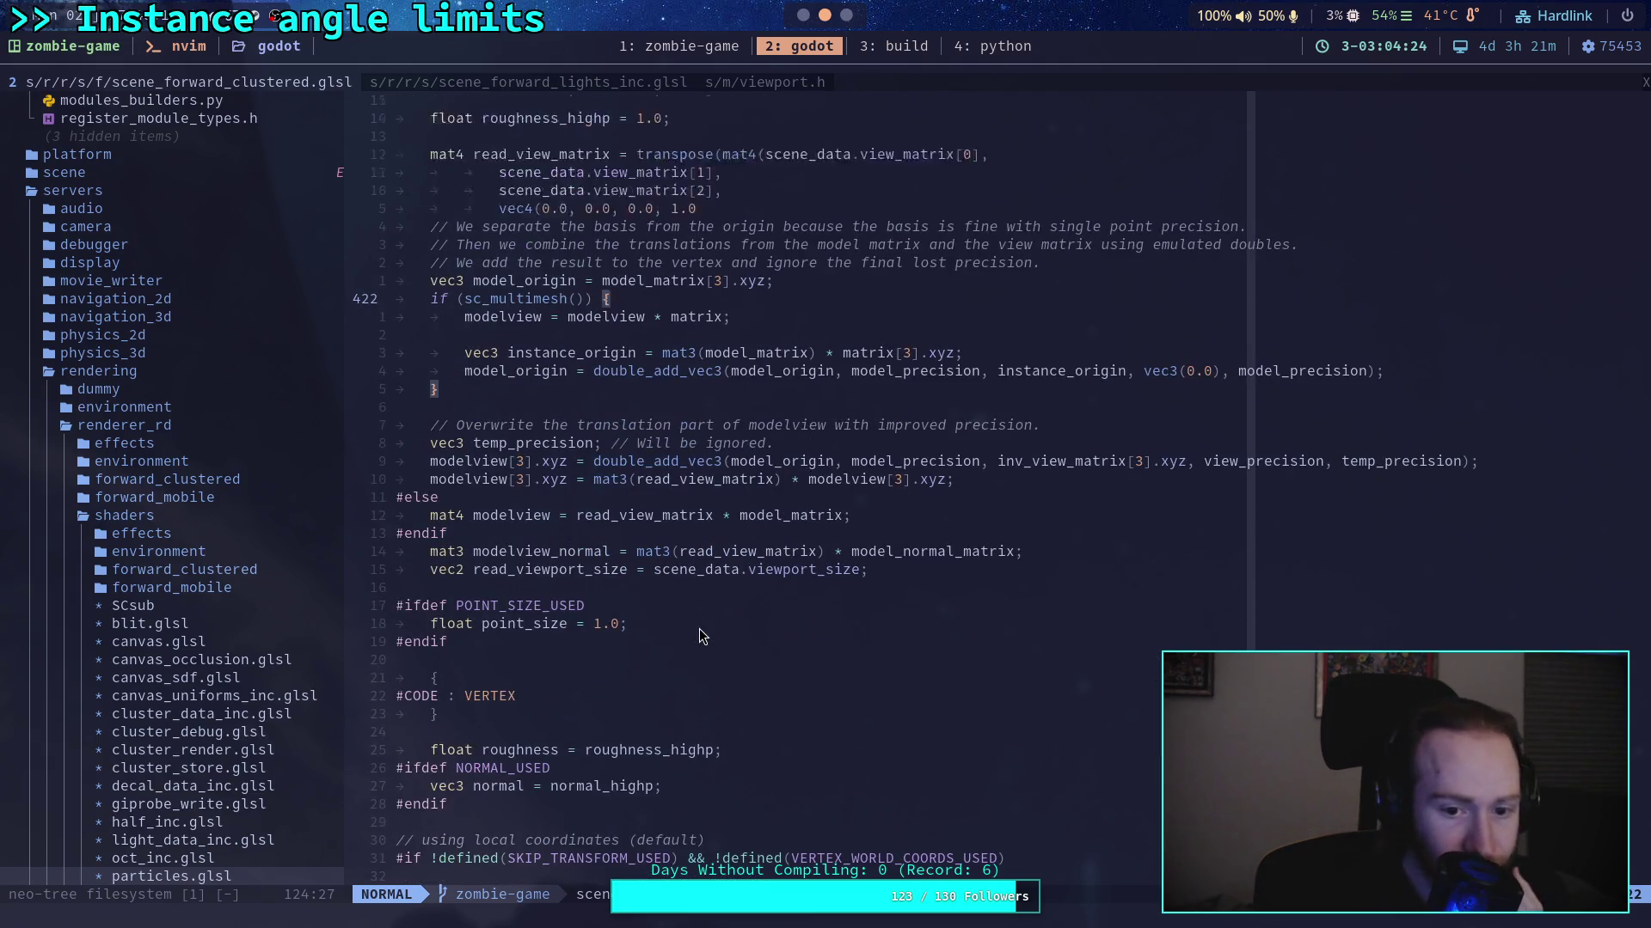
scroll(699, 636, "up", 7)
scroll(700, 635, "up", 4)
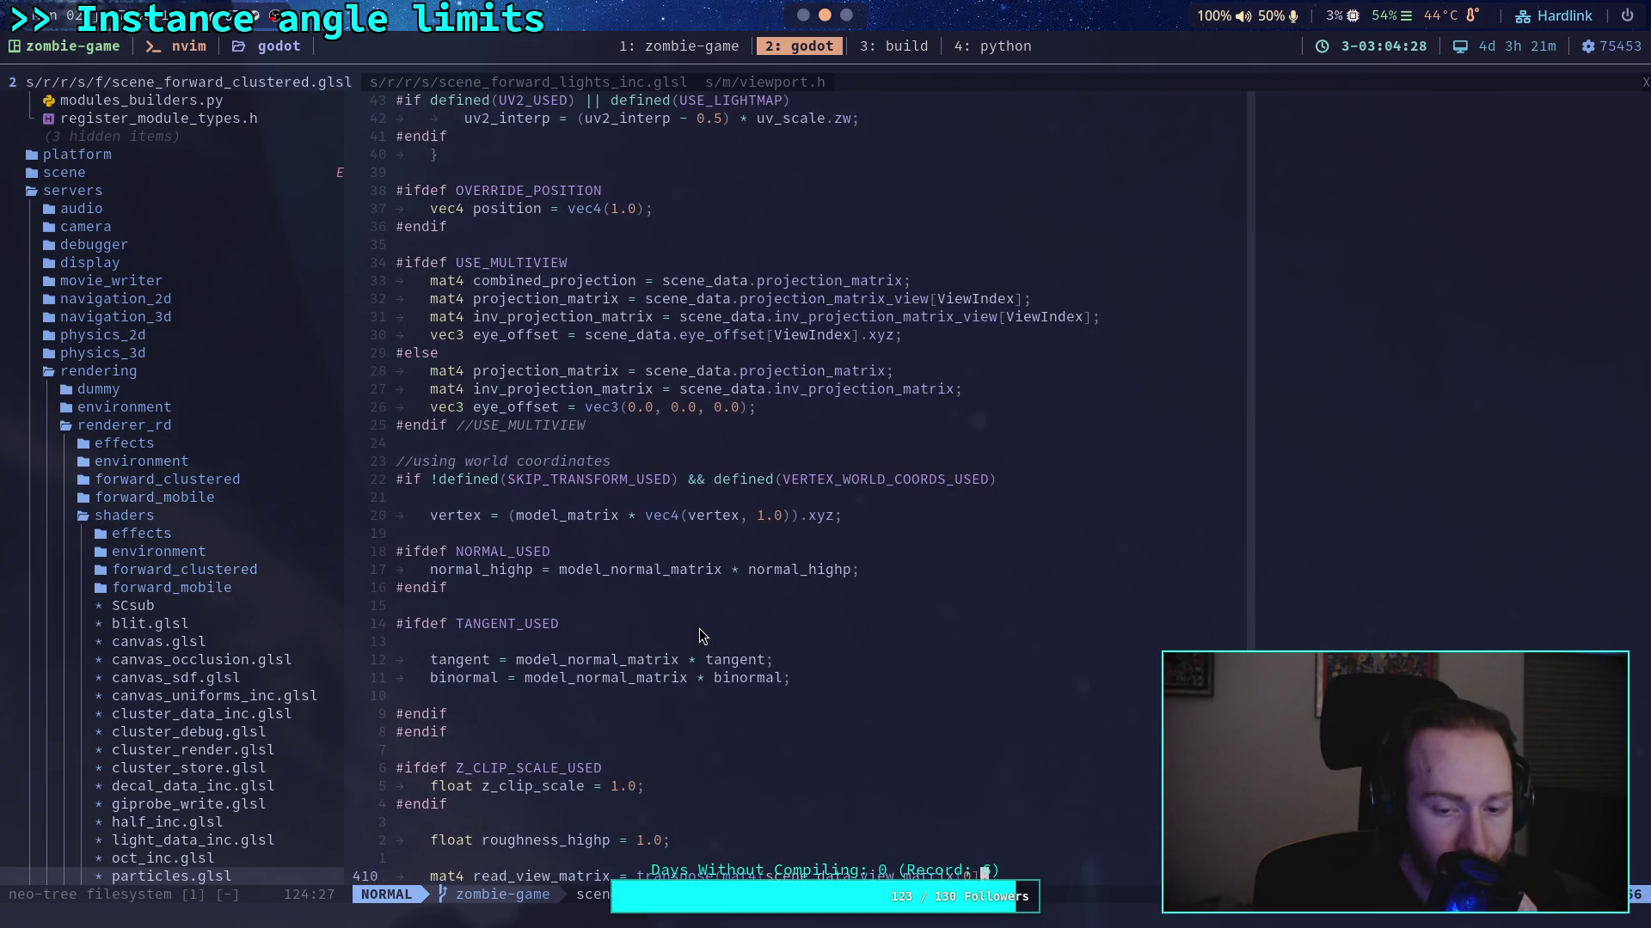
key("alt+Tab")
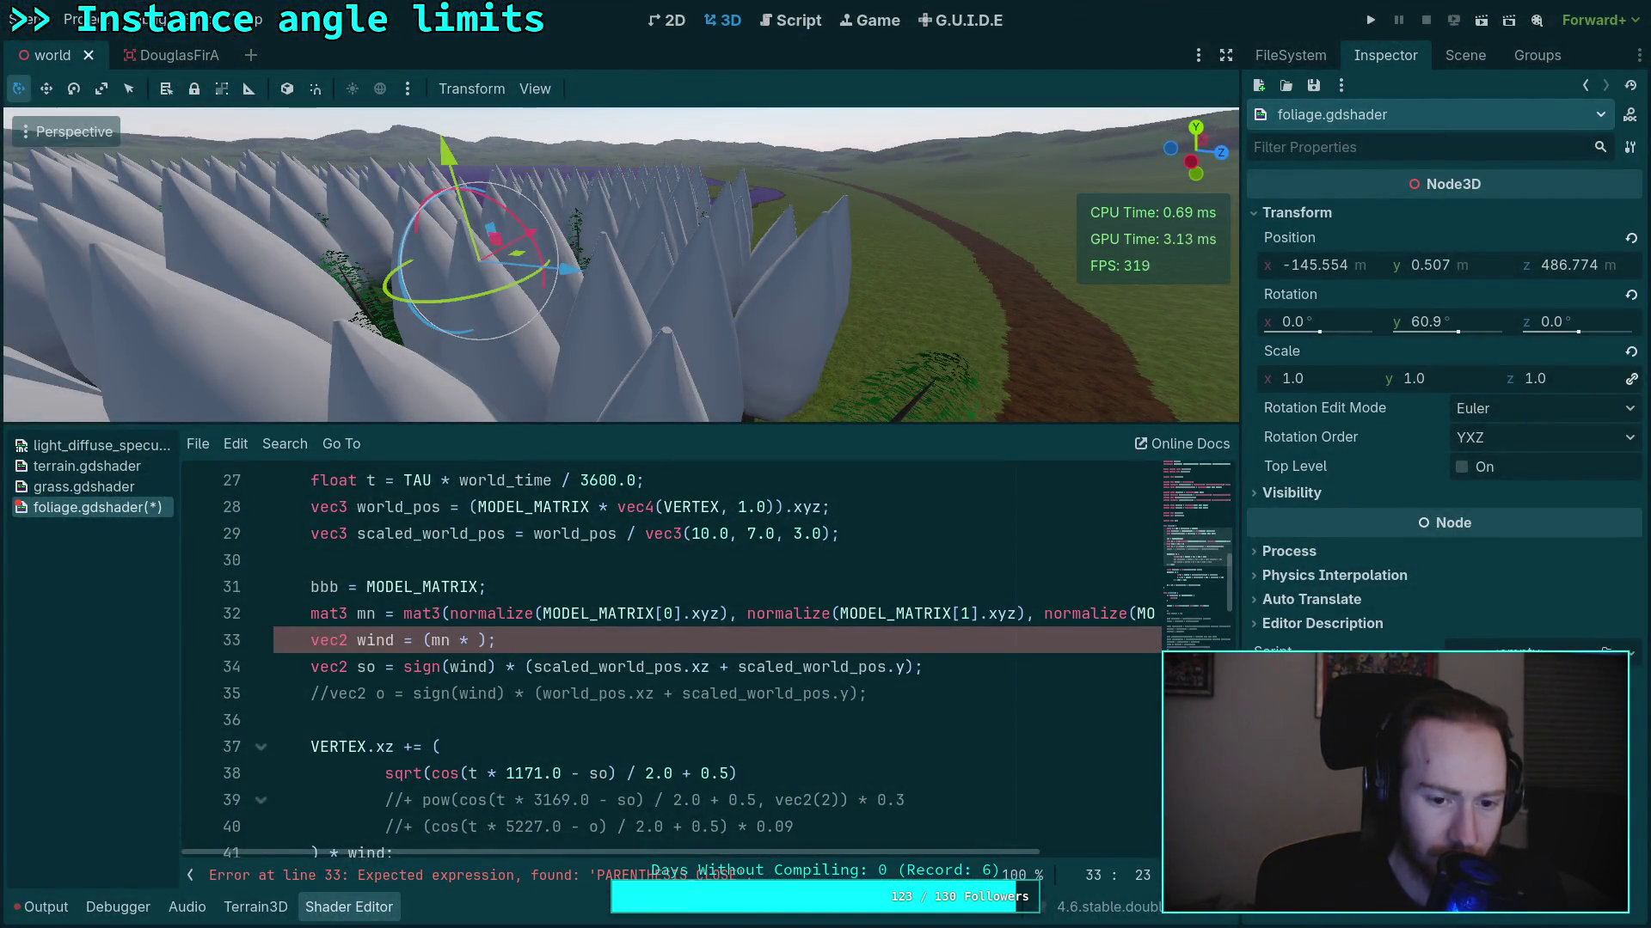
Finish line 33 as vec2 wind = (mn * vec3(world_wind.x, 0.0, world_wind.y)).xz and lower the viewport camera
type("vec3(w")
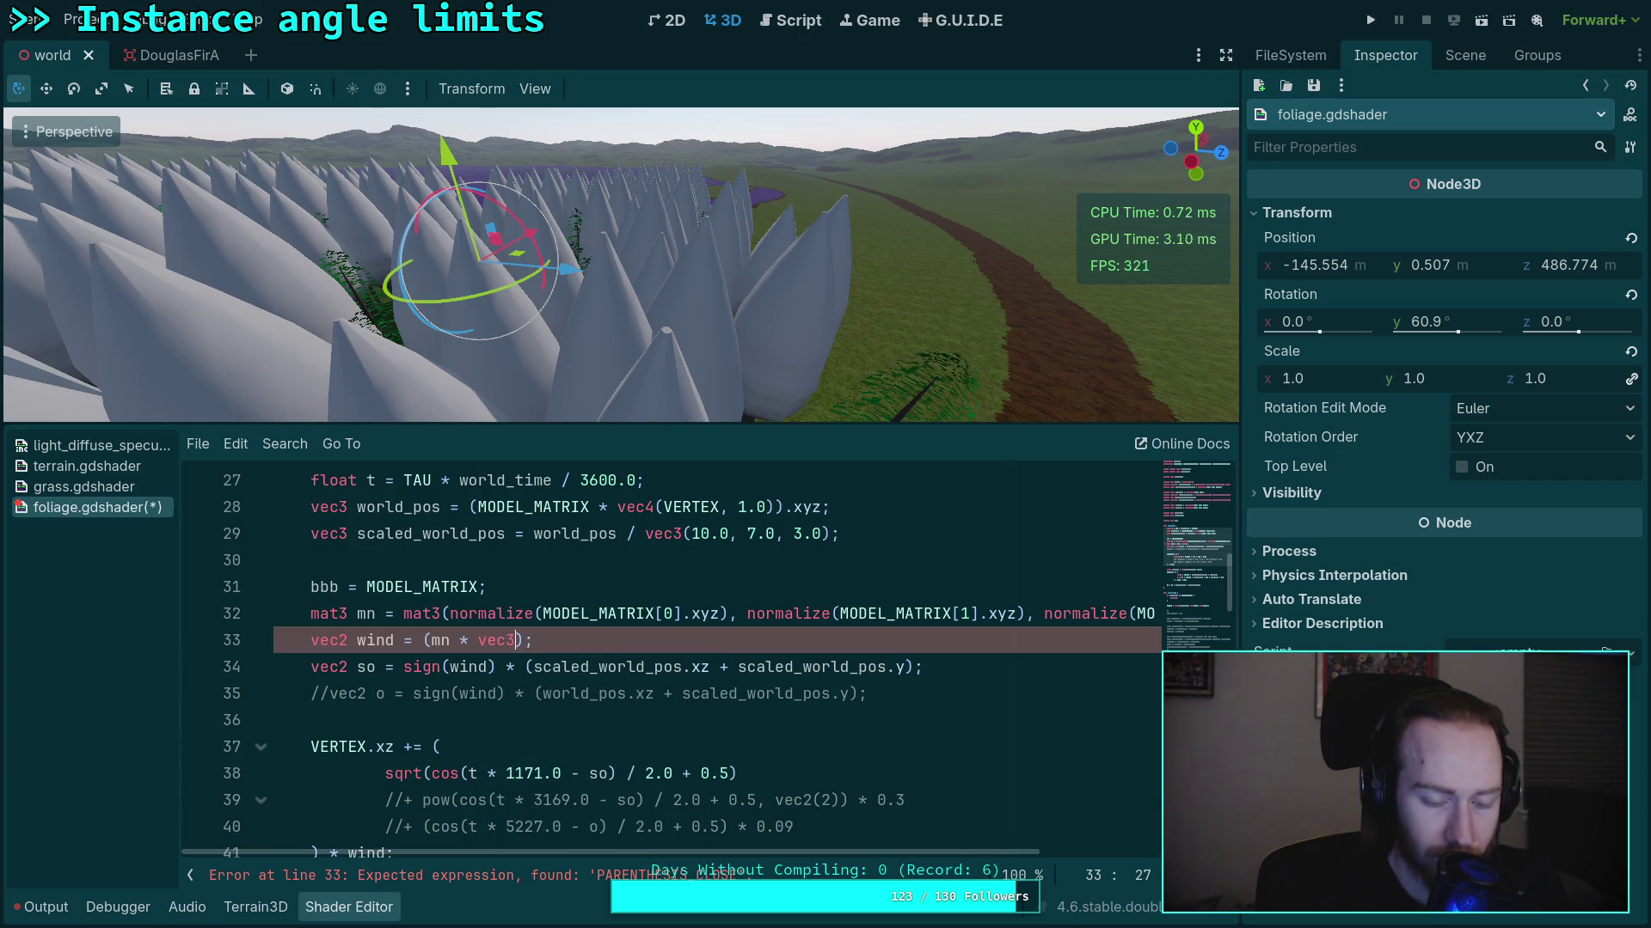
type("ind_")
key("BackSpace")
key("BackSpace")
key("BackSpace")
type("orld_wind.x")
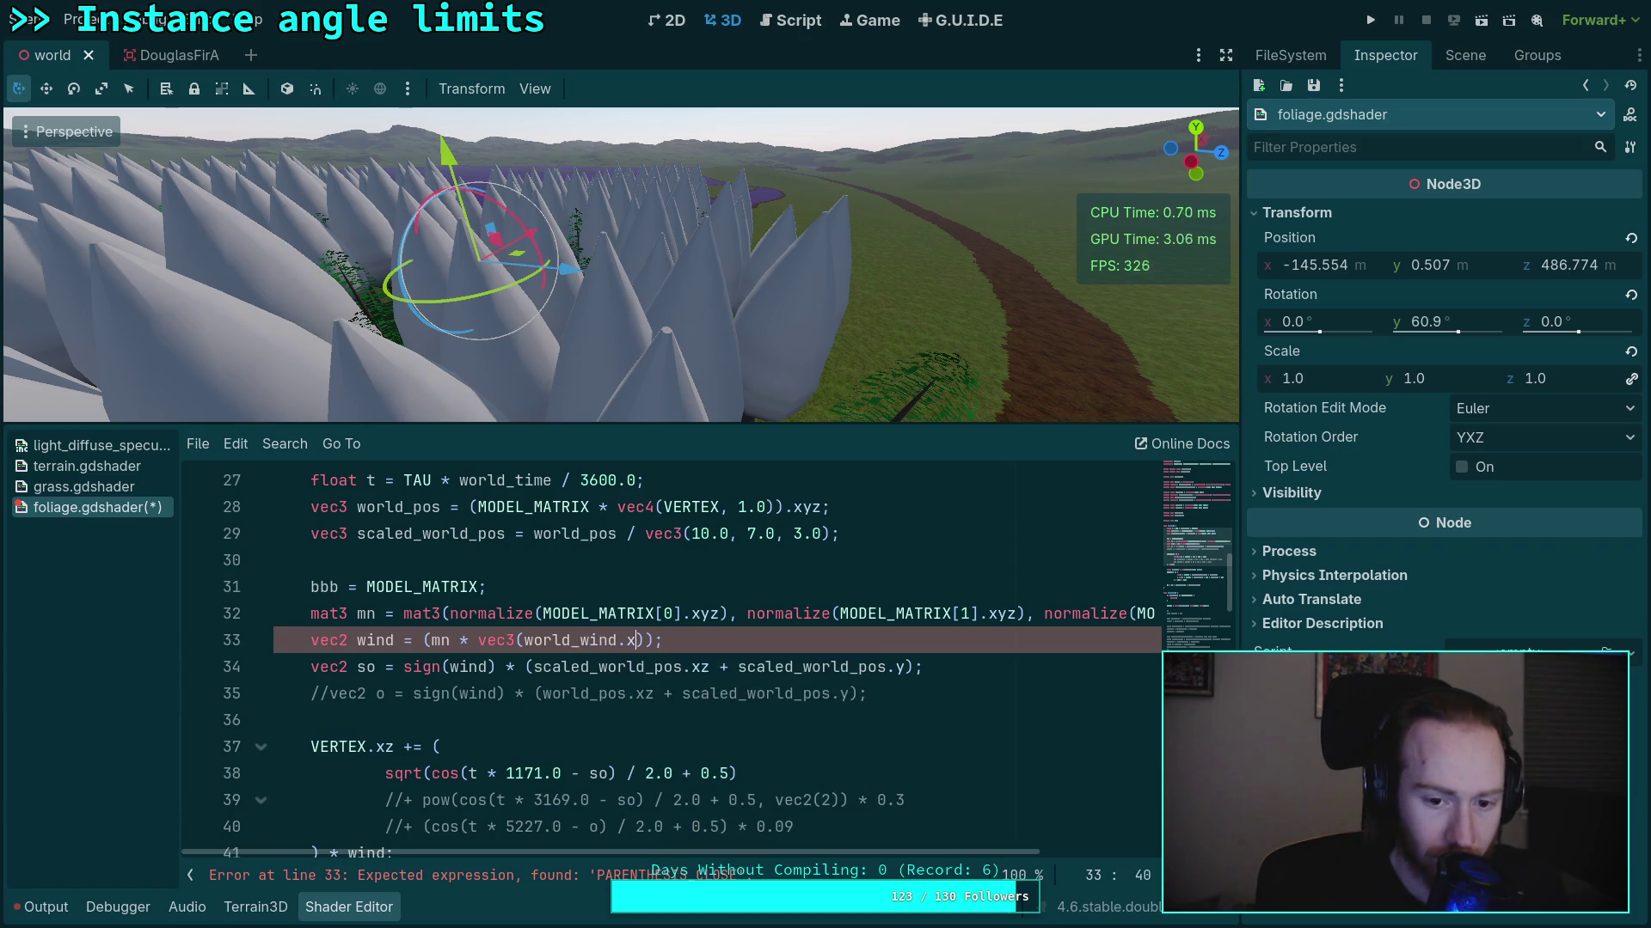
type(", 0.0, world")
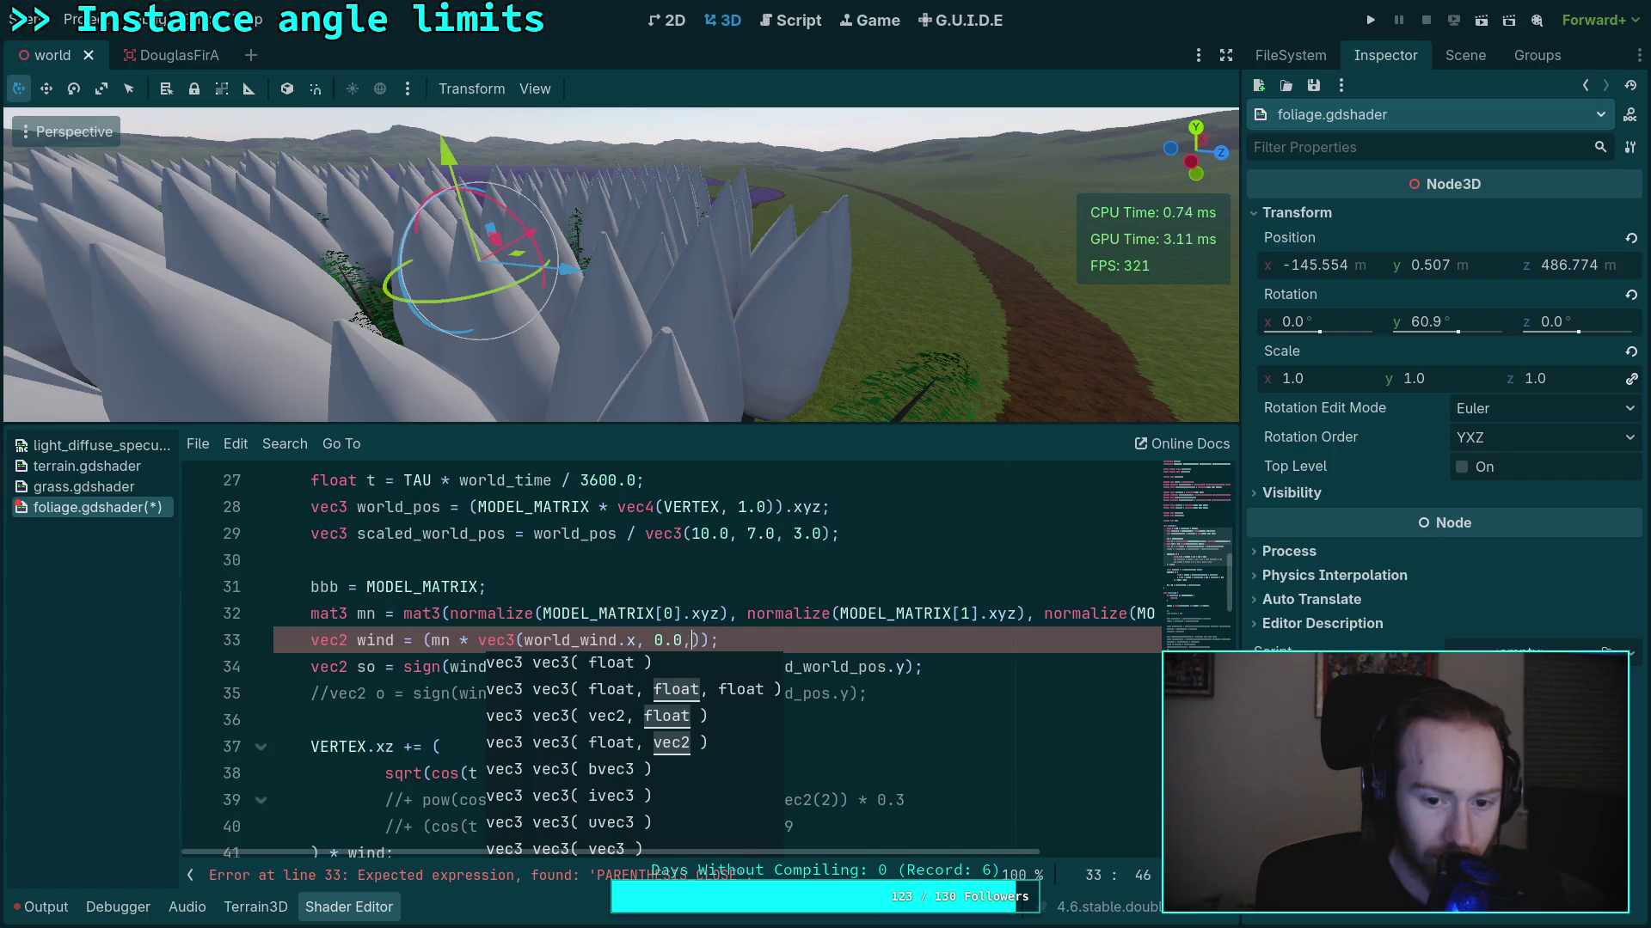
type("_wind.")
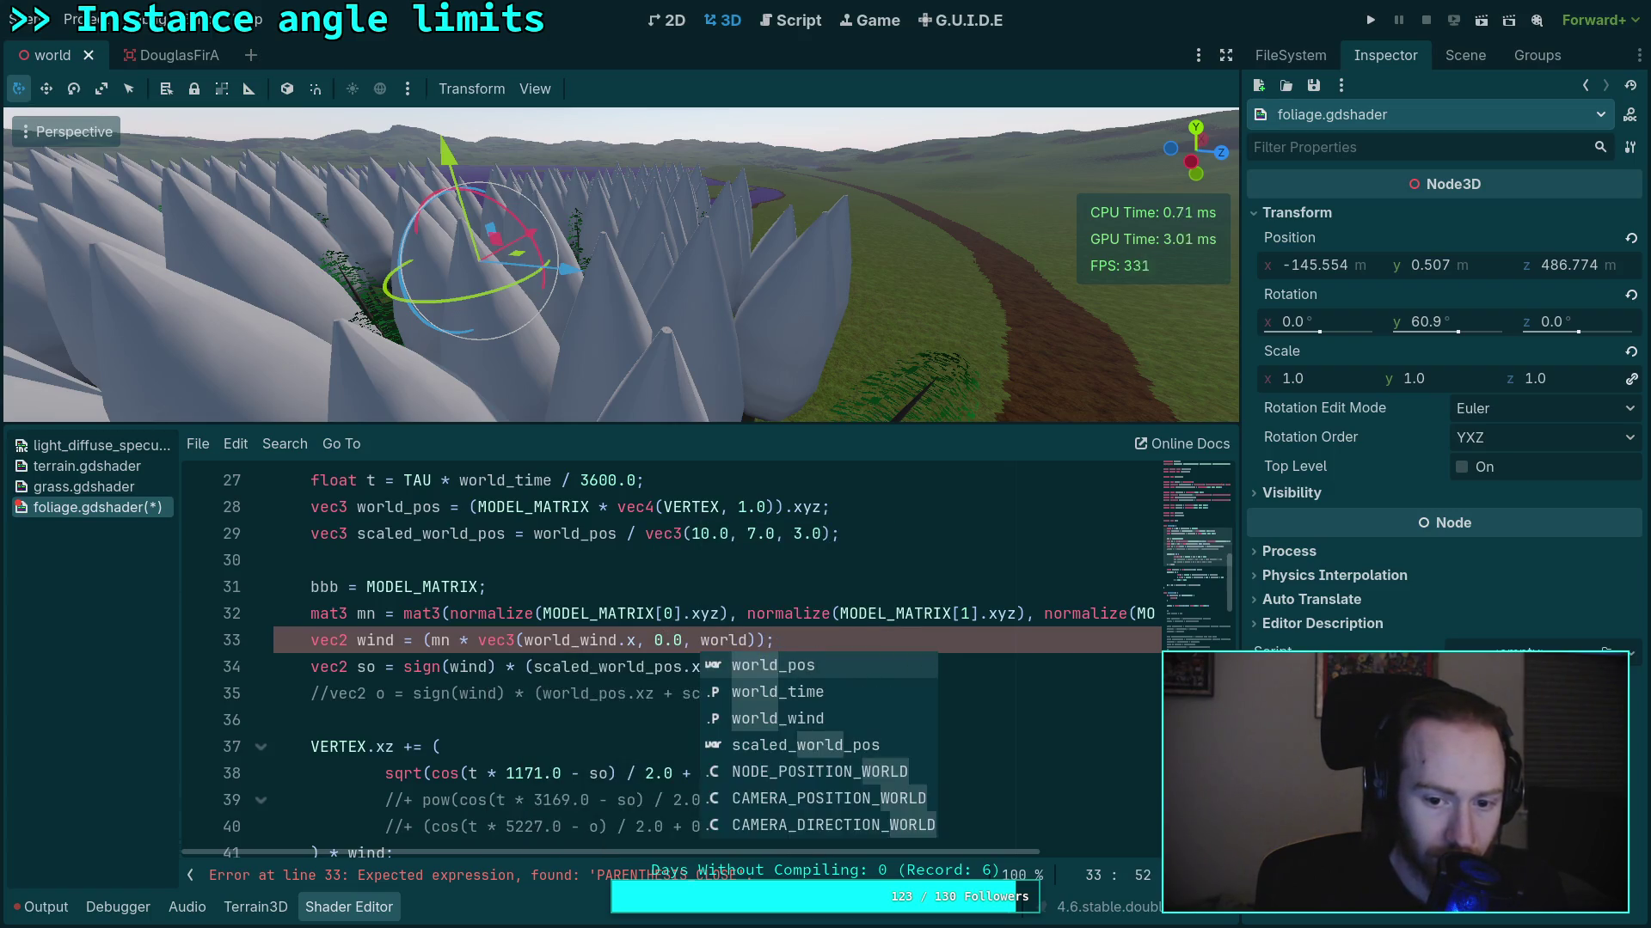
type("y))")
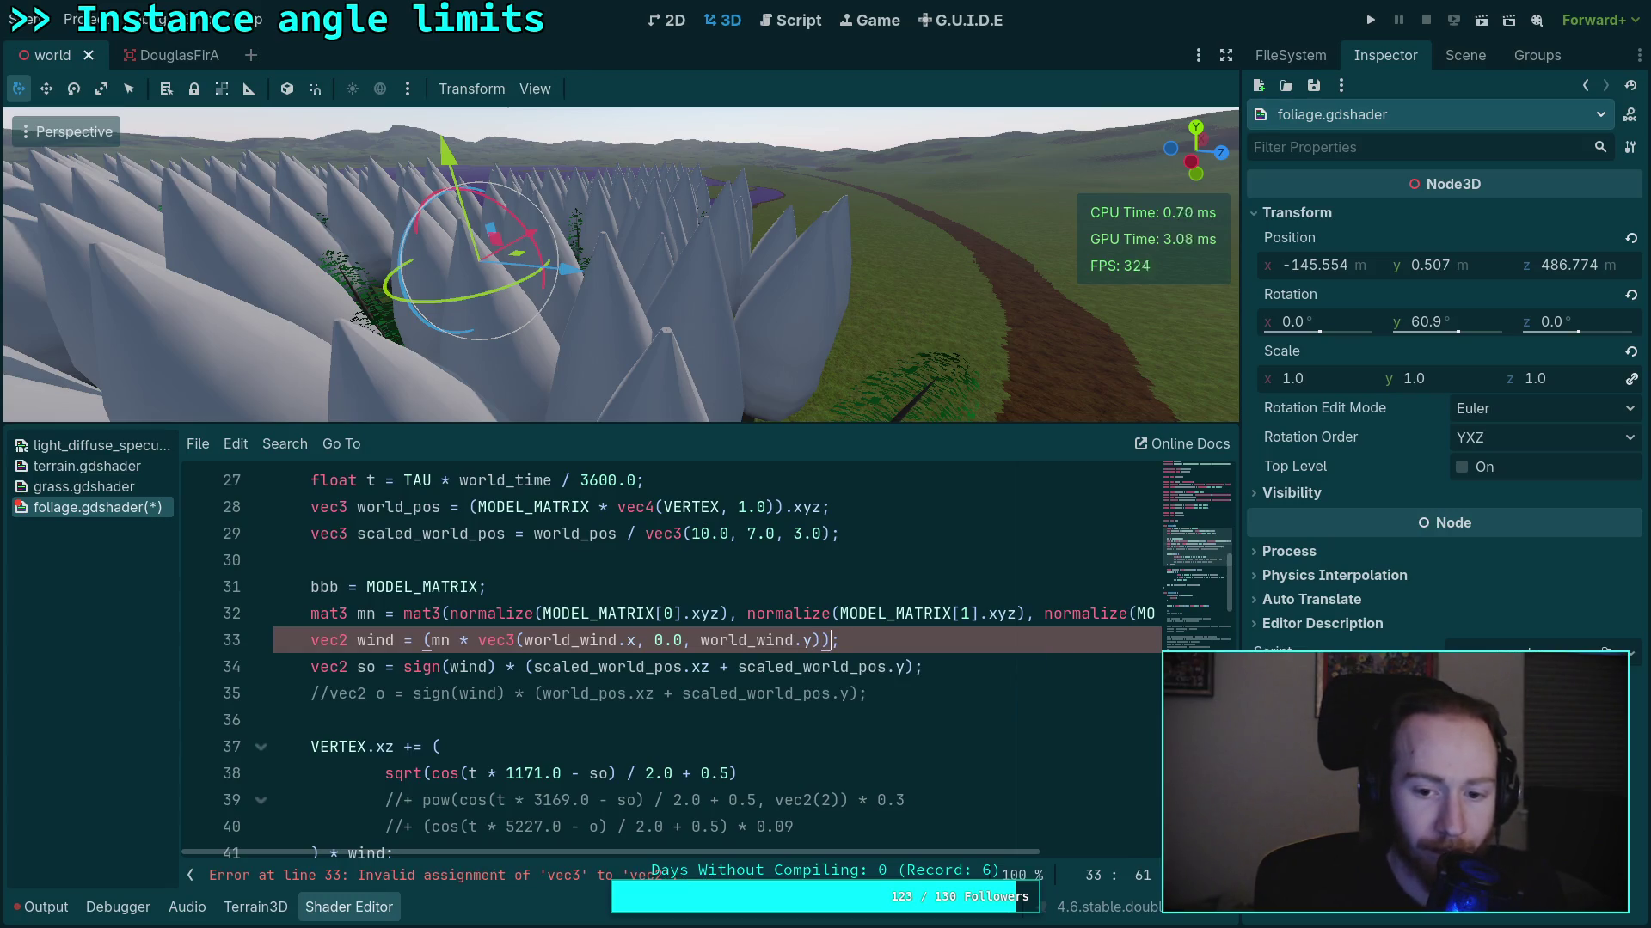
type(".k")
type("xz")
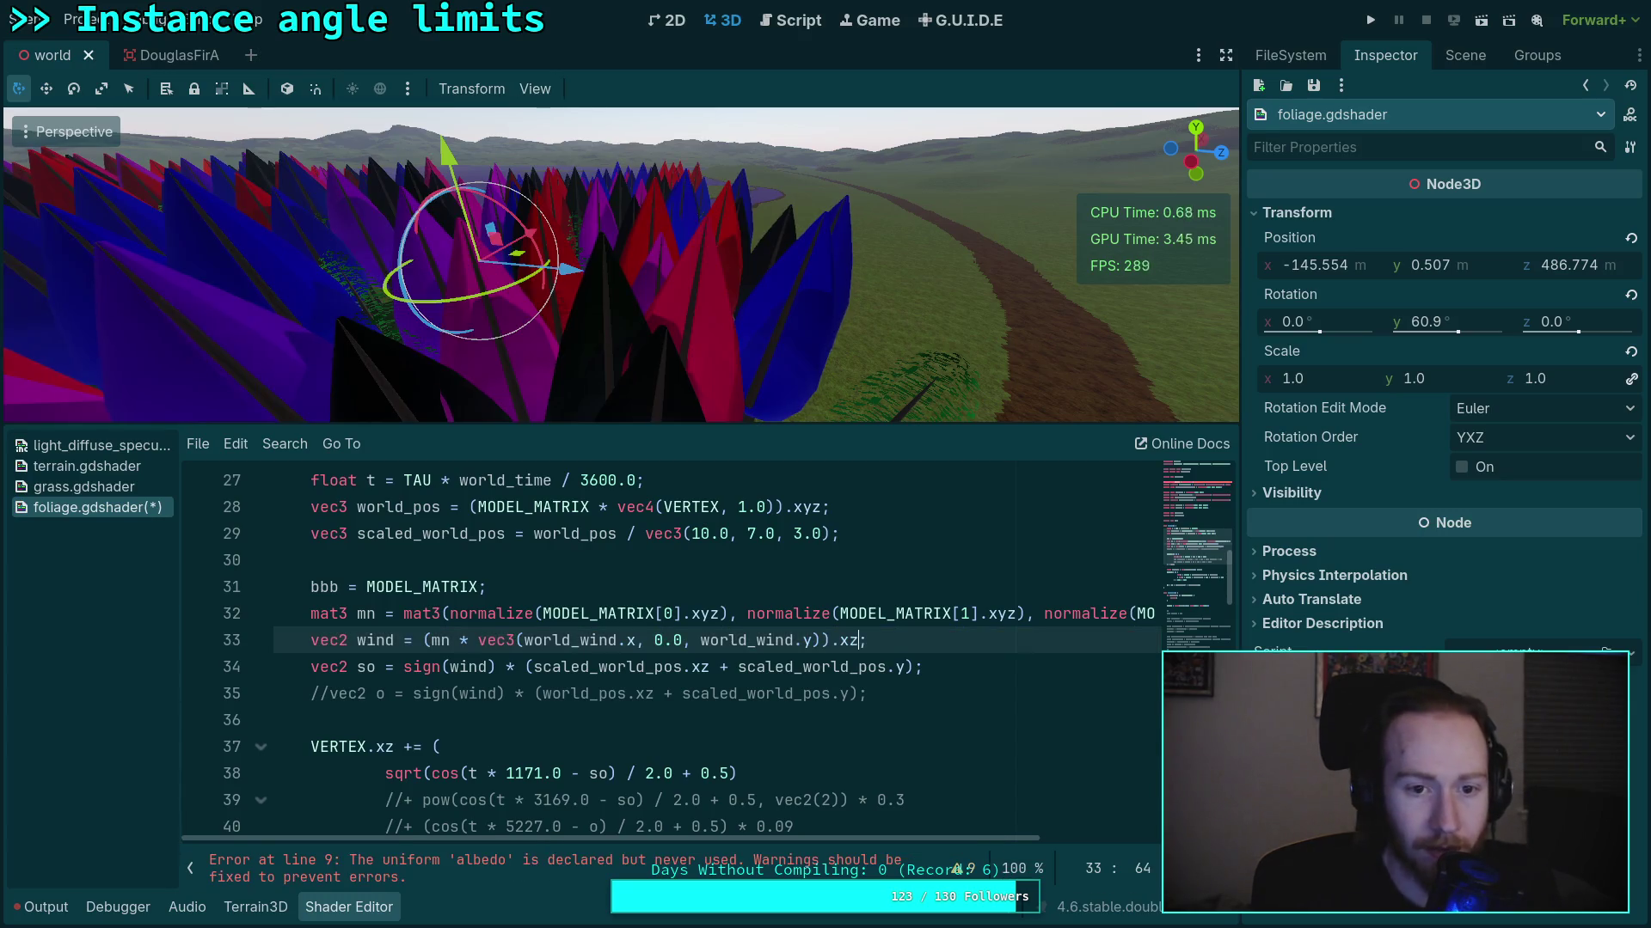
mouse_move(636, 290)
left_mouse_down()
mouse_move(636, 232)
mouse_move(615, 232)
left_mouse_up()
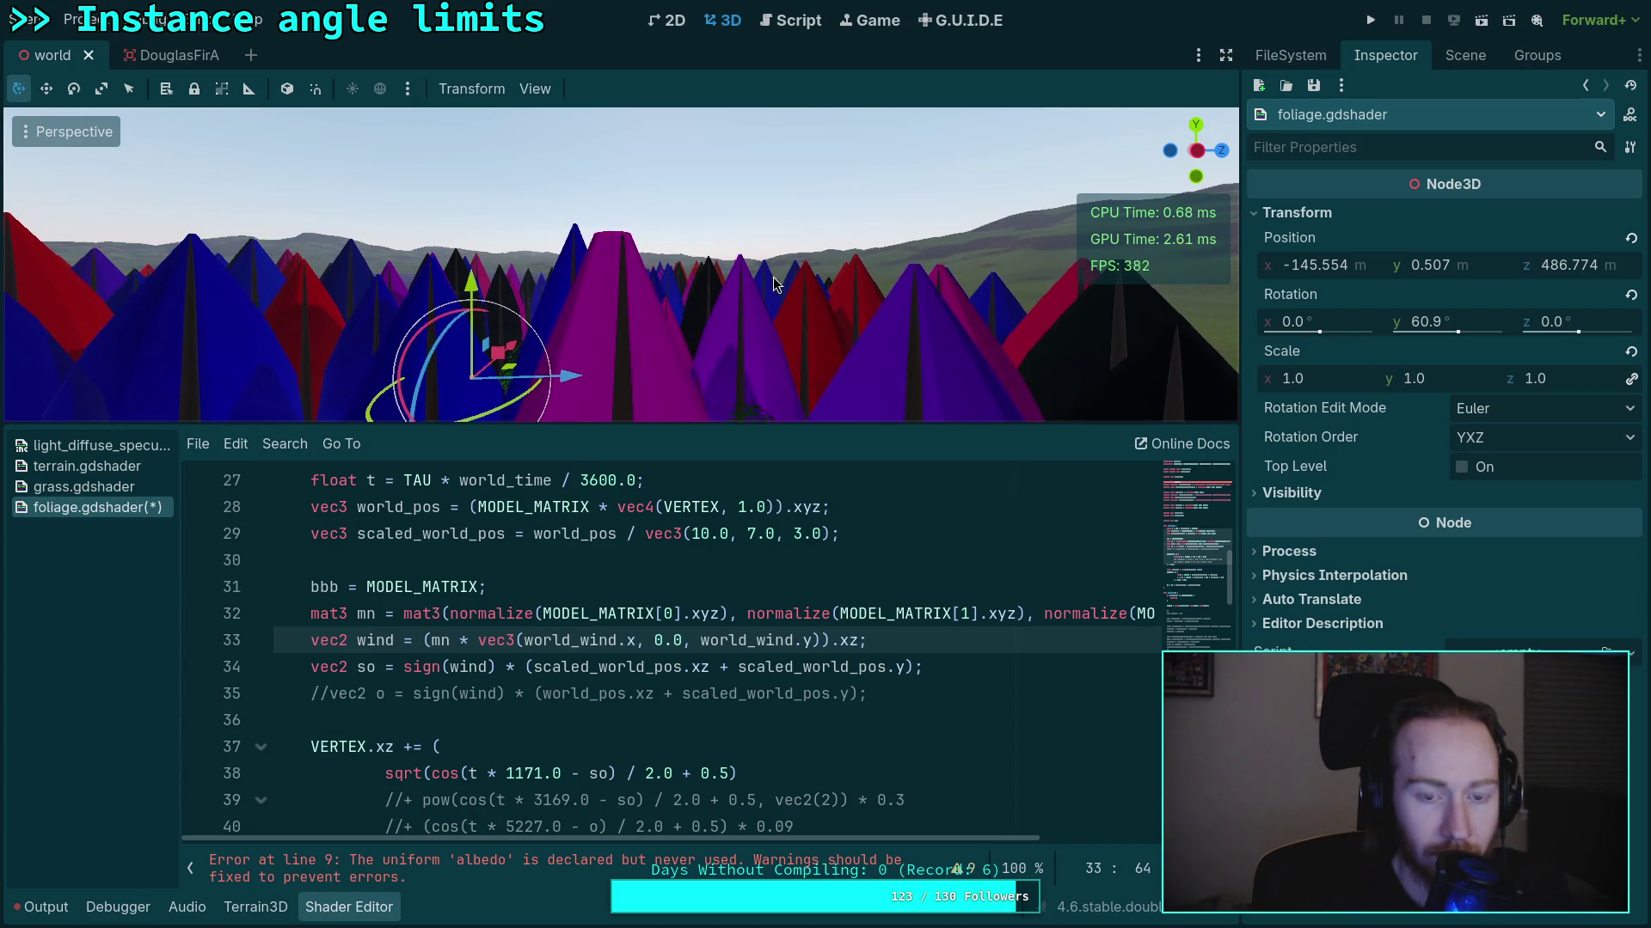
scroll(462, 685, "down", 3)
Change the world_wind shader global's x value from 0.1 to 0.2 in Project Settings
scroll(461, 686, "up", 2)
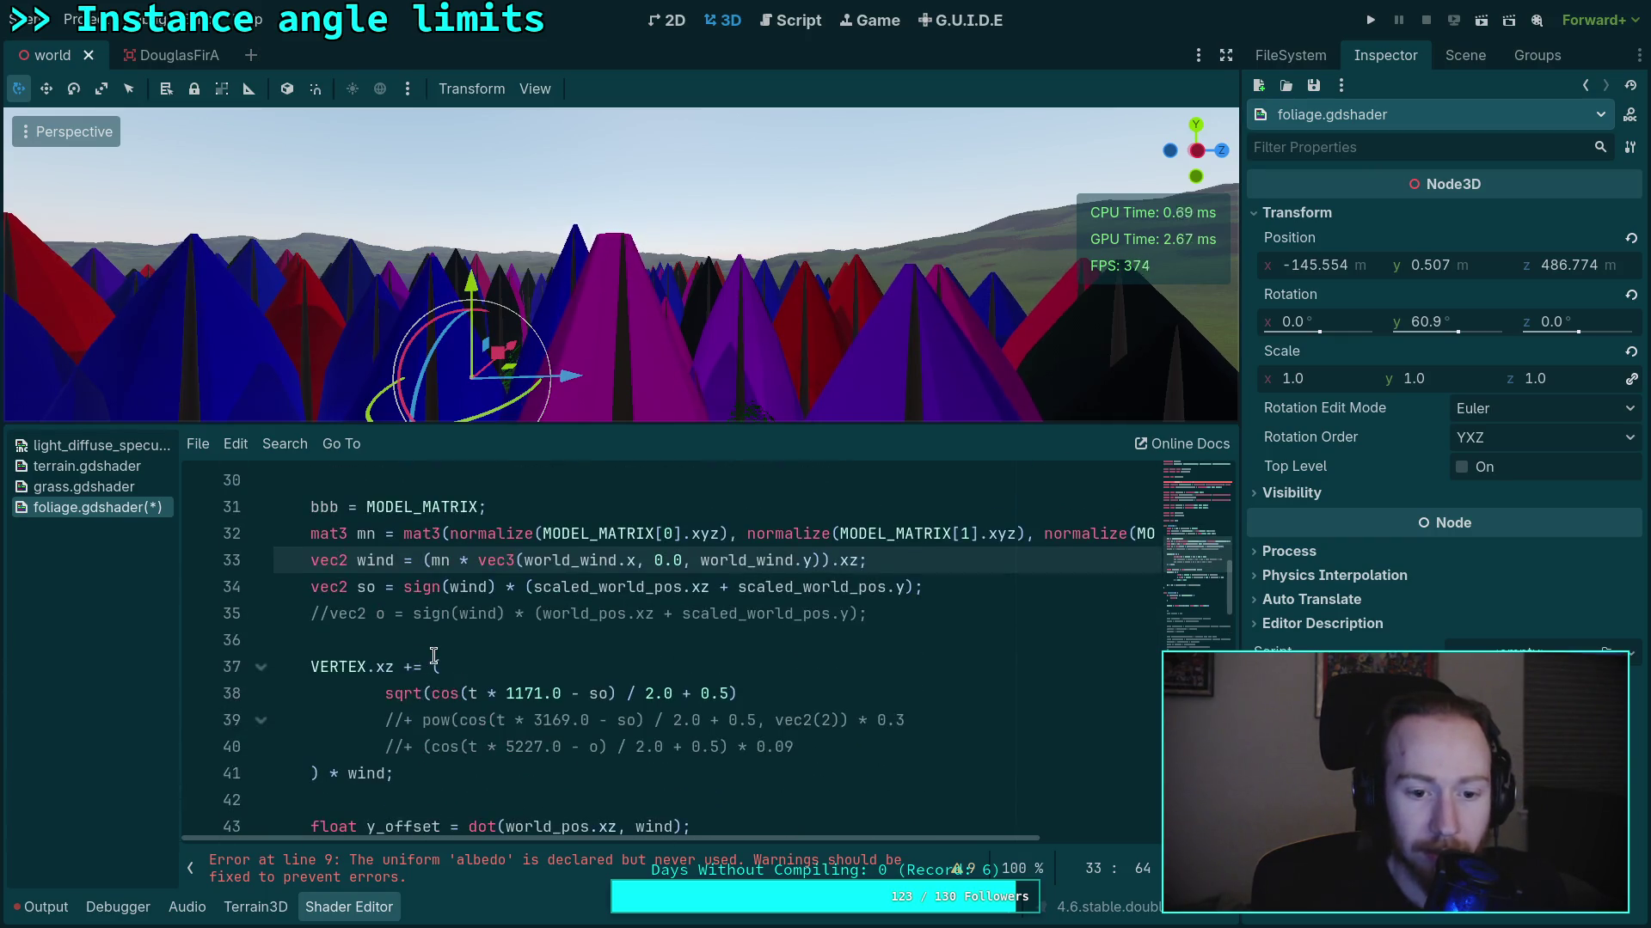
left_click(502, 666)
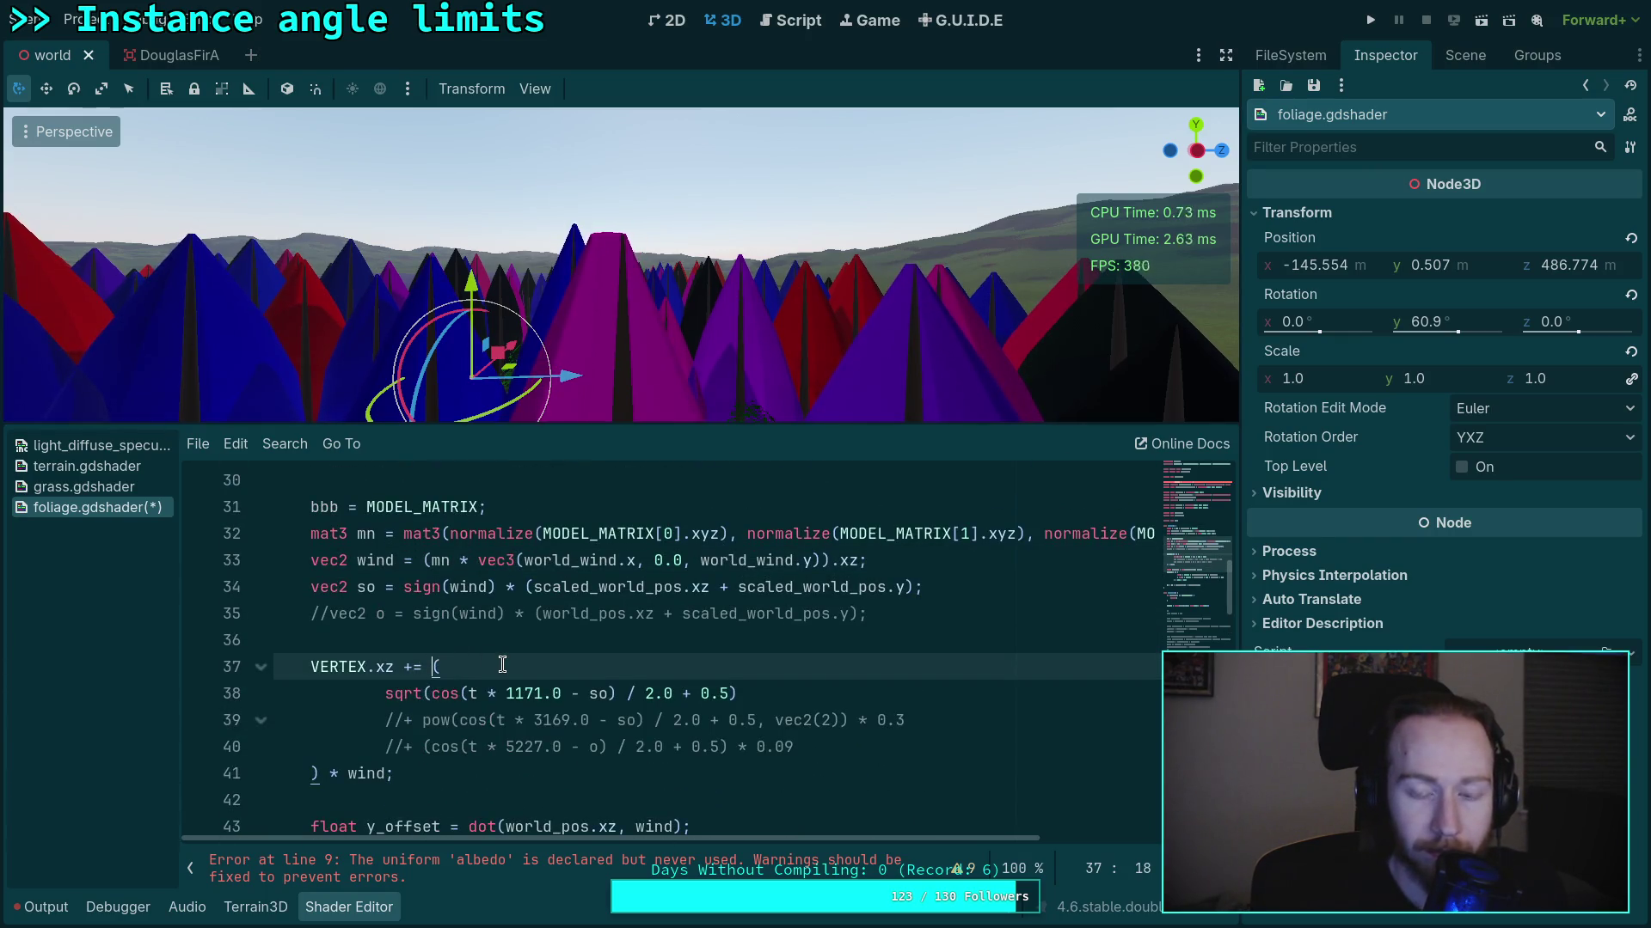
left_click(80, 19)
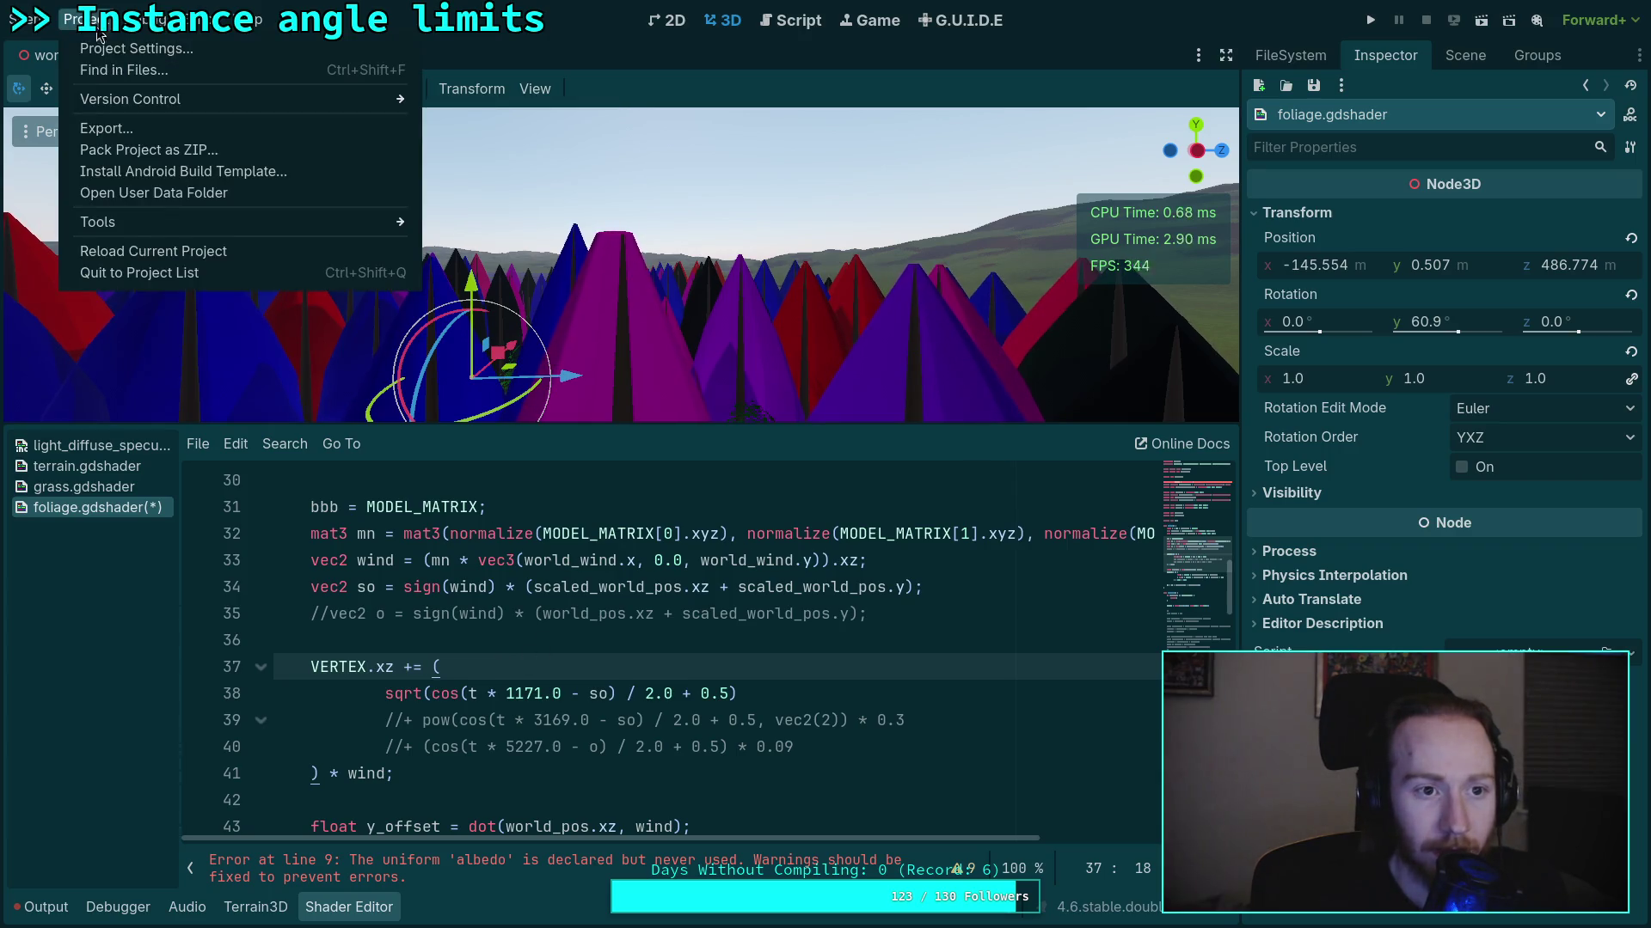
left_click(110, 48)
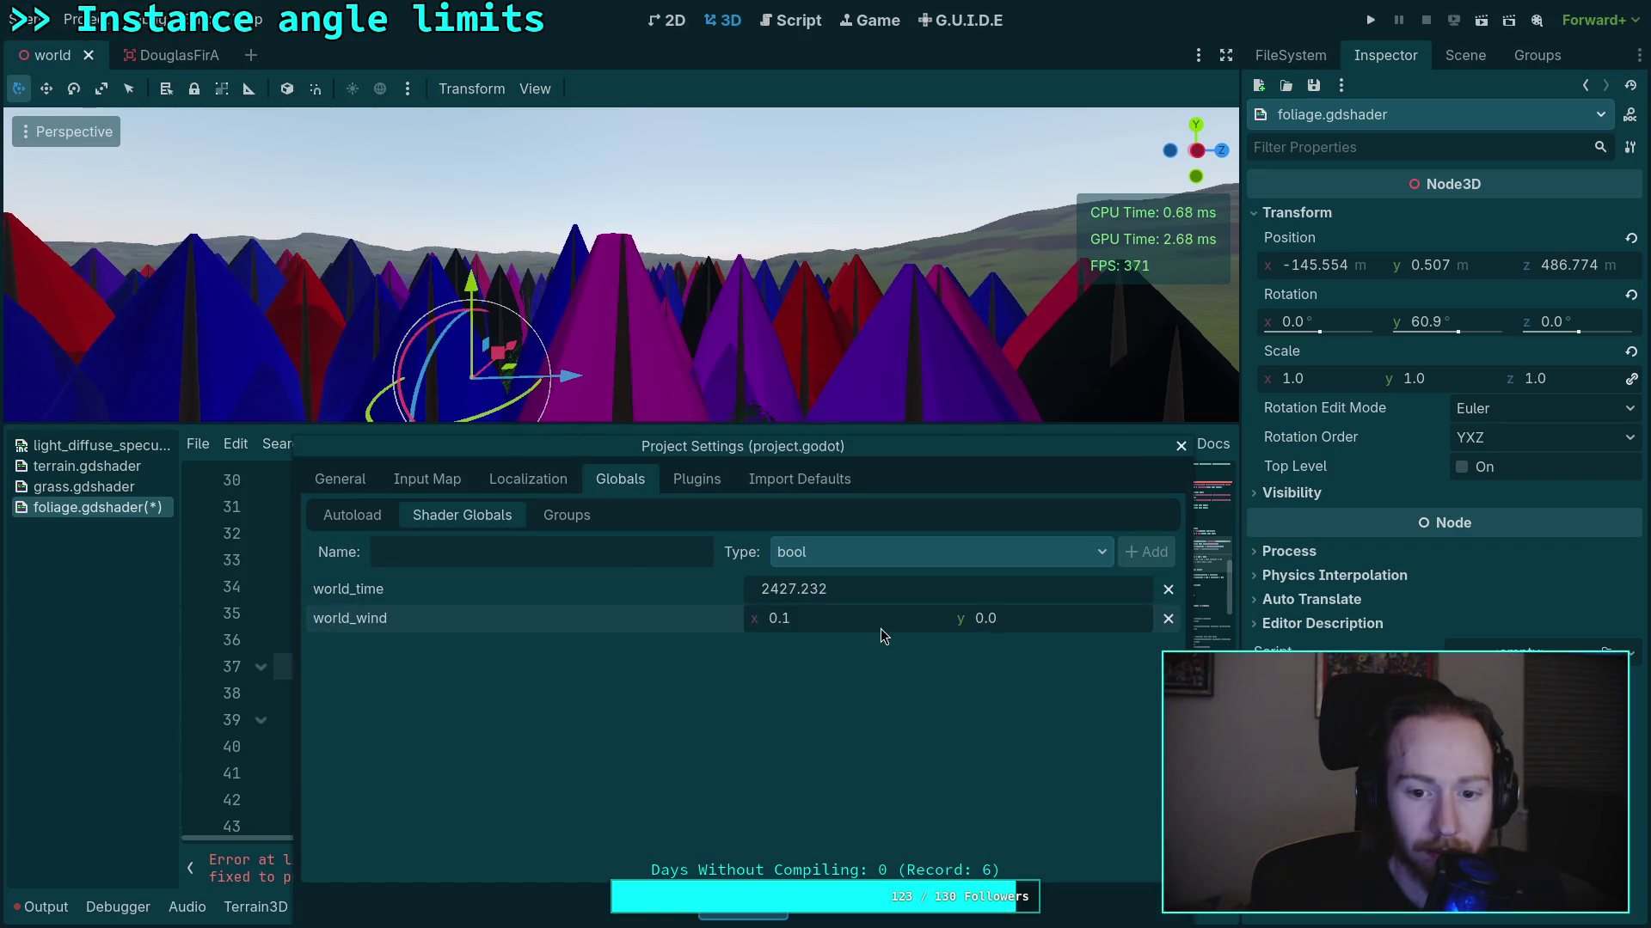
left_click(843, 619)
key("BackSpace")
type("2")
key("Escape")
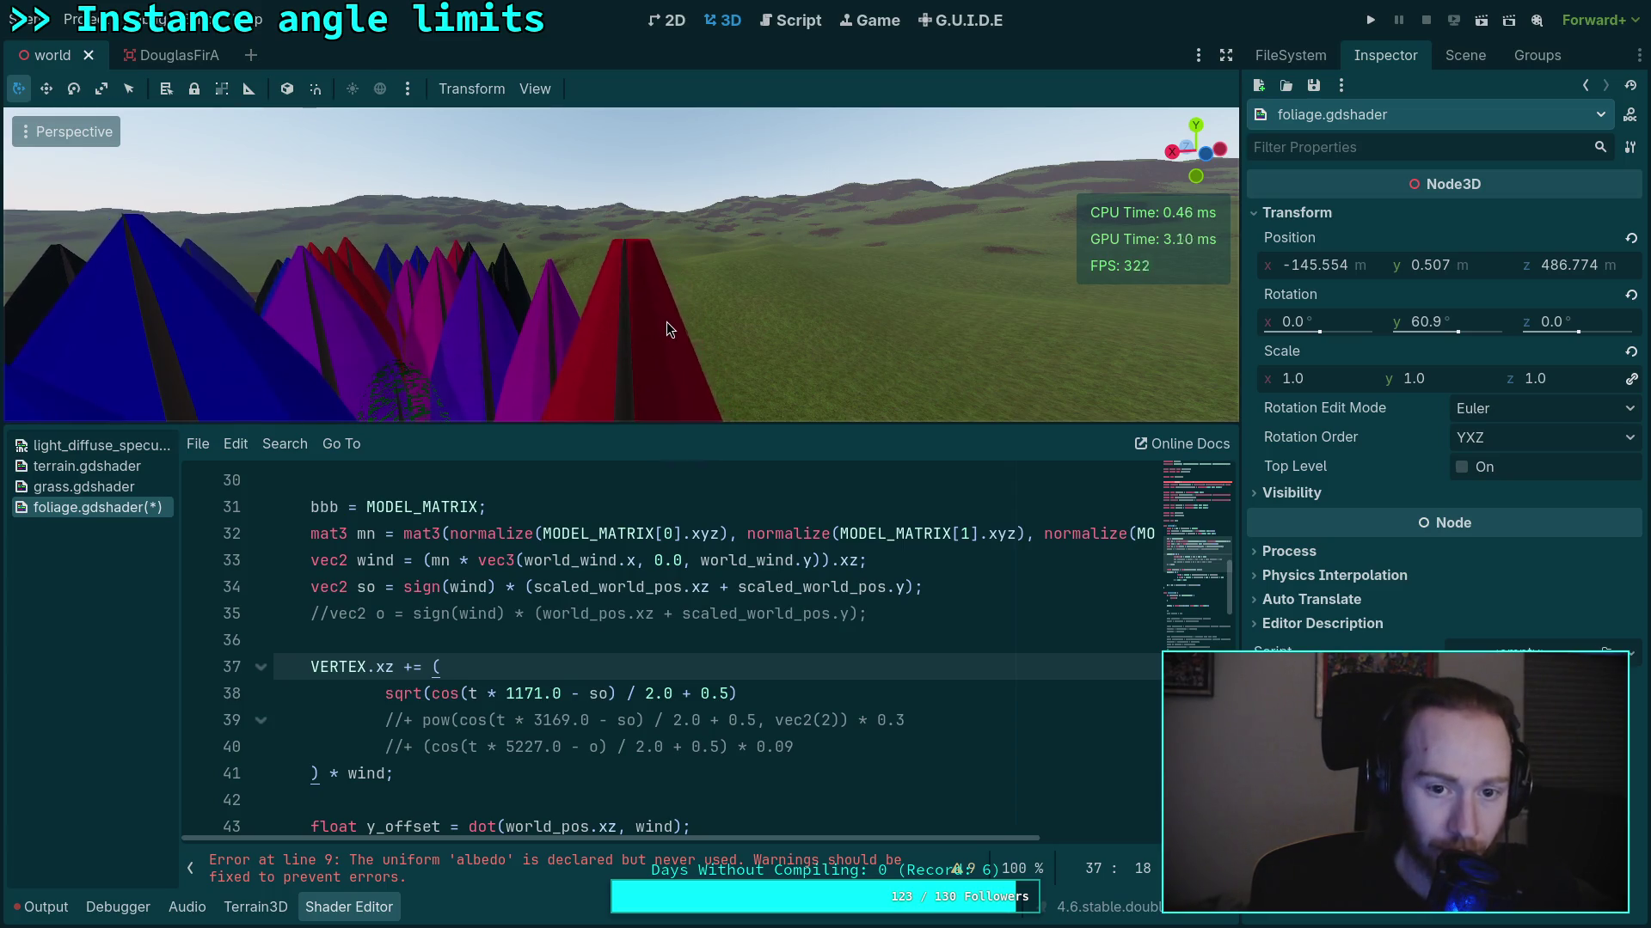
Free-look the camera into the tinted trees and scroll the shader down to the ALBEDO line 57
mouse_move(716, 302)
left_mouse_down()
mouse_move(601, 297)
mouse_move(800, 316)
mouse_move(762, 315)
left_mouse_up()
scroll(773, 516, "down", 7)
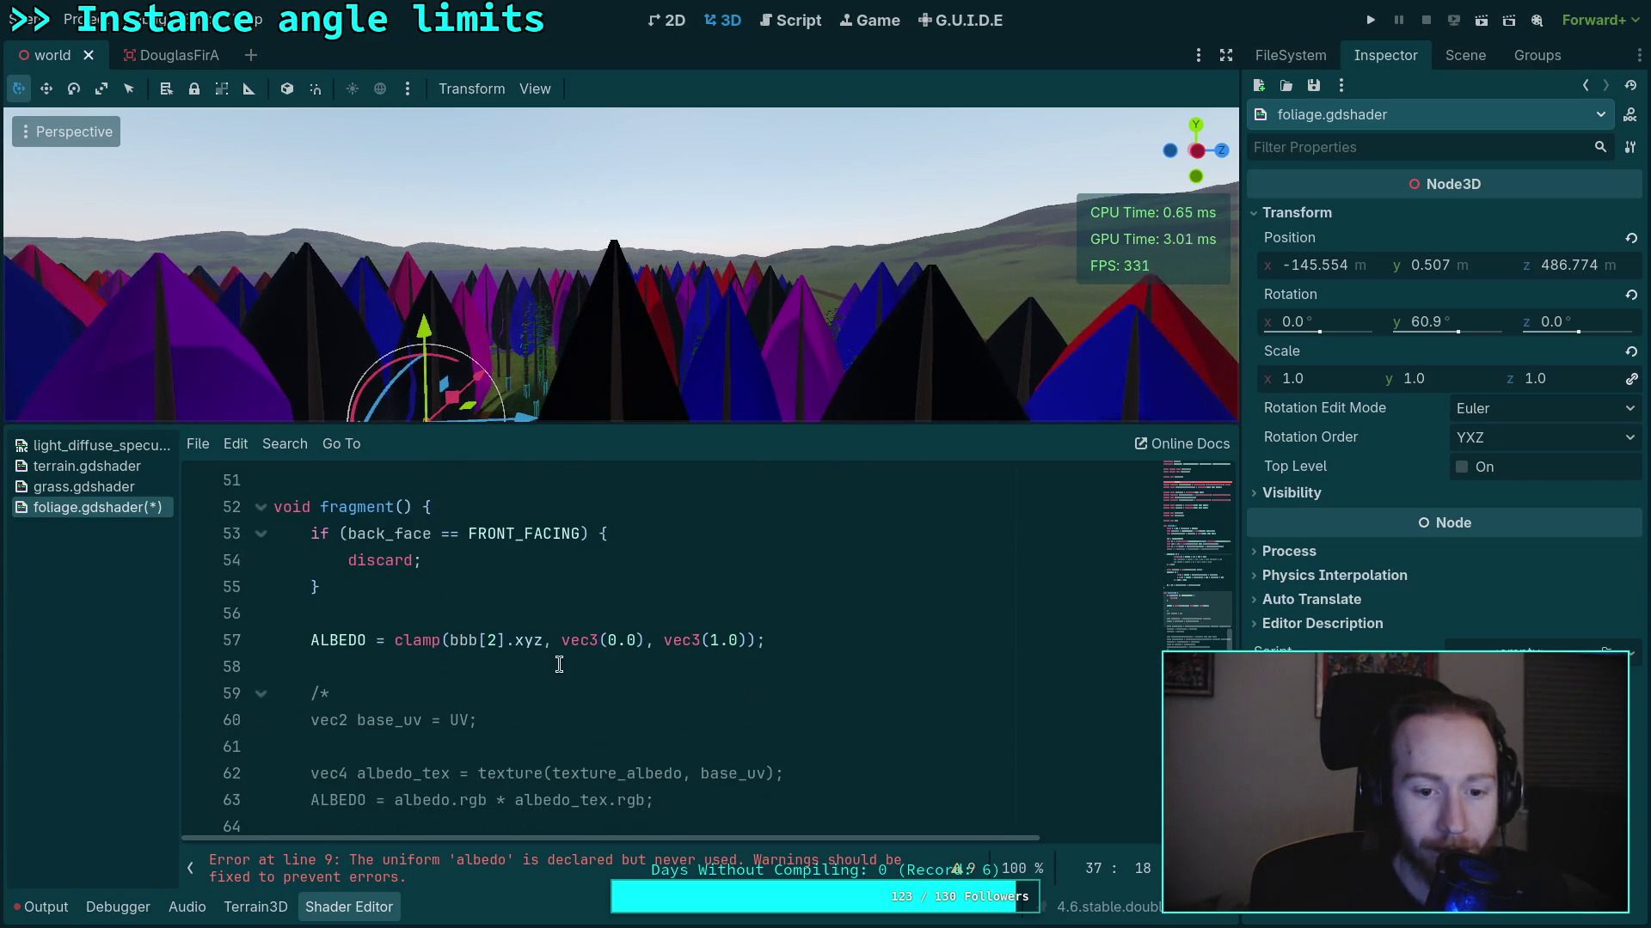
On line 57, wrap bbb[2].xyz in abs() inside the ALBEDO clamp
left_click(391, 640)
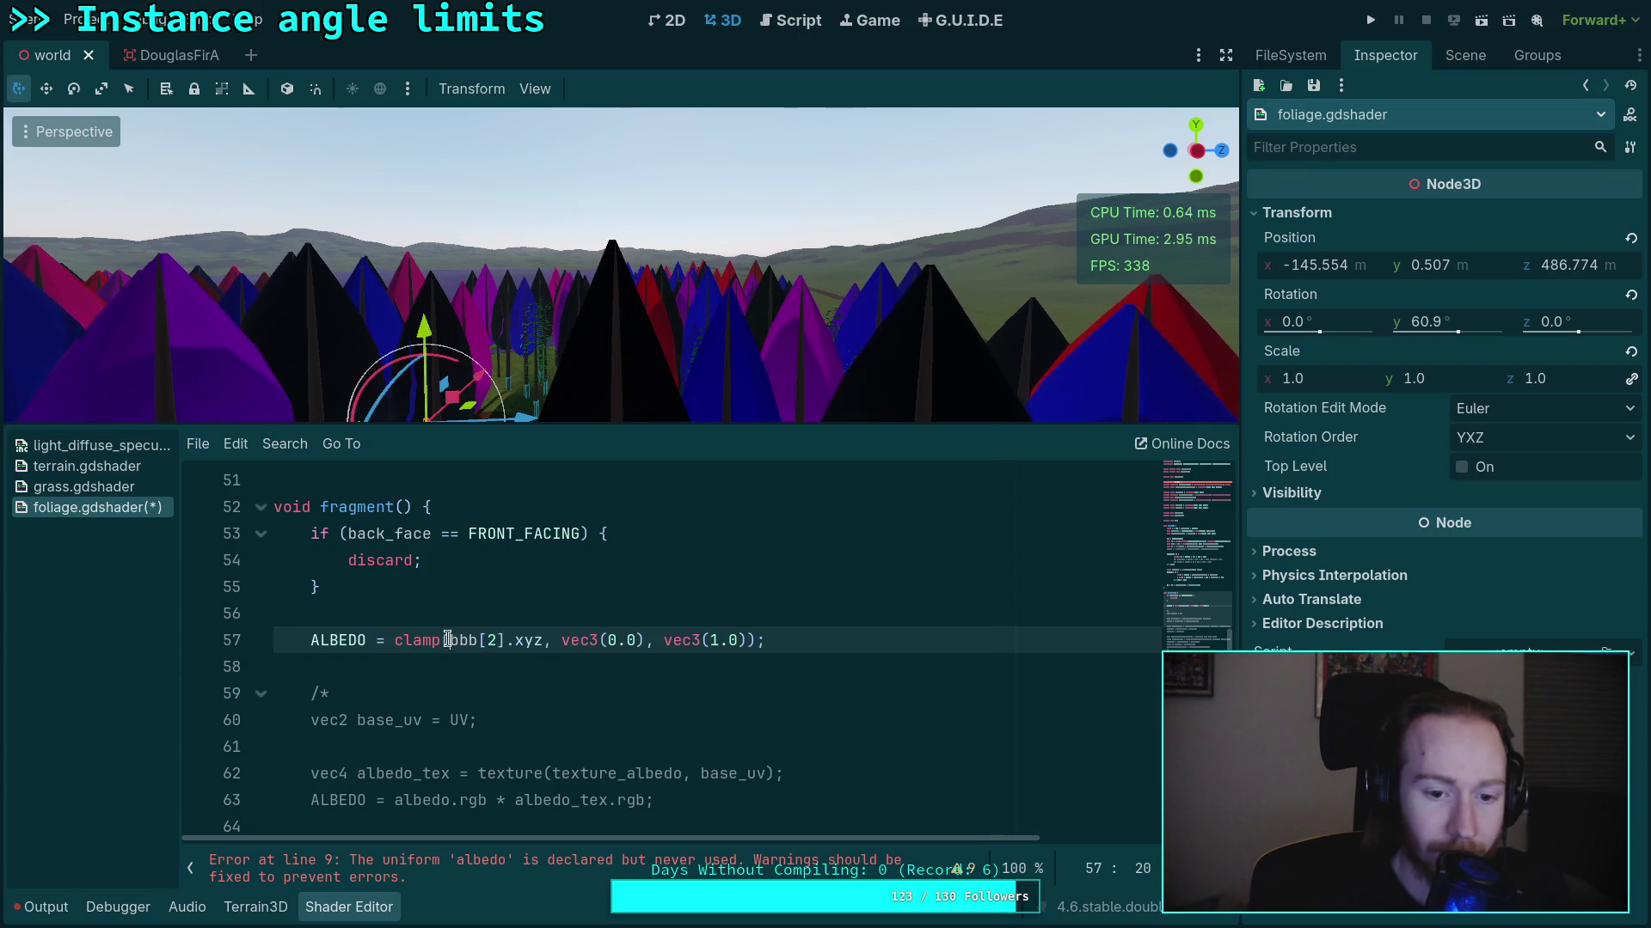
type("abs(")
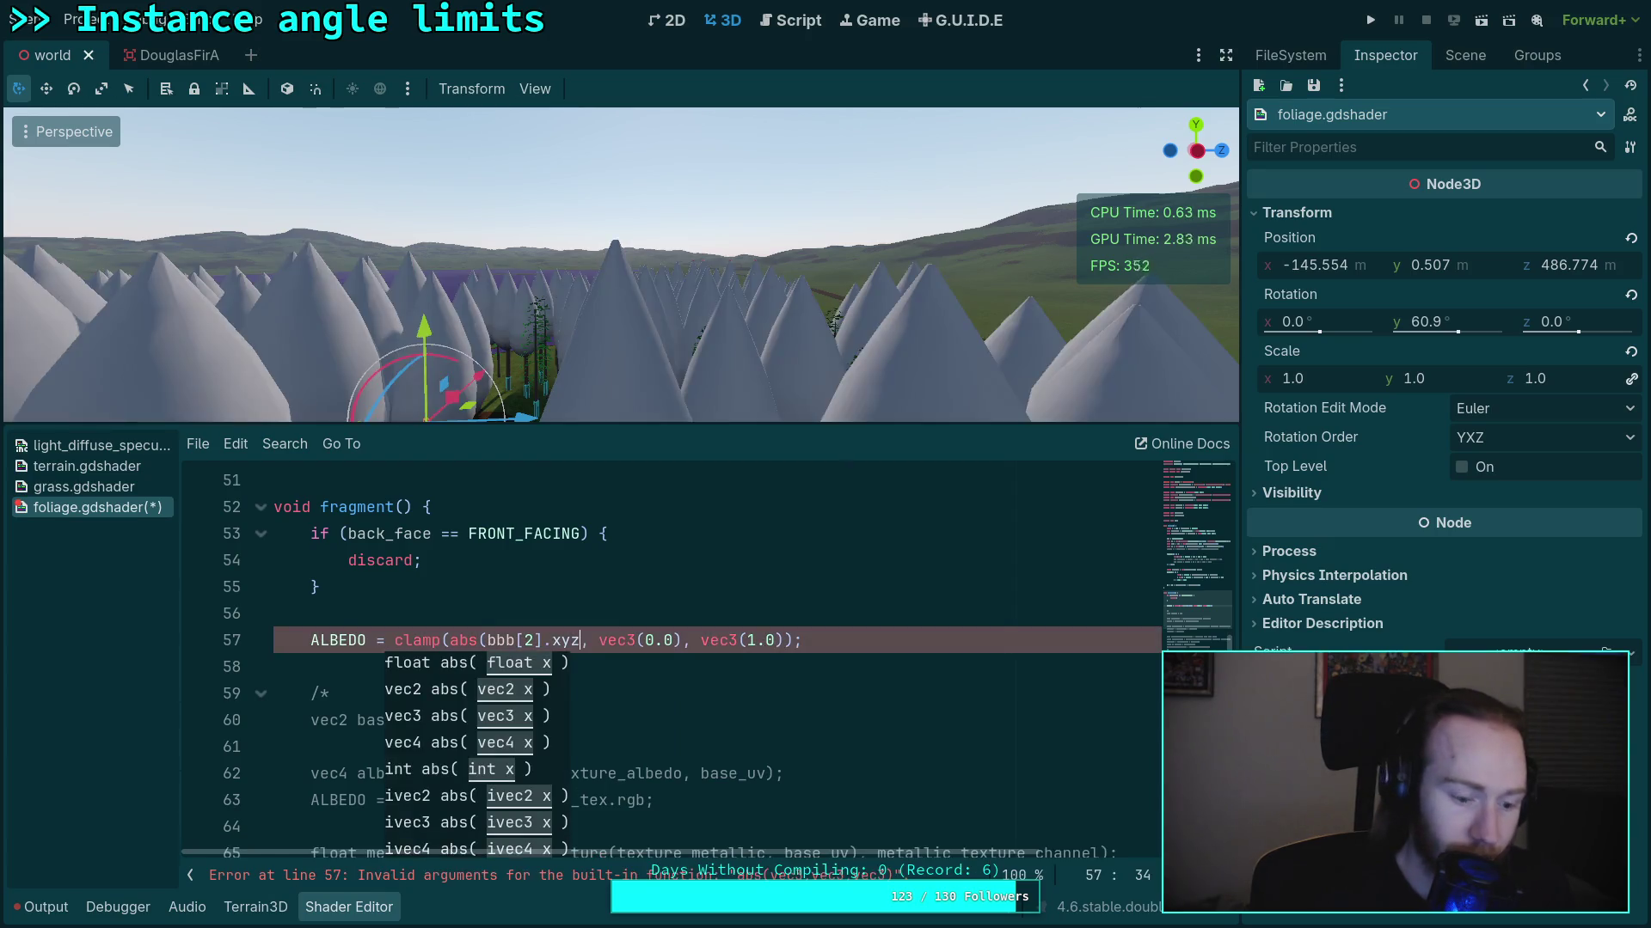
key("Right")
key("Right")
key("Right")
type(")")
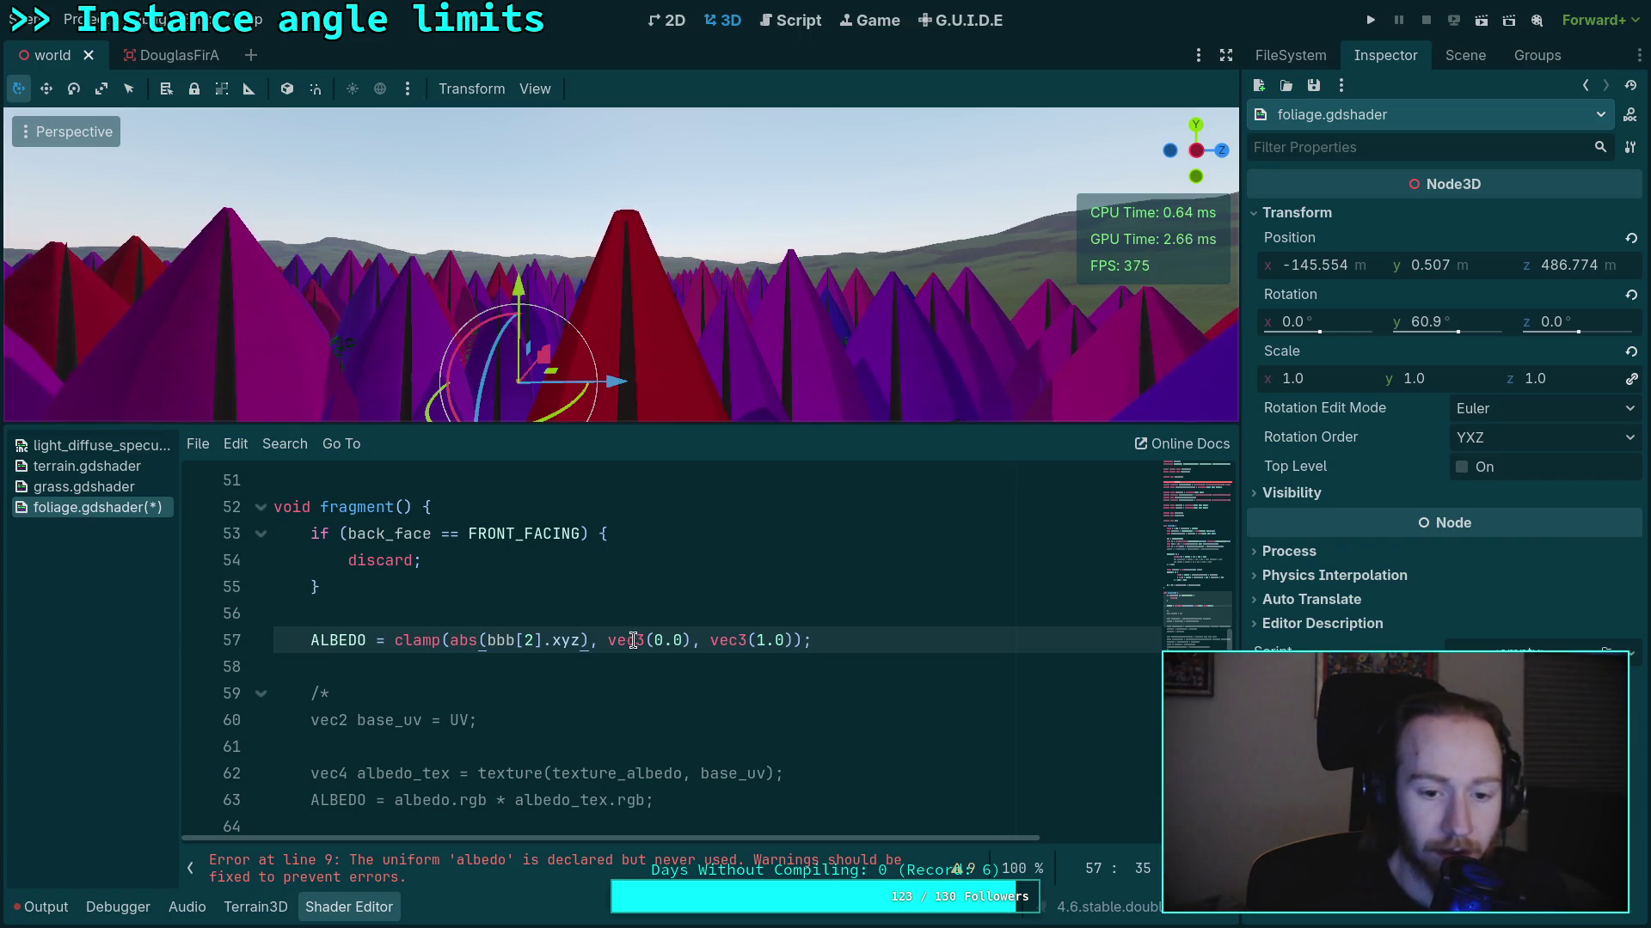
Scroll back to the wind setup lines and select MODEL_MATRIX on line 31
scroll(617, 649, "up", 11)
scroll(616, 649, "down", 1)
double_click(418, 744)
scroll(507, 679, "down", 2)
scroll(509, 673, "down", 3)
scroll(509, 673, "up", 3)
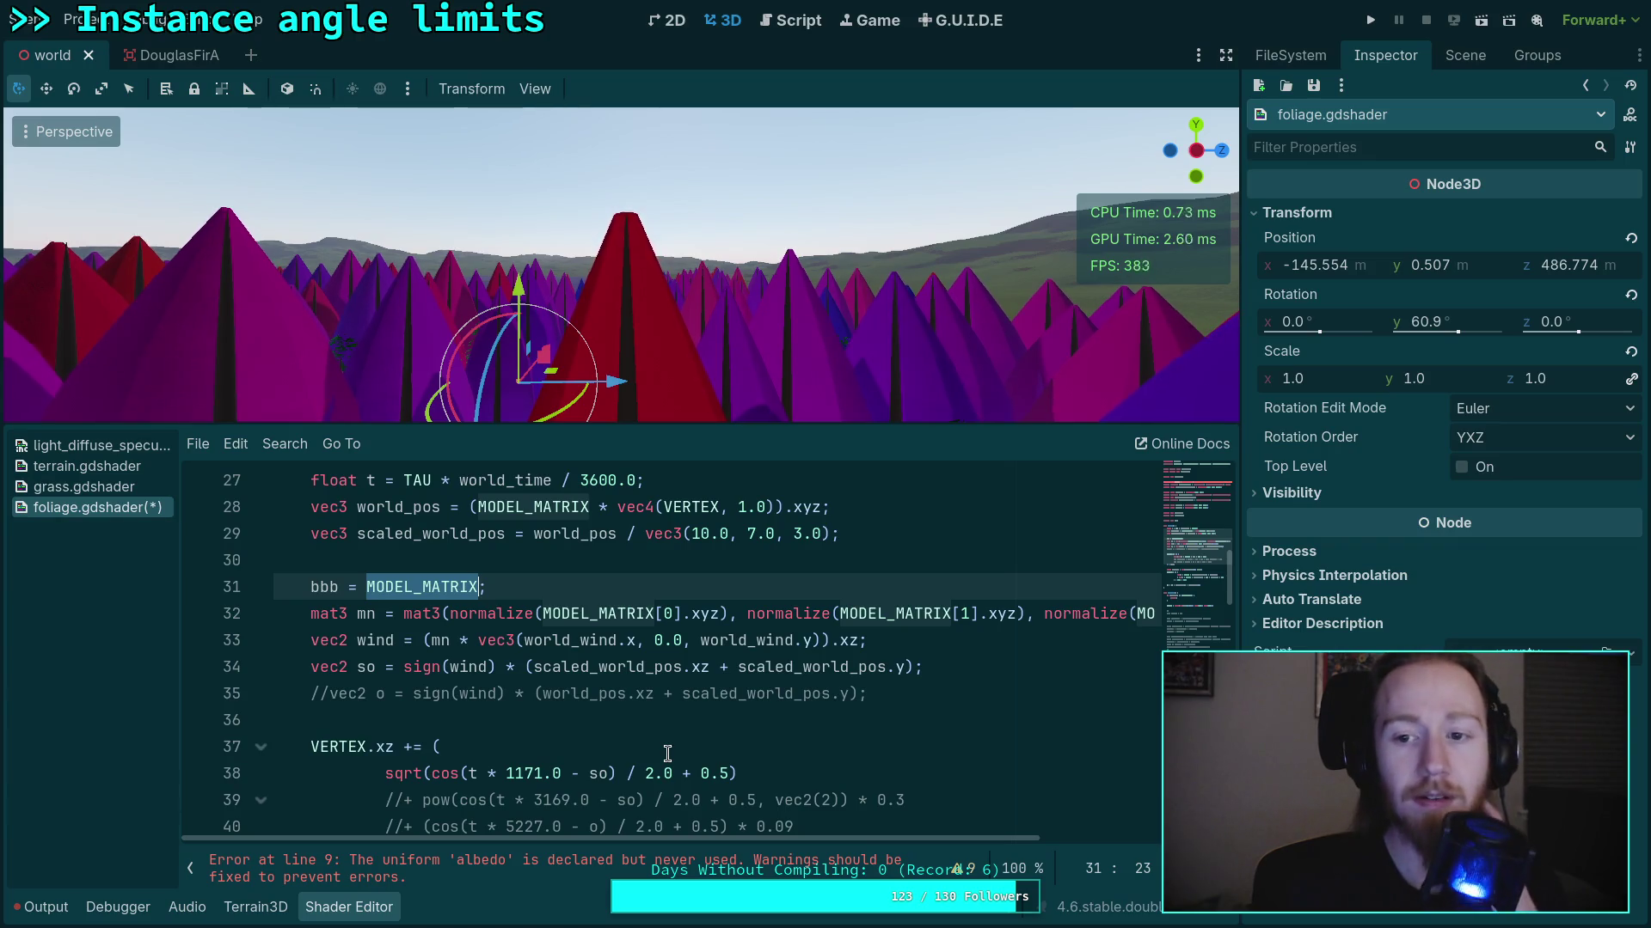
scroll(667, 754, "down", 2)
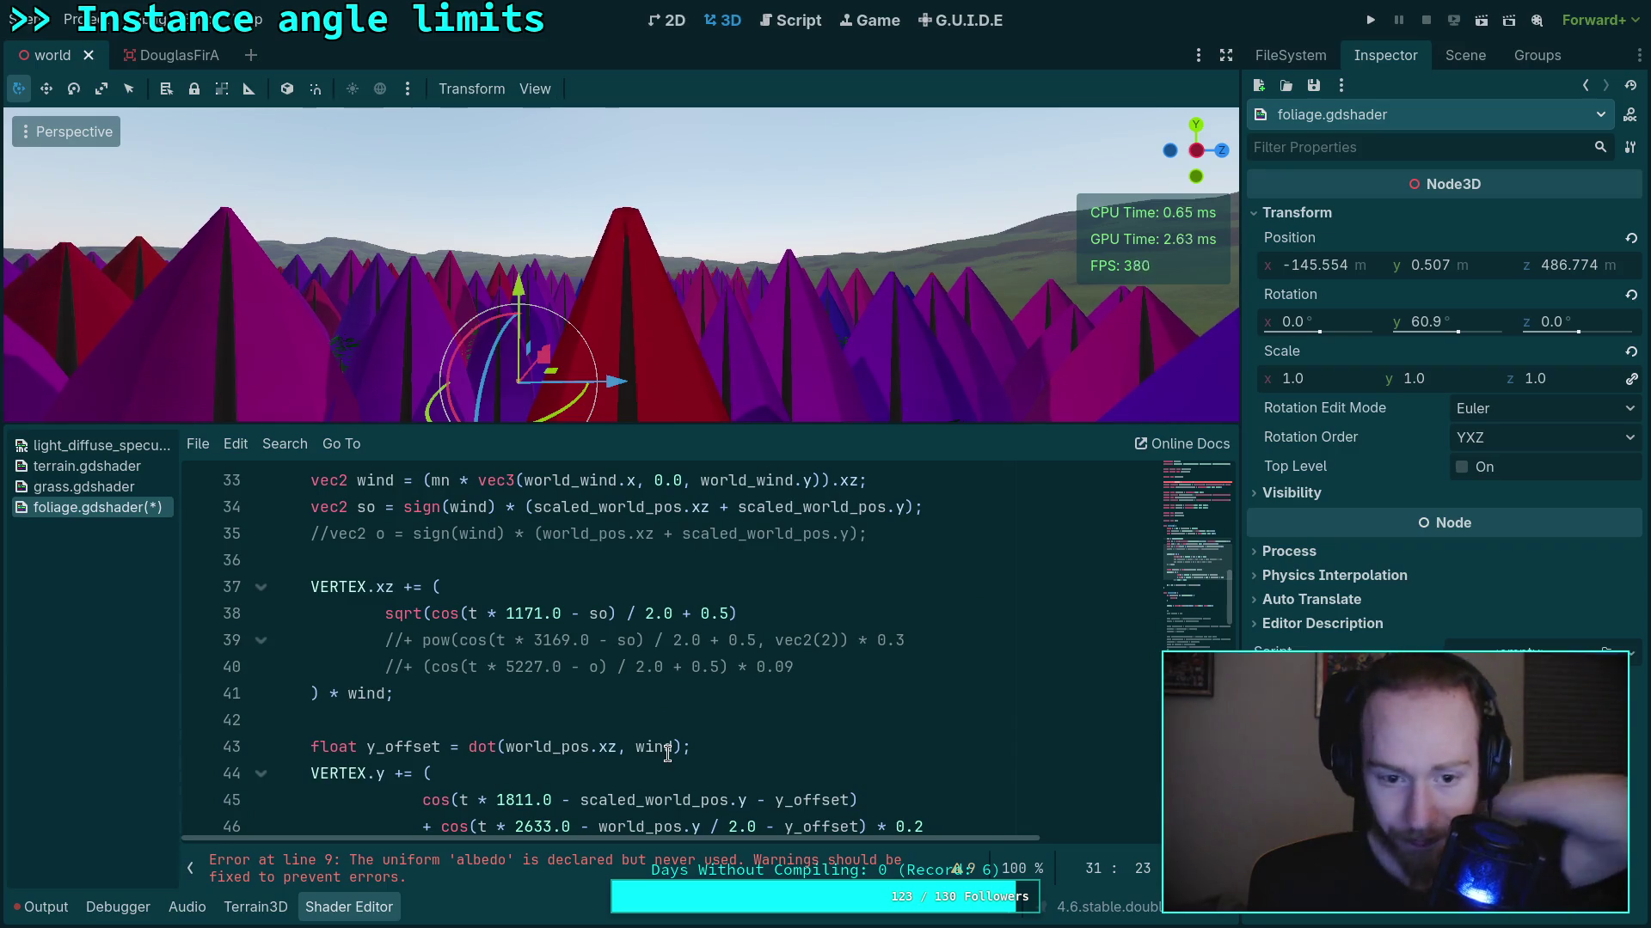
scroll(667, 754, "up", 2)
scroll(667, 754, "down", 1)
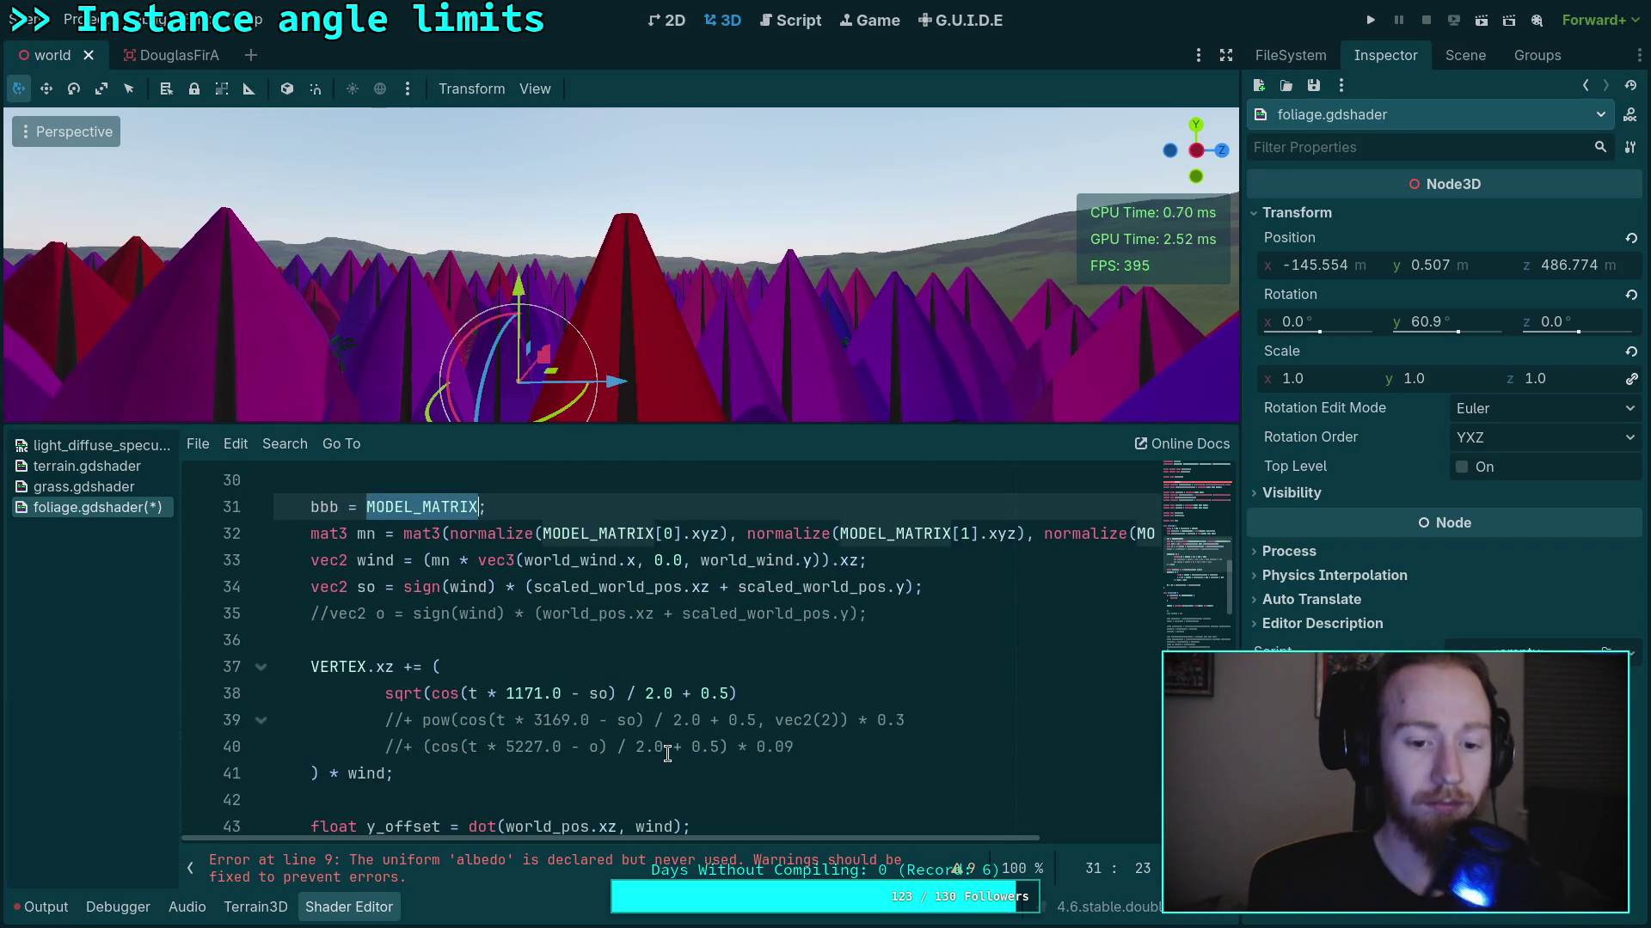
left_click(386, 693)
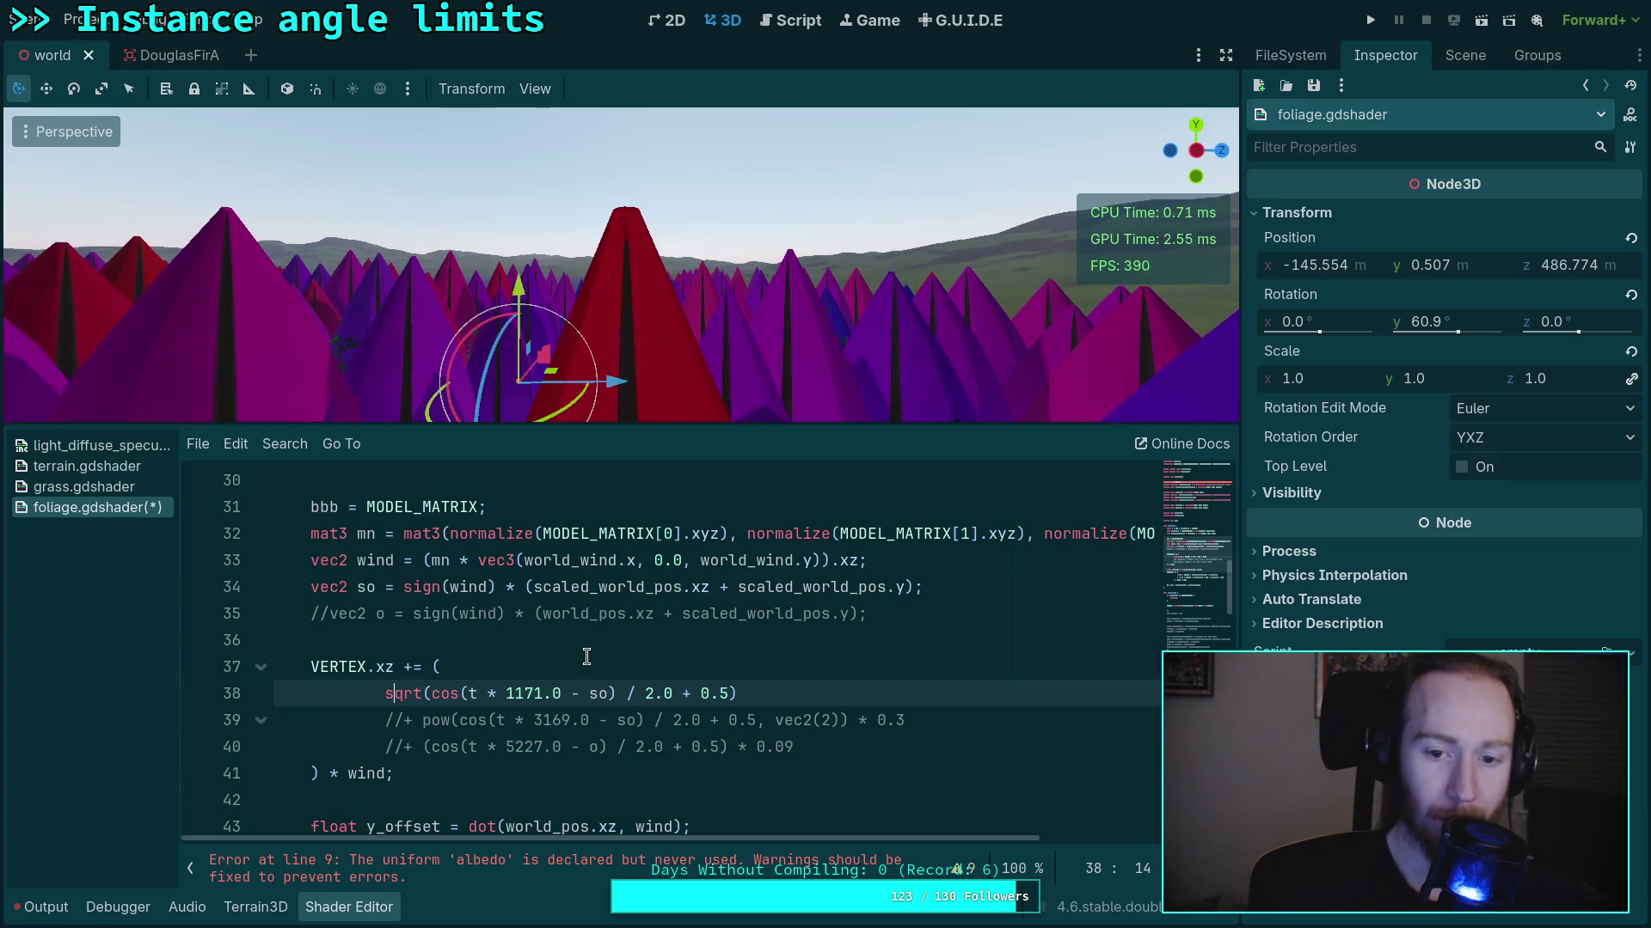
scroll(593, 666, "up", 2)
scroll(646, 715, "down", 1)
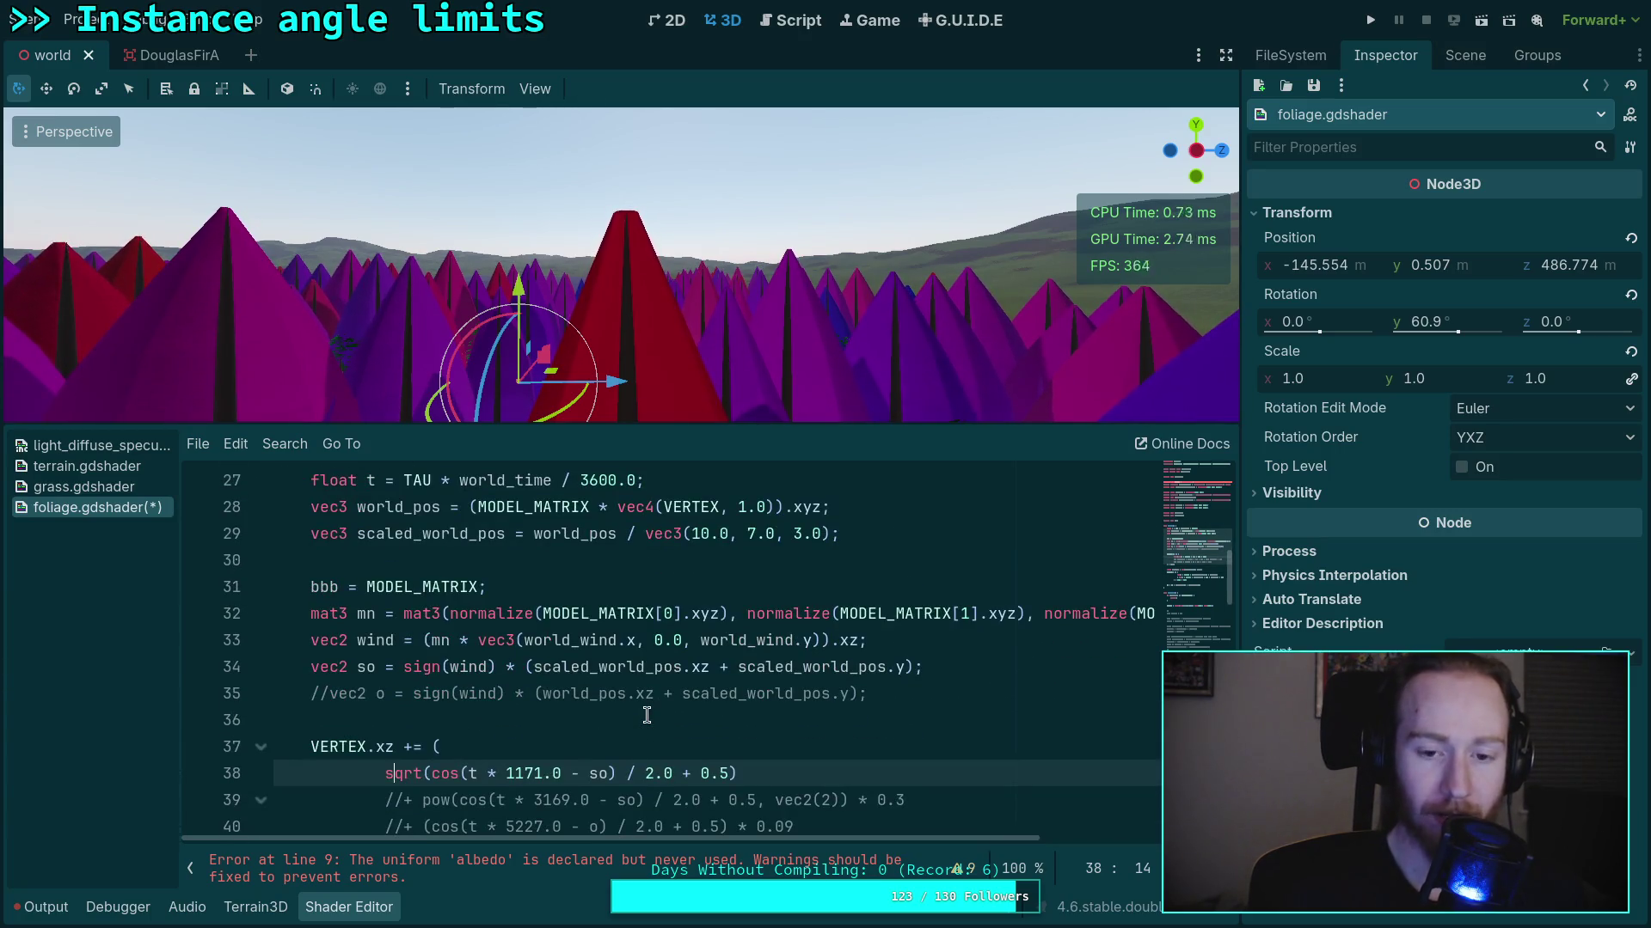
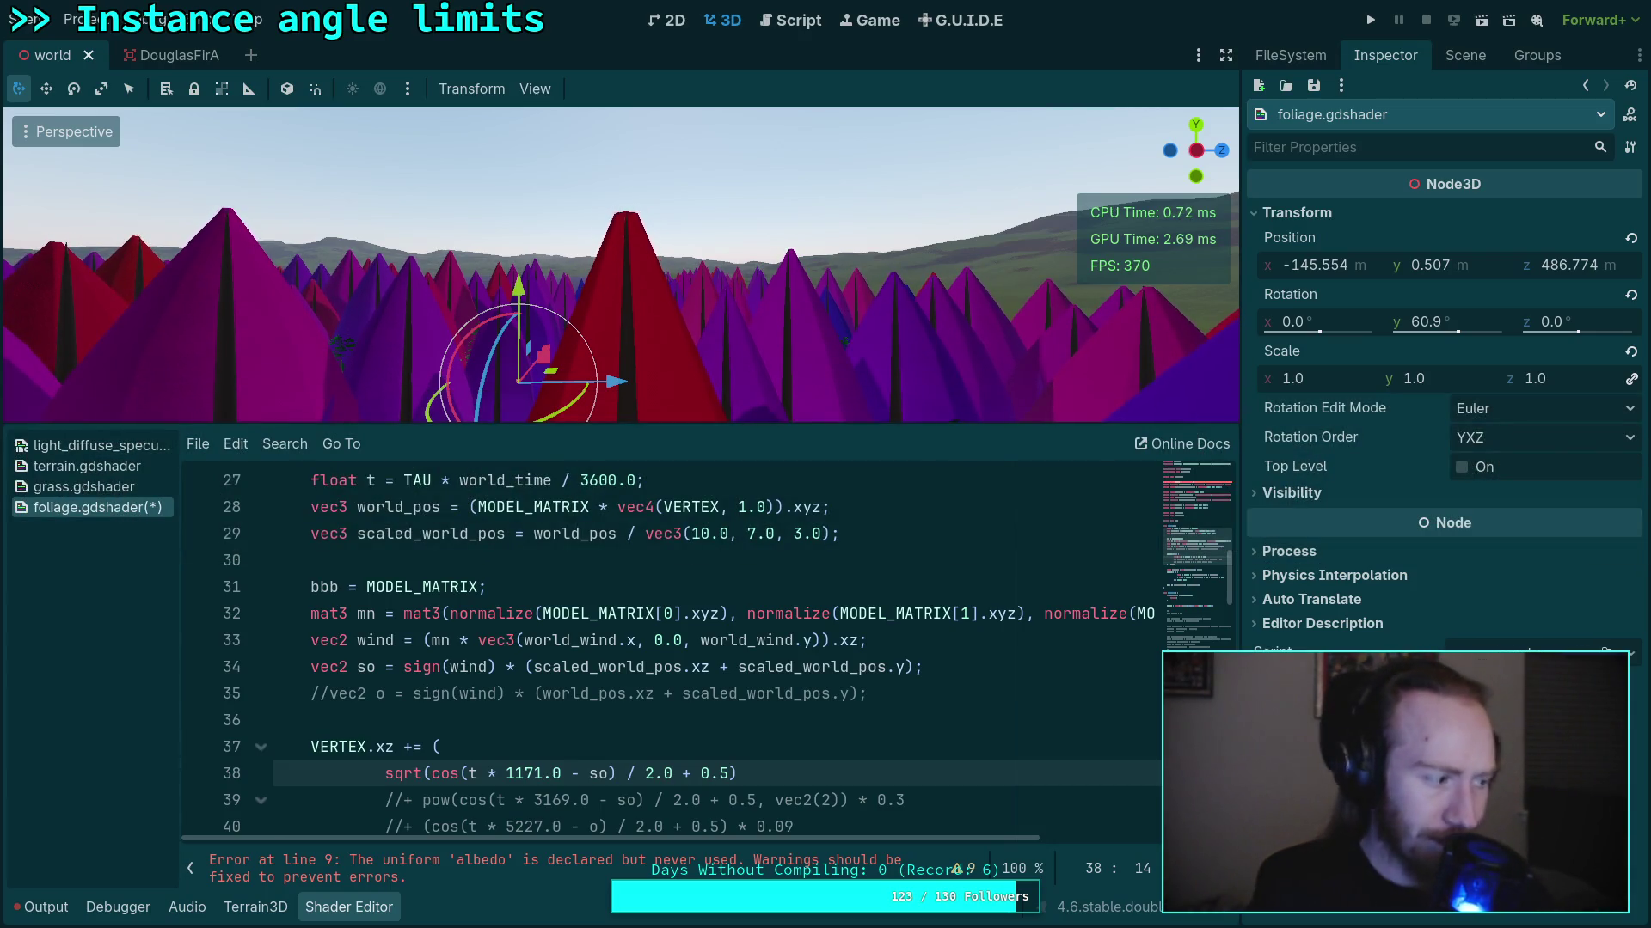
Check the commented-out offset on line 35 against the vertex built-ins documentation
left_click(551, 693)
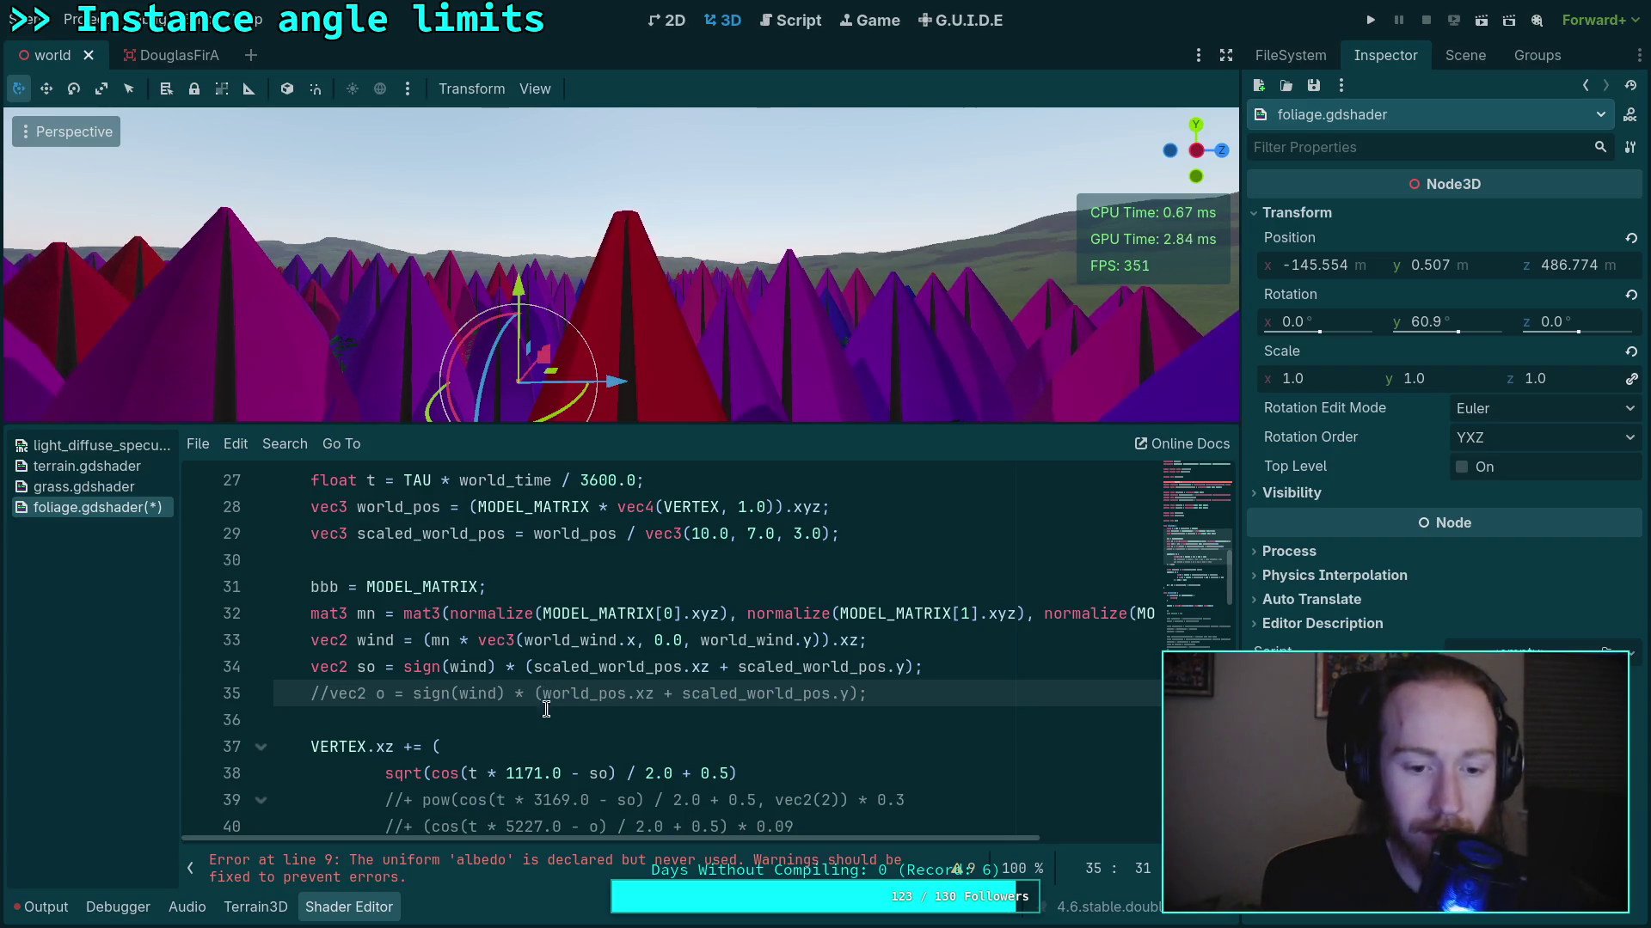
scroll(551, 693, "down", 4)
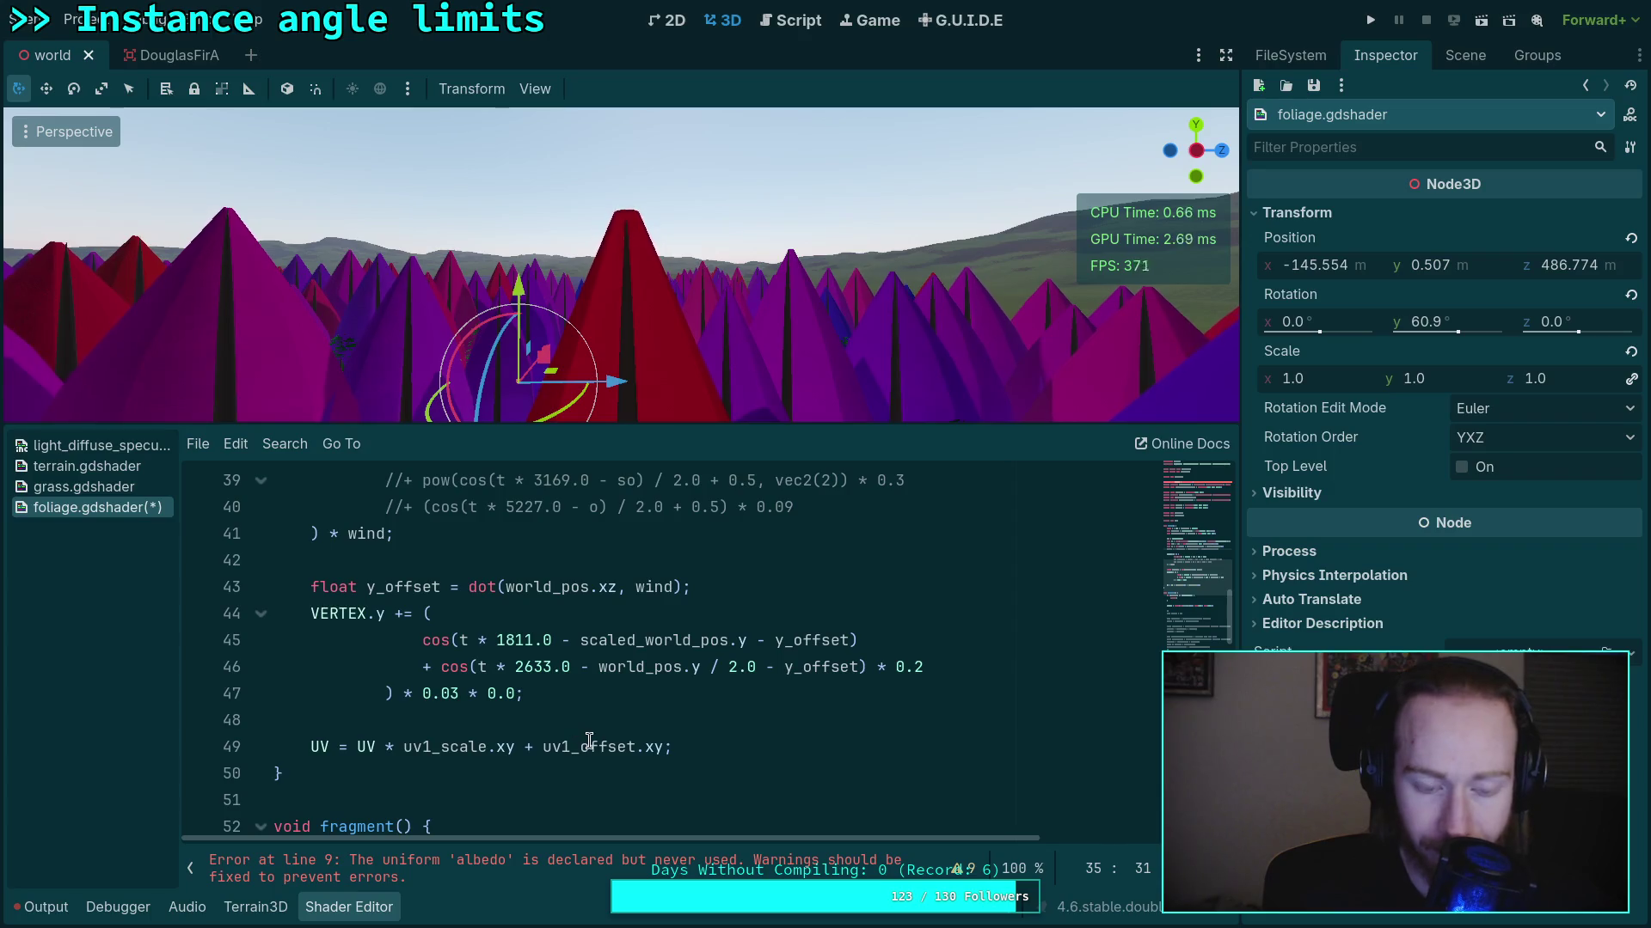
scroll(590, 741, "up", 3)
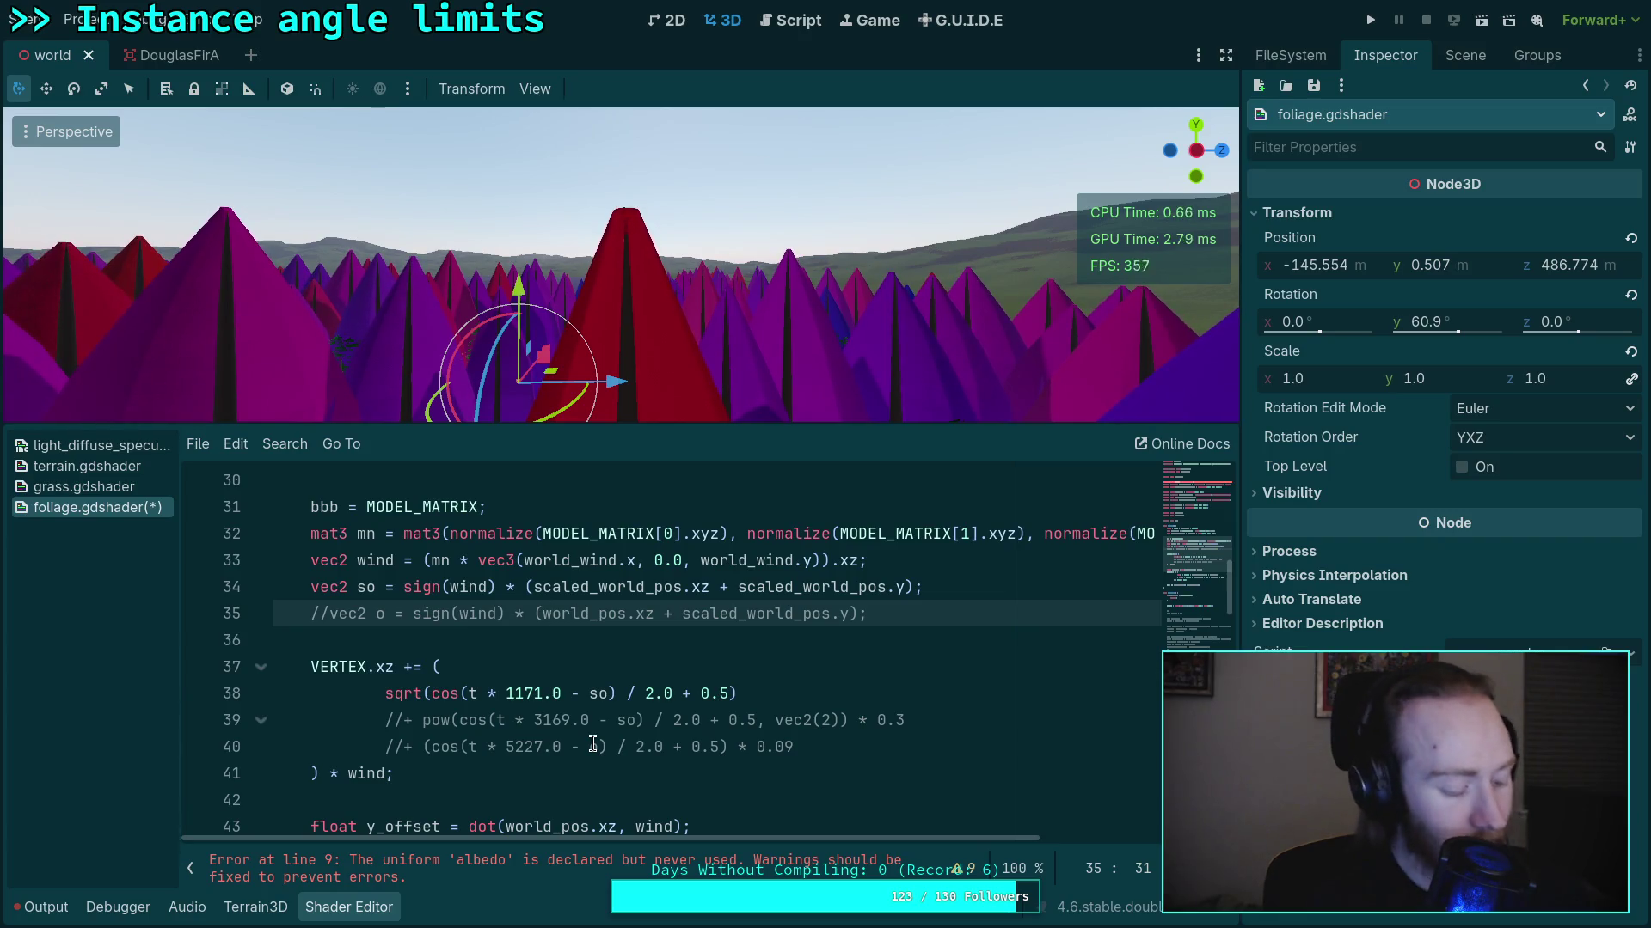
key("super+2")
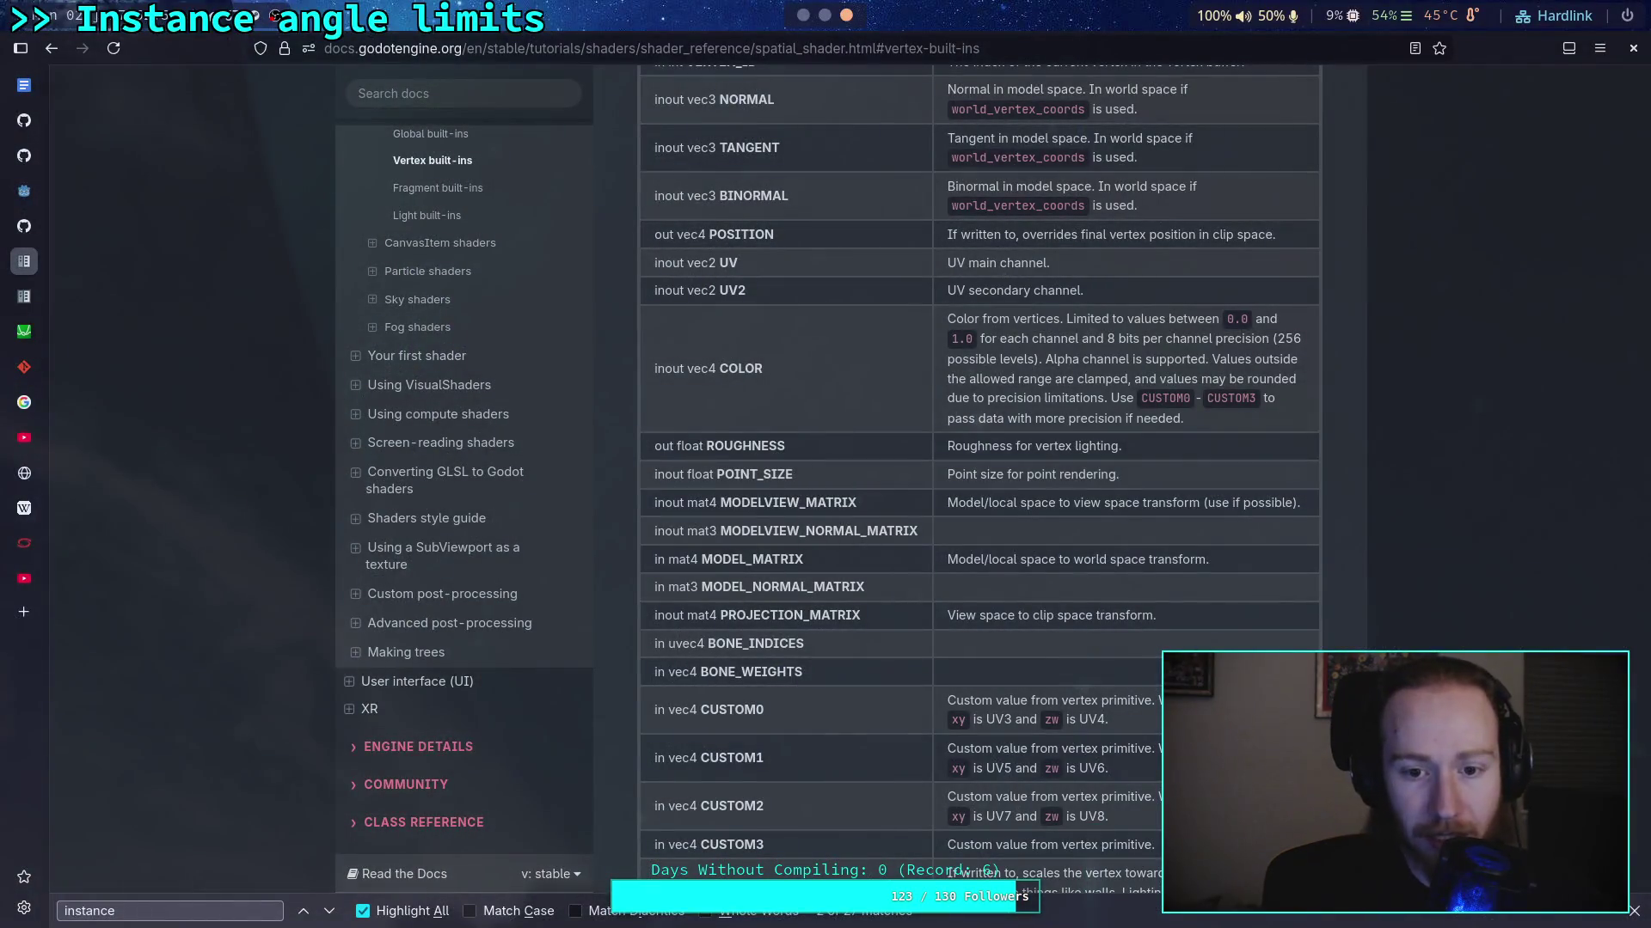
scroll(919, 709, "up", 4)
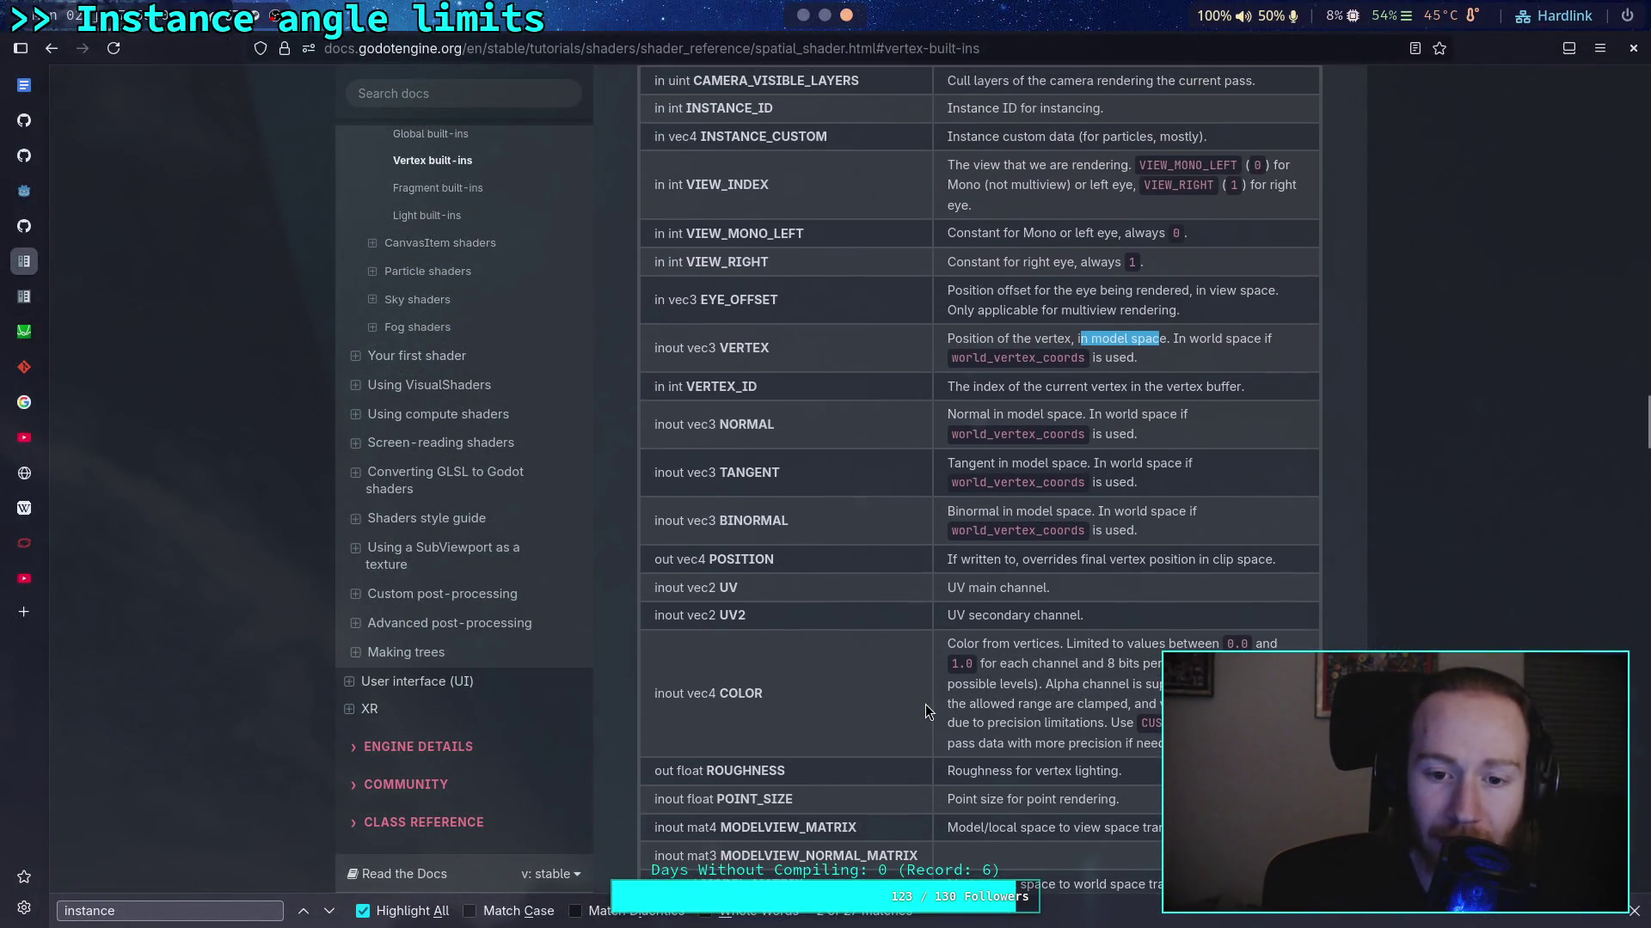
scroll(860, 659, "up", 6)
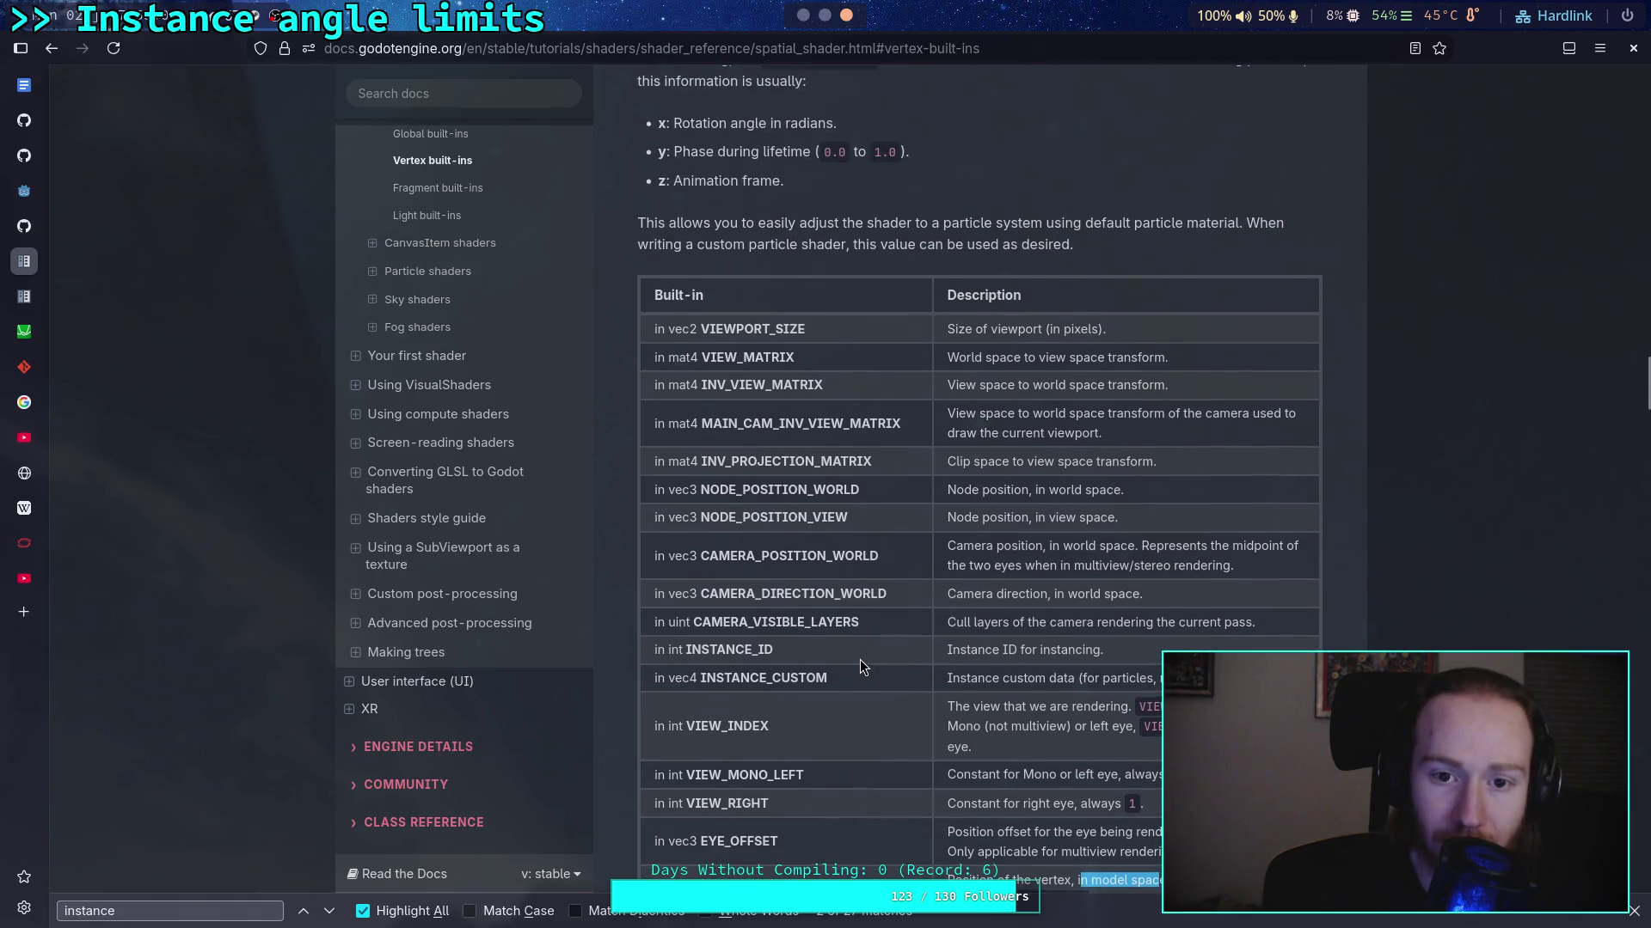
scroll(860, 661, "down", 6)
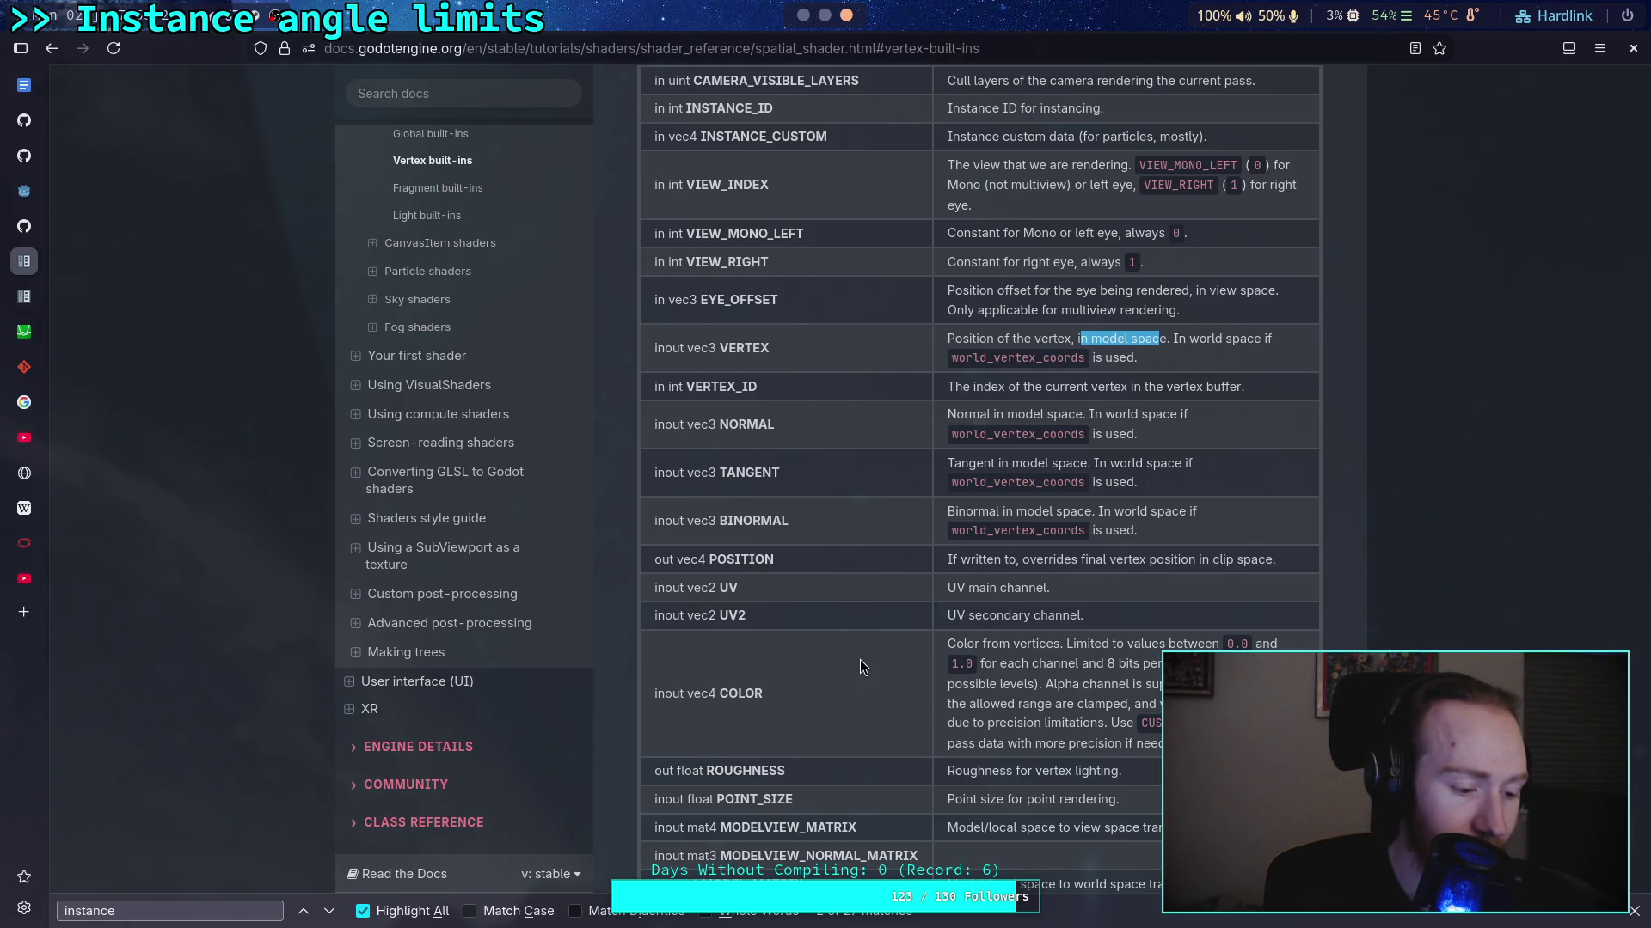
key("alt+Tab")
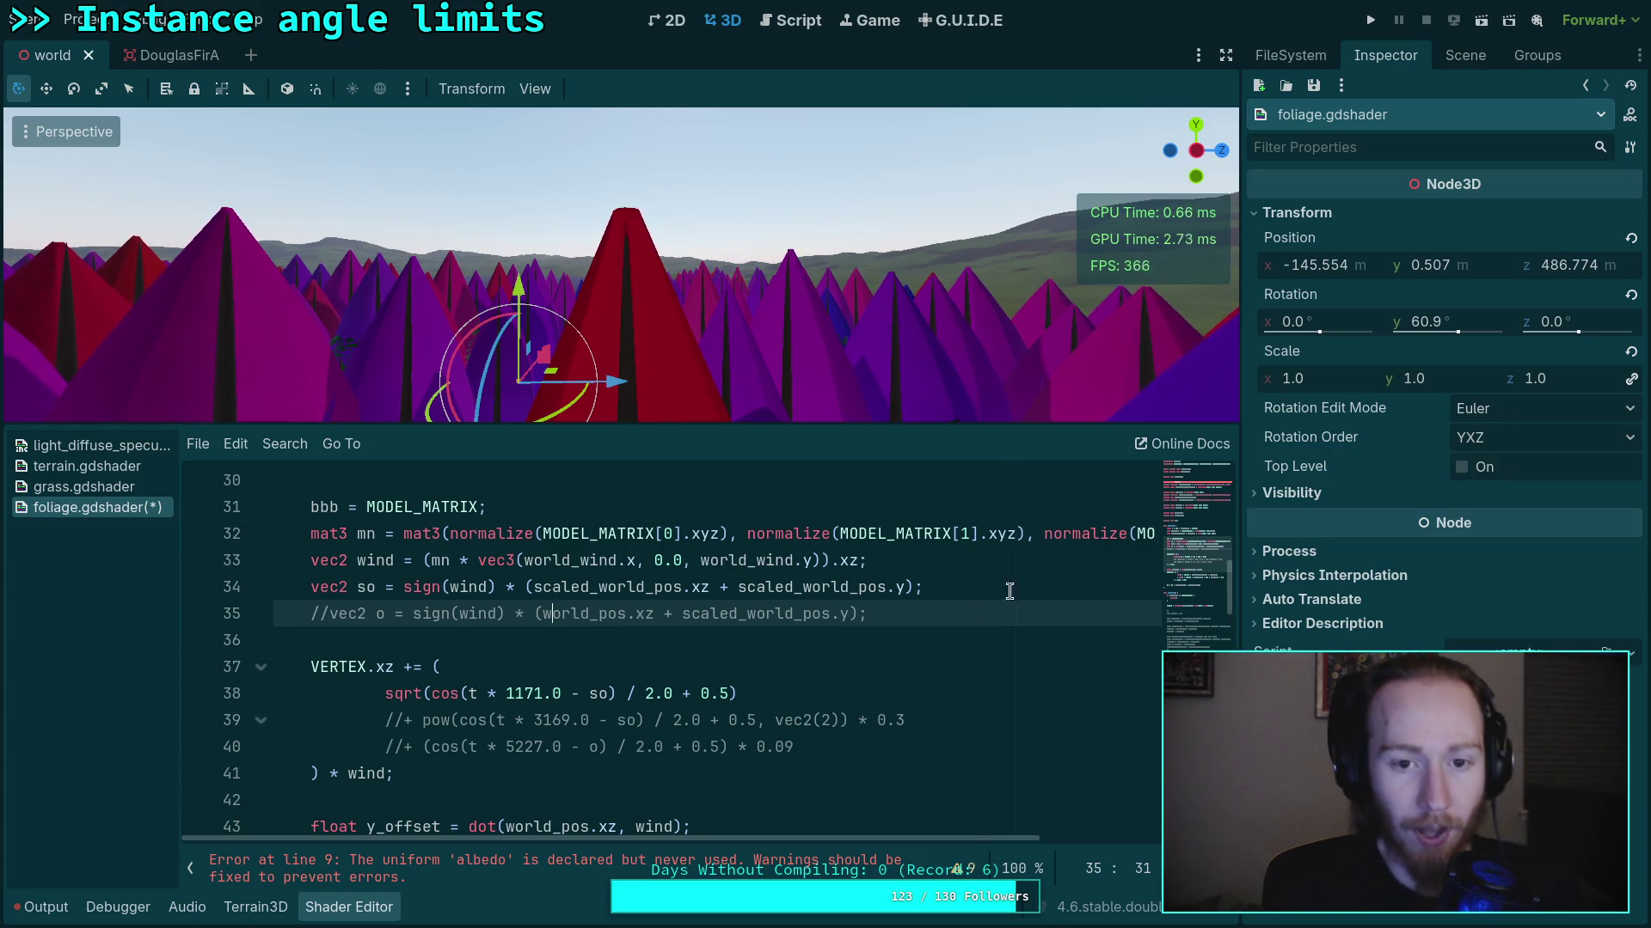
Add 'wind = world_wind;' on a new line below the wind calculation on line 33
left_click(960, 566)
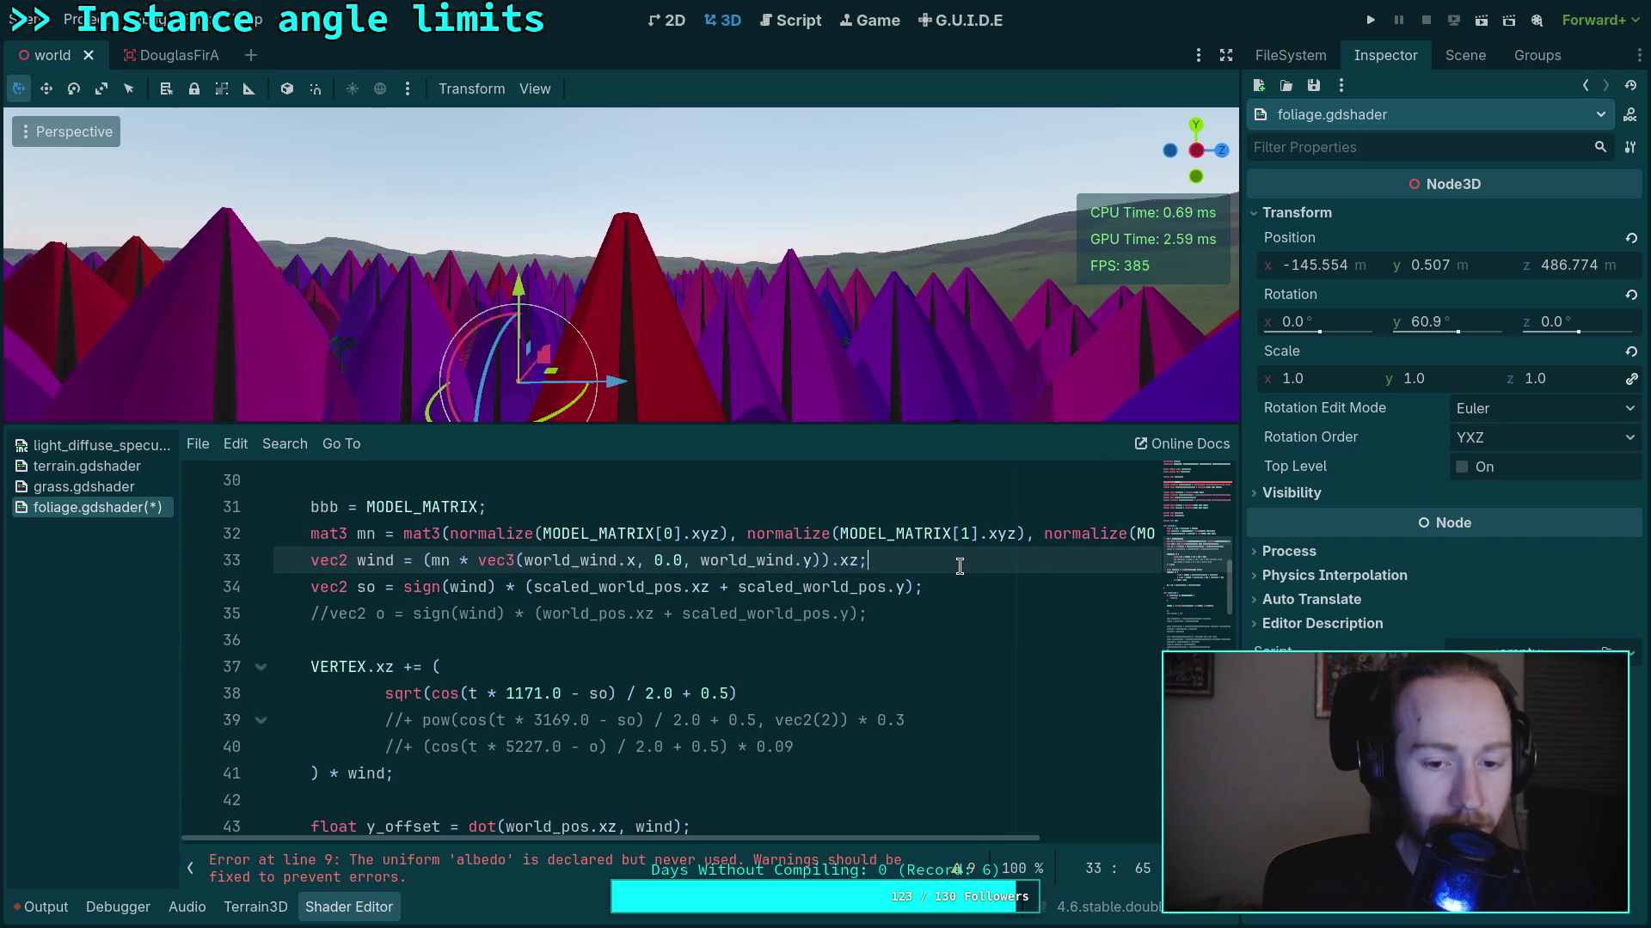
key("Return")
key("BackSpace")
key("BackSpace")
type("w")
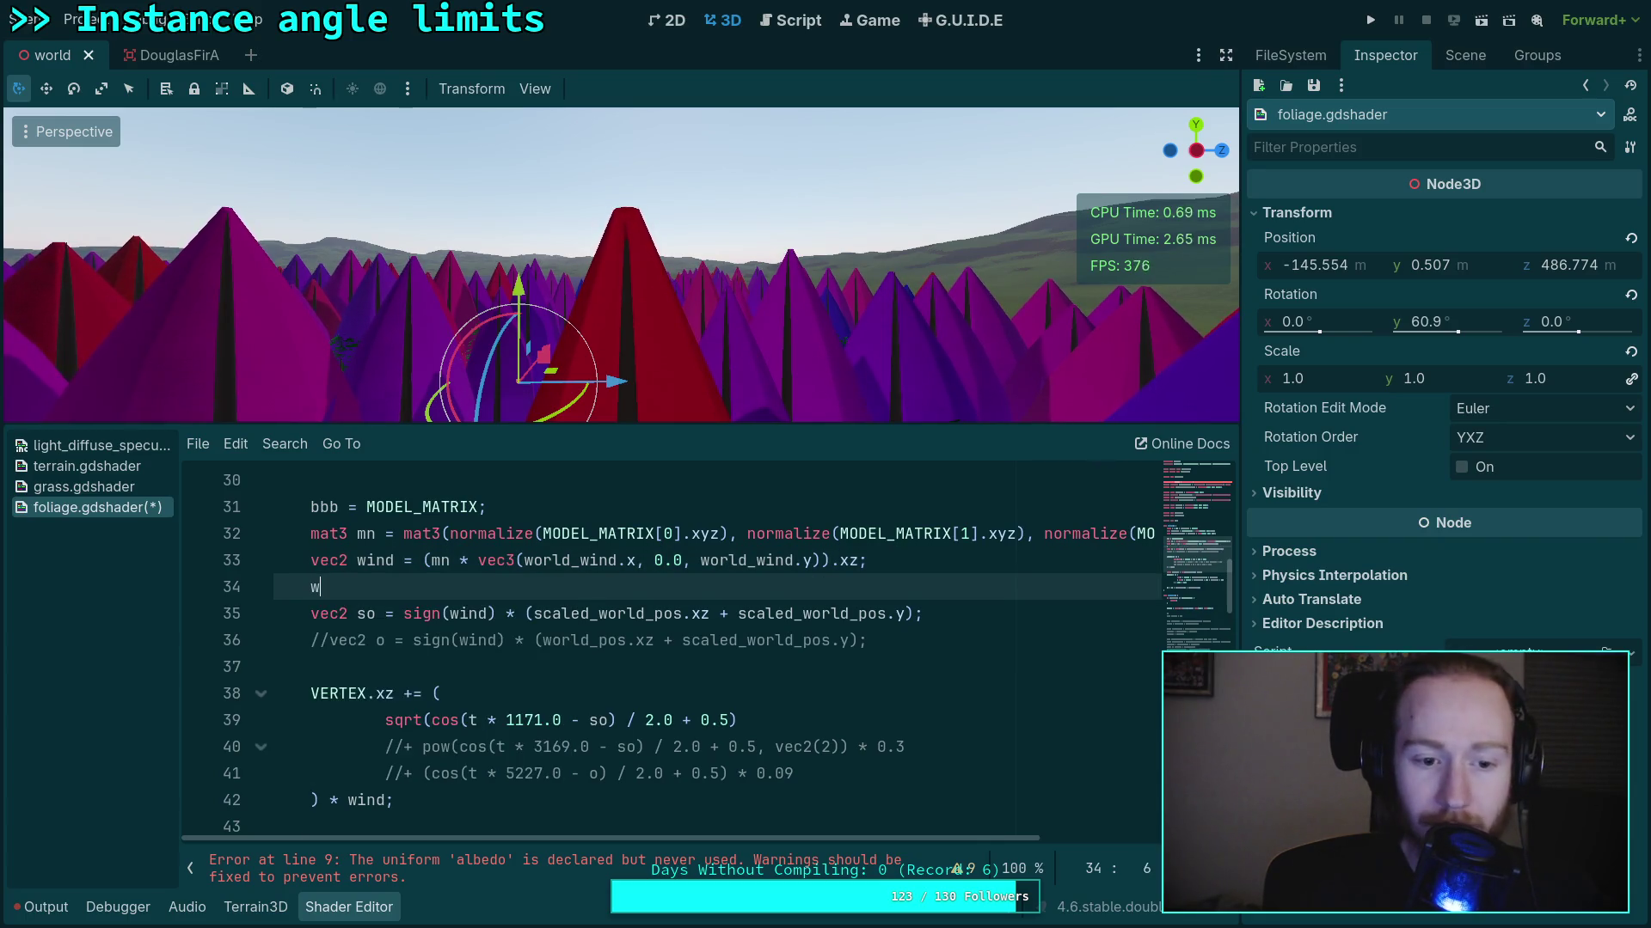
type("ind = ")
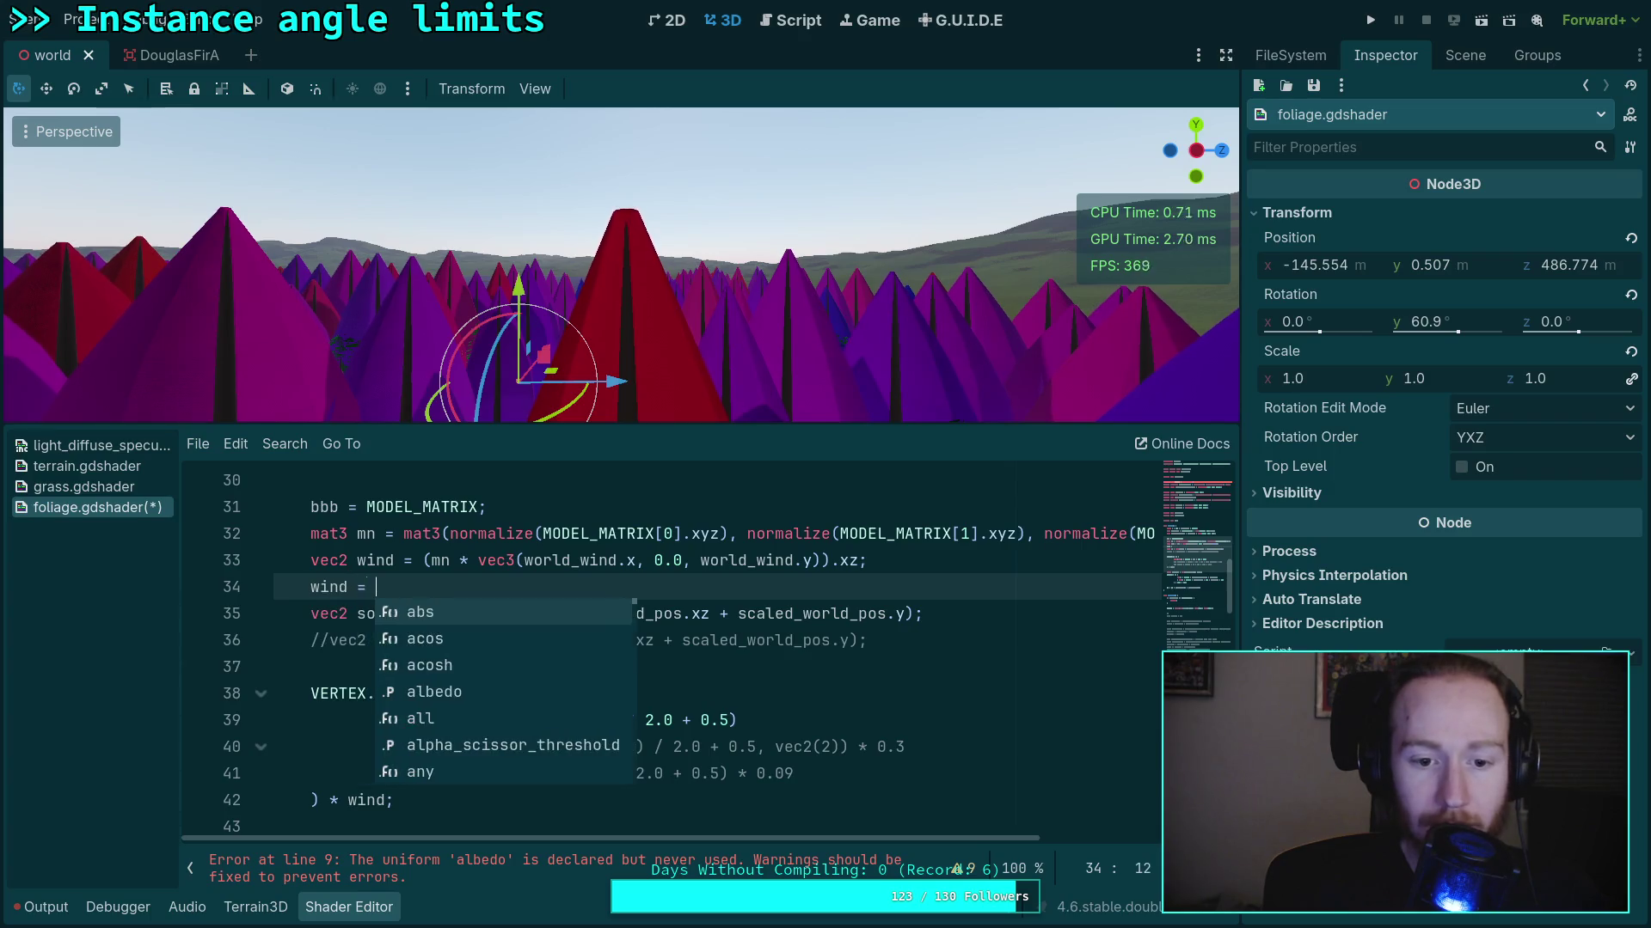
type("world_wind;")
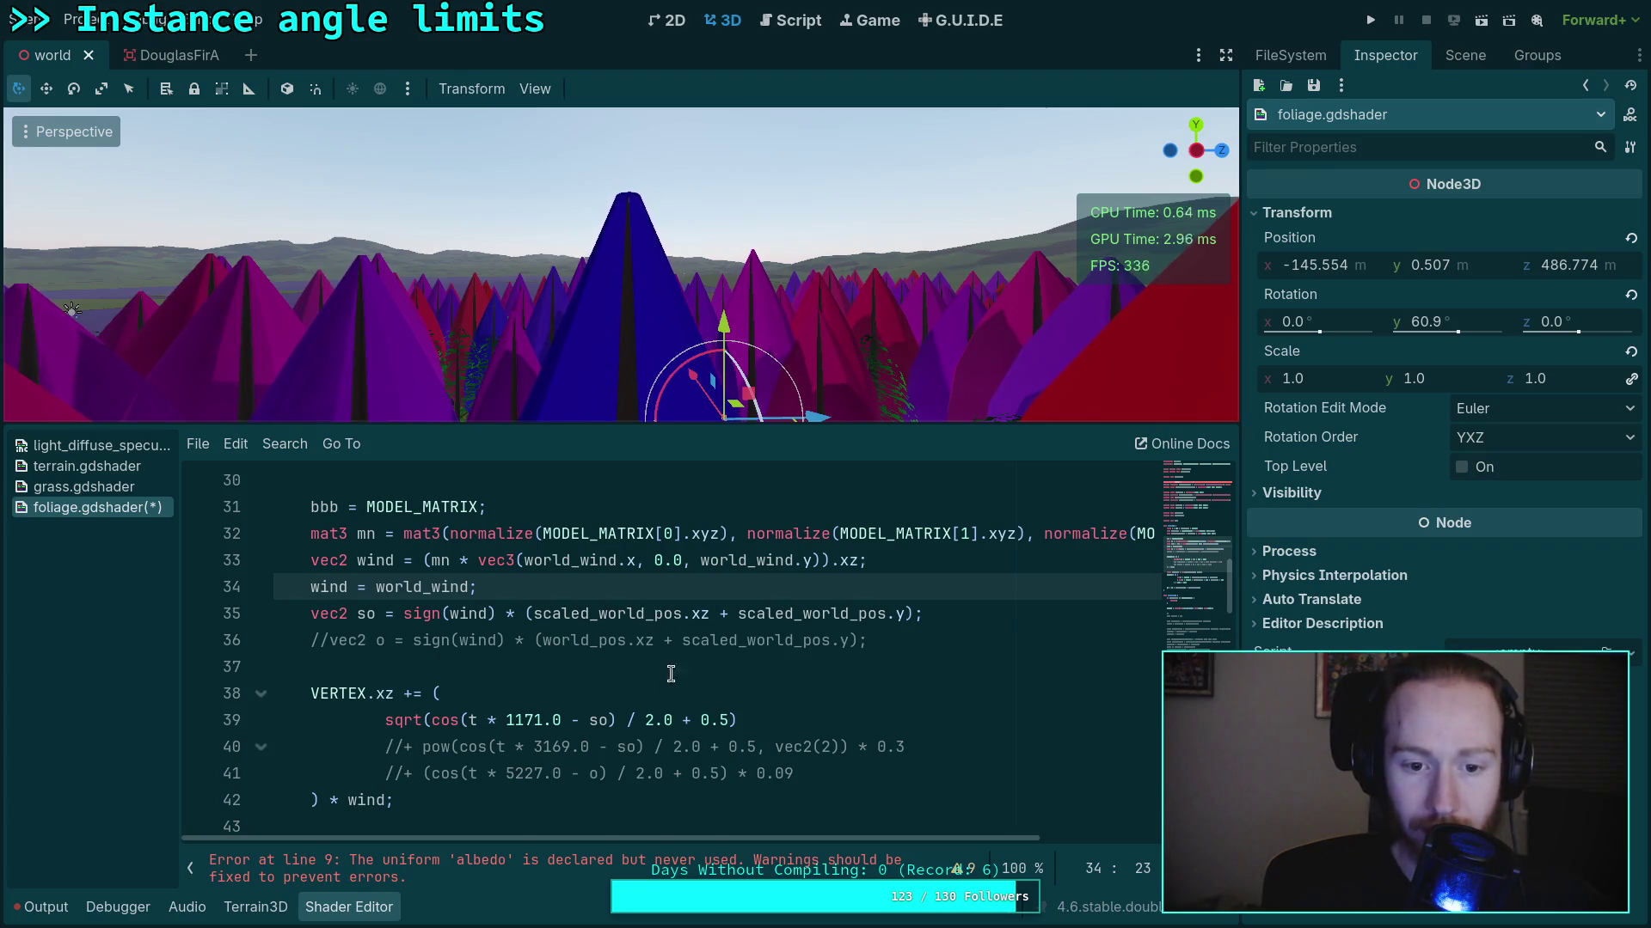
Comment out the new line 34 by prefixing it with '//'
scroll(657, 620, "up", 1)
scroll(631, 699, "up", 1)
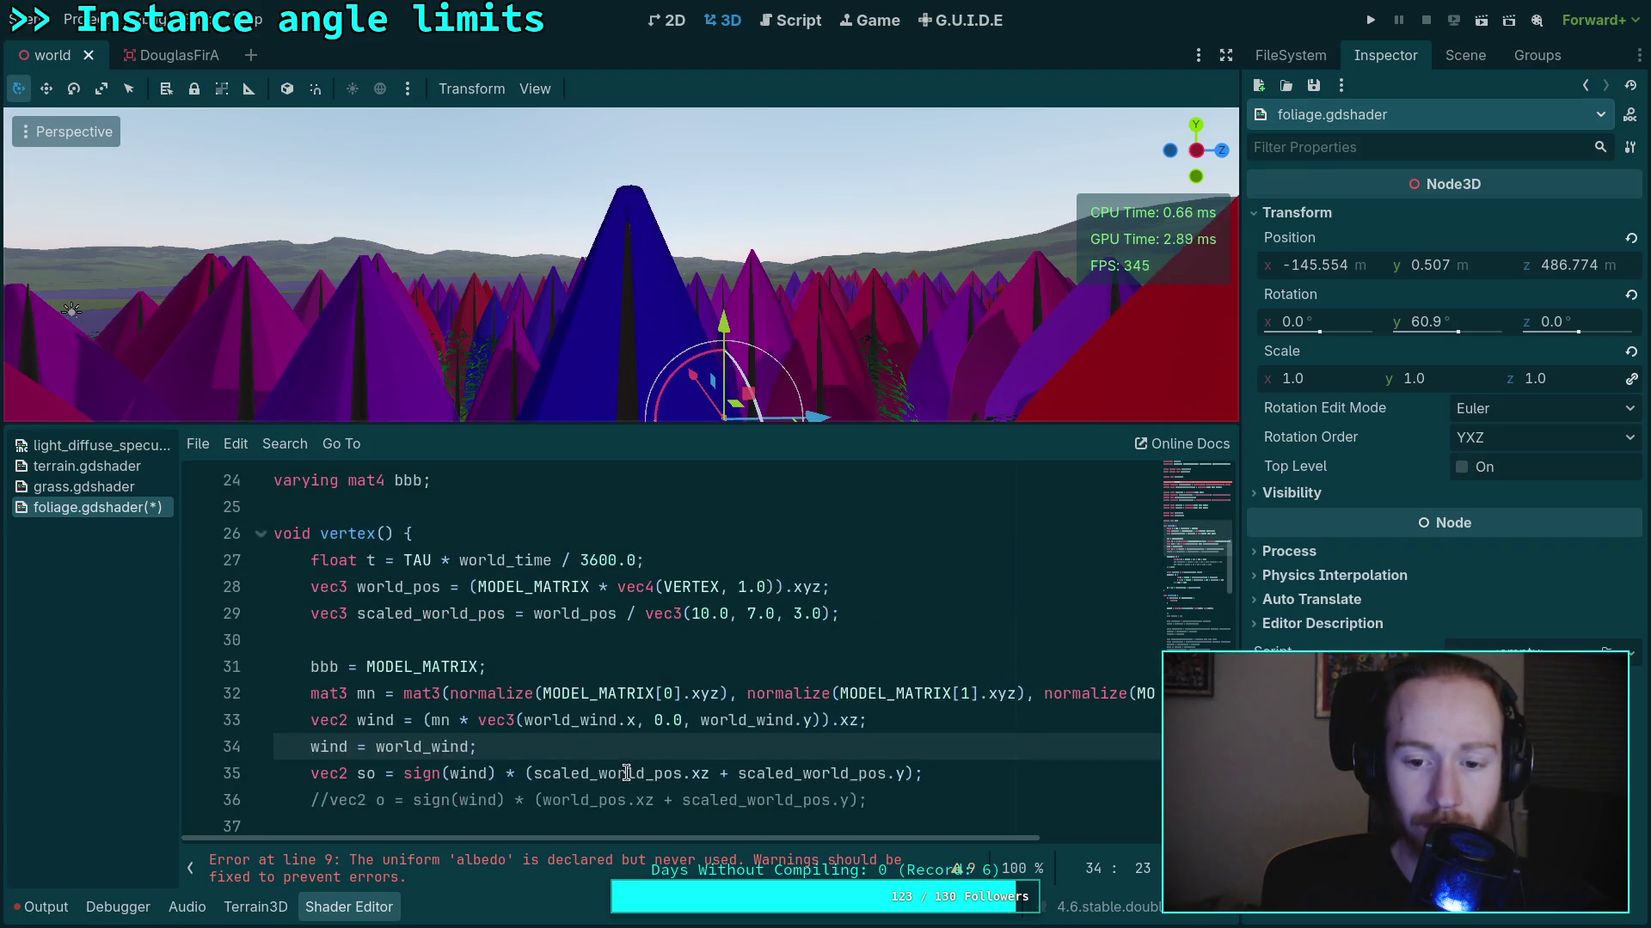
scroll(626, 770, "down", 1)
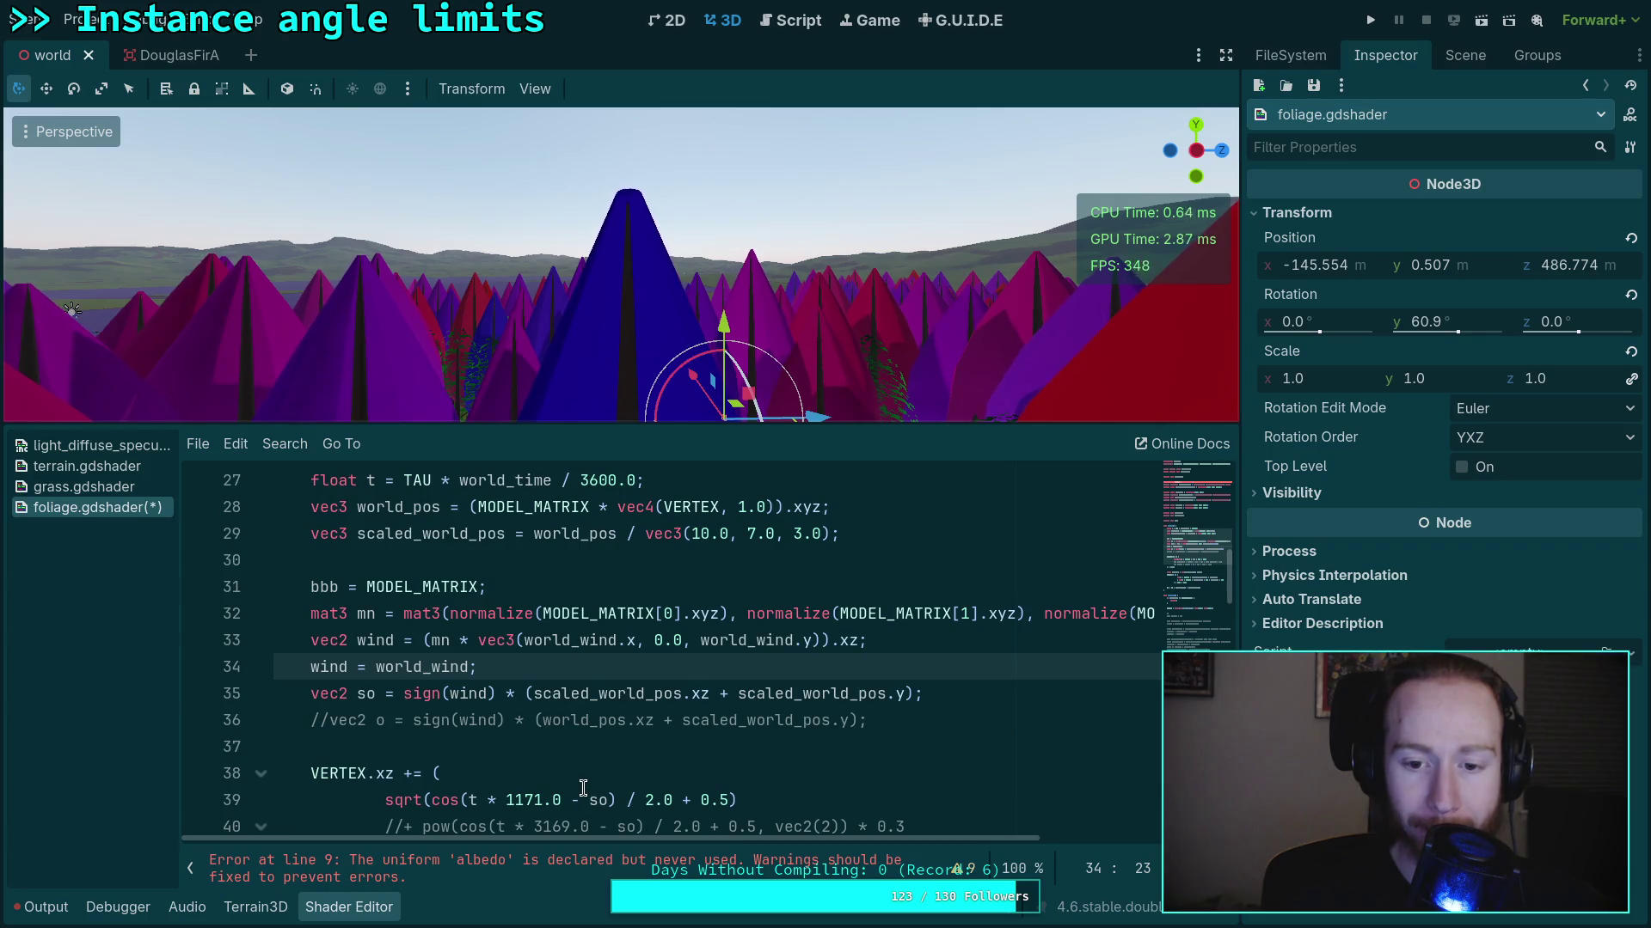
key("Home")
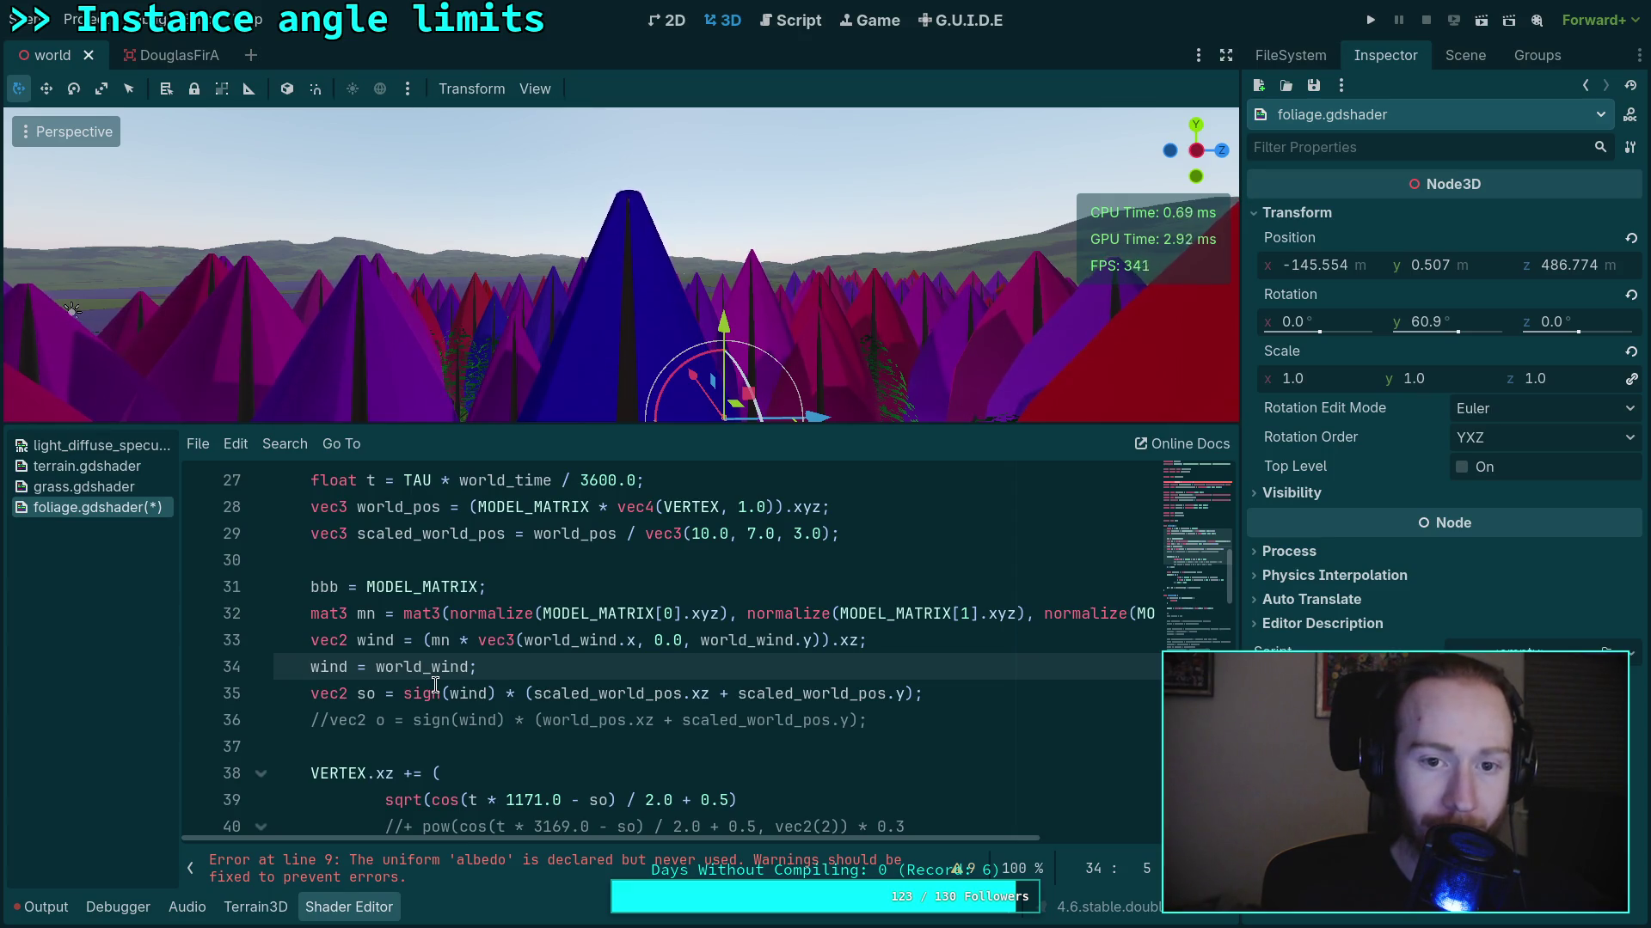
type("//")
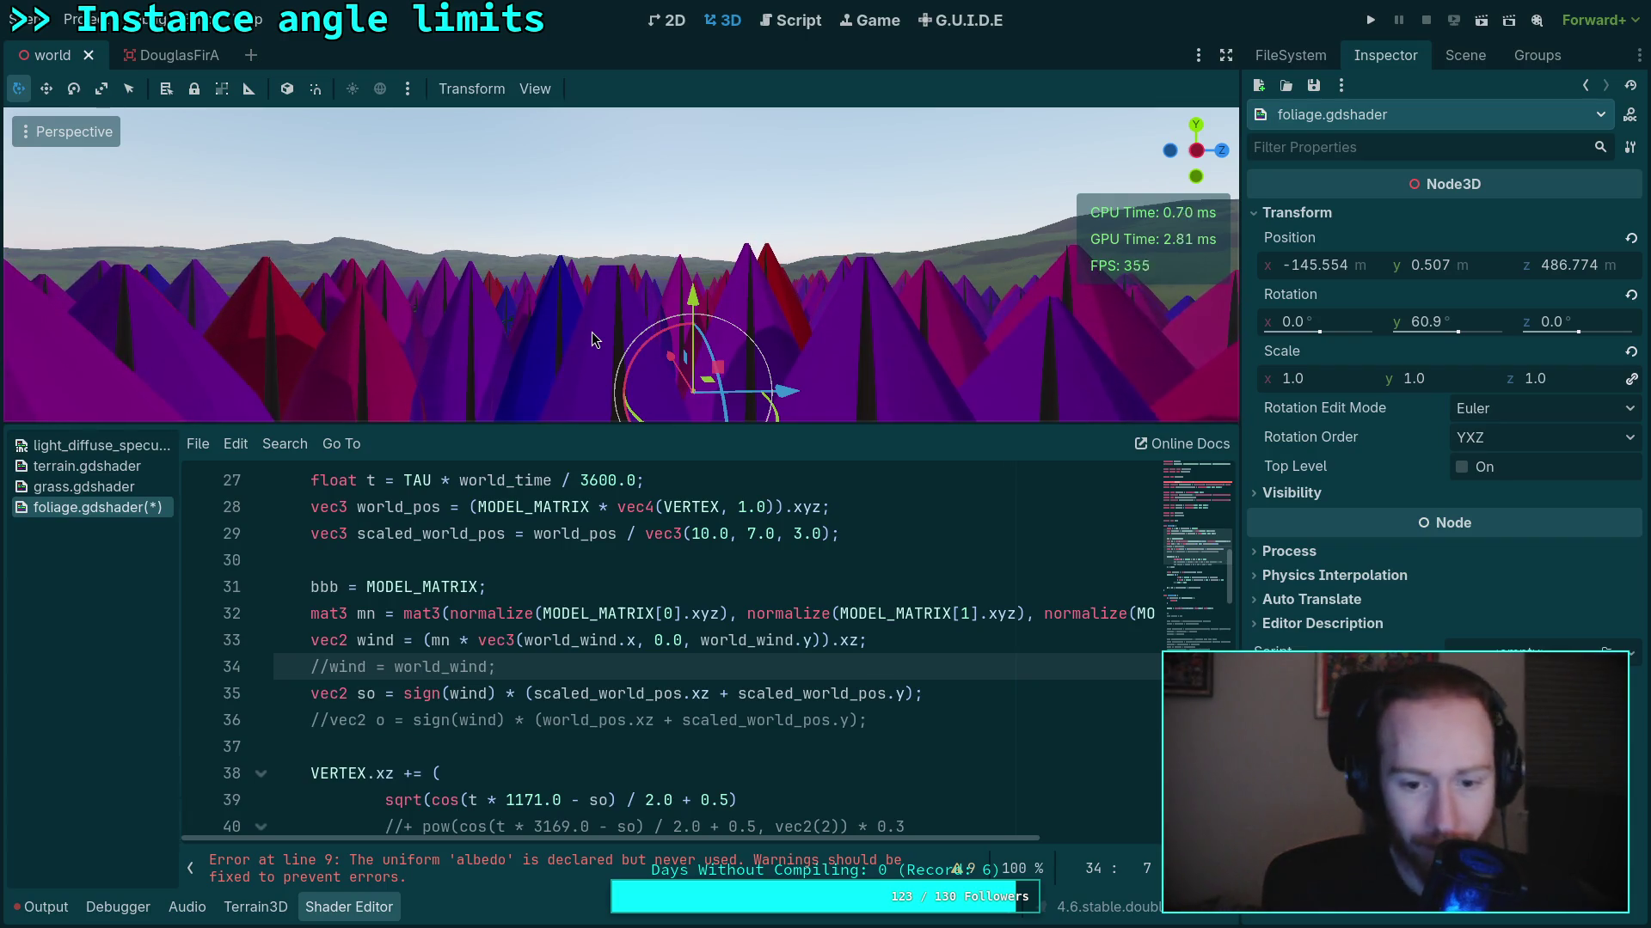
mouse_move(808, 840)
left_mouse_down()
mouse_move(1010, 828)
mouse_move(825, 835)
left_mouse_up()
left_click_drag(543, 616, 448, 619)
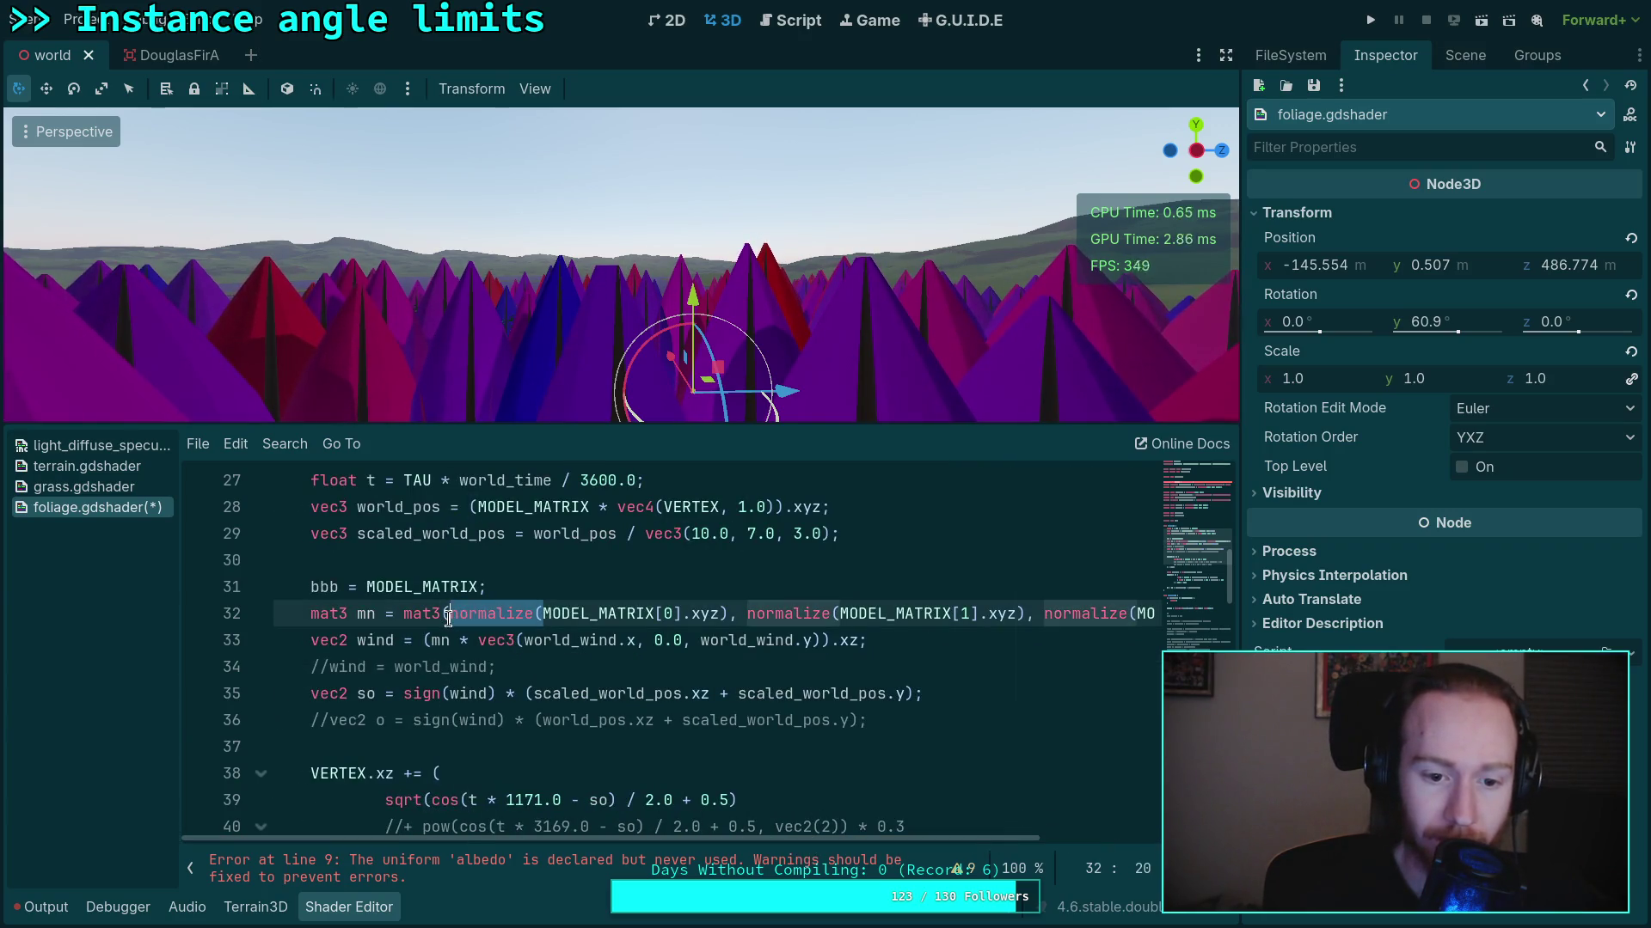
key("BackSpace")
left_click(634, 613)
key("BackSpace")
left_click_drag(645, 613, 740, 615)
key("BackSpace")
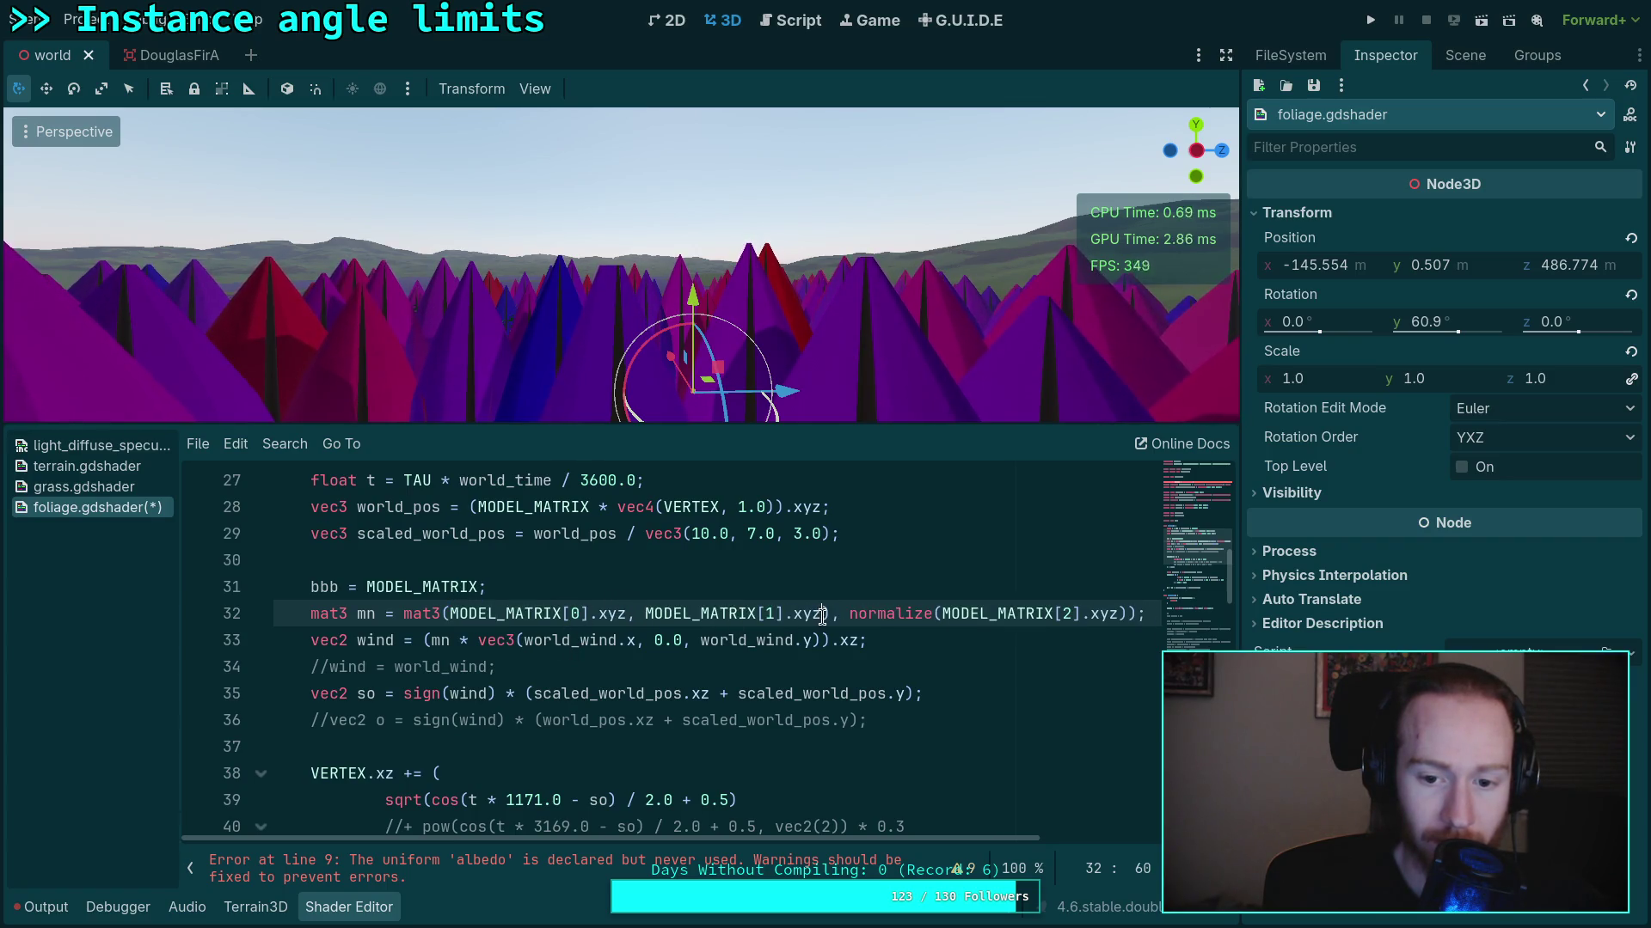
key("Delete")
scroll(773, 619, "right", 3)
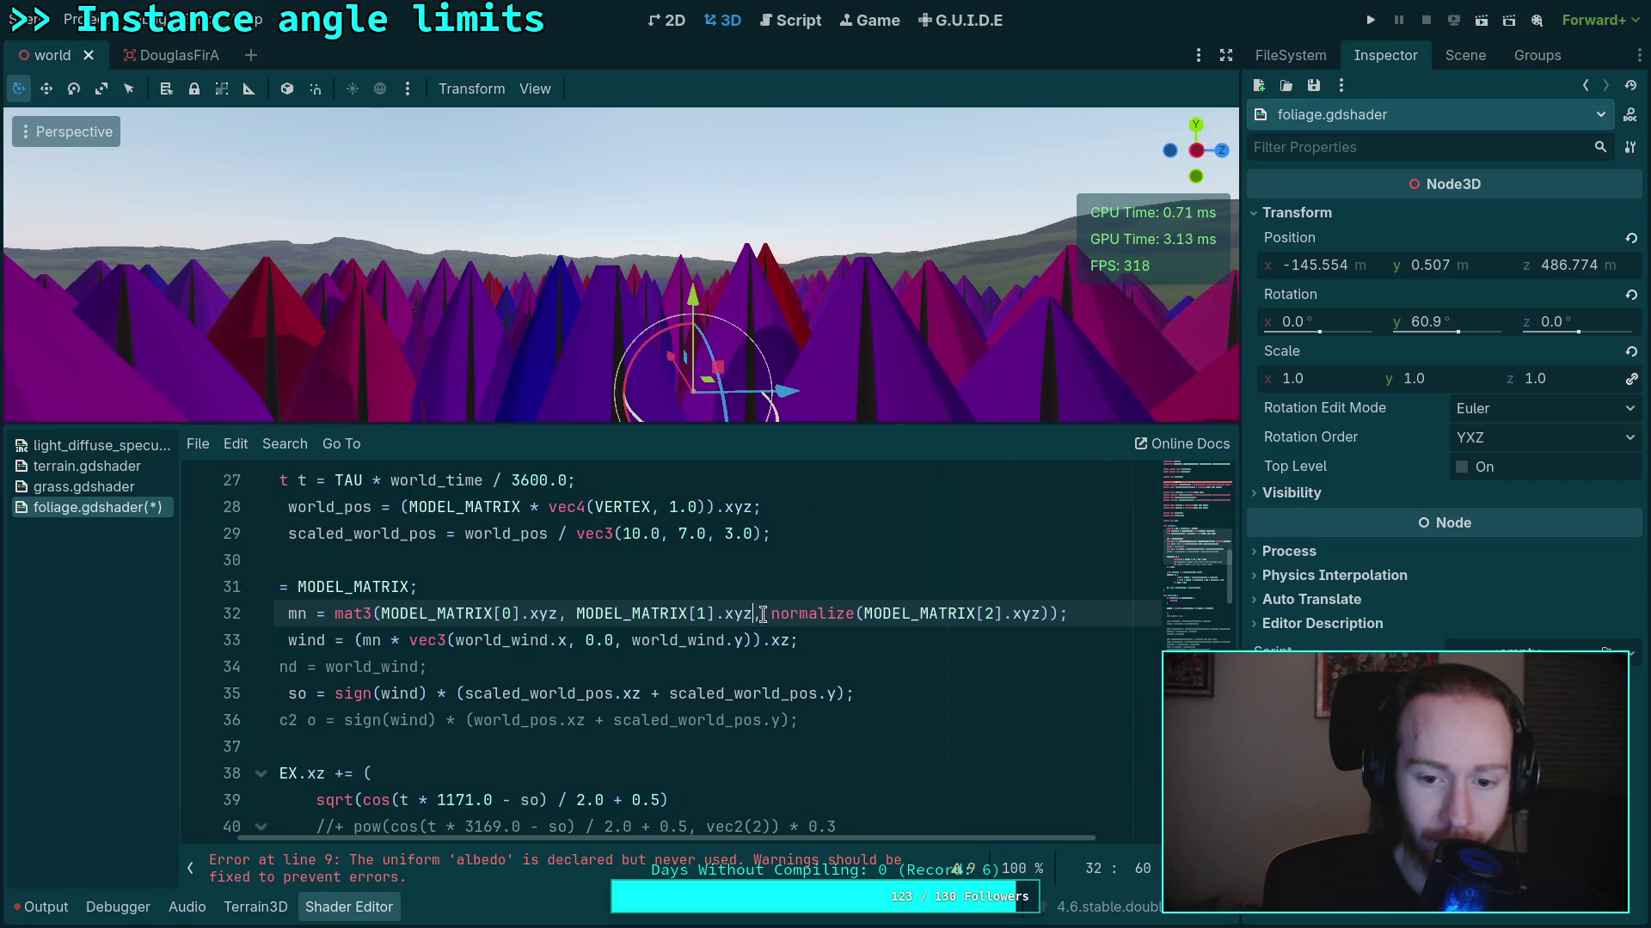
left_click_drag(771, 613, 864, 615)
key("BackSpace")
key("BackSpace")
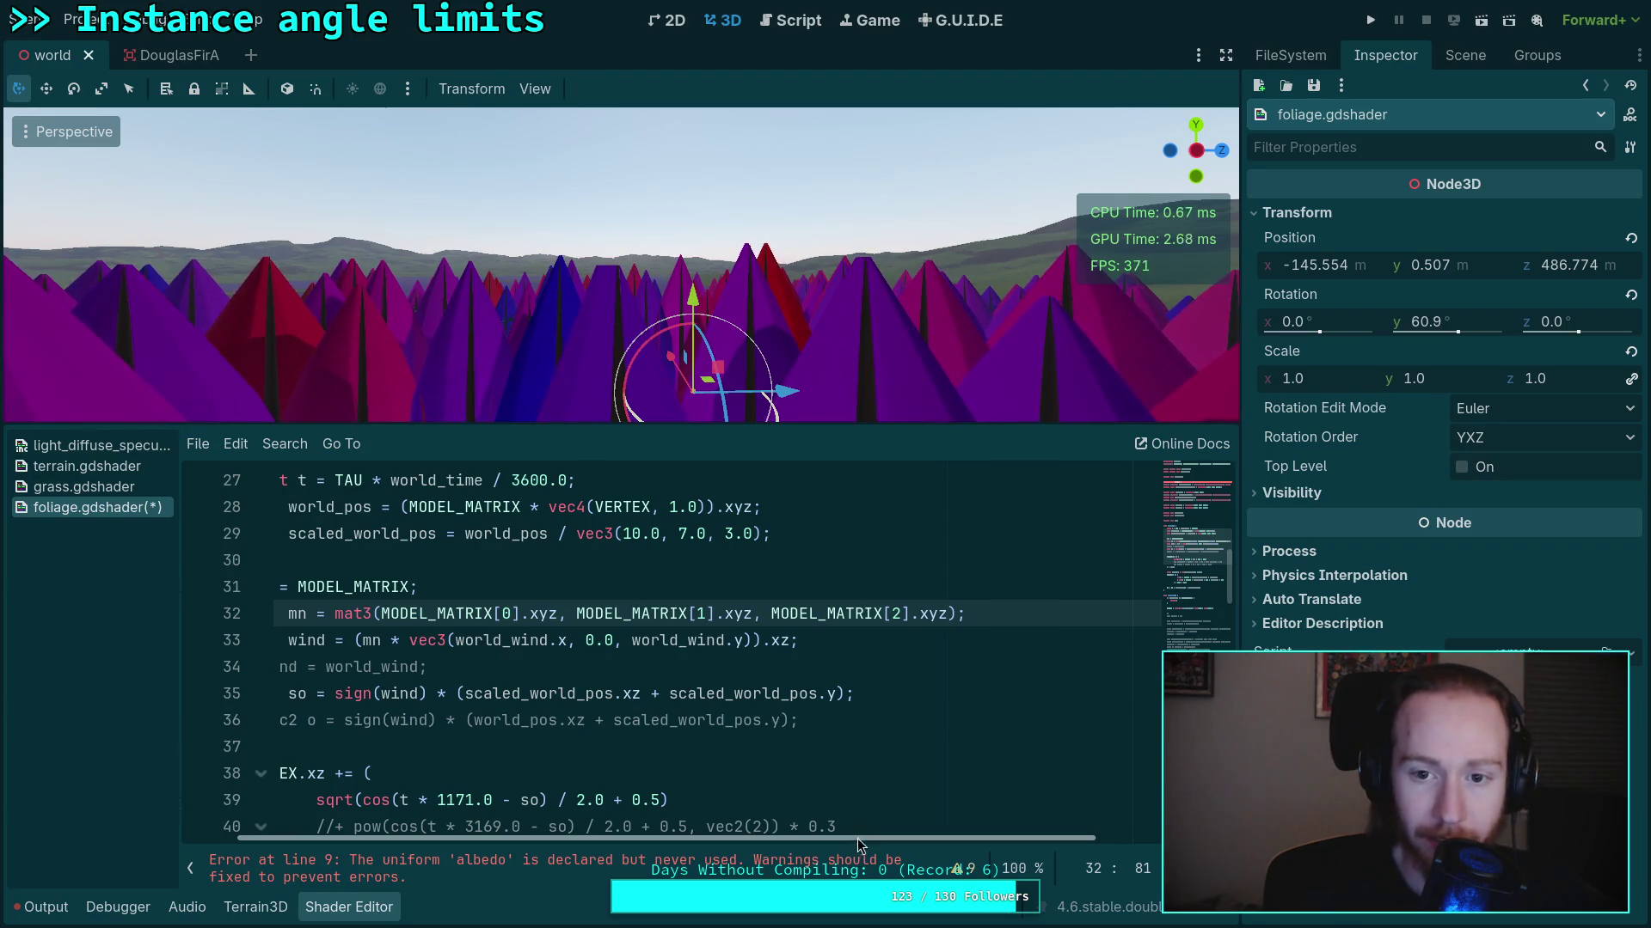
left_click_drag(855, 838, 806, 839)
key("ctrl+z")
key("ctrl+z")
key("ctrl+z")
key("ctrl+z")
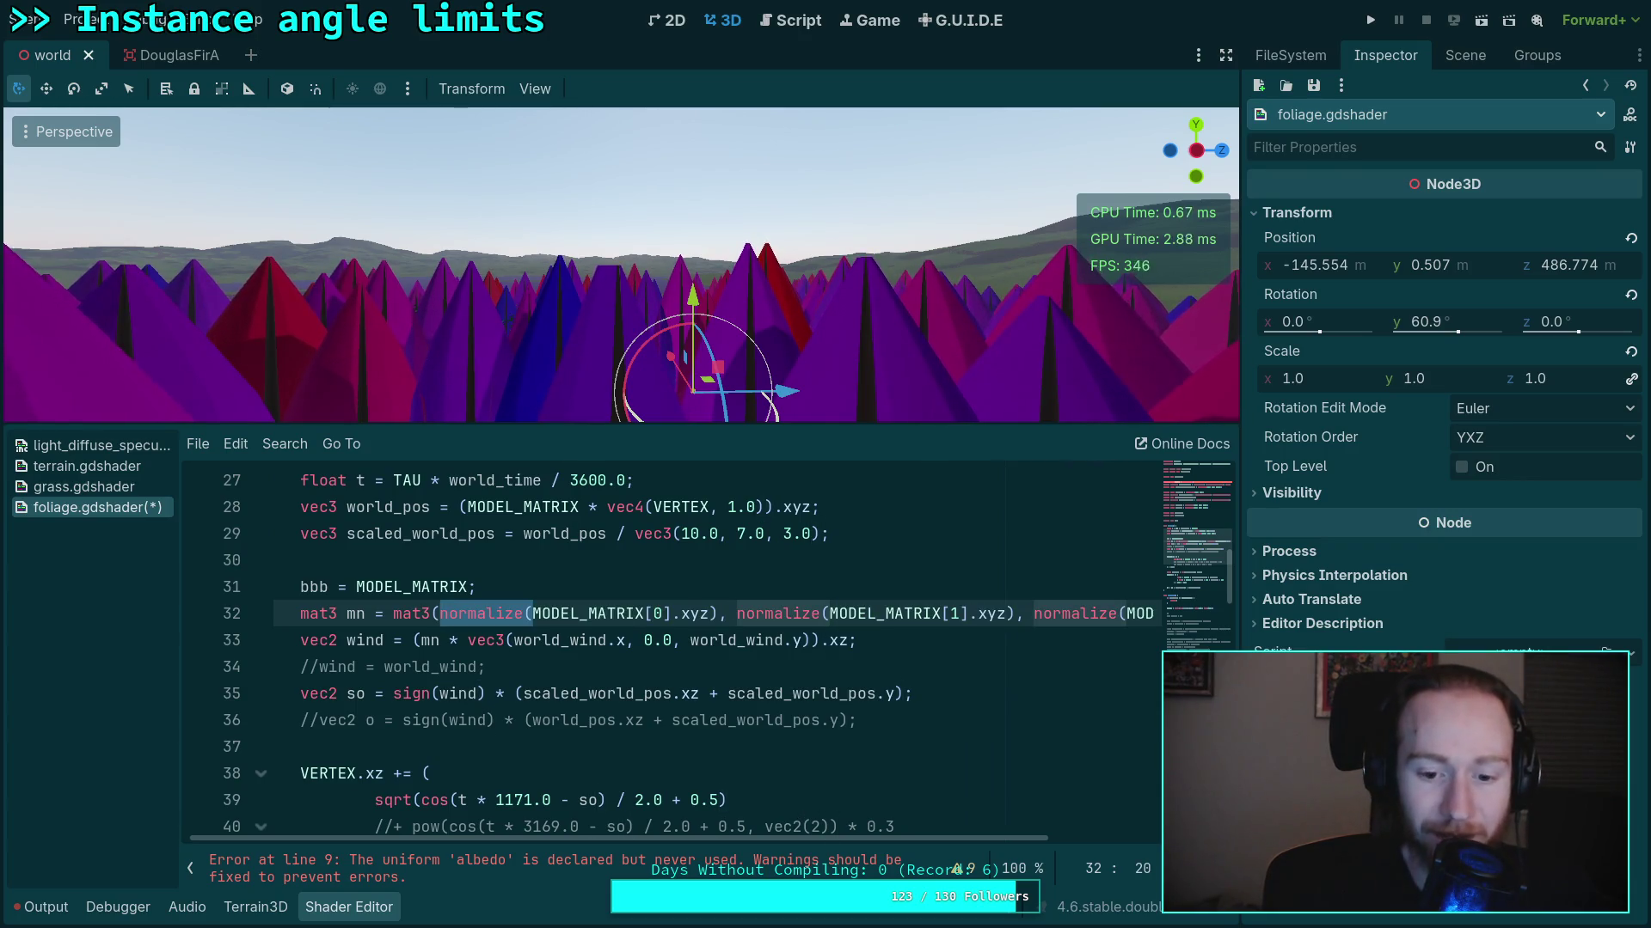
left_click(849, 693)
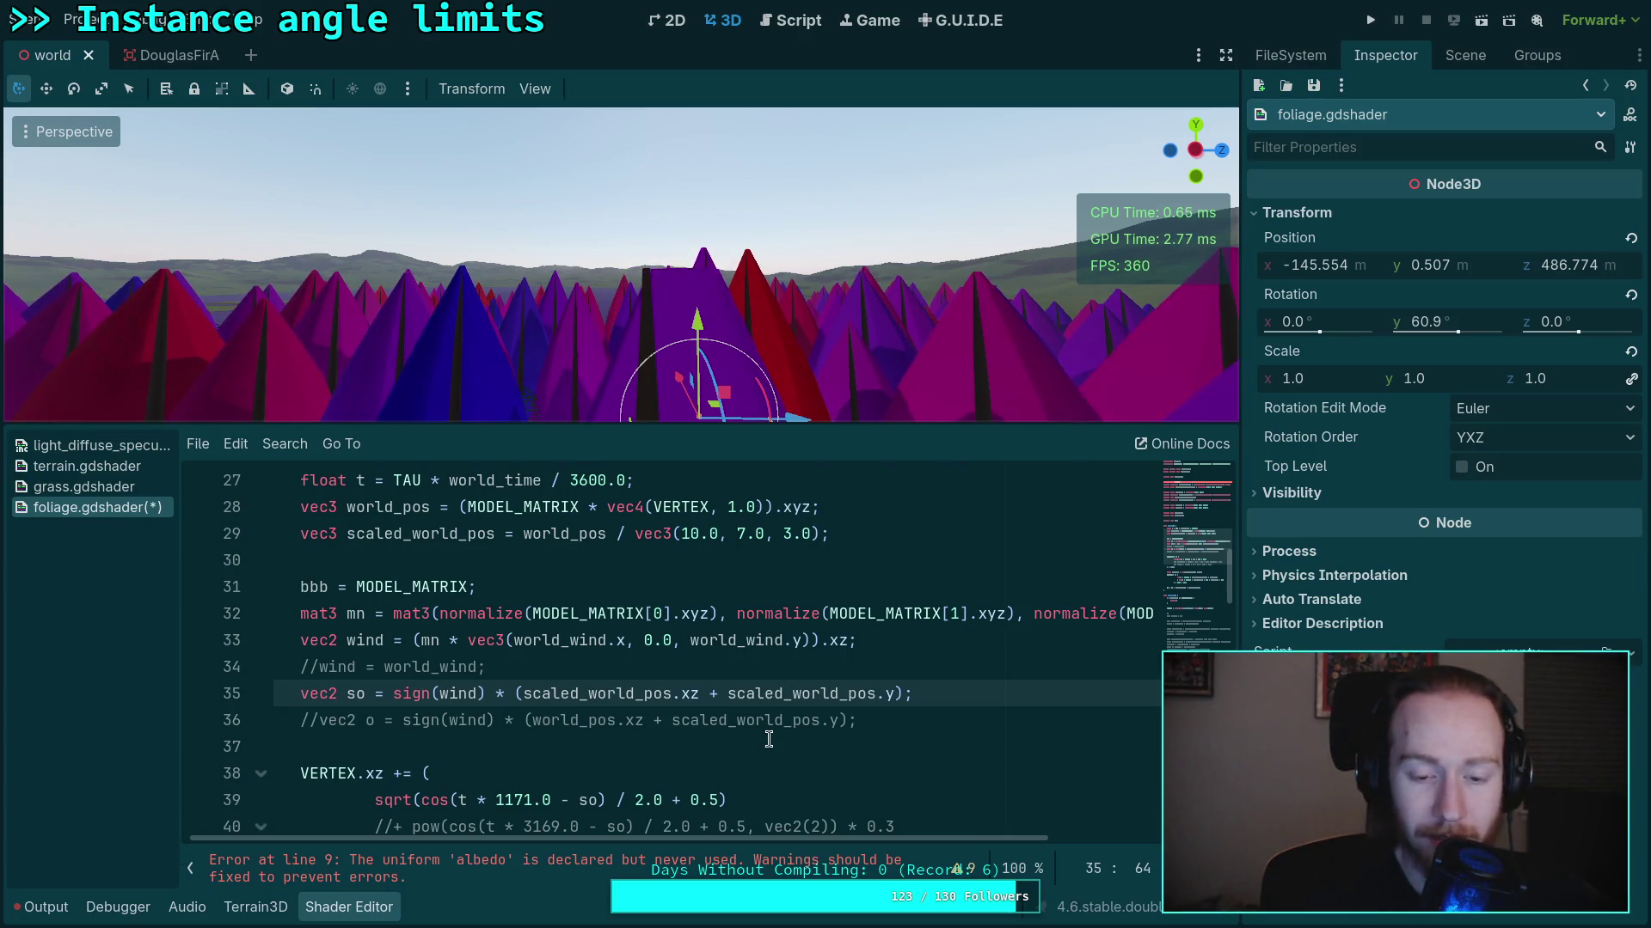
left_click(320, 667)
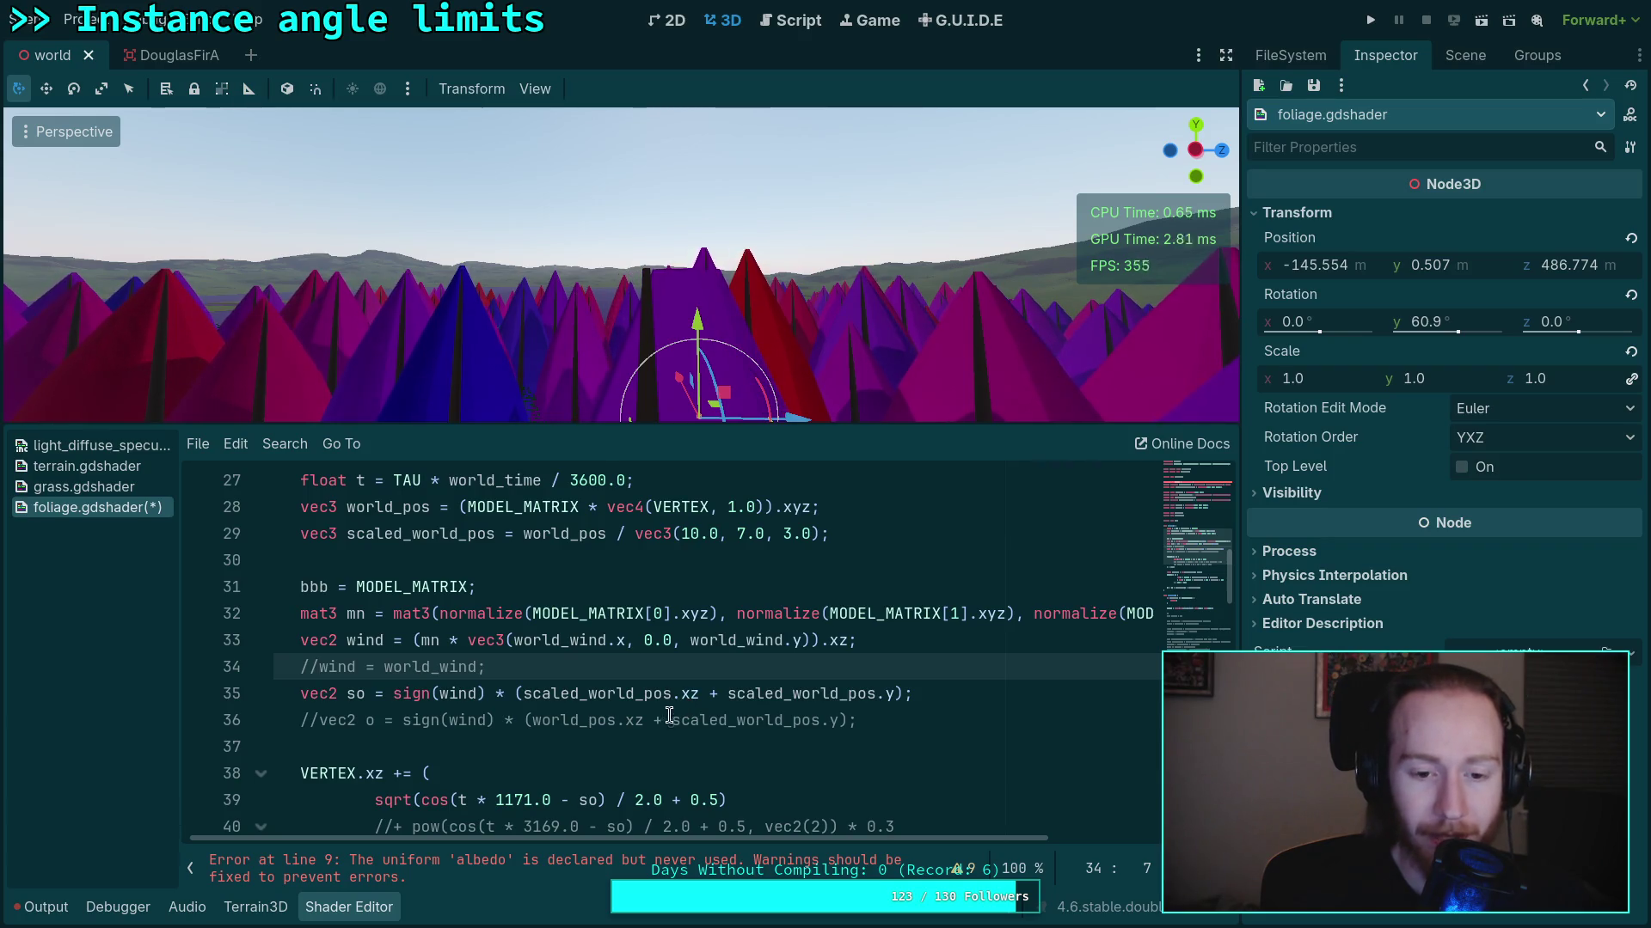
double_click(589, 613)
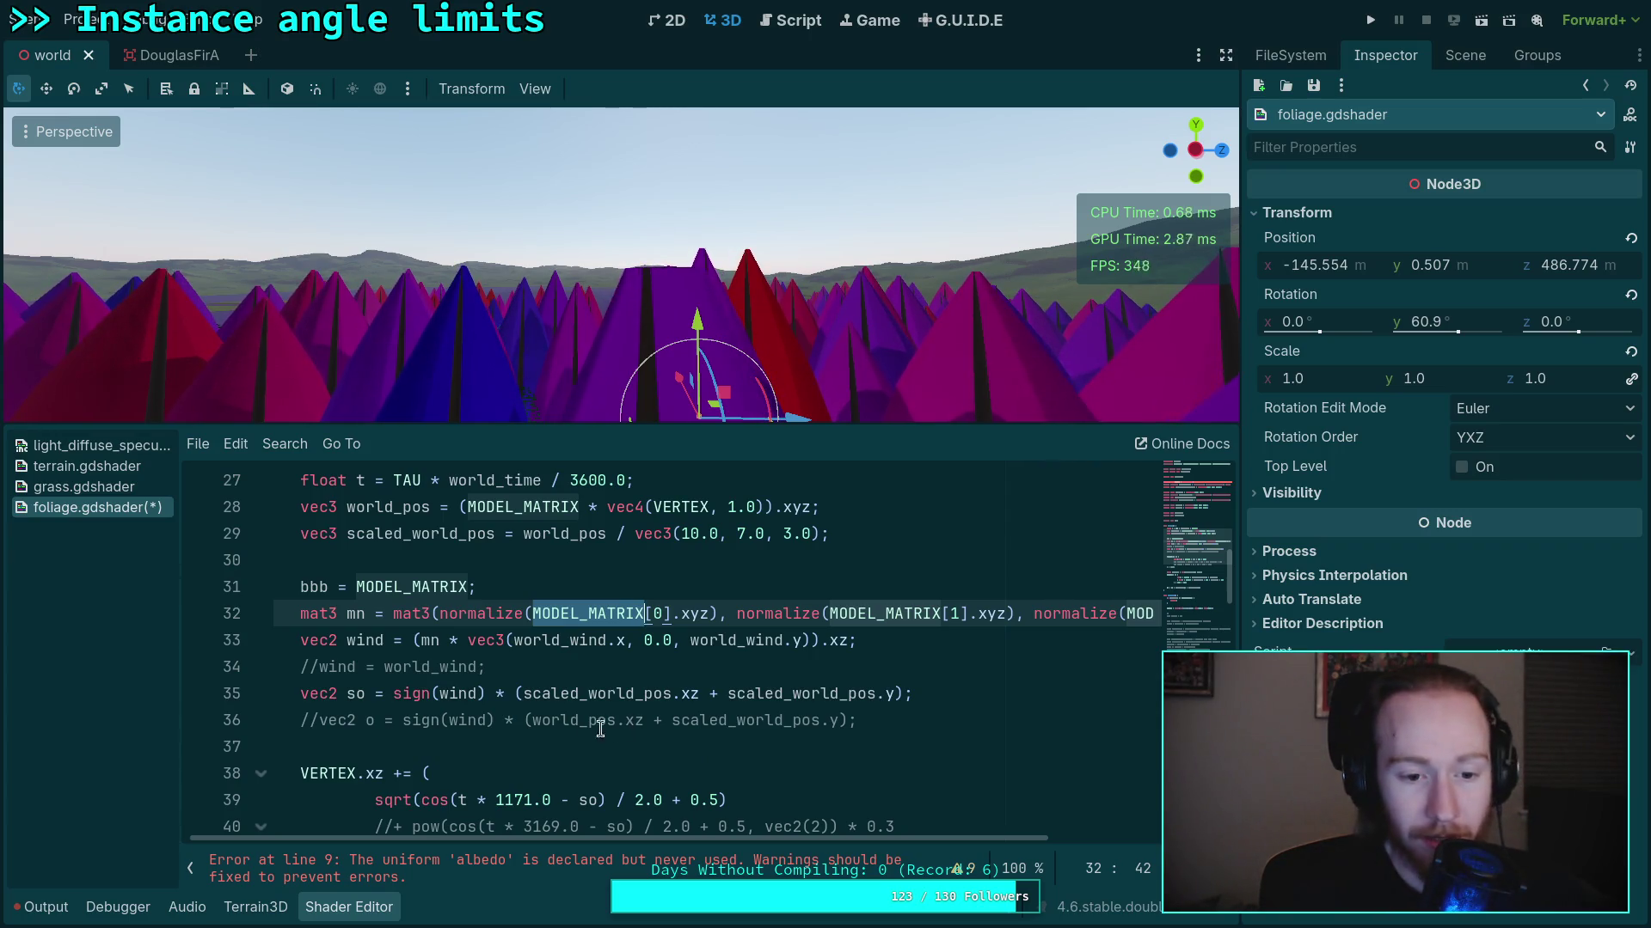
left_click(417, 641)
type("-")
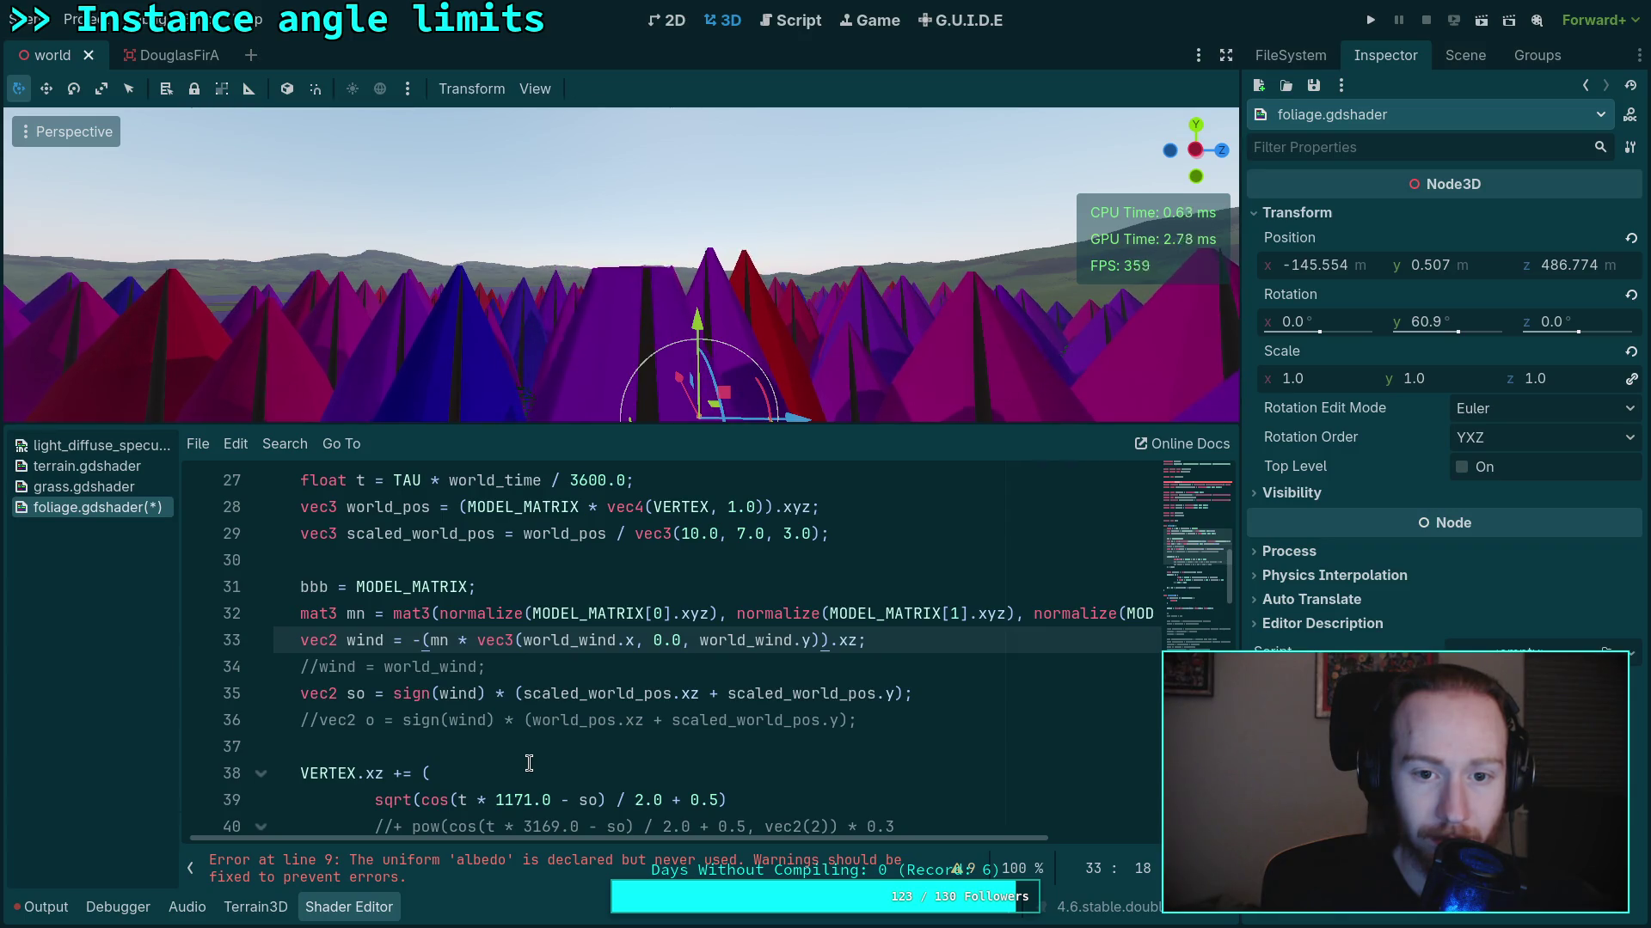
key("BackSpace")
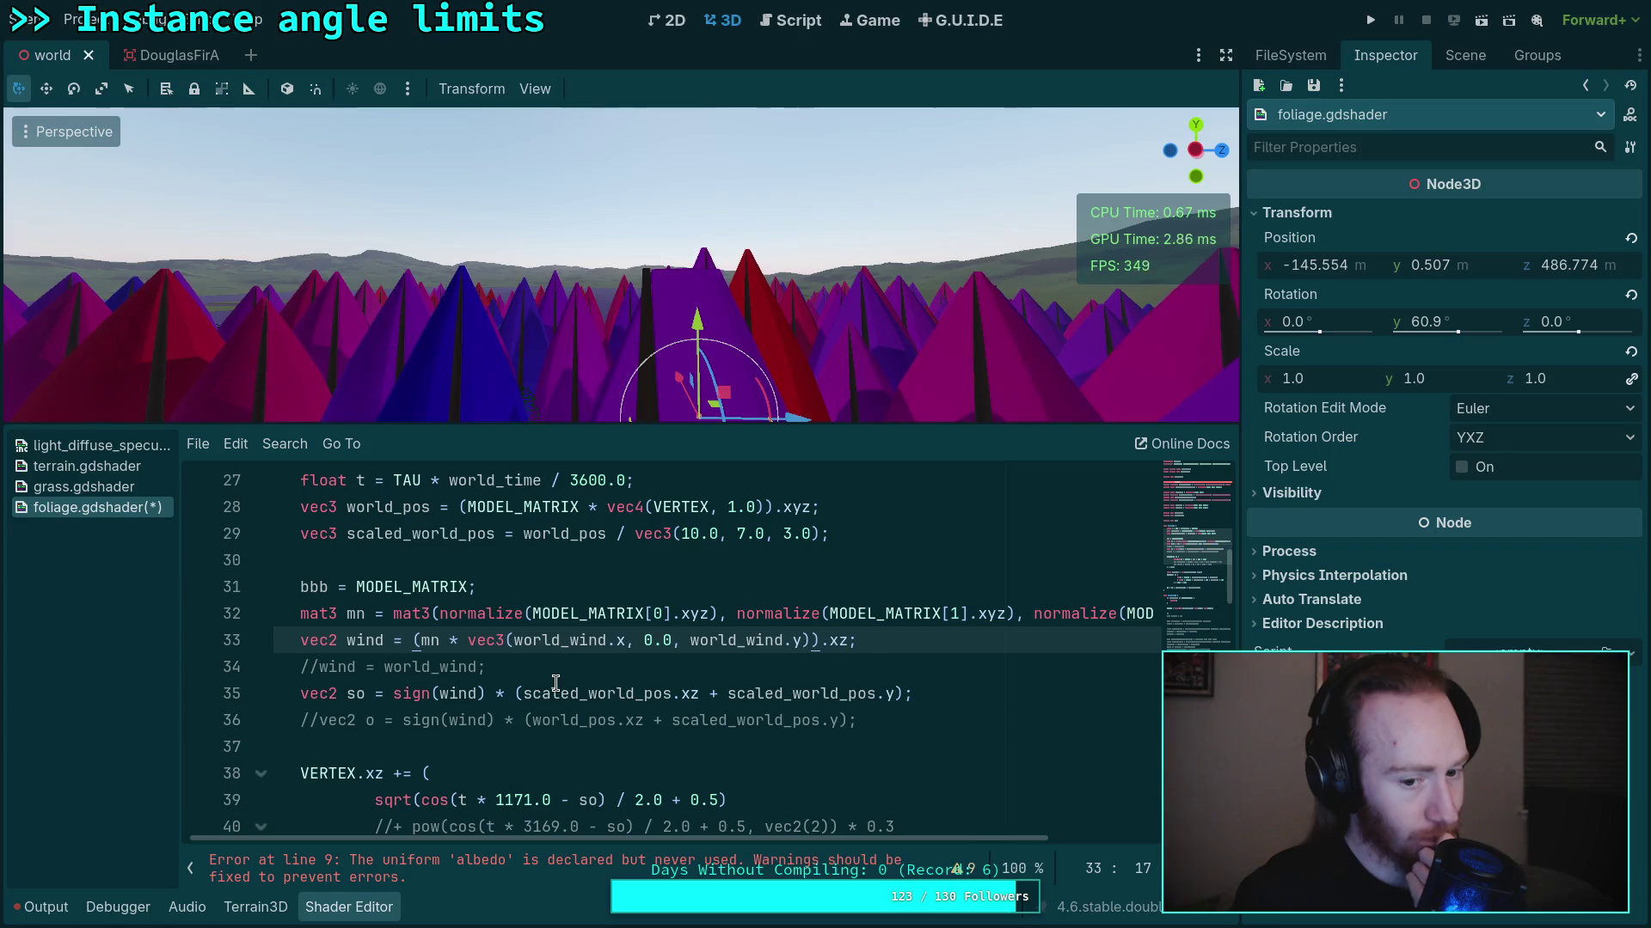
Change the albedo's bbb[2] to bbb[0] on line 58
scroll(555, 683, "down", 3)
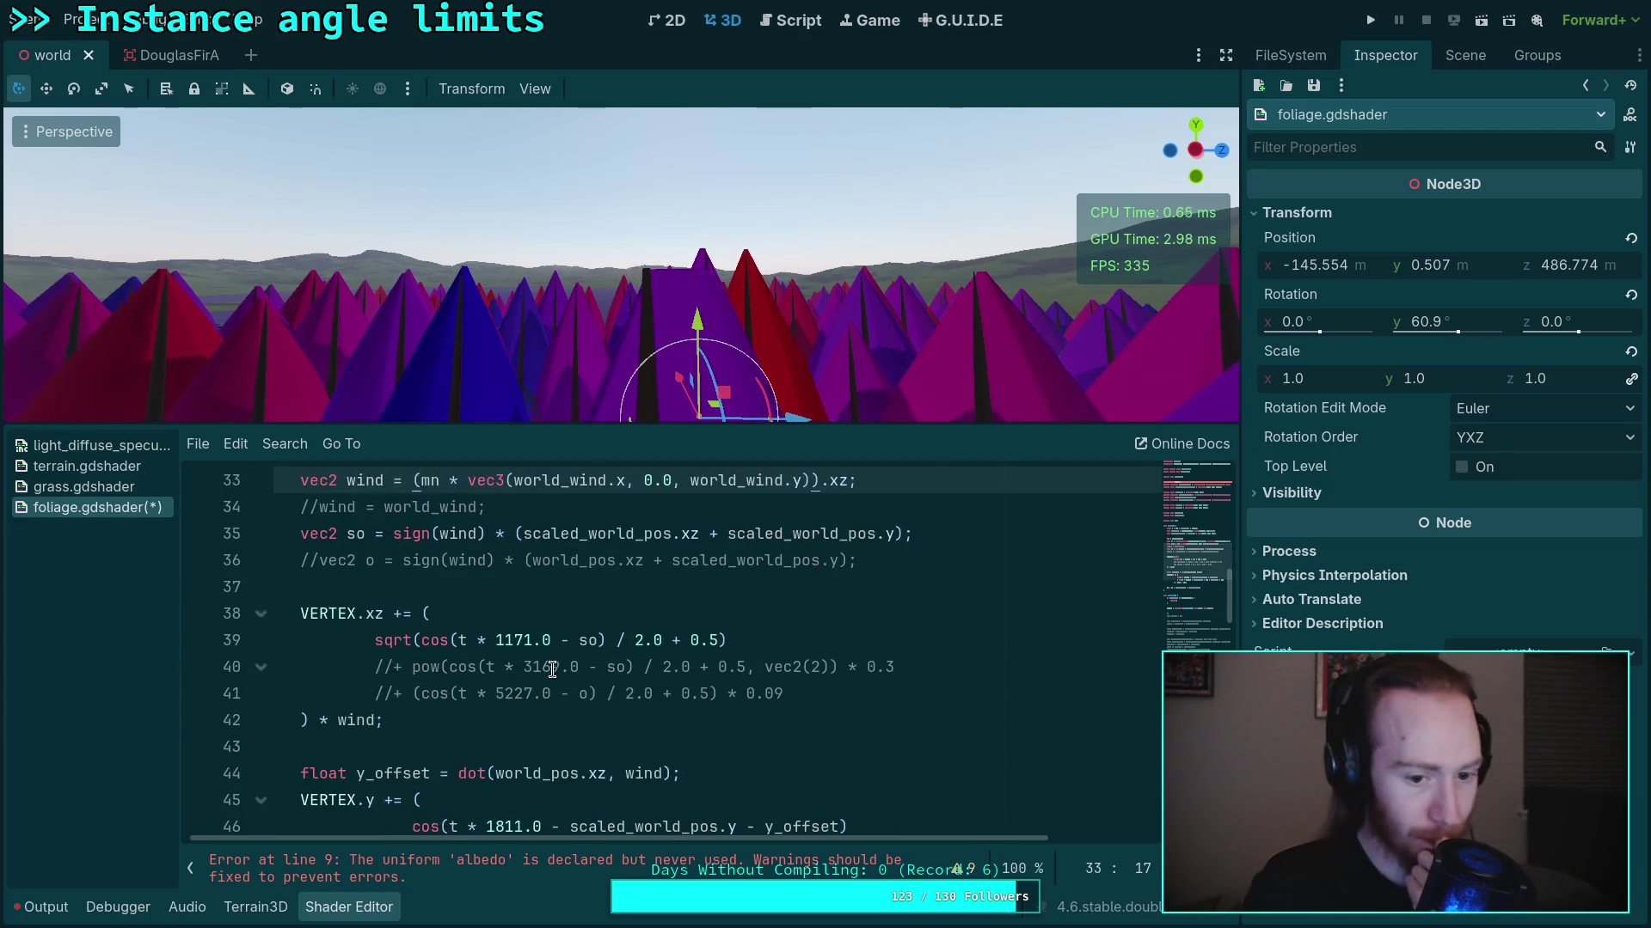
scroll(543, 674, "down", 1)
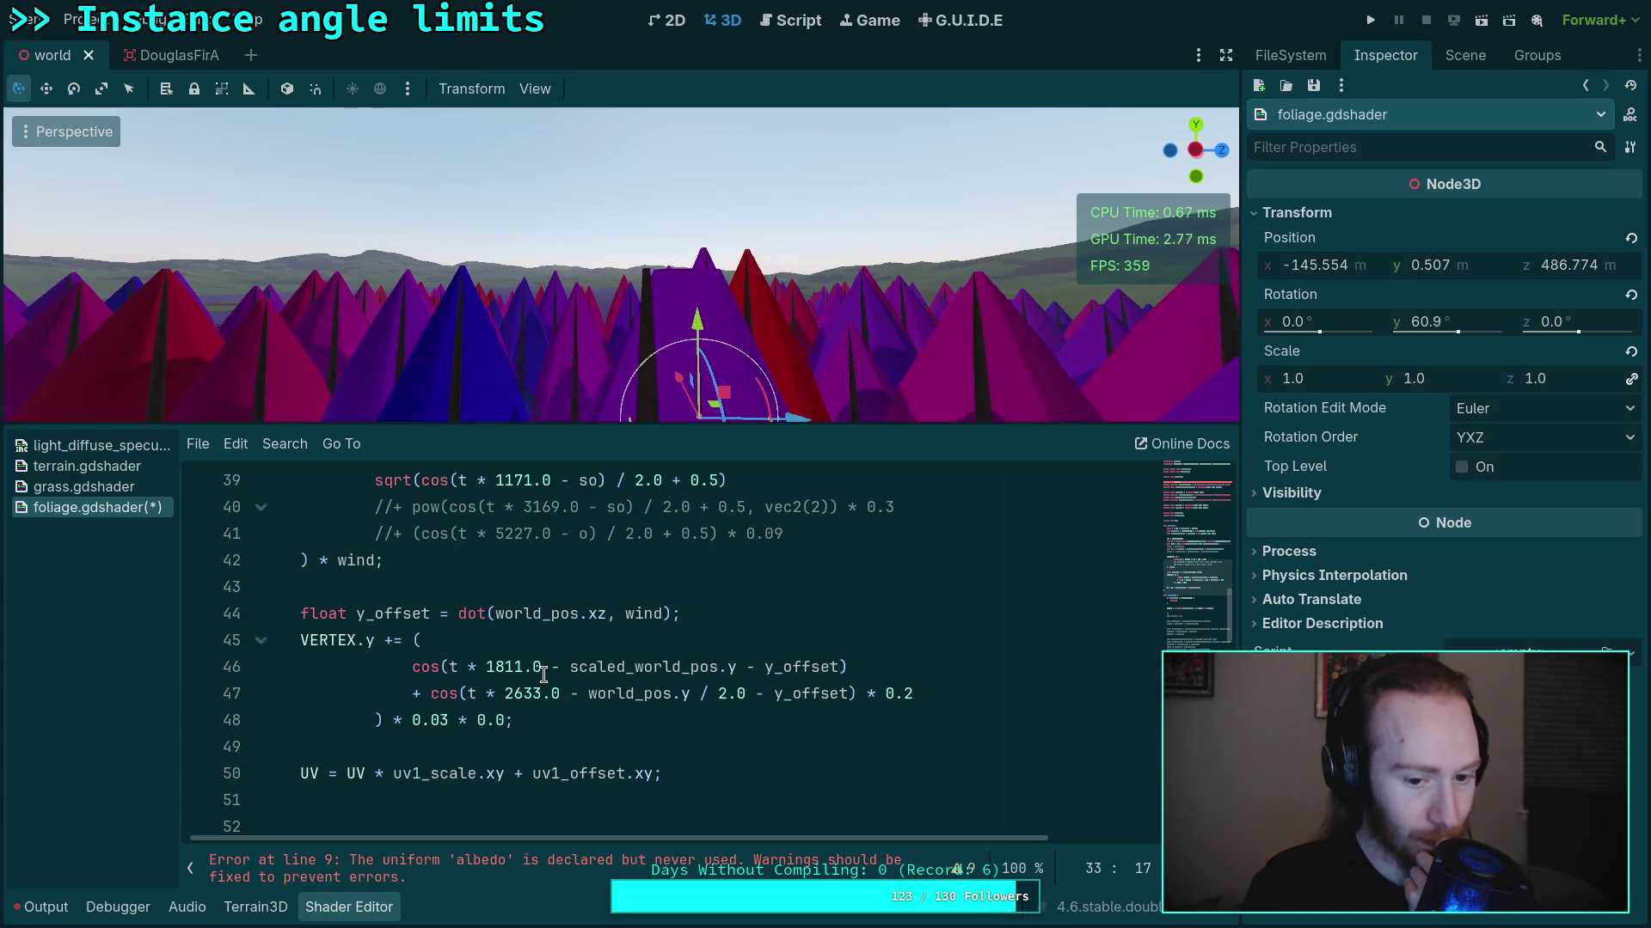
scroll(543, 675, "down", 1)
scroll(543, 675, "up", 3)
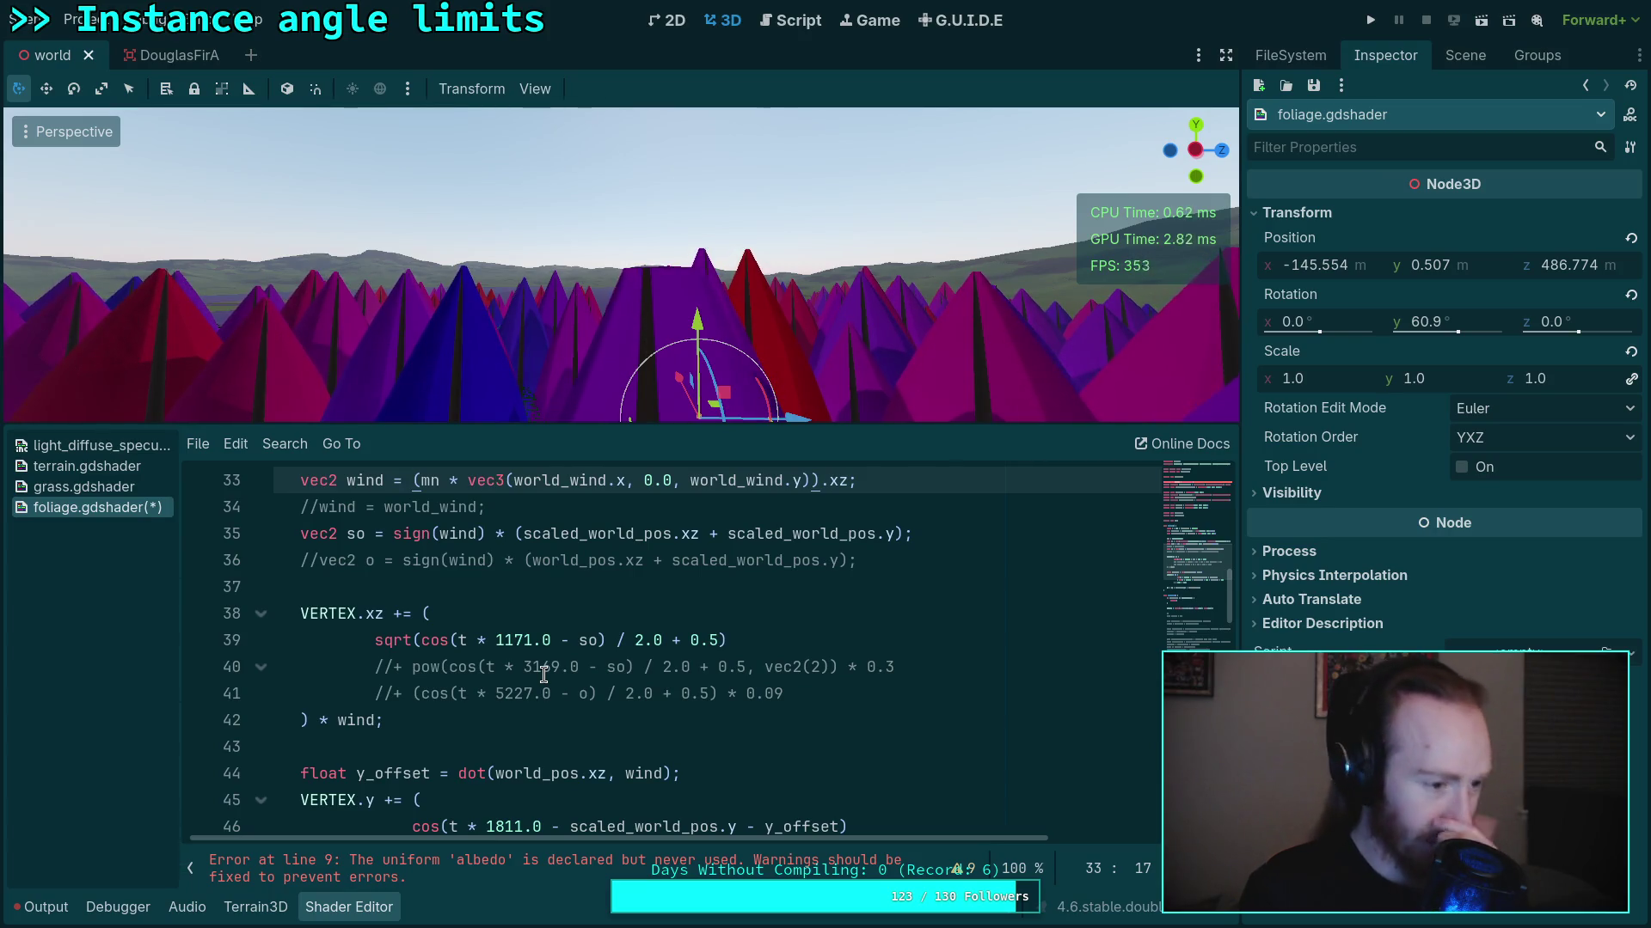
scroll(544, 675, "down", 13)
scroll(543, 675, "up", 9)
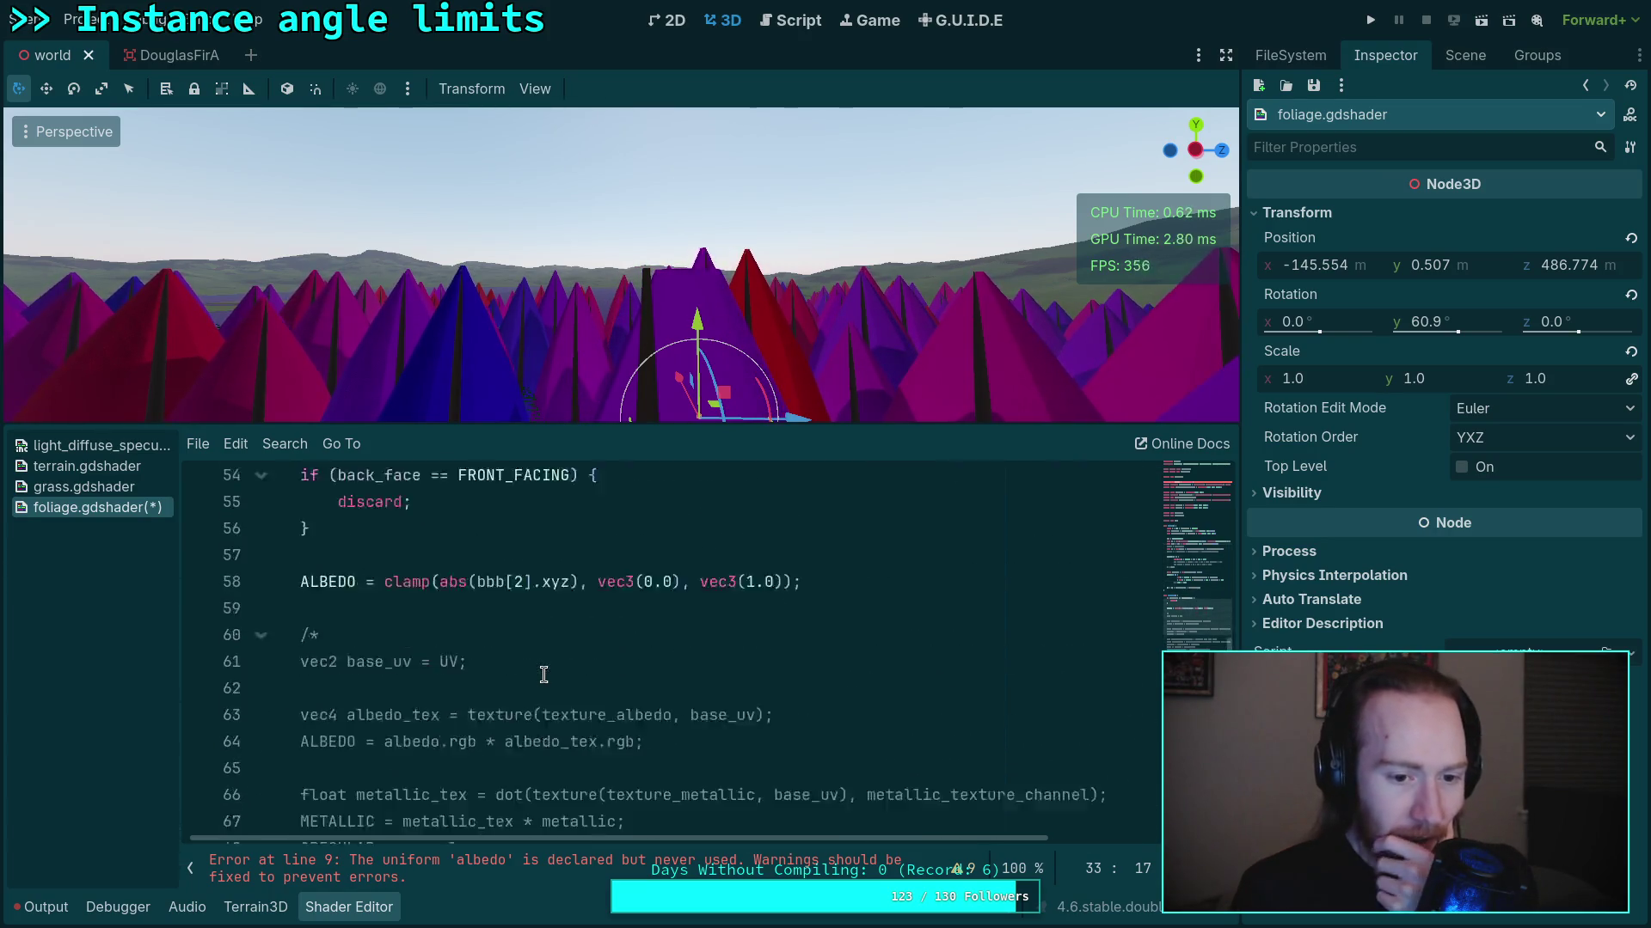
scroll(543, 675, "down", 1)
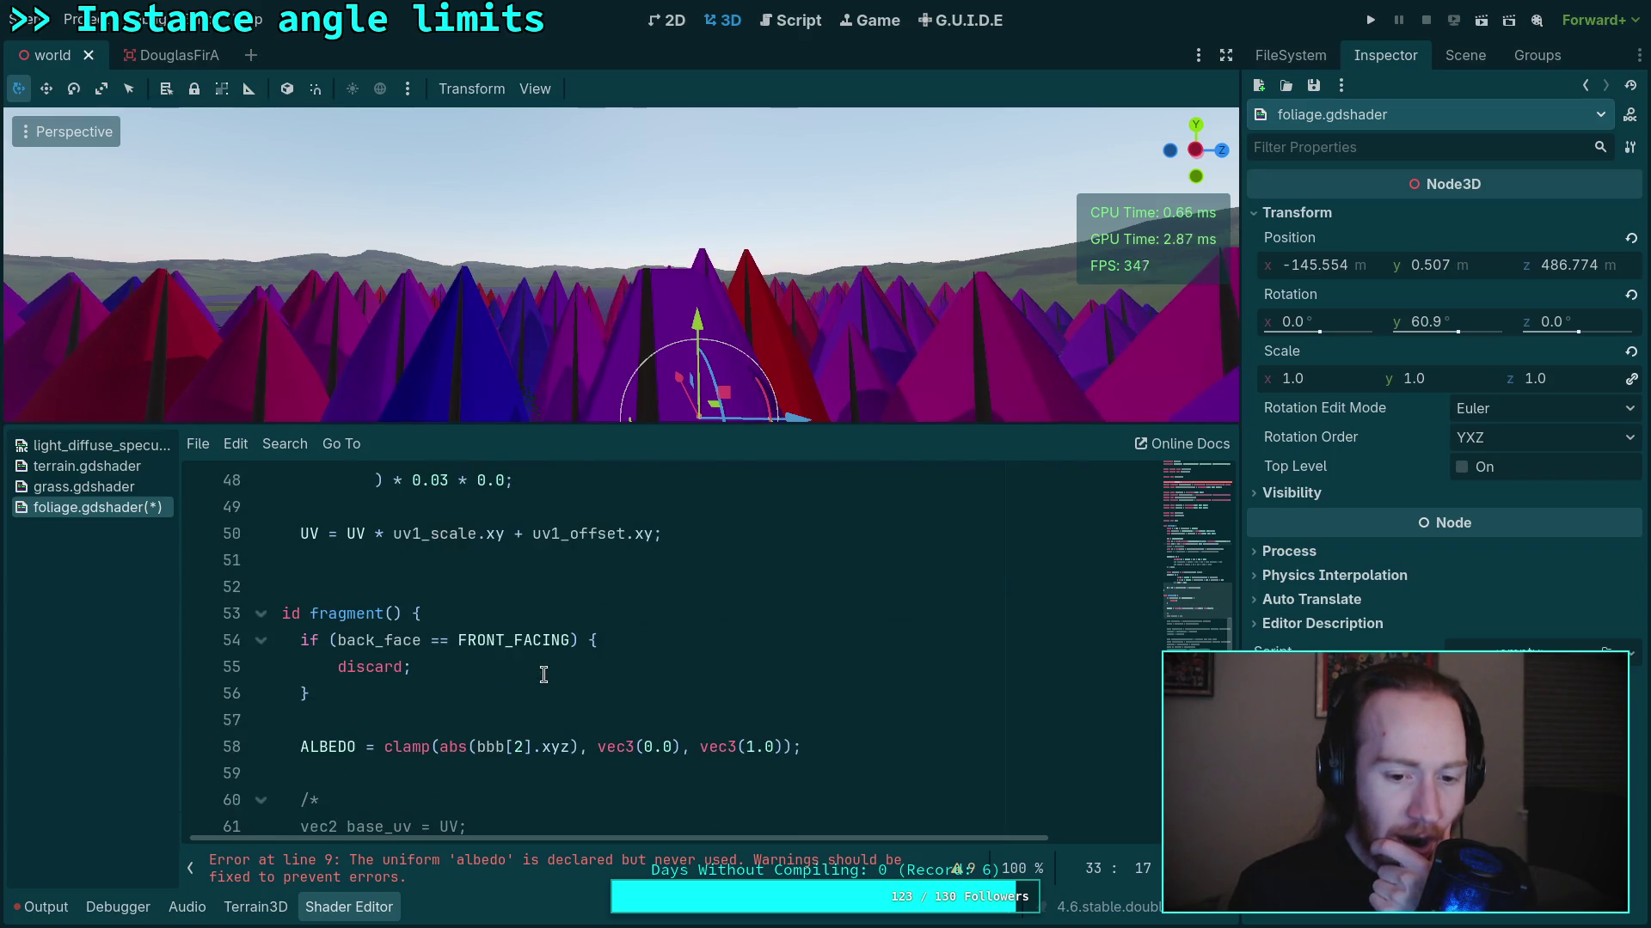
left_click(520, 747)
left_click_drag(520, 747, 516, 747)
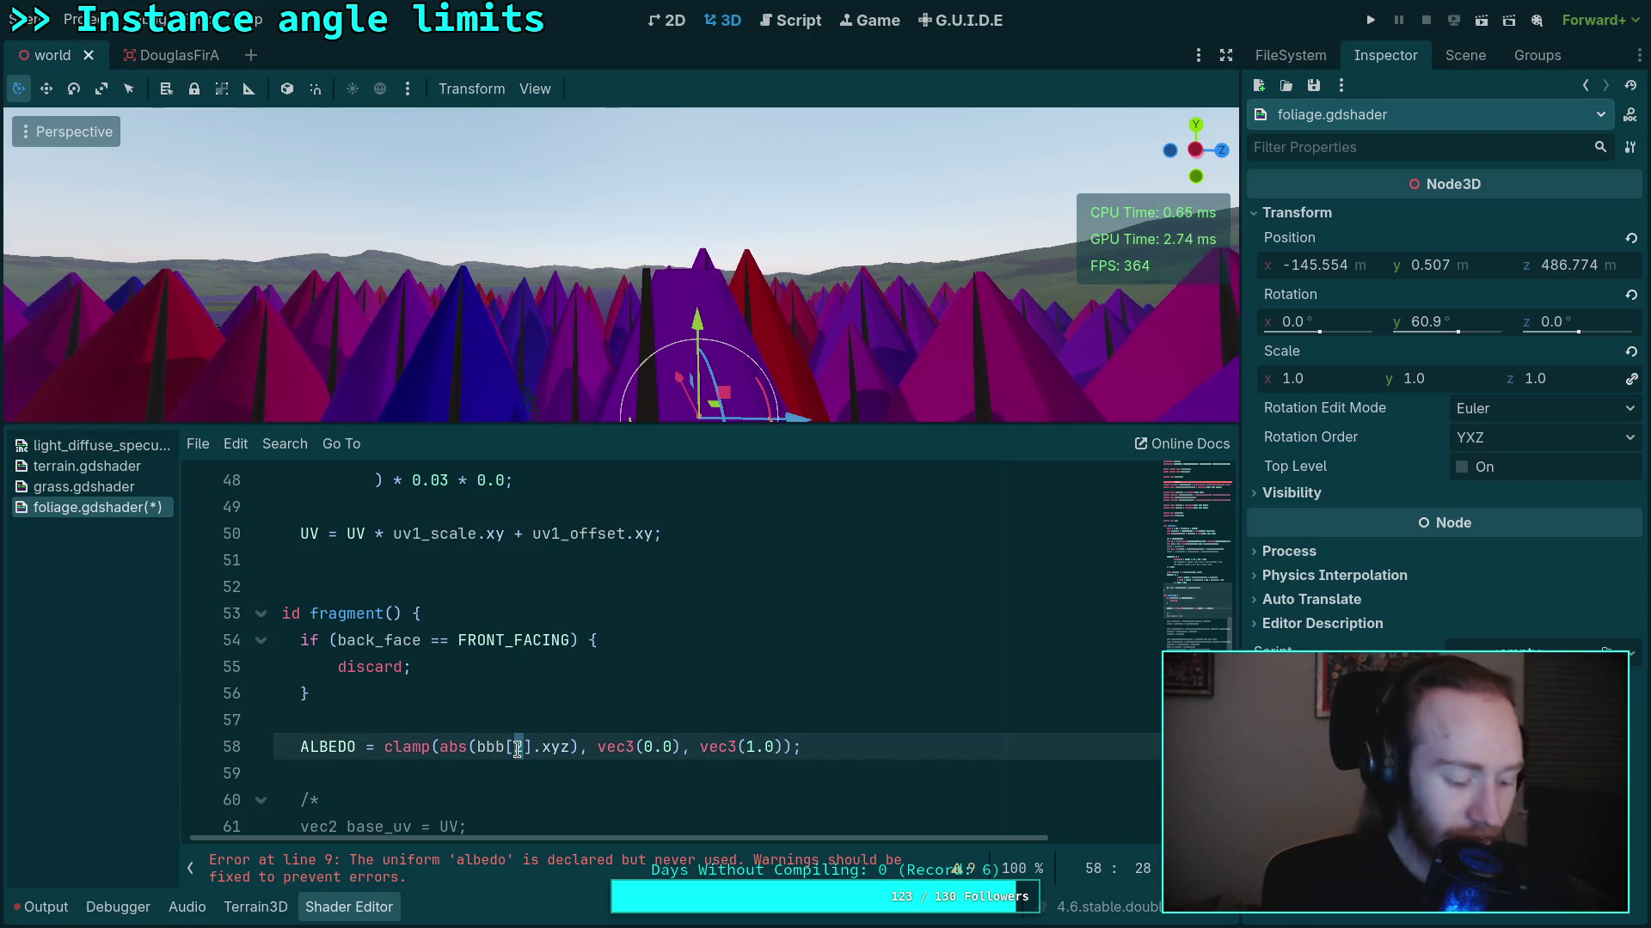
type("9")
key("BackSpace")
type("8")
key("Delete")
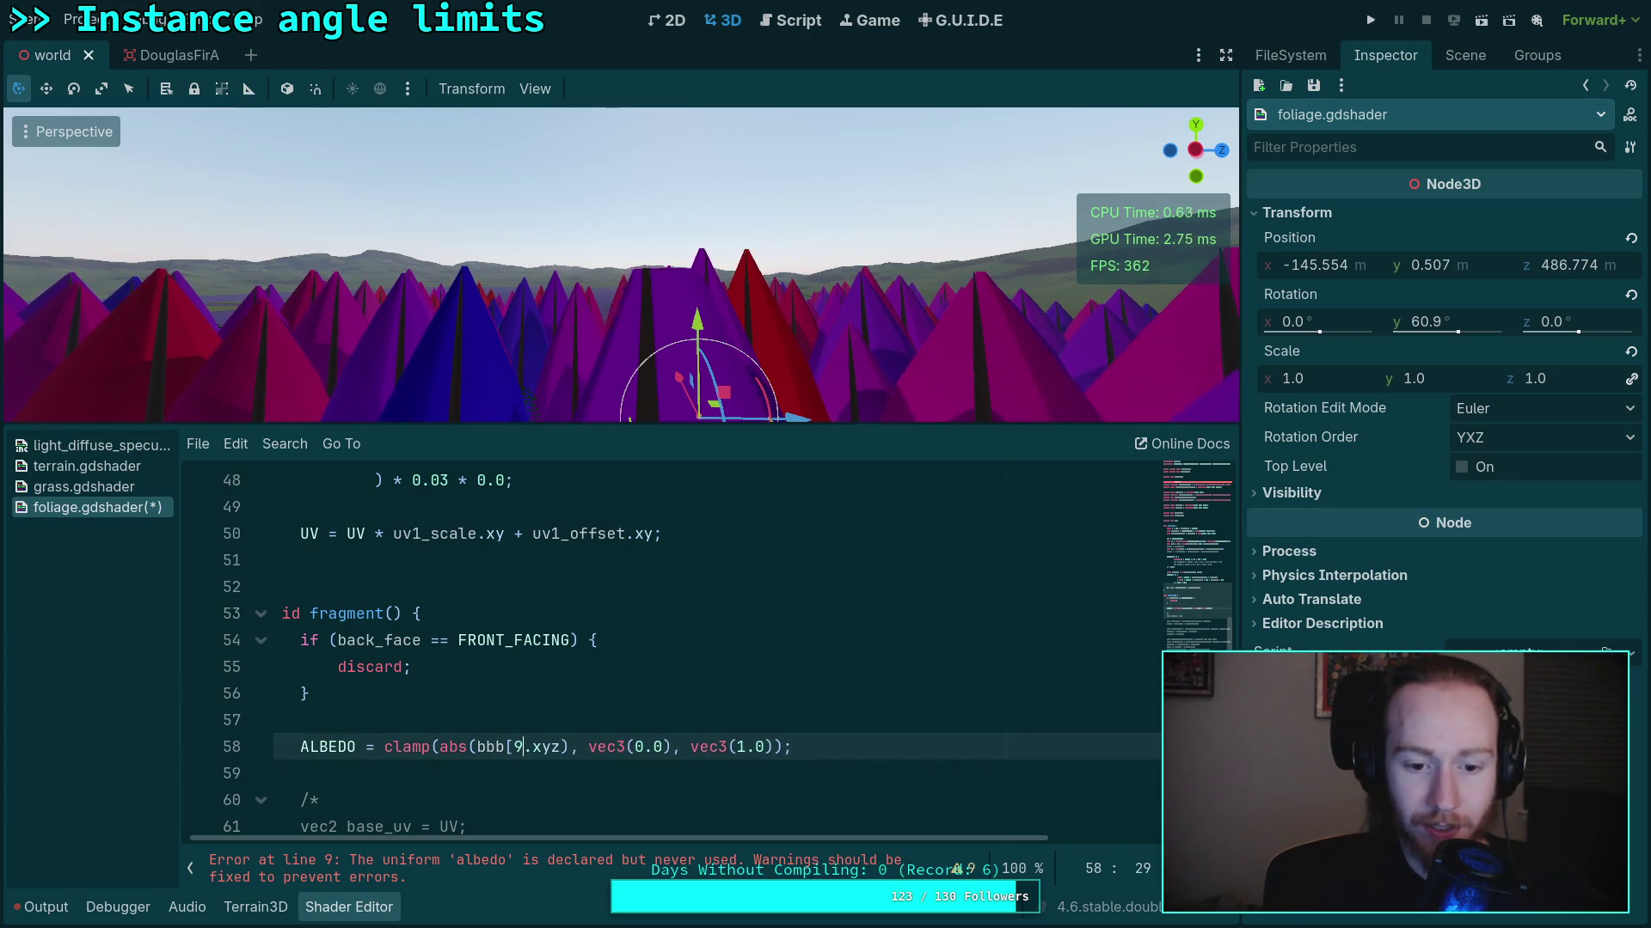
key("BackSpace")
type("0")
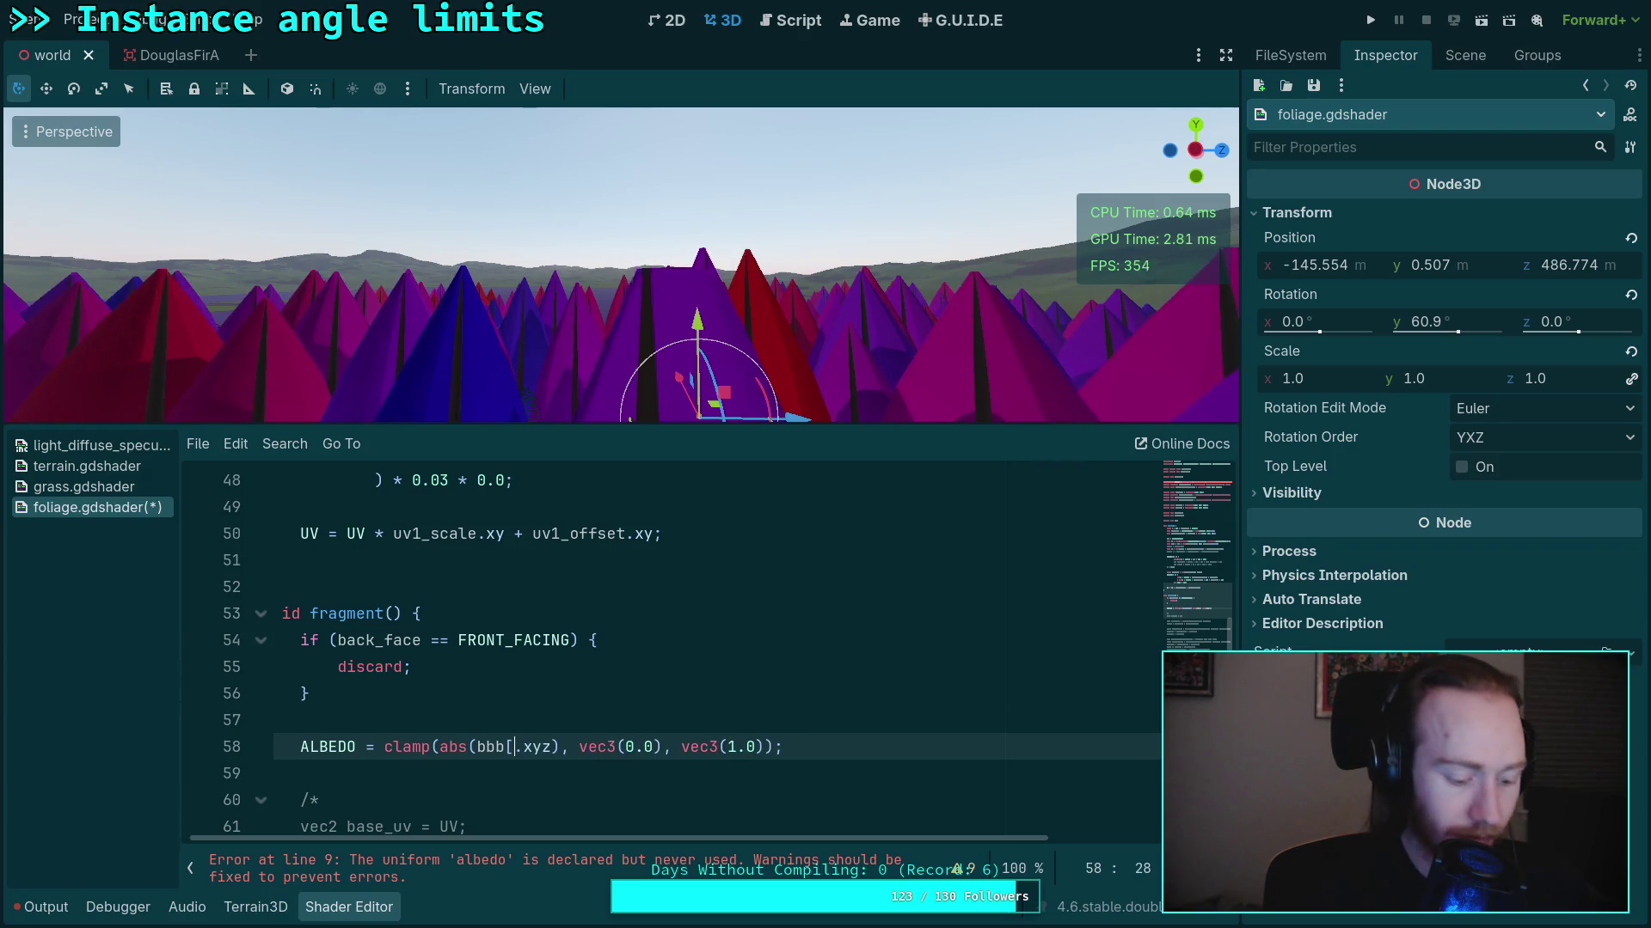
type("]")
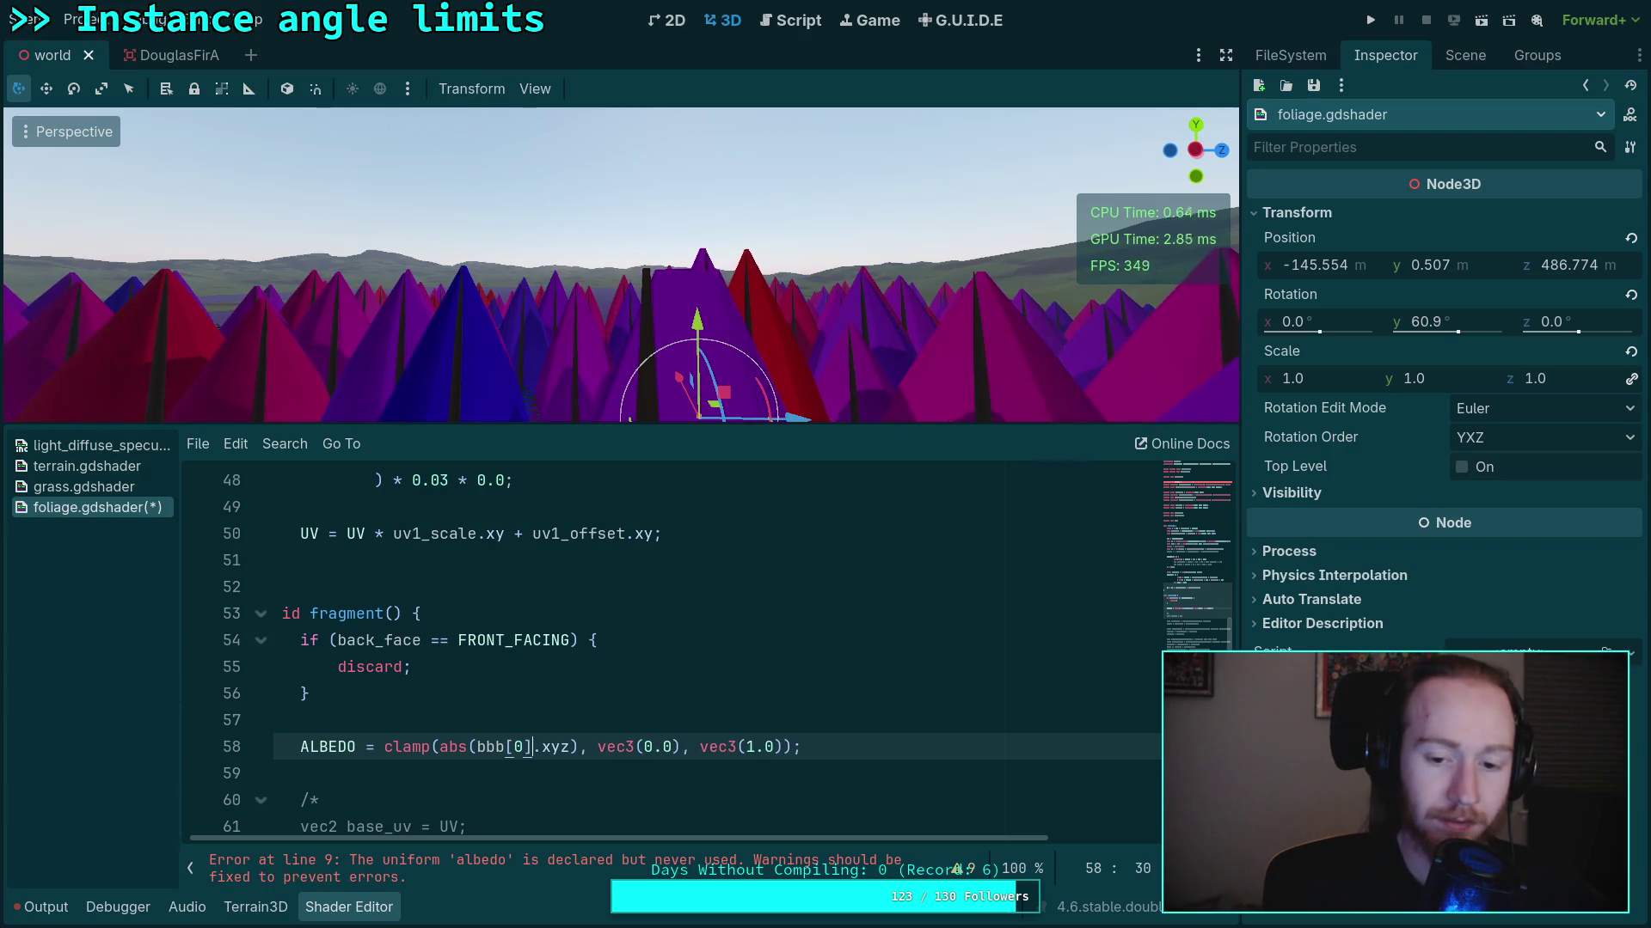
left_click(691, 682)
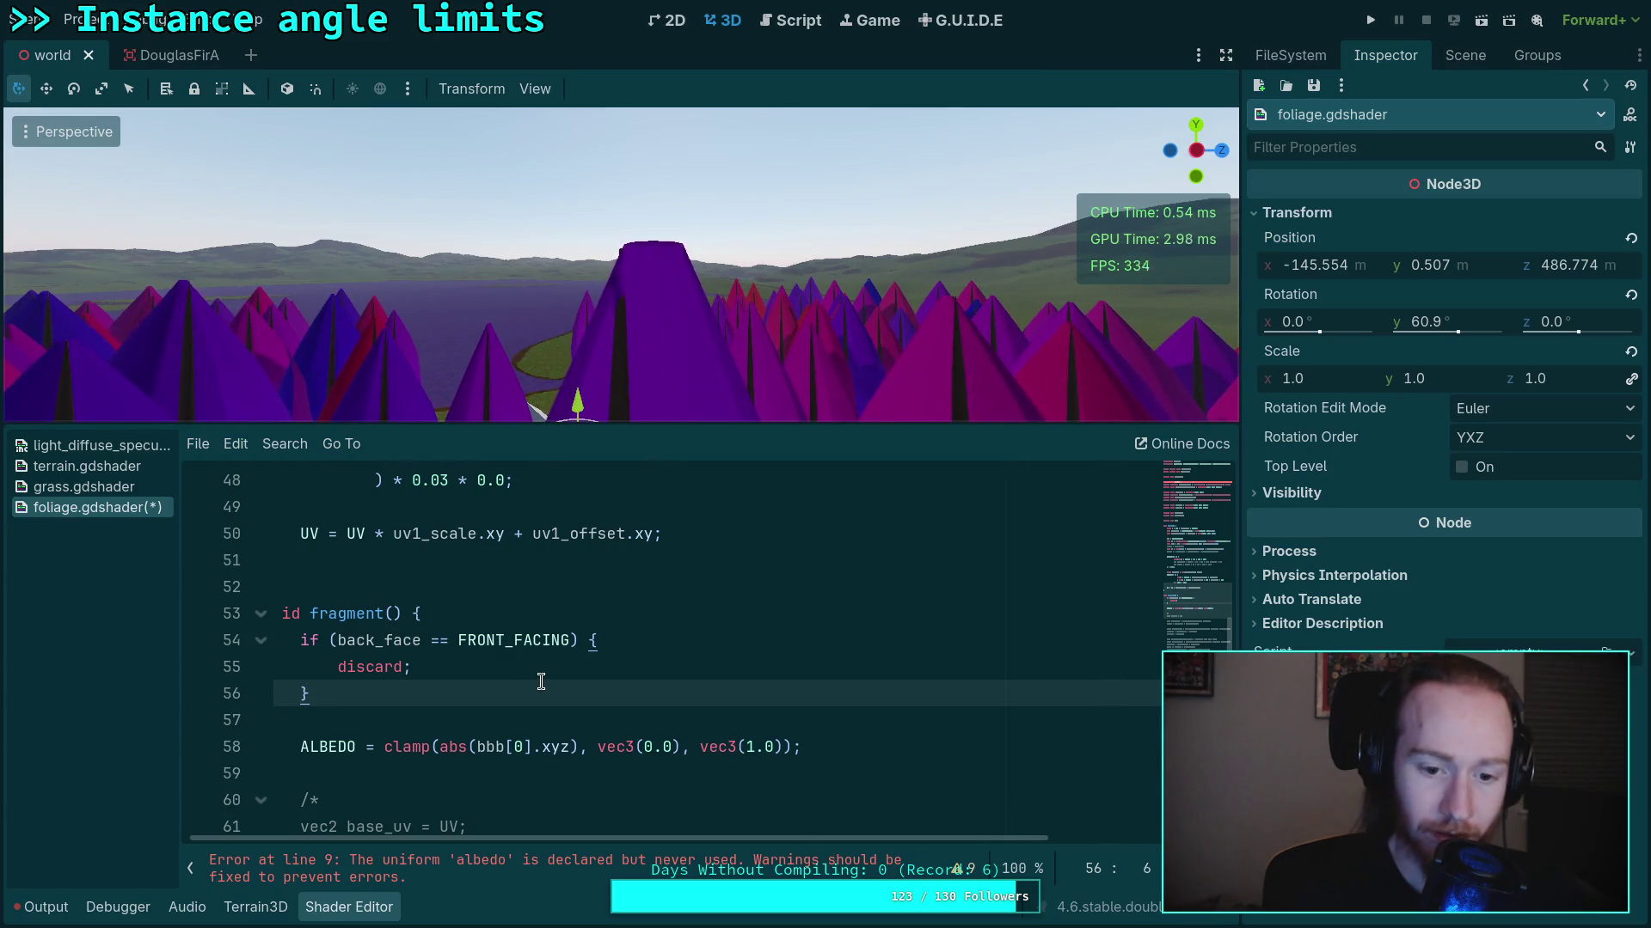
Remove the '//' so 'wind = world_wind;' on line 34 is active again
scroll(542, 680, "up", 4)
scroll(541, 679, "up", 4)
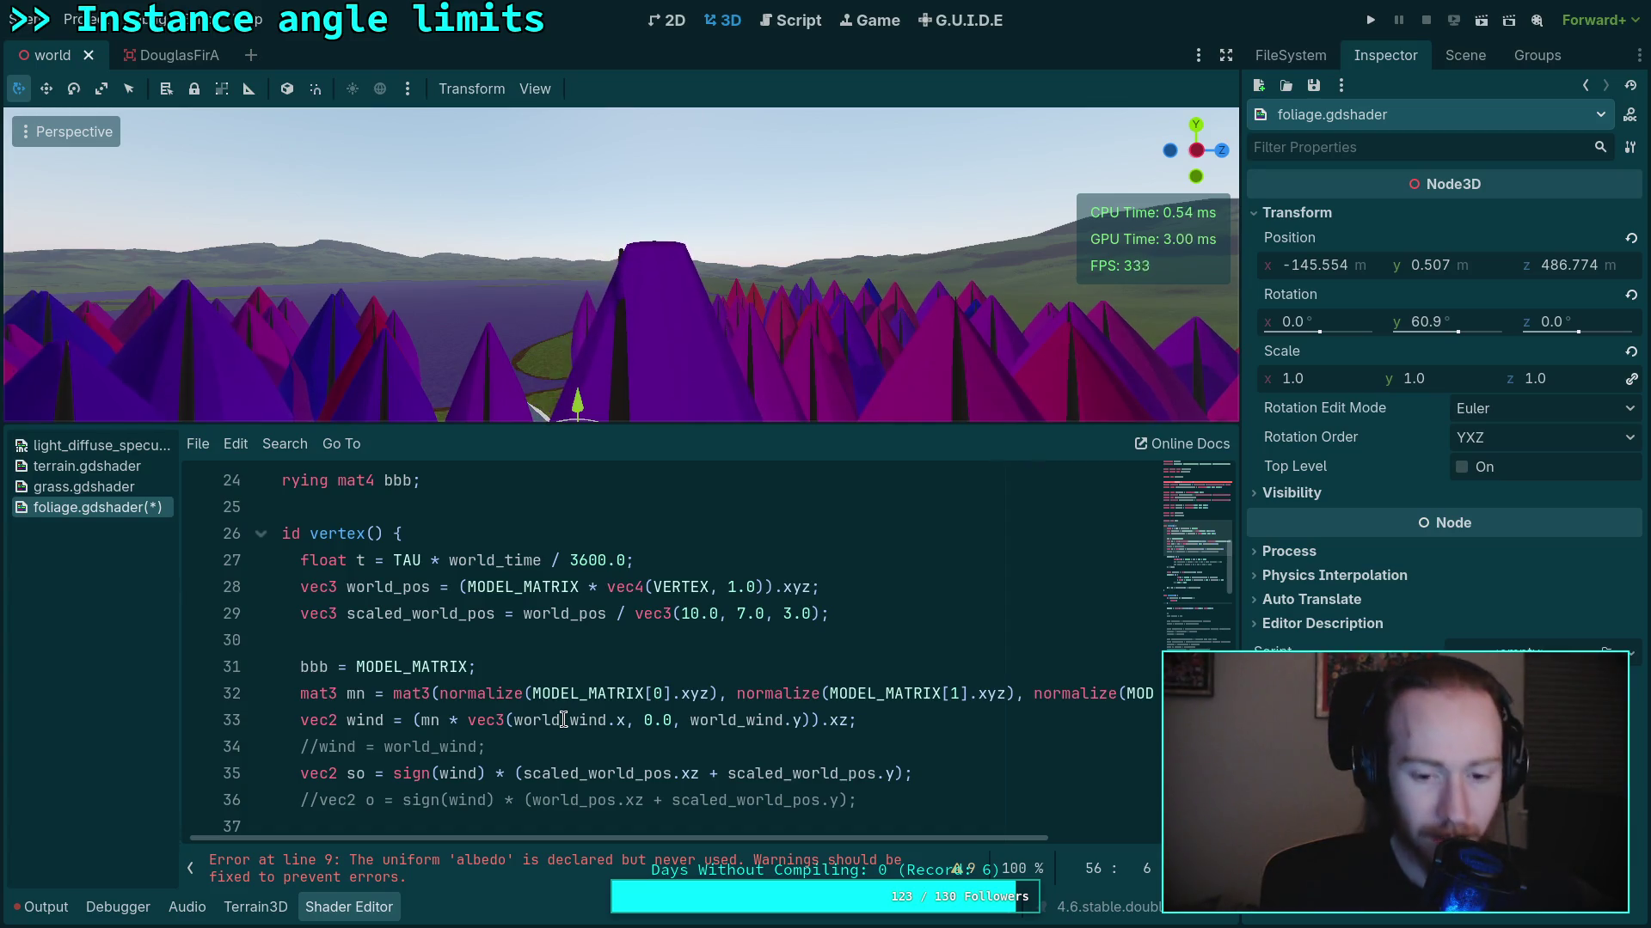
left_click(319, 746)
key("BackSpace")
key("BackSpace")
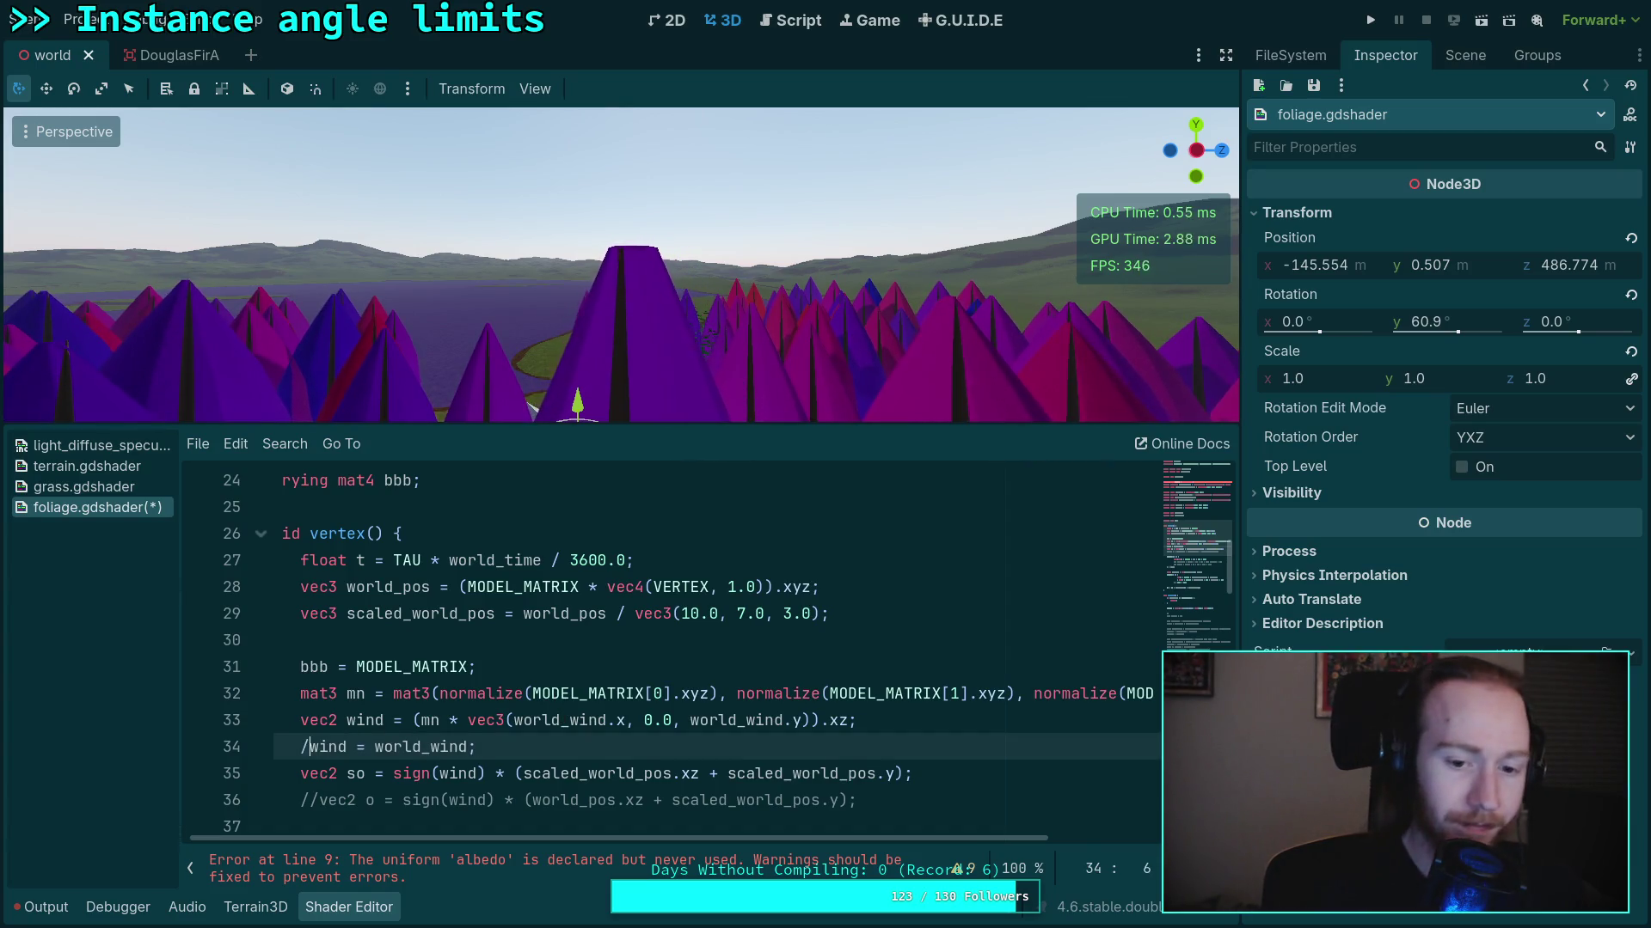
left_click(724, 750)
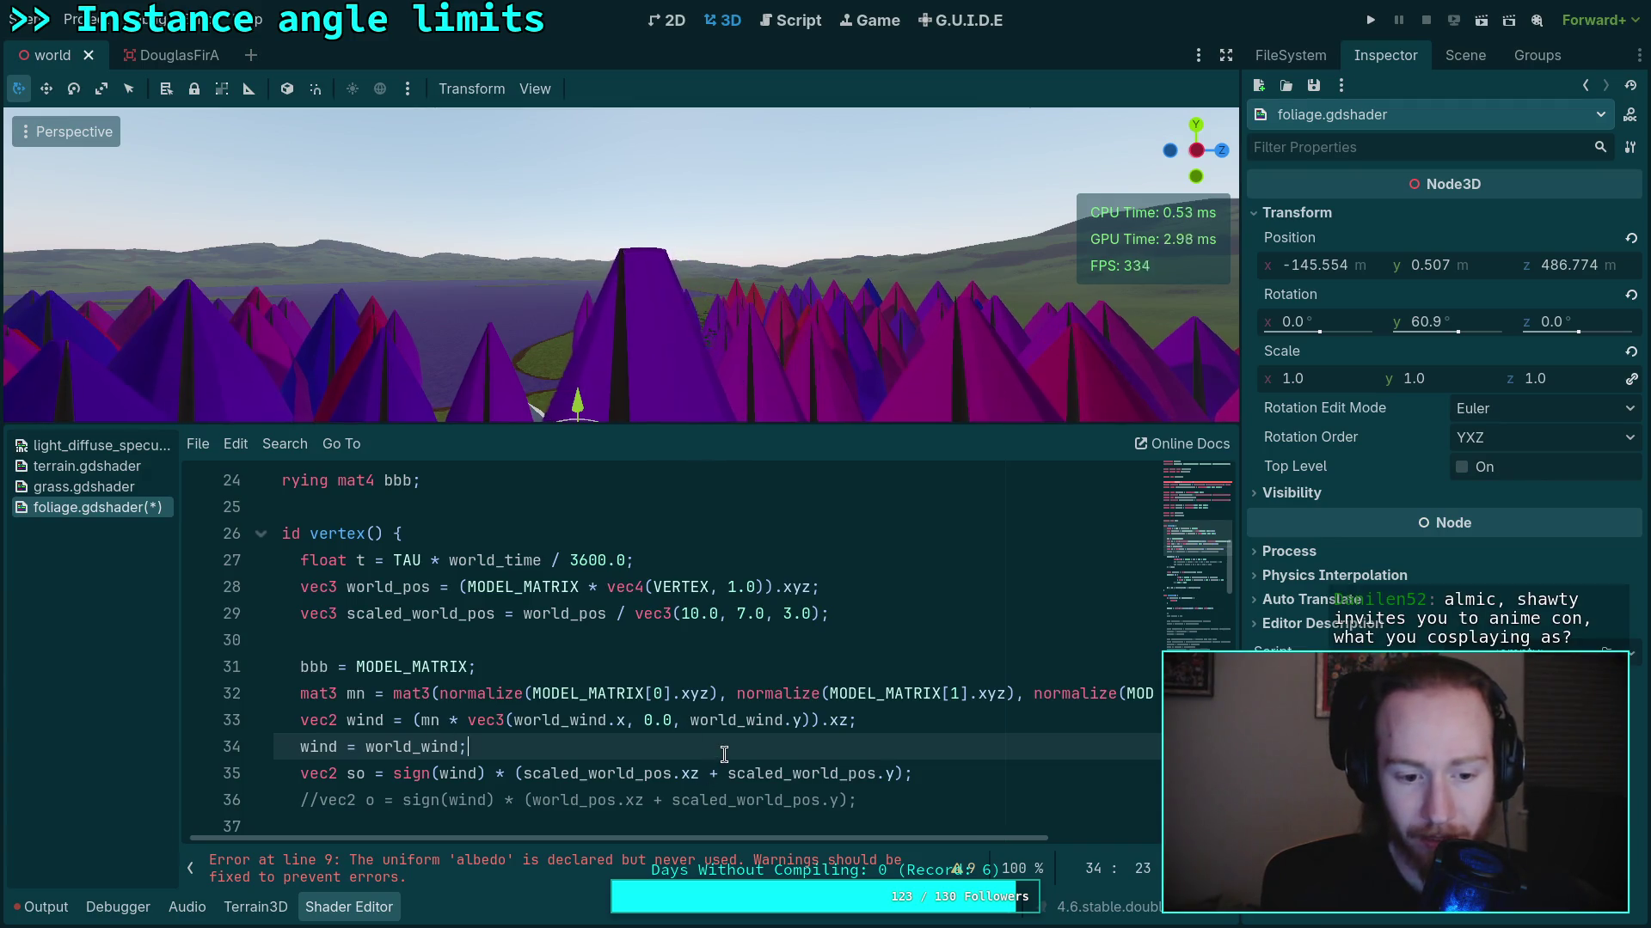
left_click_drag(700, 837, 897, 856)
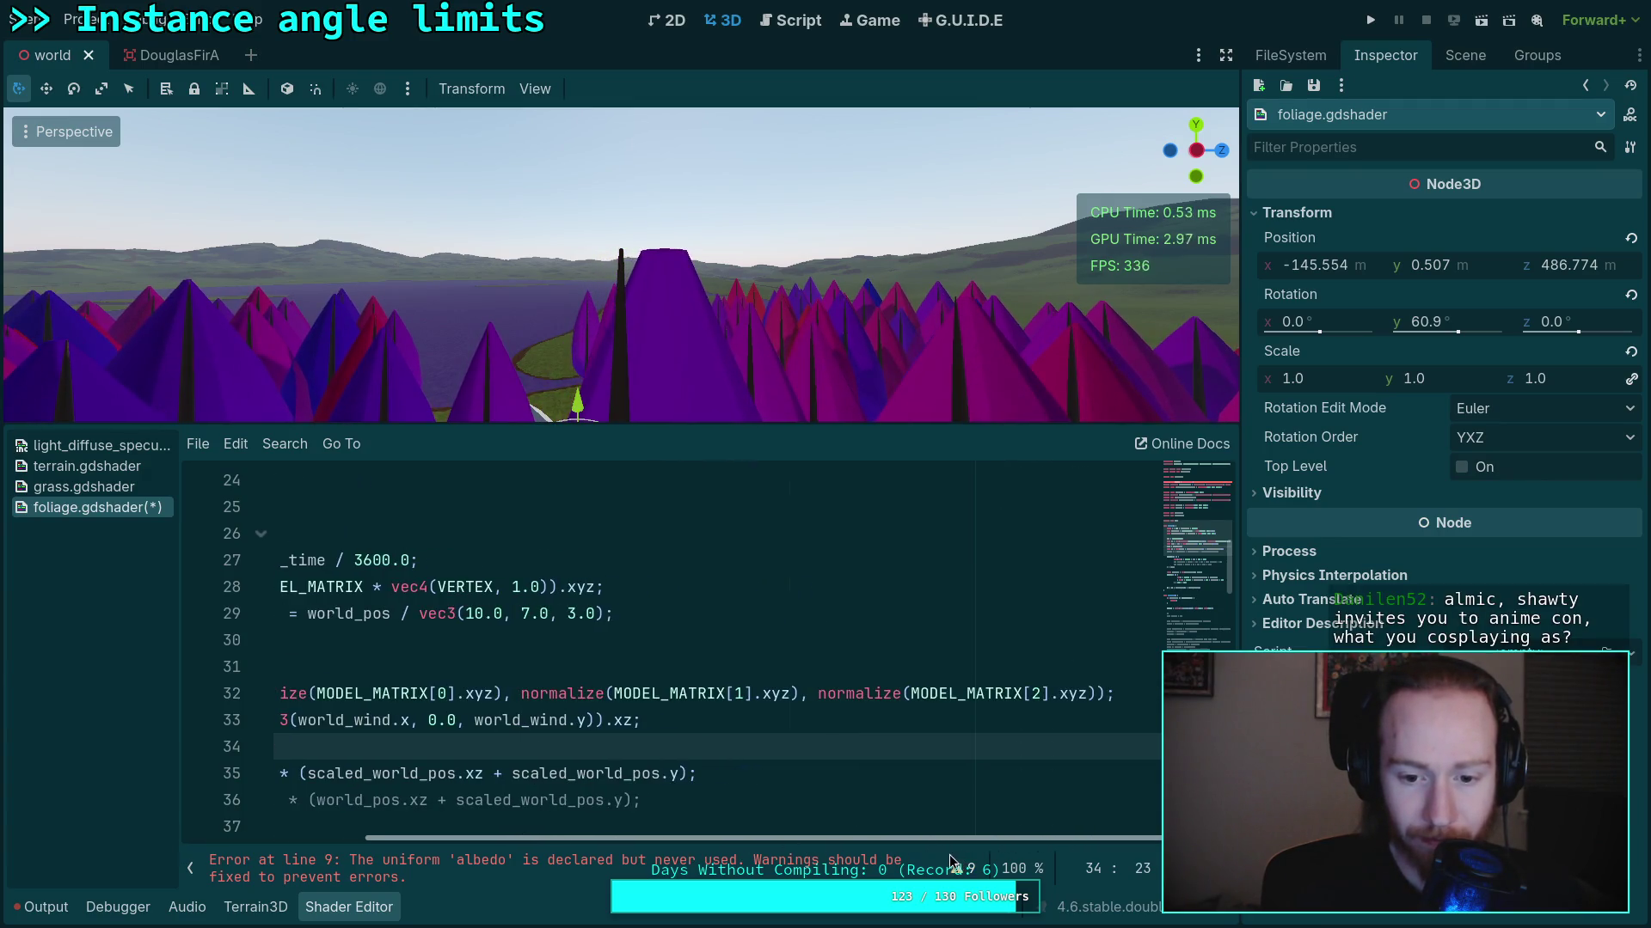
scroll(721, 693, "left", 5)
left_click(720, 693)
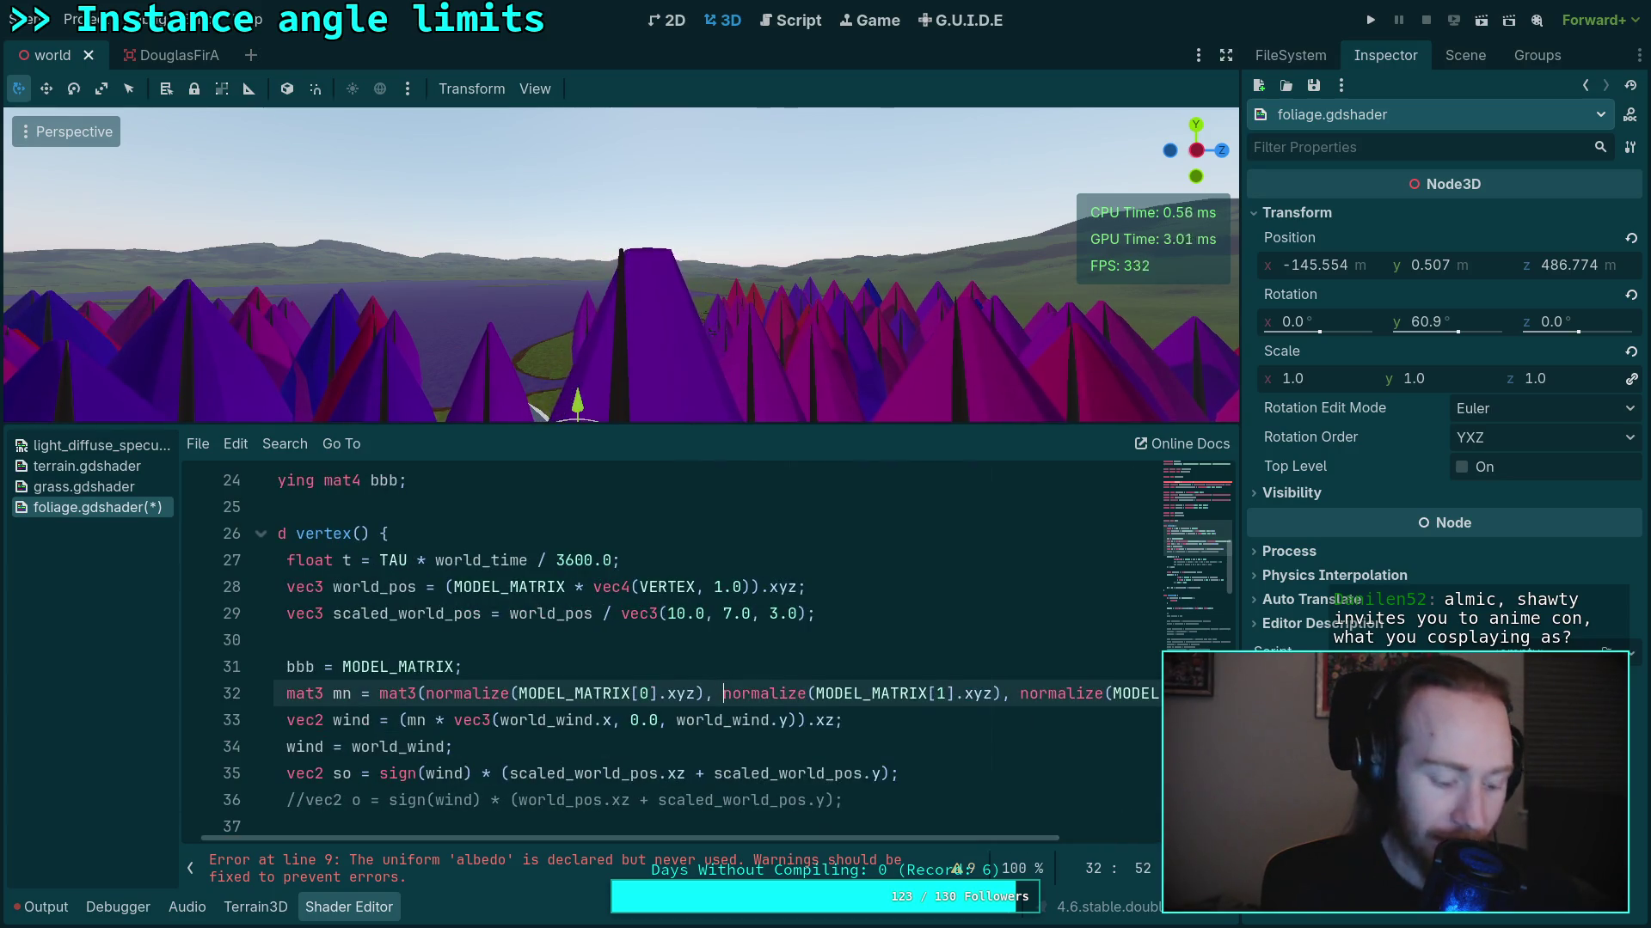
Save the shader and fly the viewport camera through the tree field to inspect the wind
key("ctrl+s")
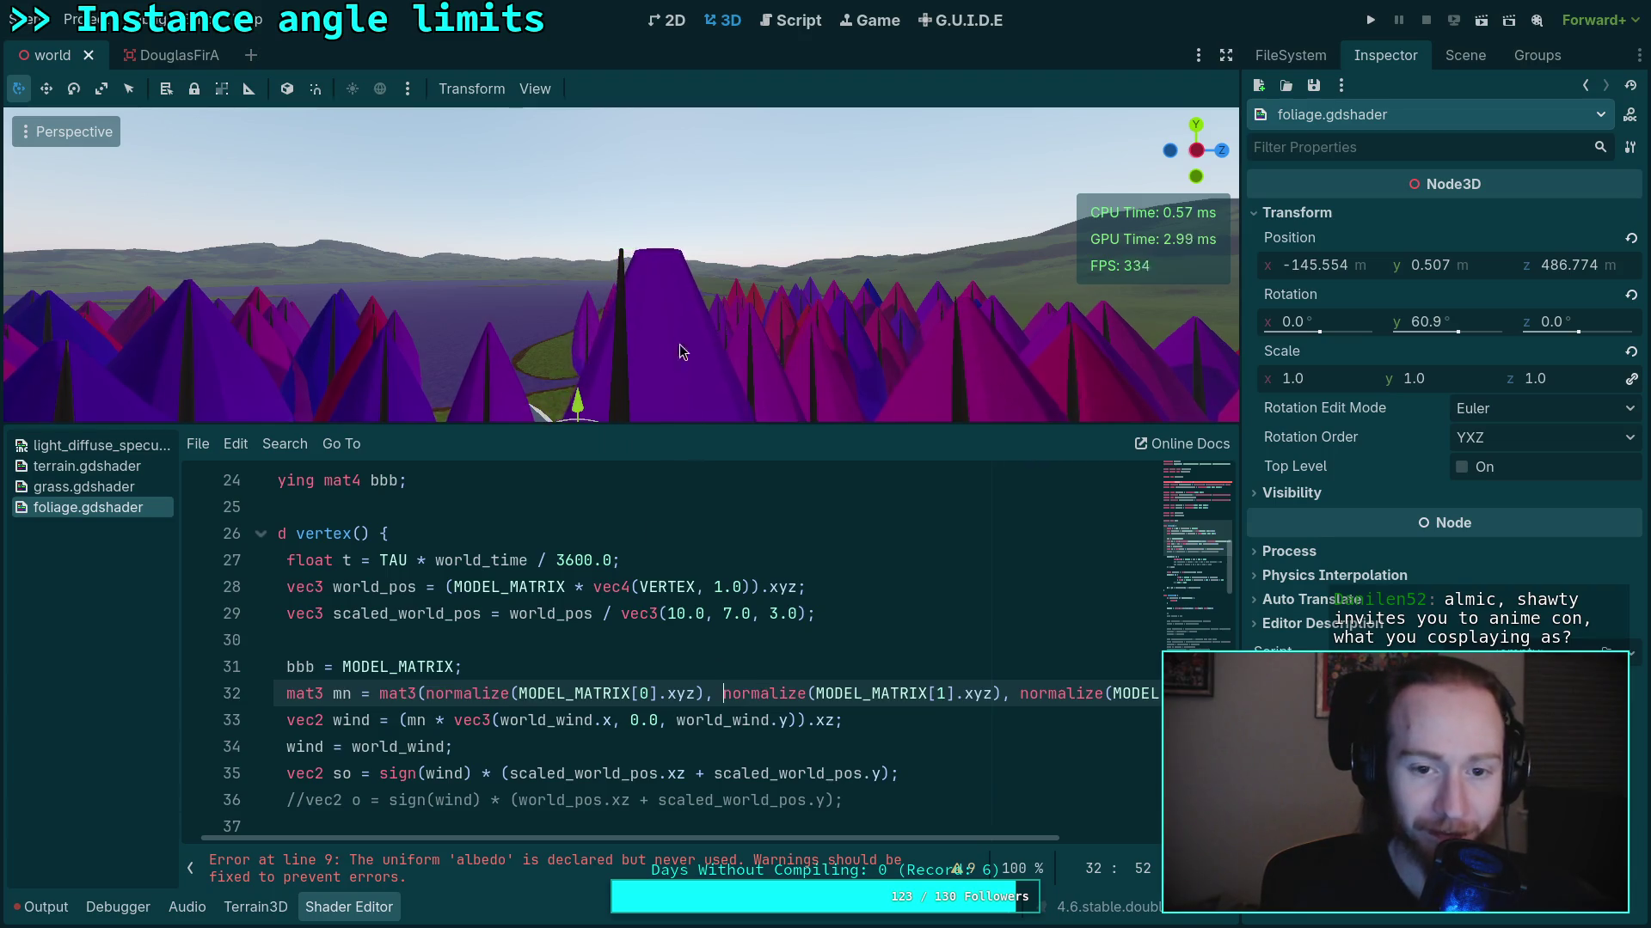
key("w")
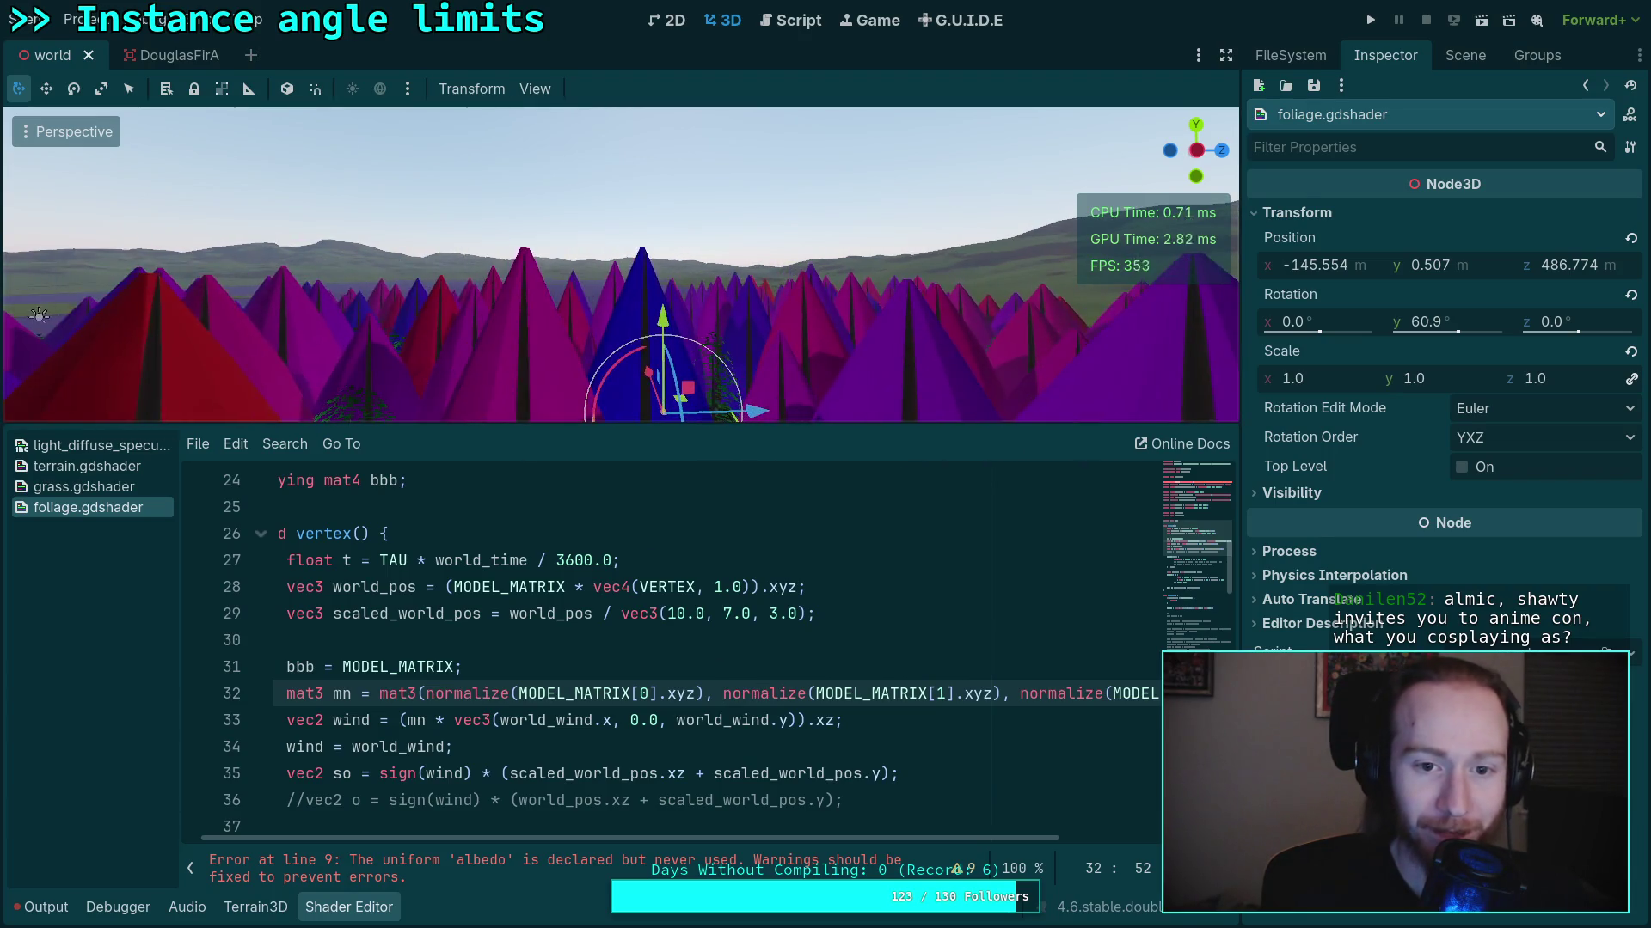
key("w")
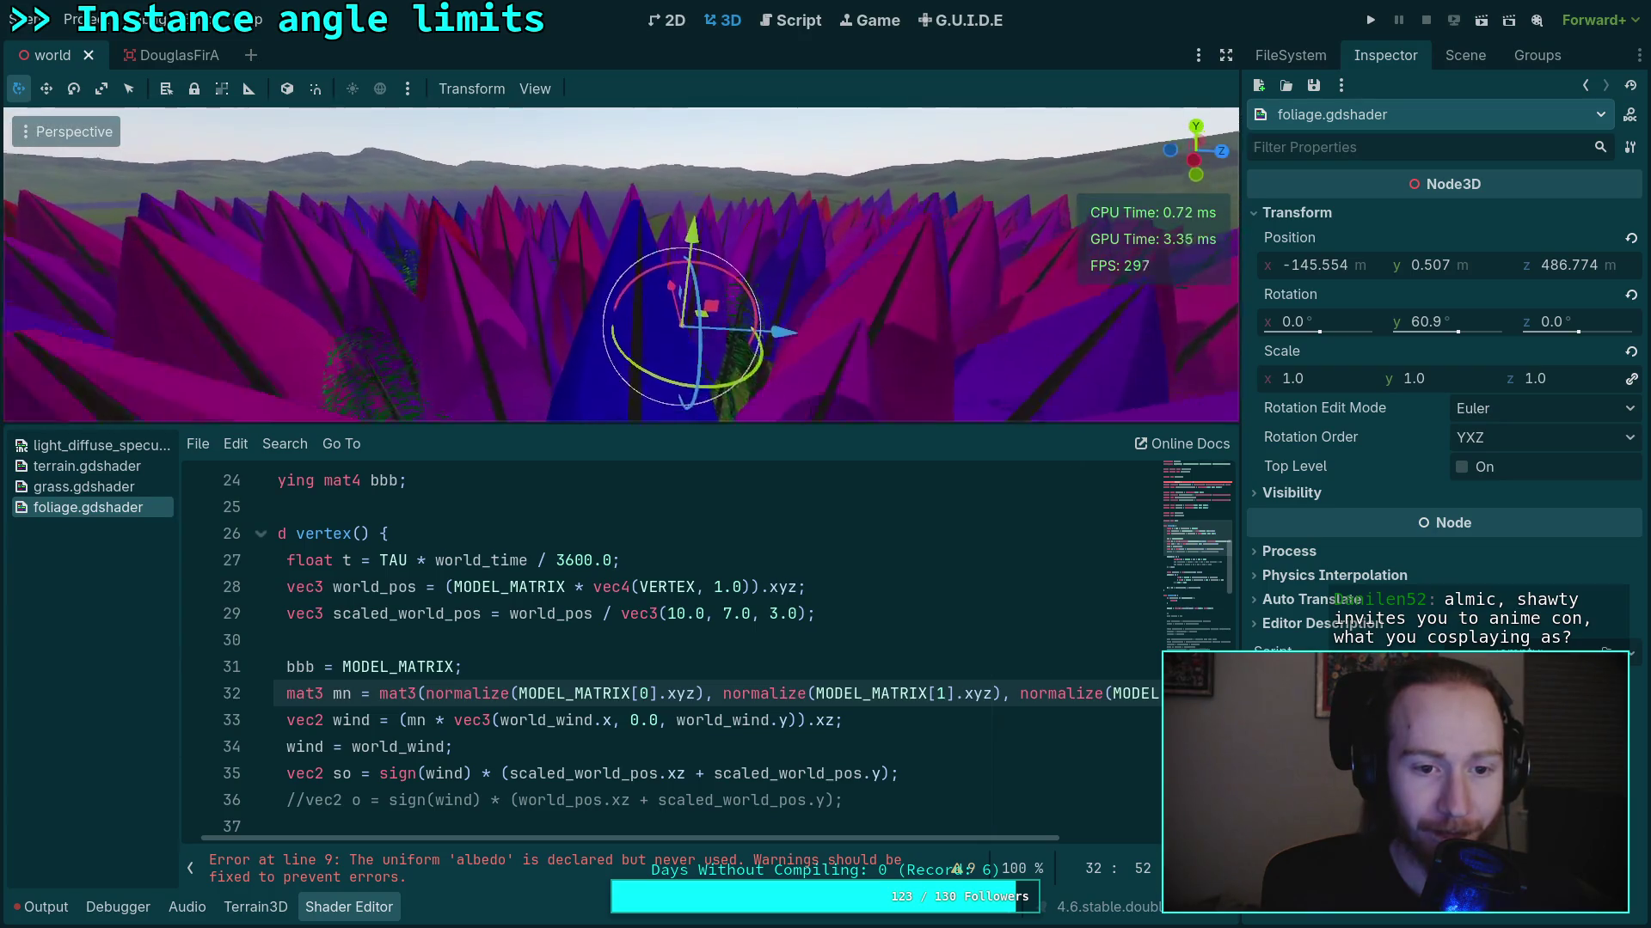
key("s")
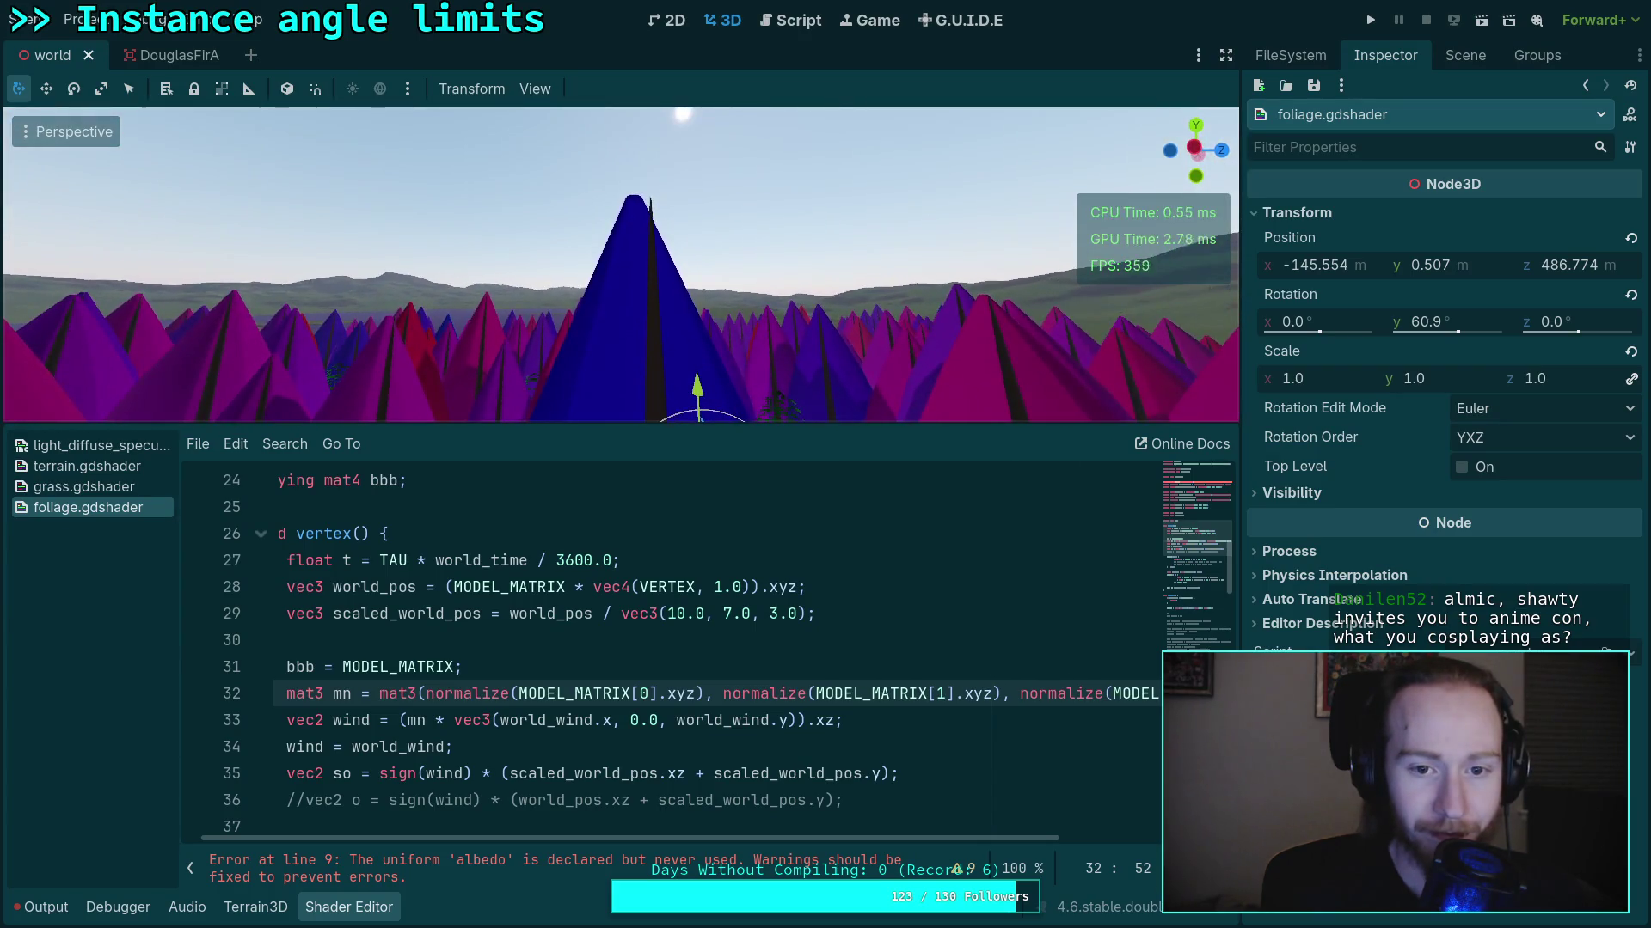
key("e")
key("w")
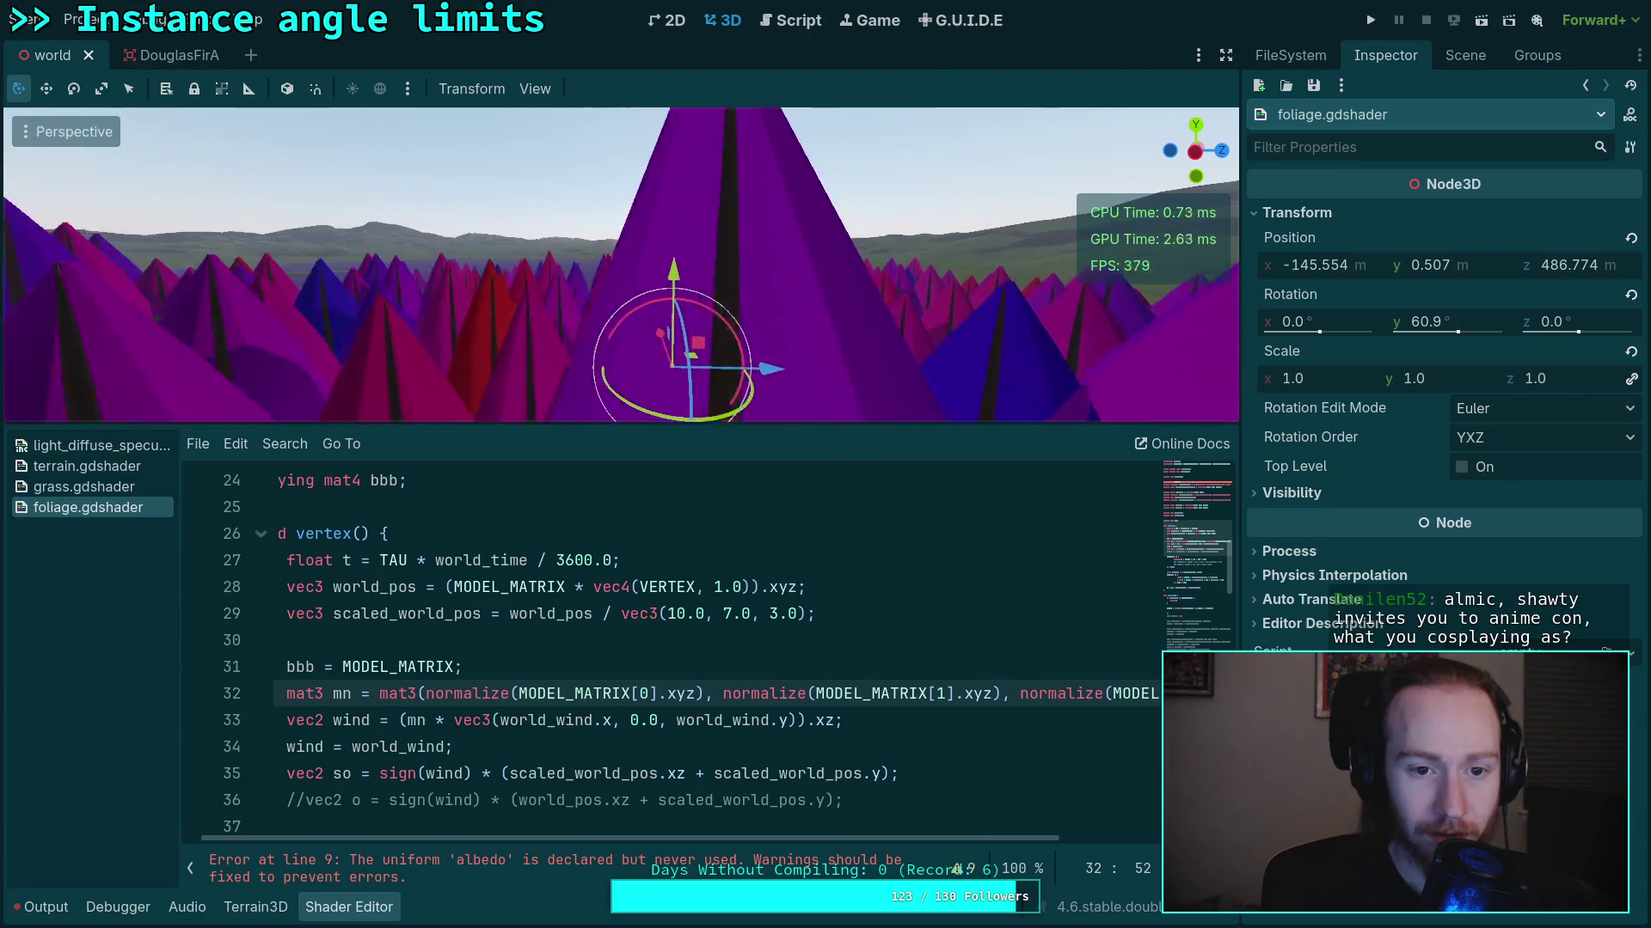
key("d")
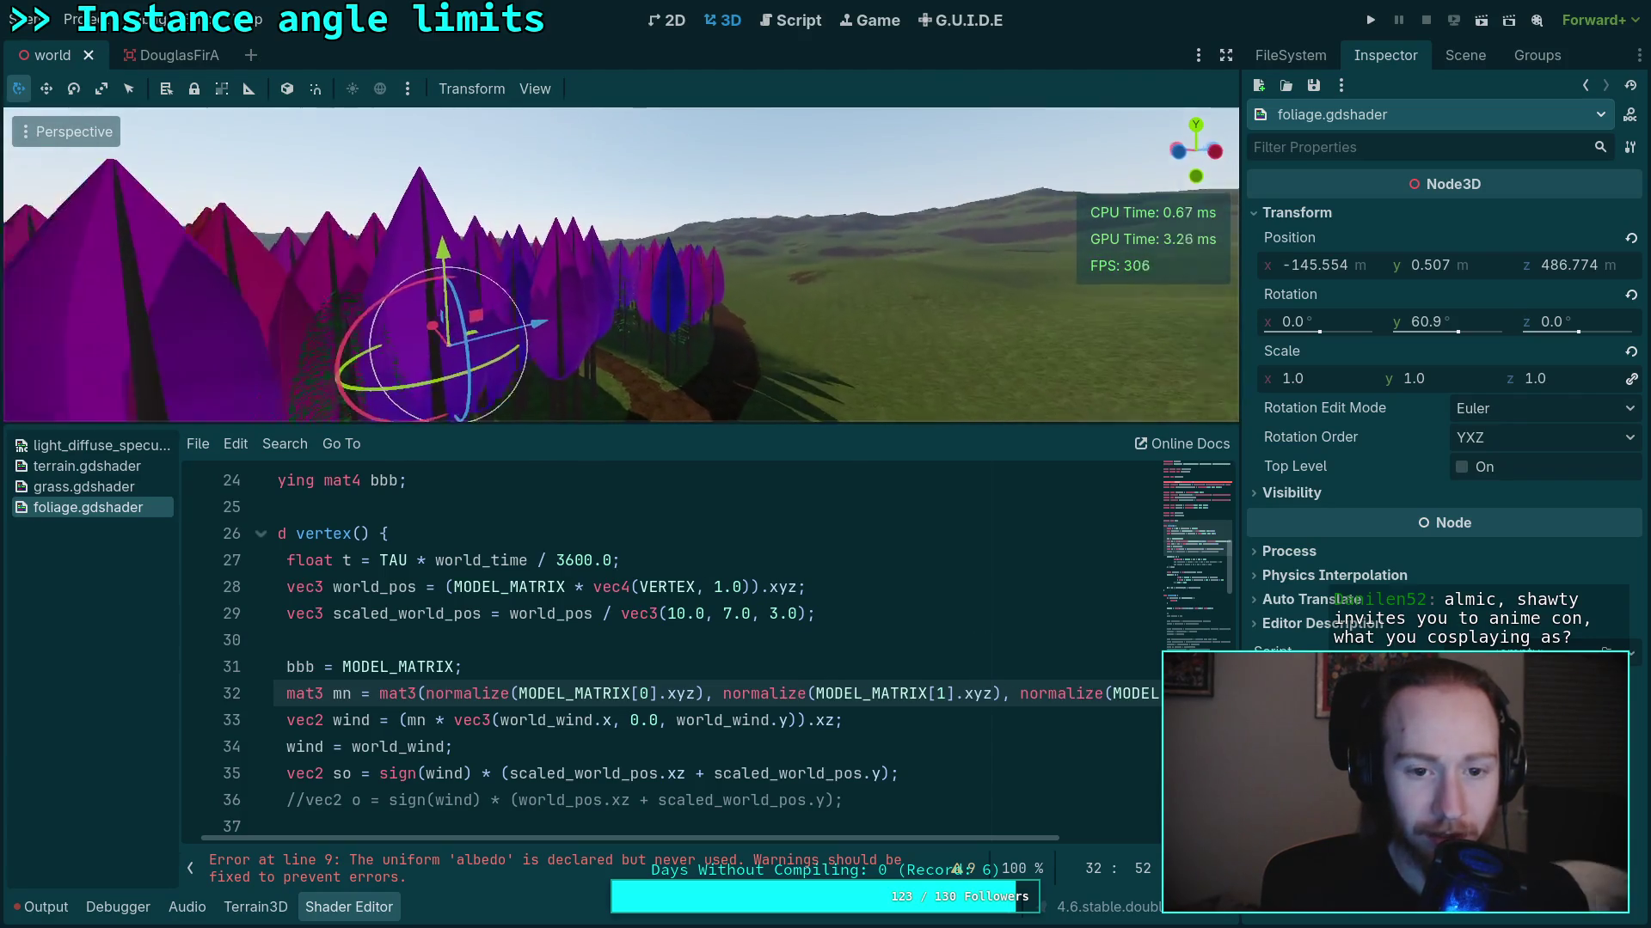
scroll(621, 265, "up", 3)
key("e")
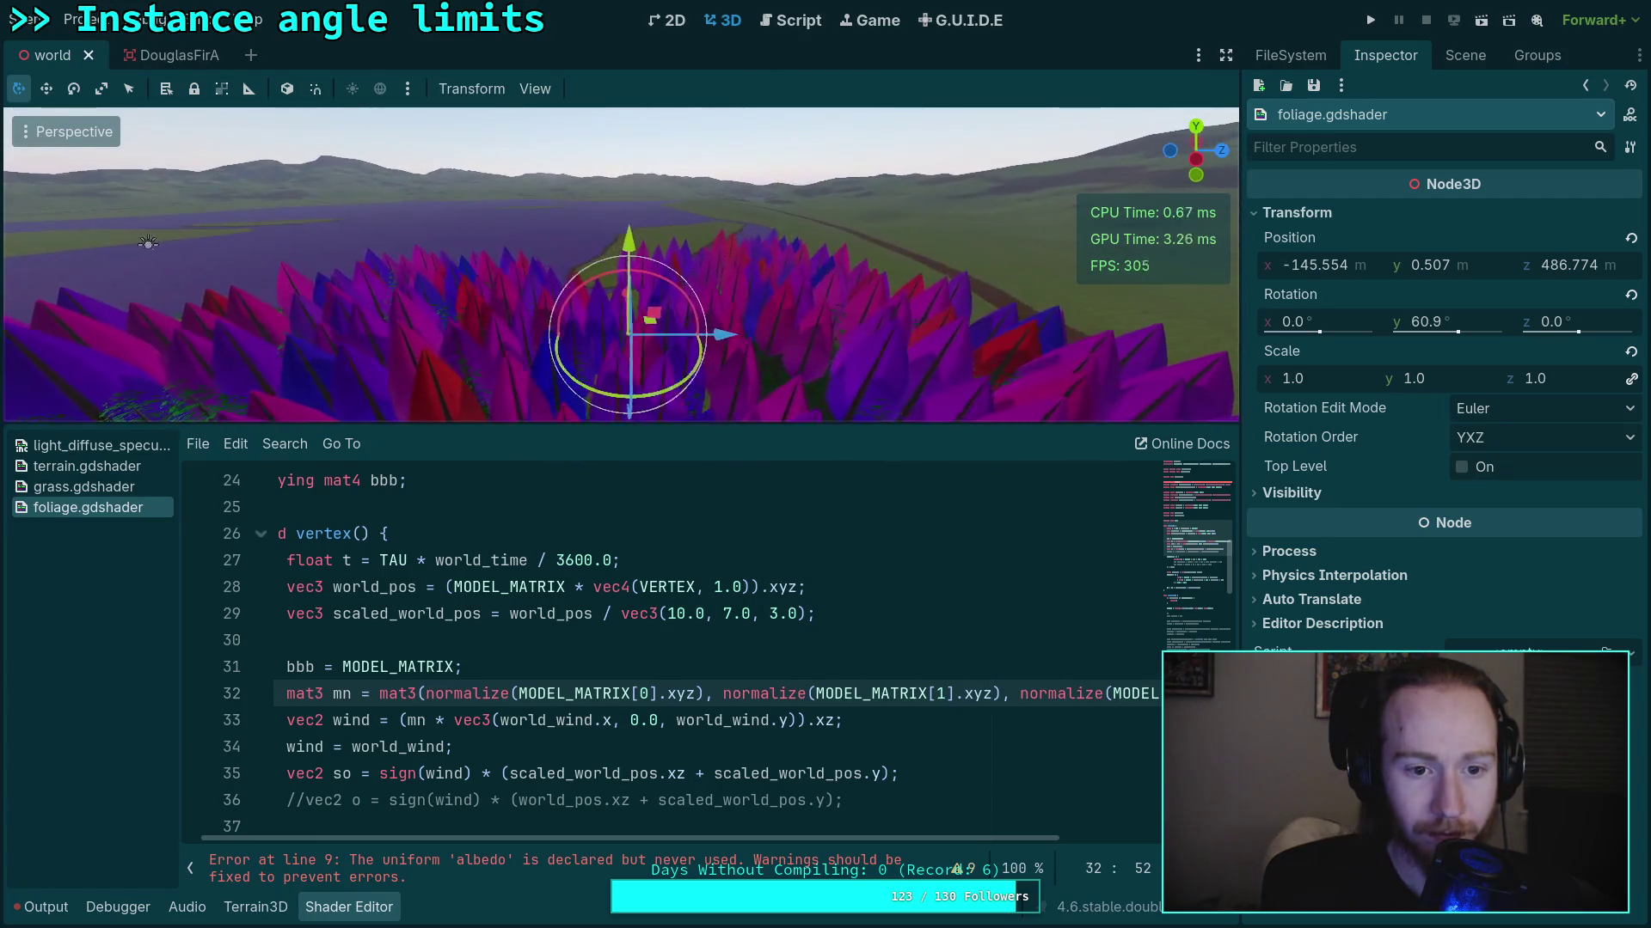
key("q")
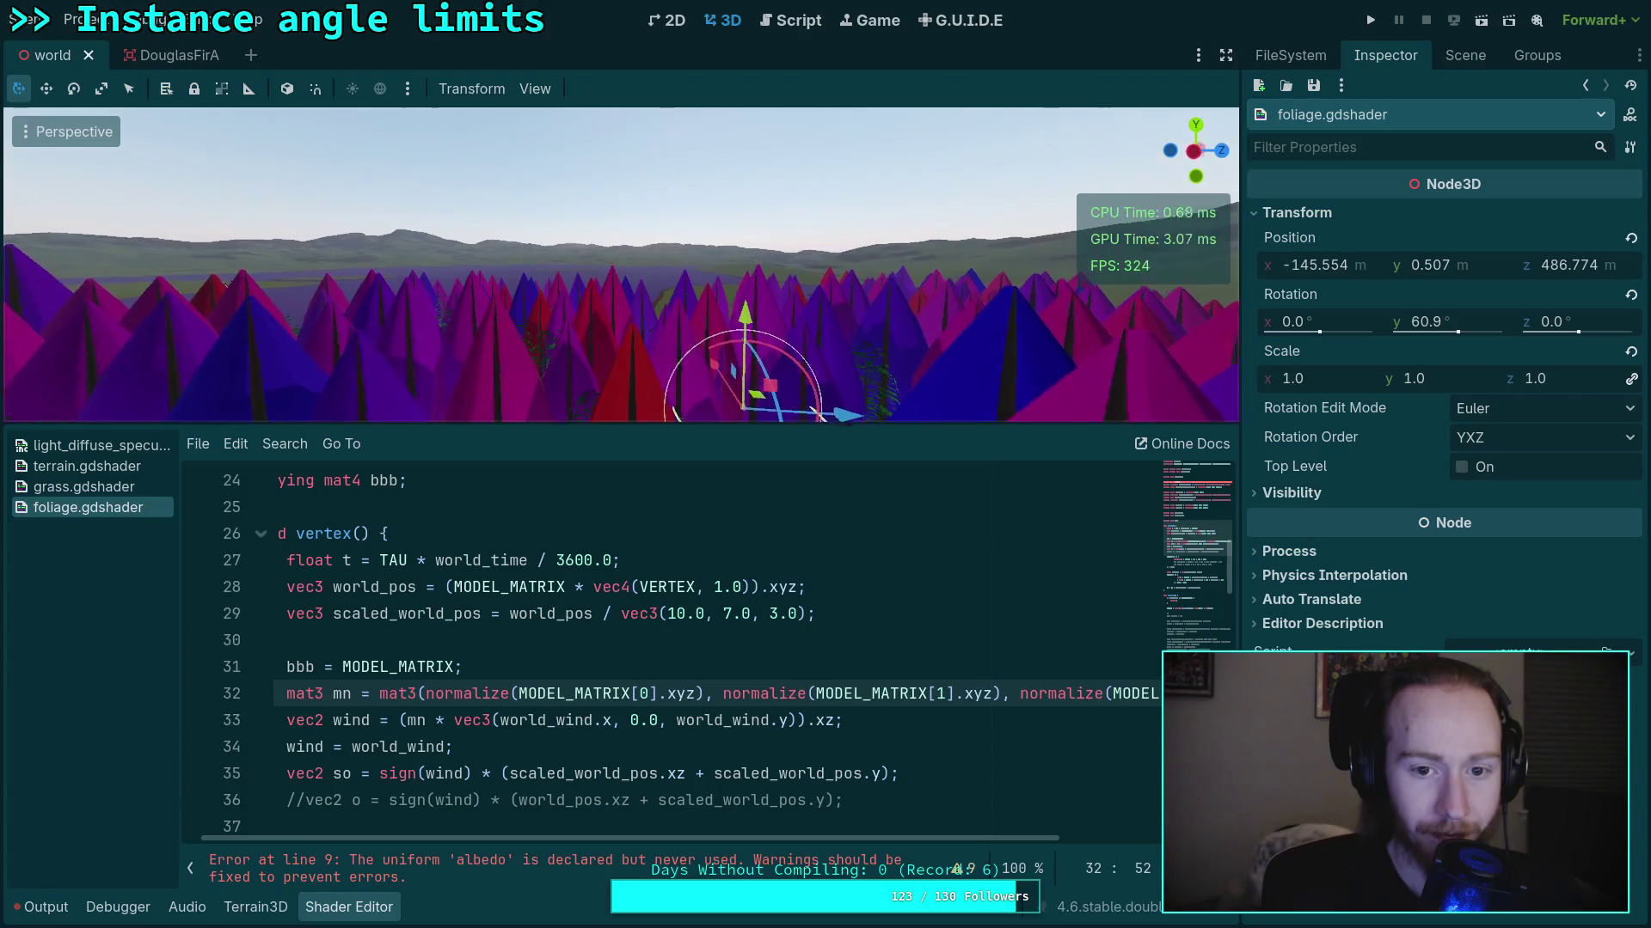
key("s")
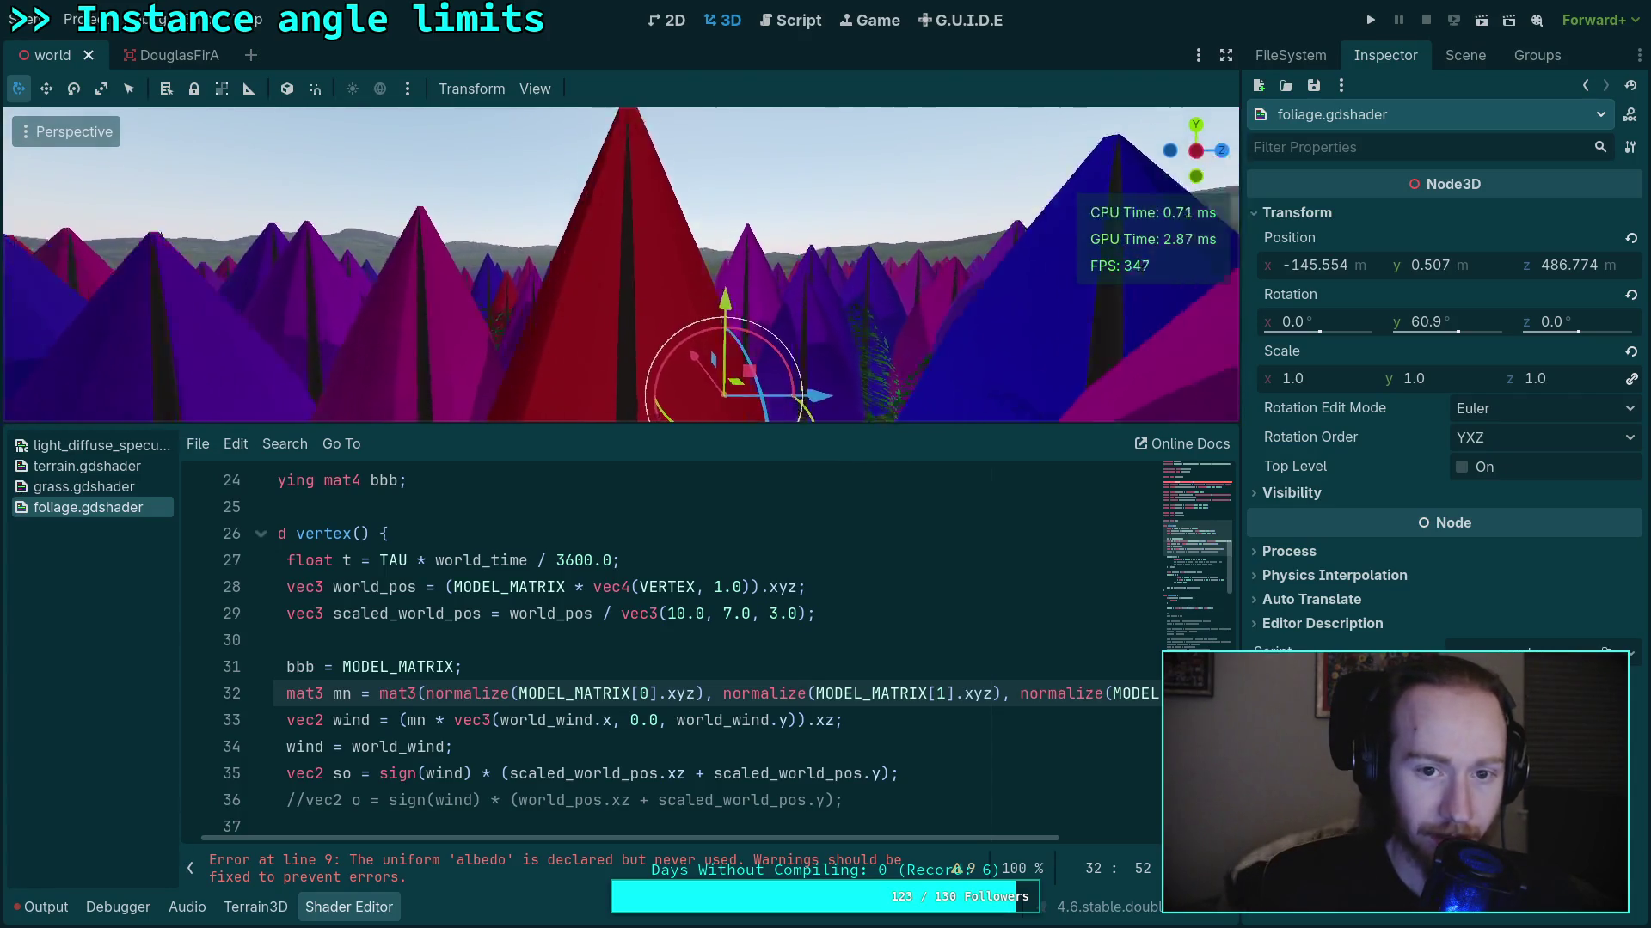
key("s")
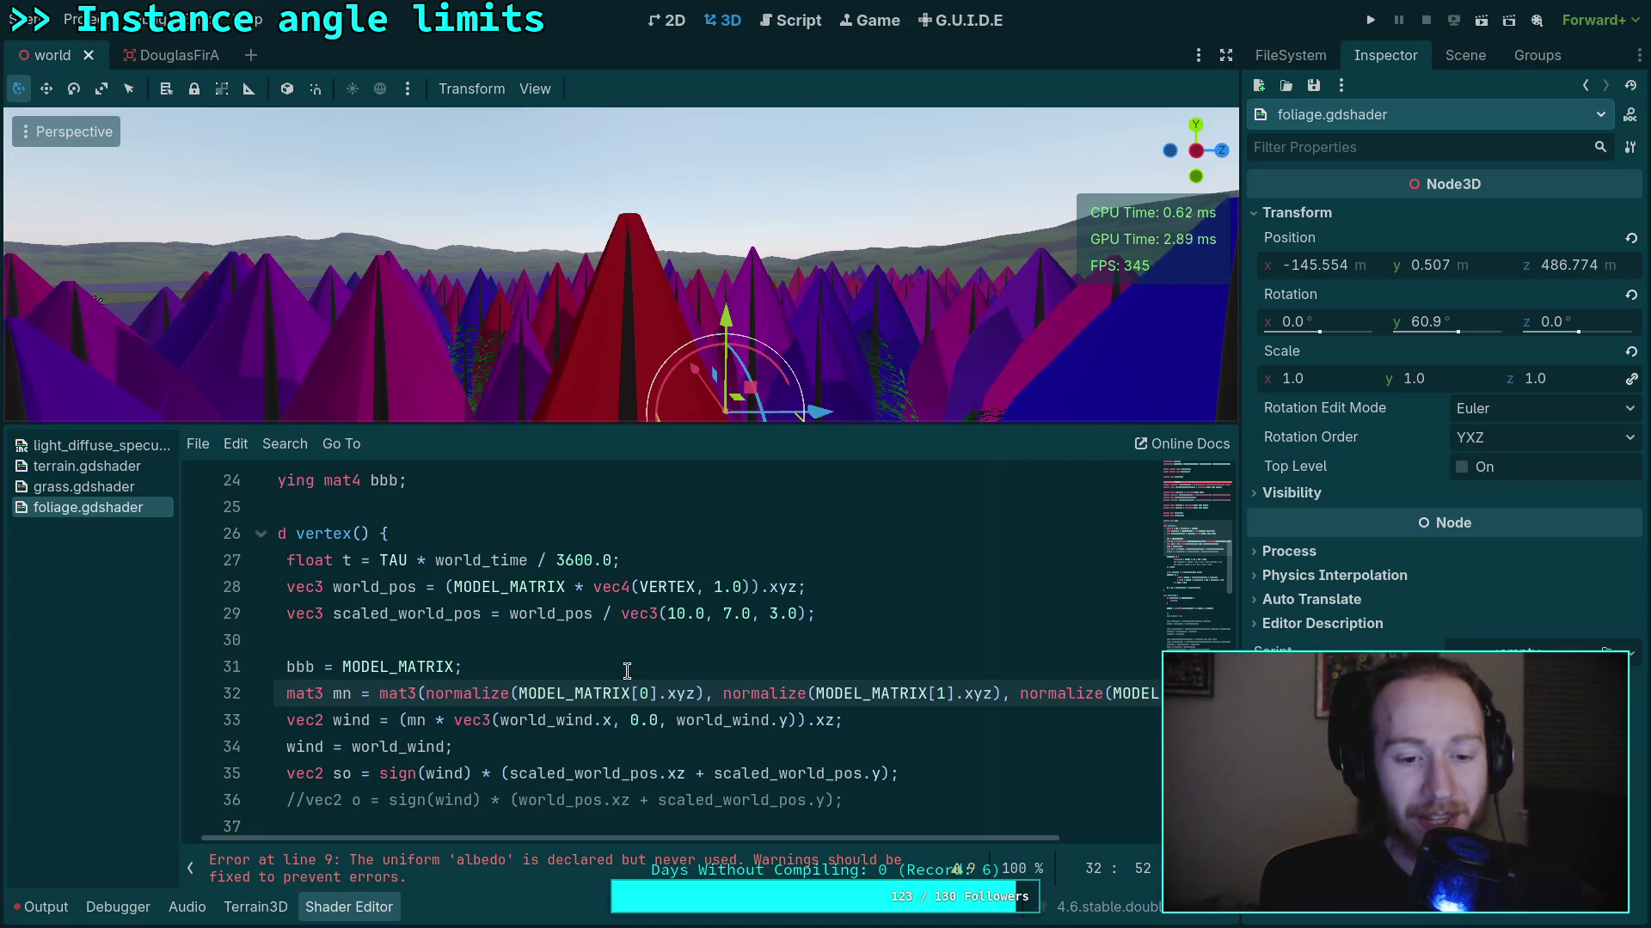
Briefly insert 'in' before mn on line 33, remove it, and go to the shader docs
left_click(409, 719)
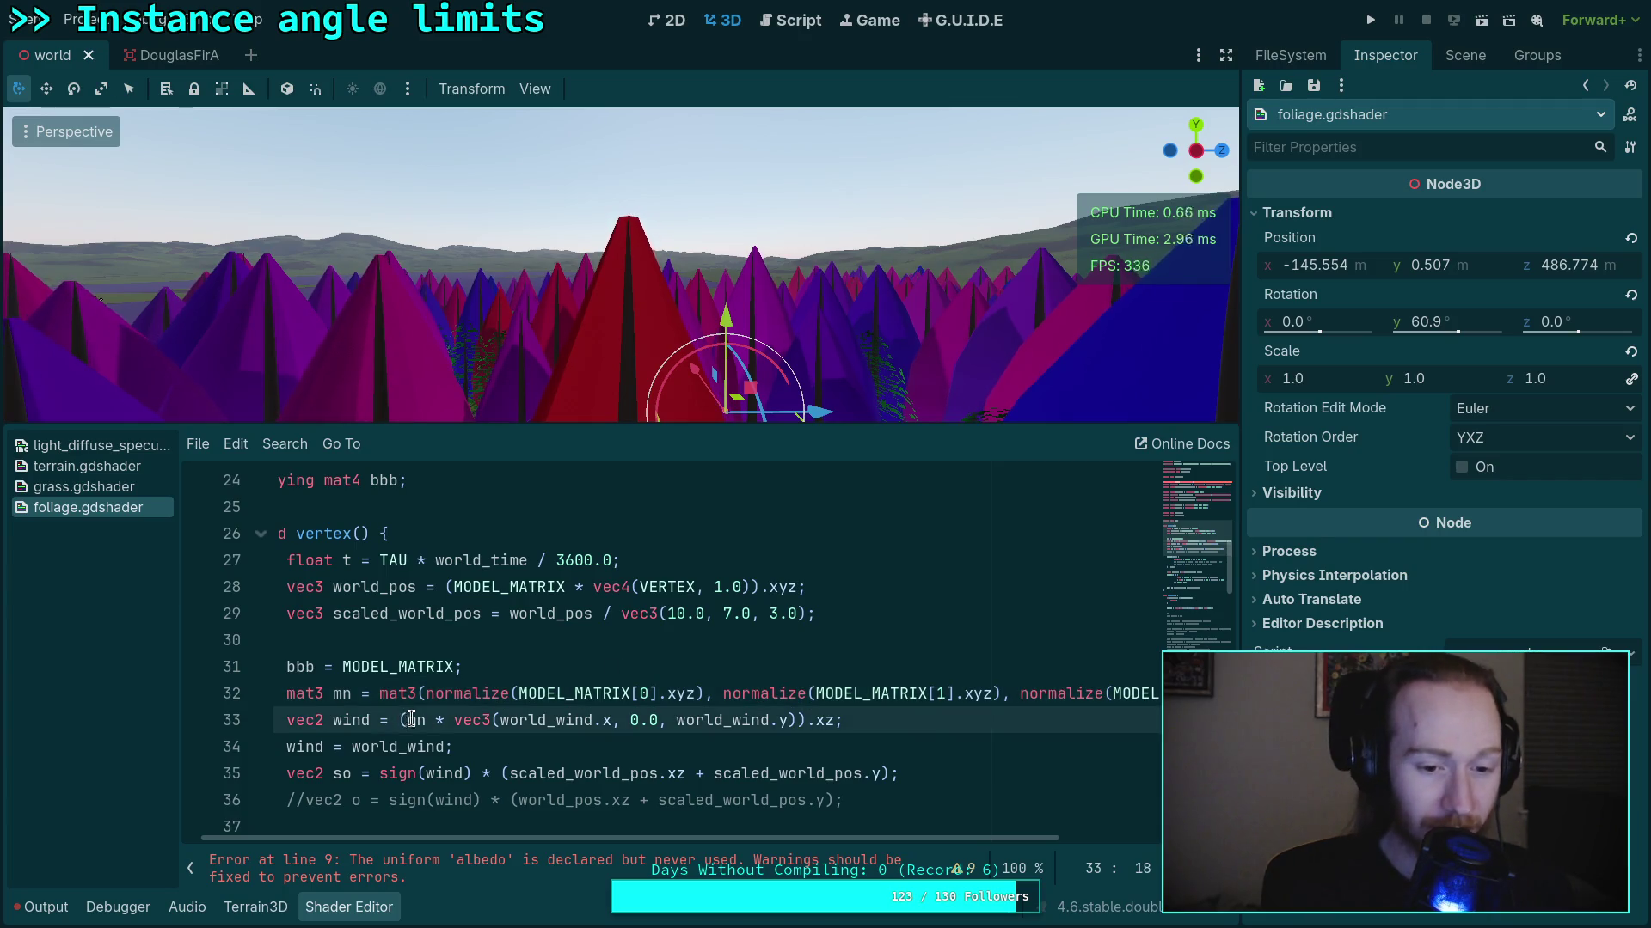
type("in")
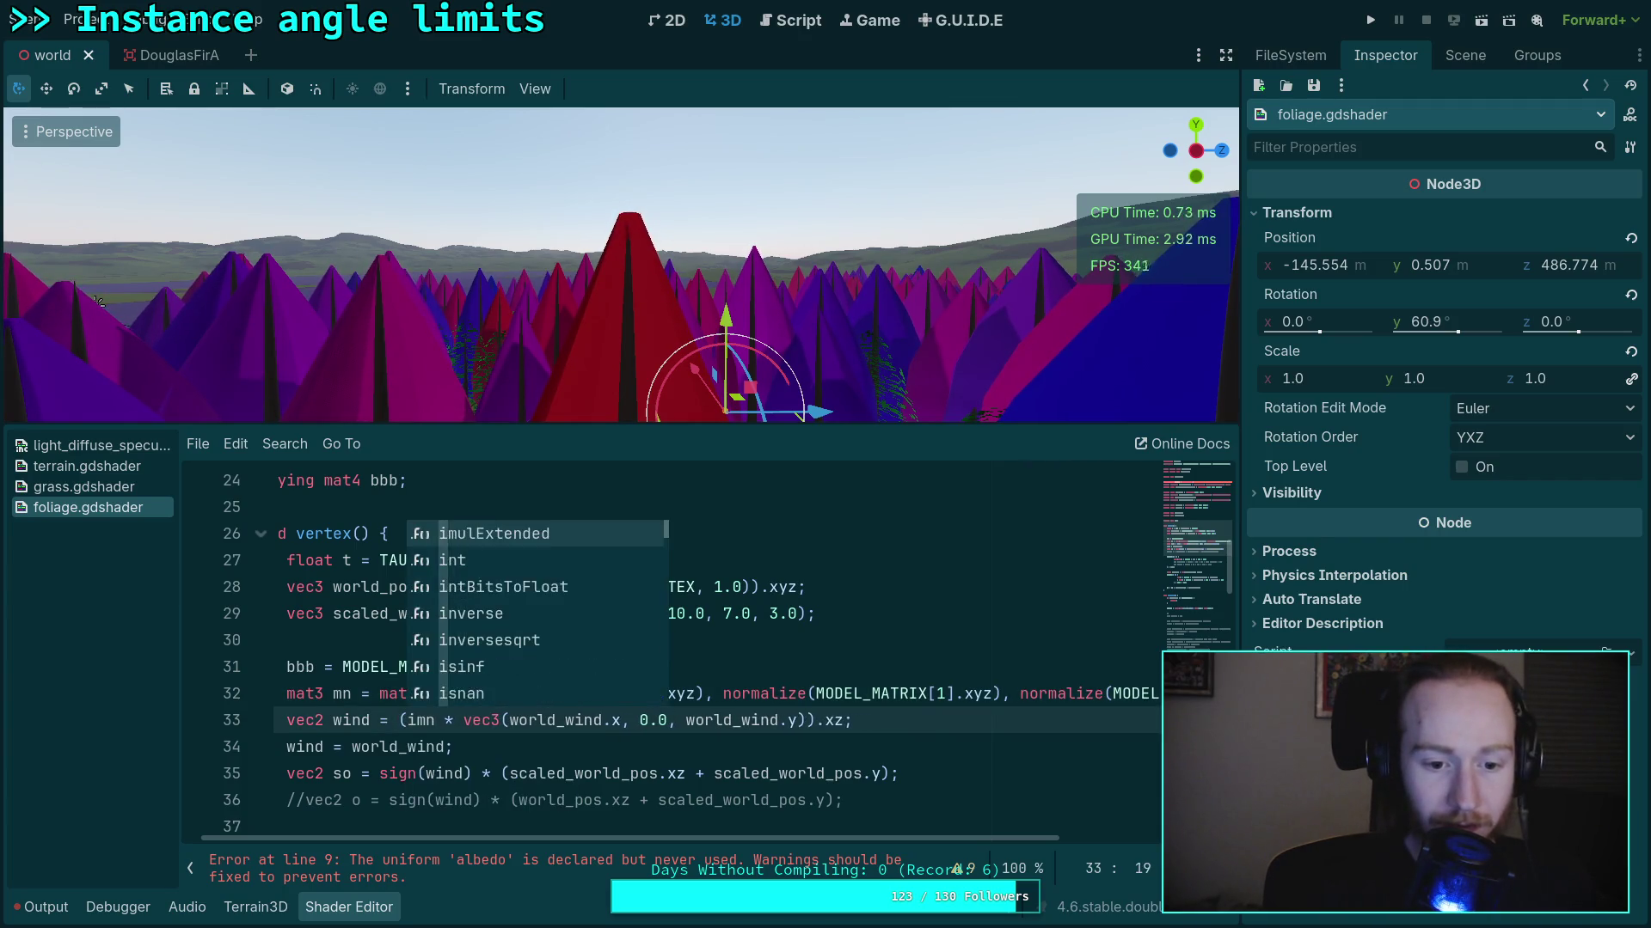
key("BackSpace")
key("BackSpace")
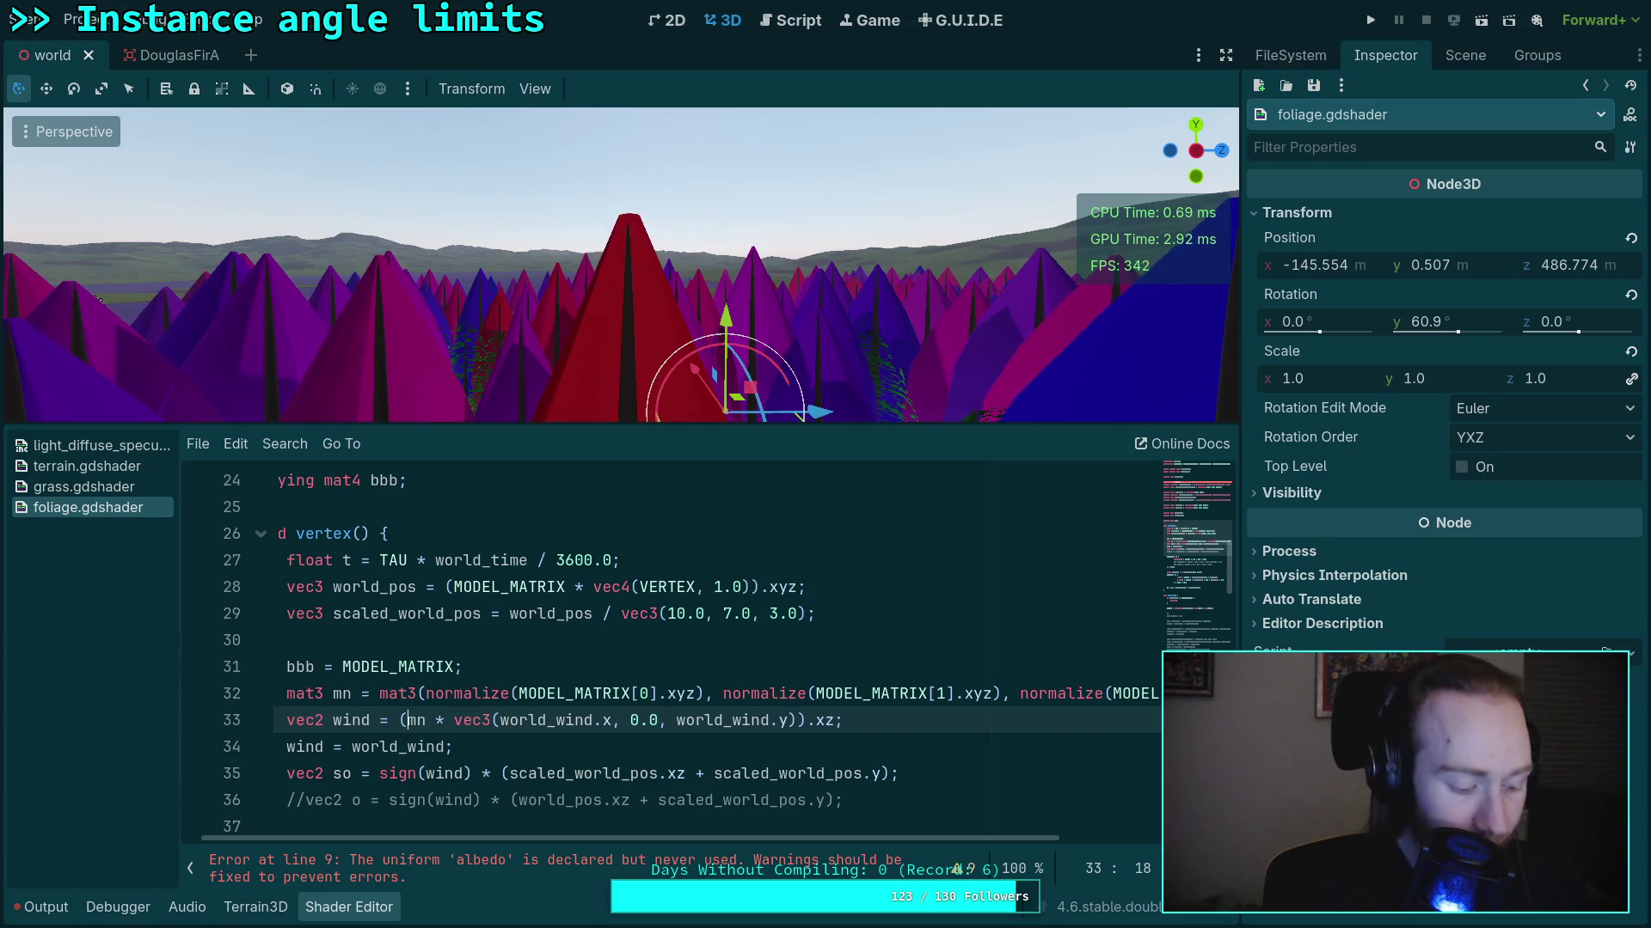
key("super+Right")
key("super+Right")
key("super+Right")
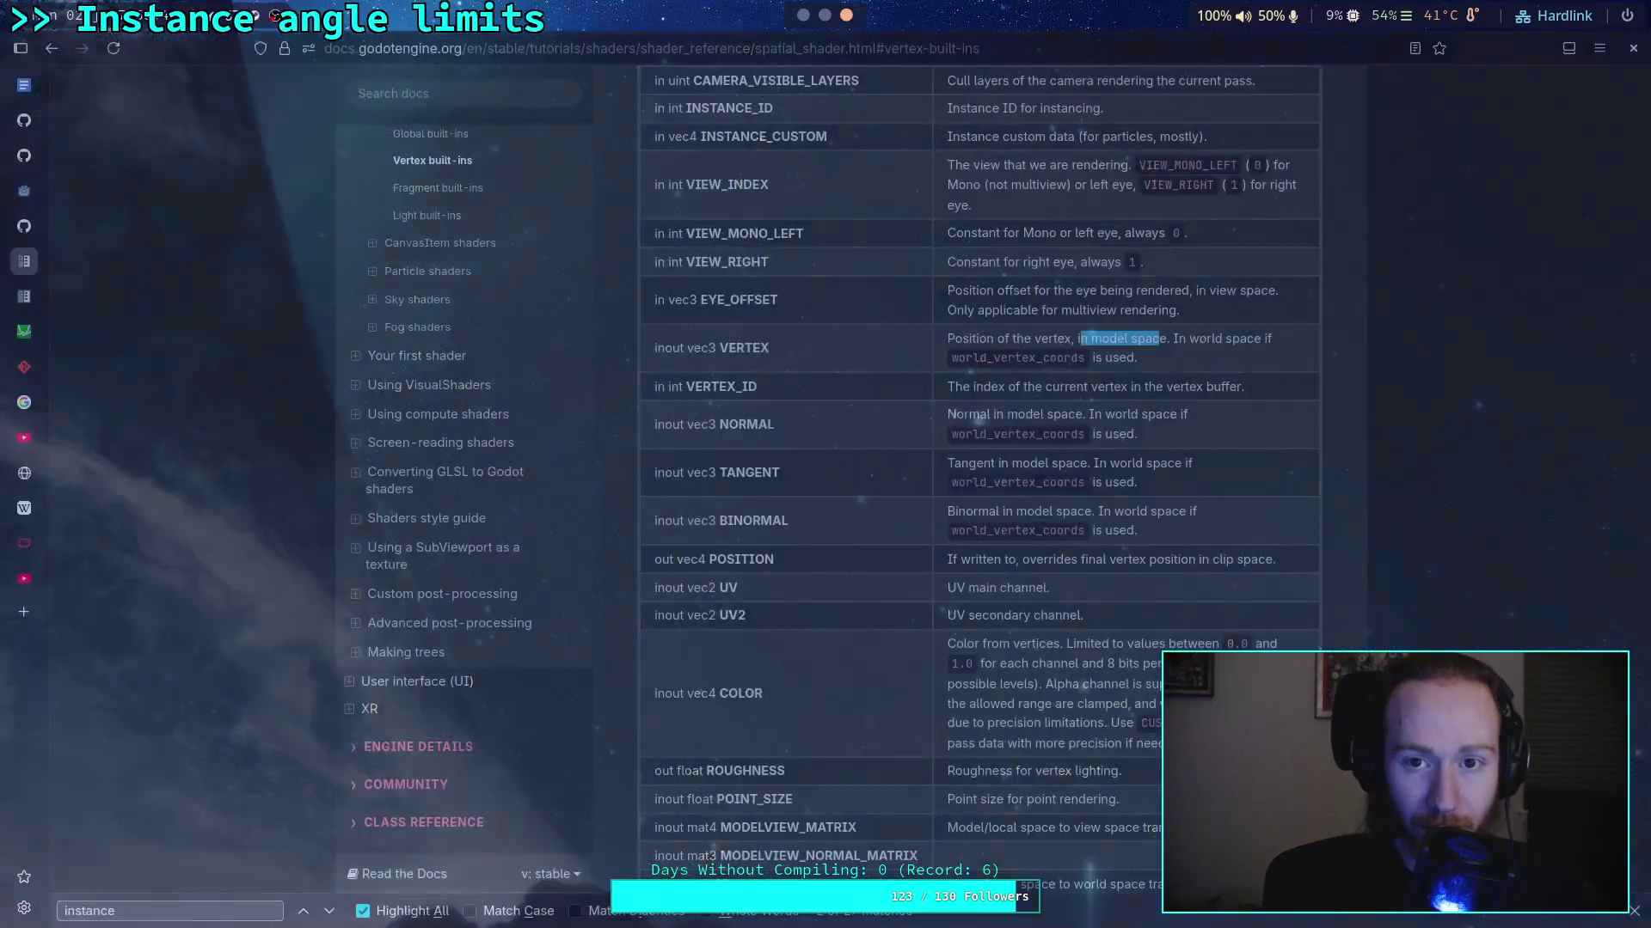
Read the inverse matrix entries, including INV_PROJECTION_MATRIX, in the Vertex built-ins table
scroll(802, 657, "down", 5)
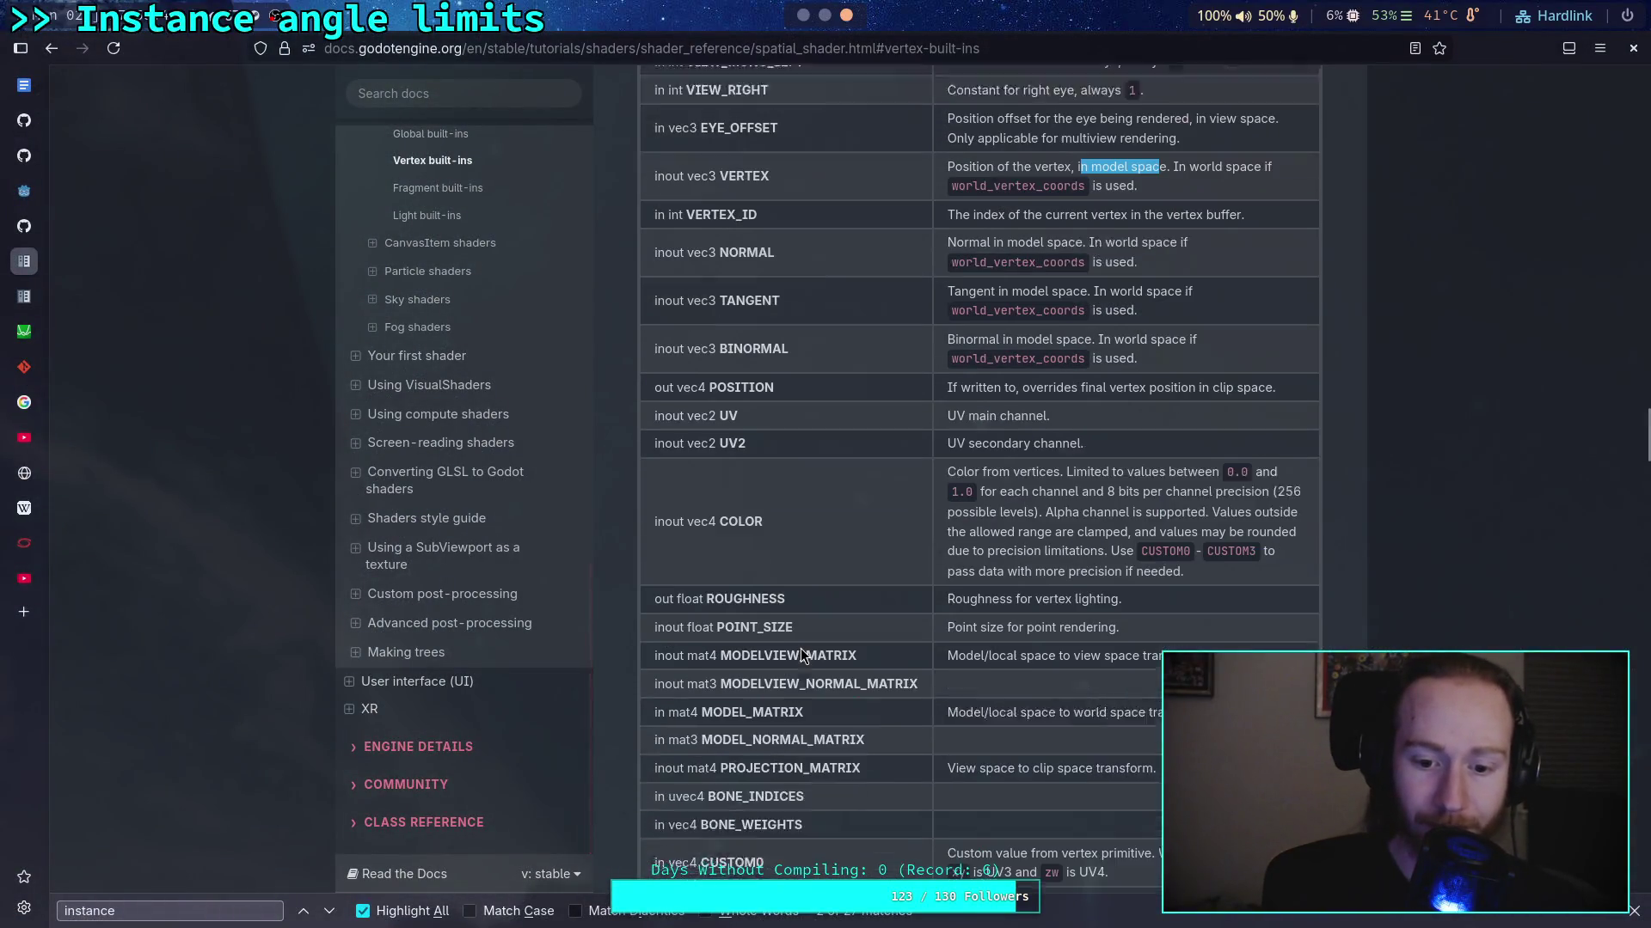
scroll(799, 646, "up", 3)
scroll(800, 646, "up", 8)
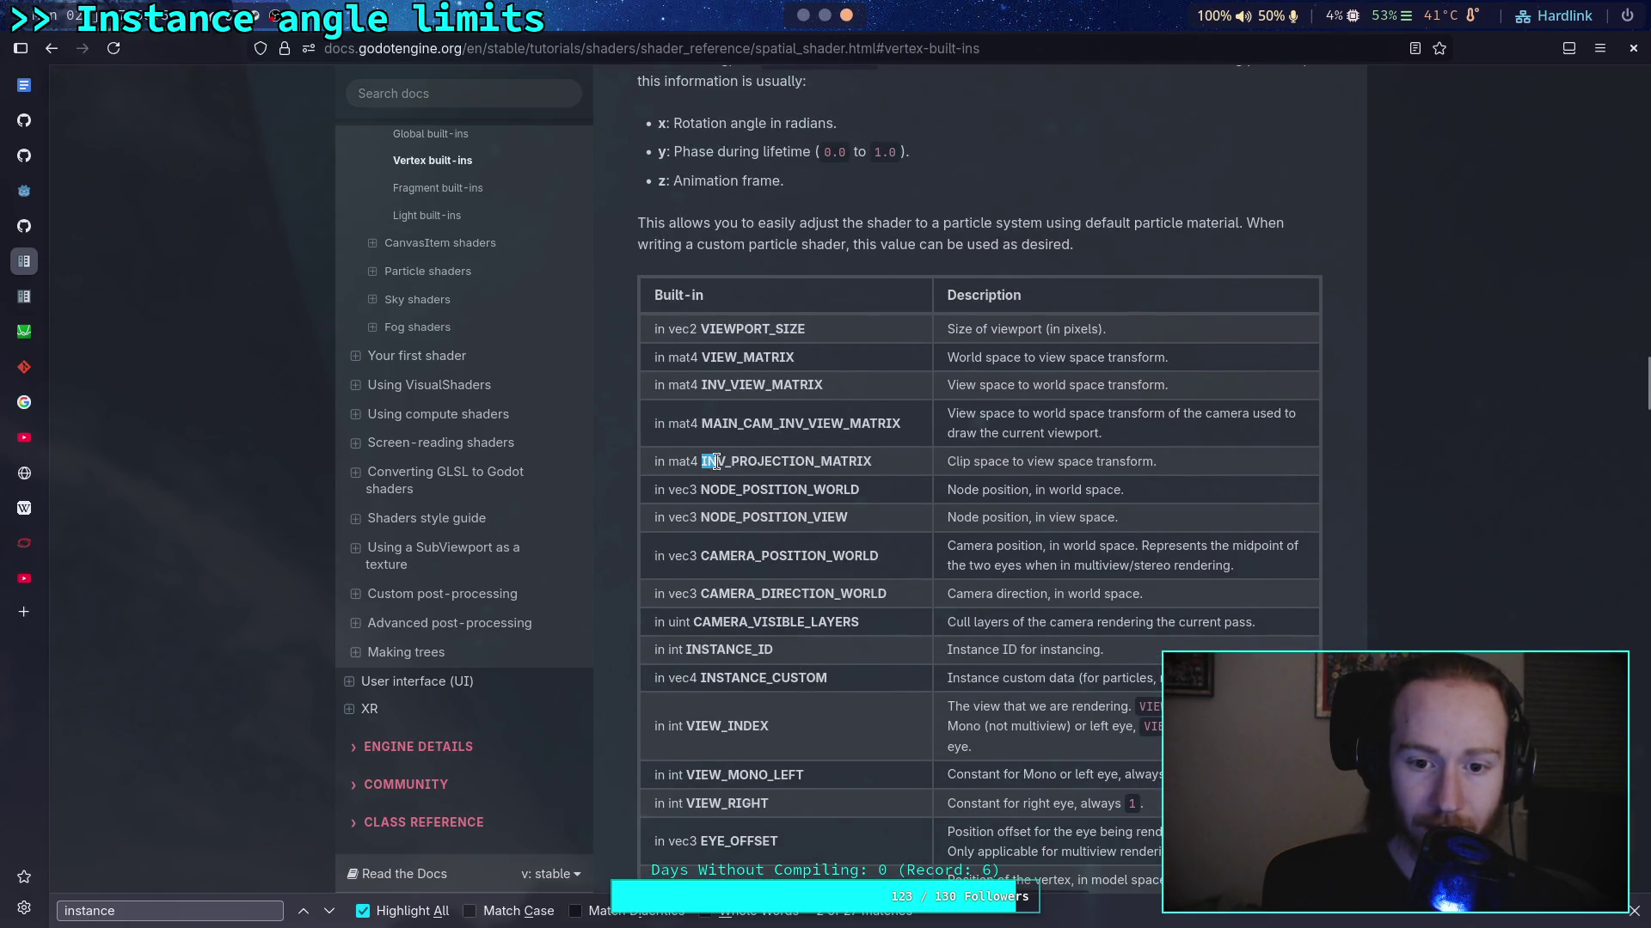
left_click_drag(704, 385, 741, 385)
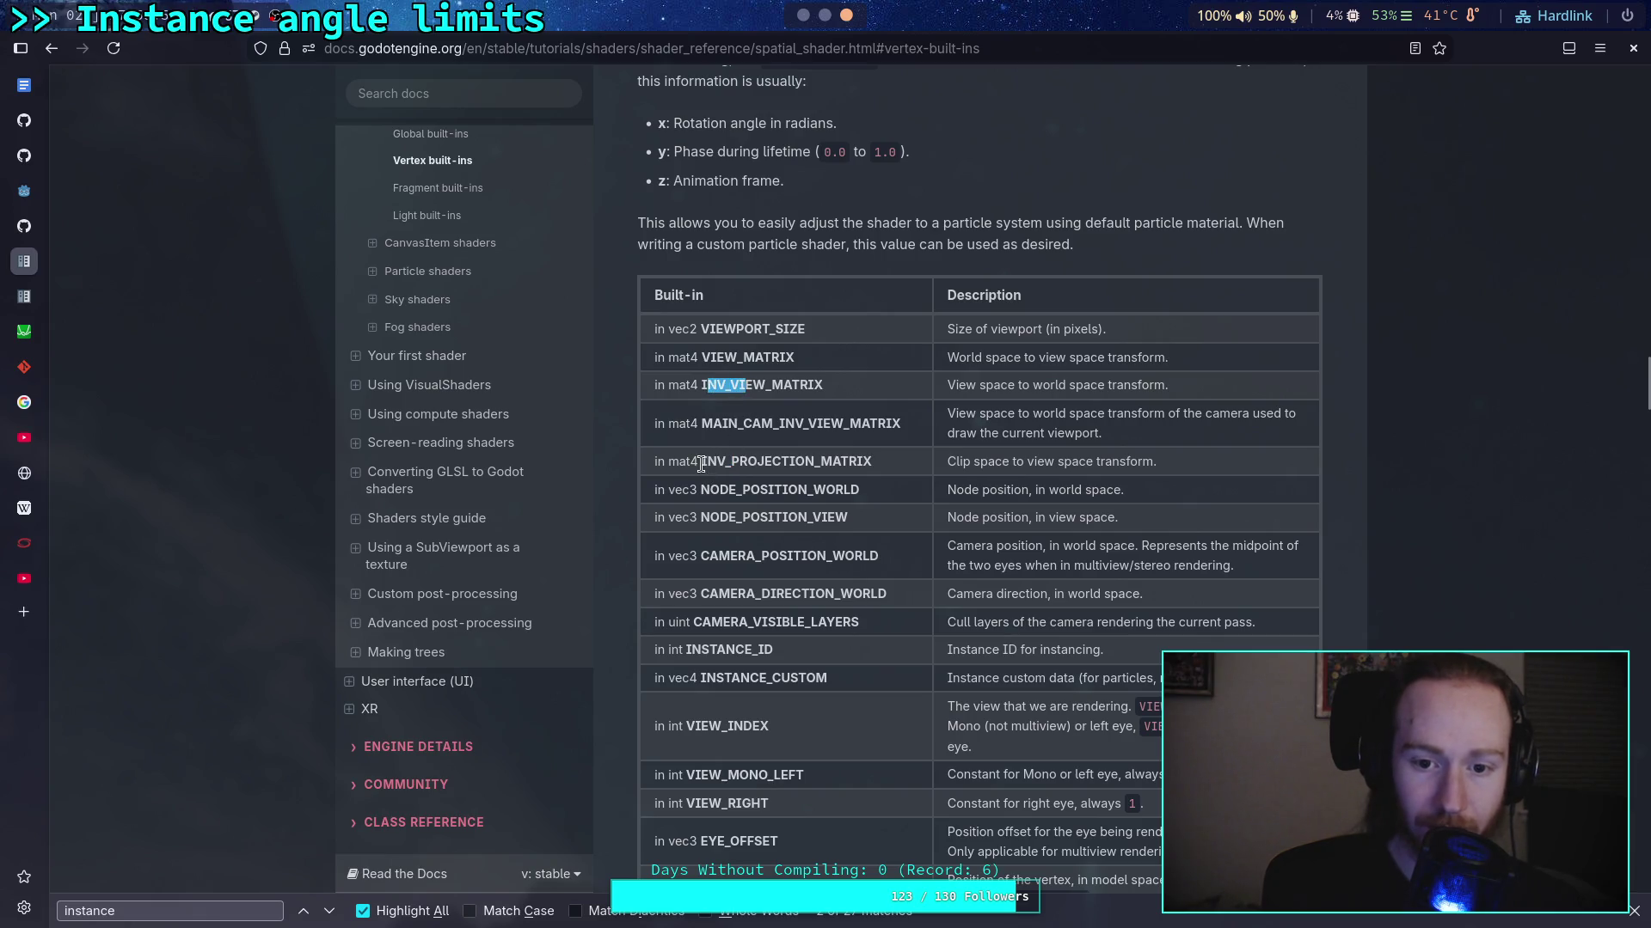
left_click_drag(701, 462, 757, 462)
scroll(771, 560, "down", 10)
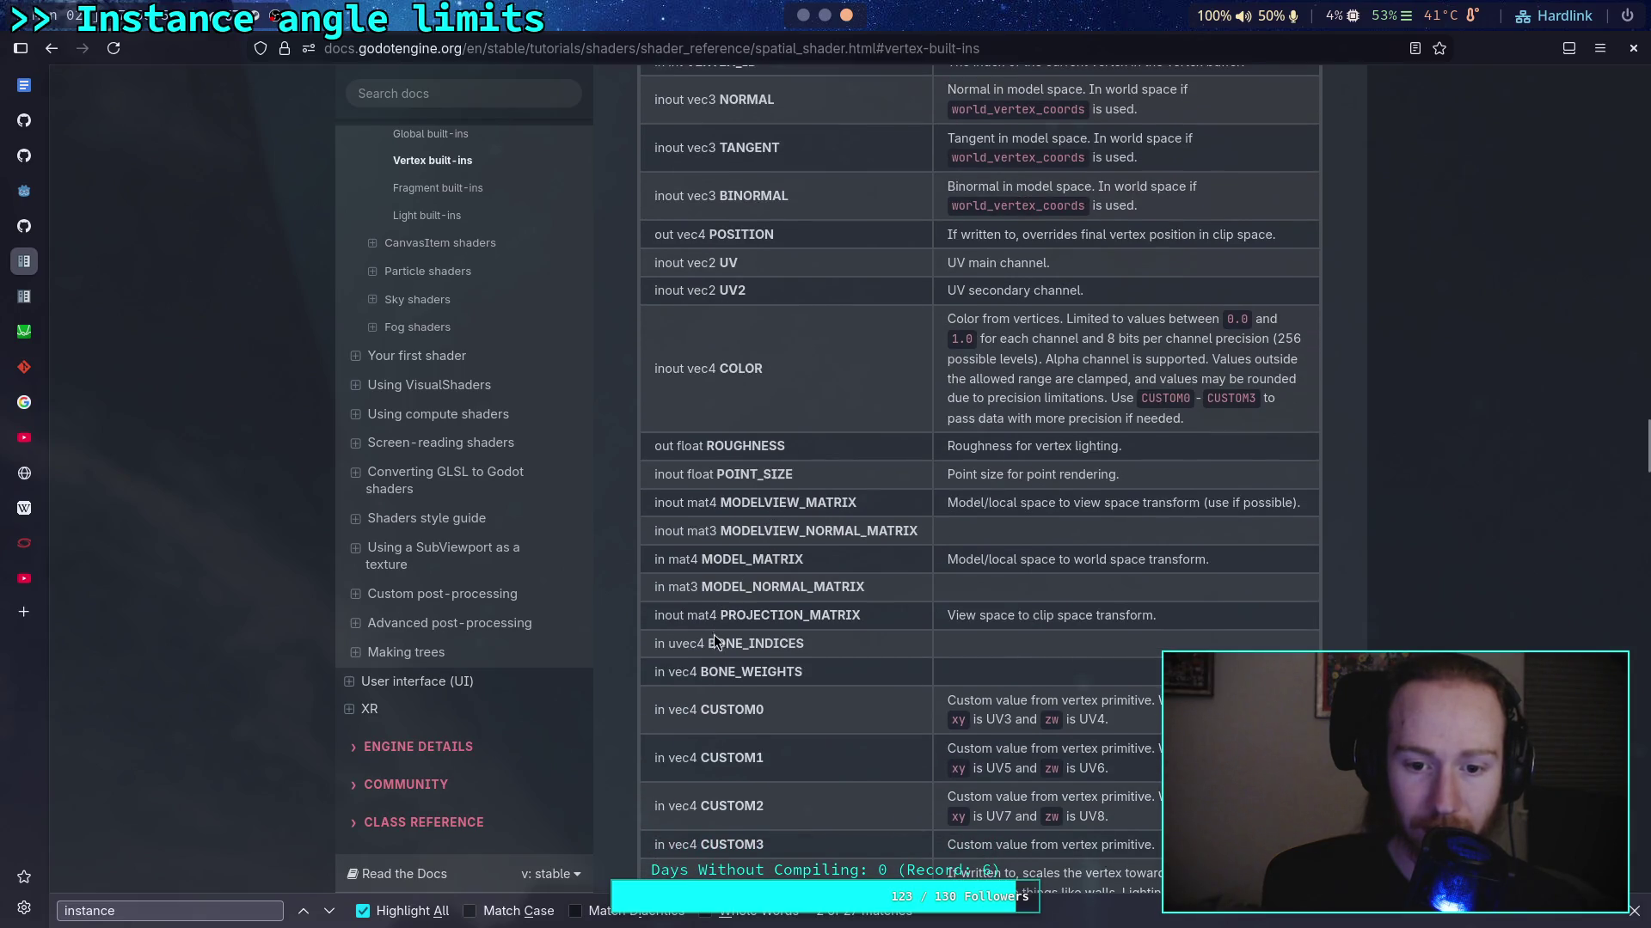
scroll(713, 619, "down", 3)
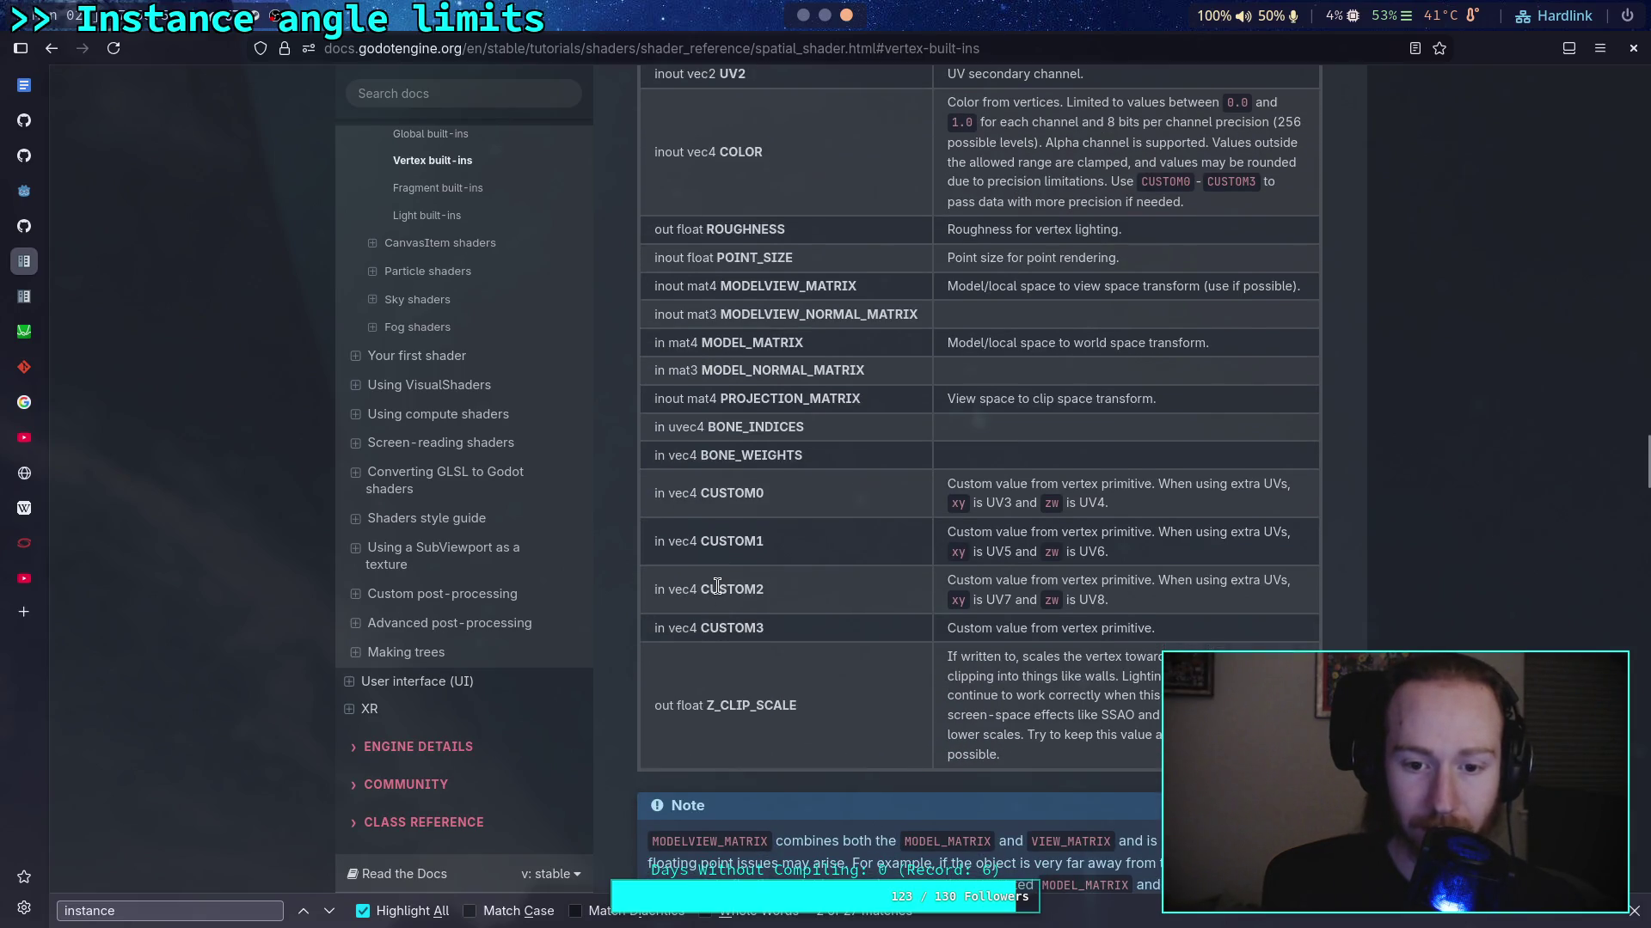
scroll(717, 587, "up", 12)
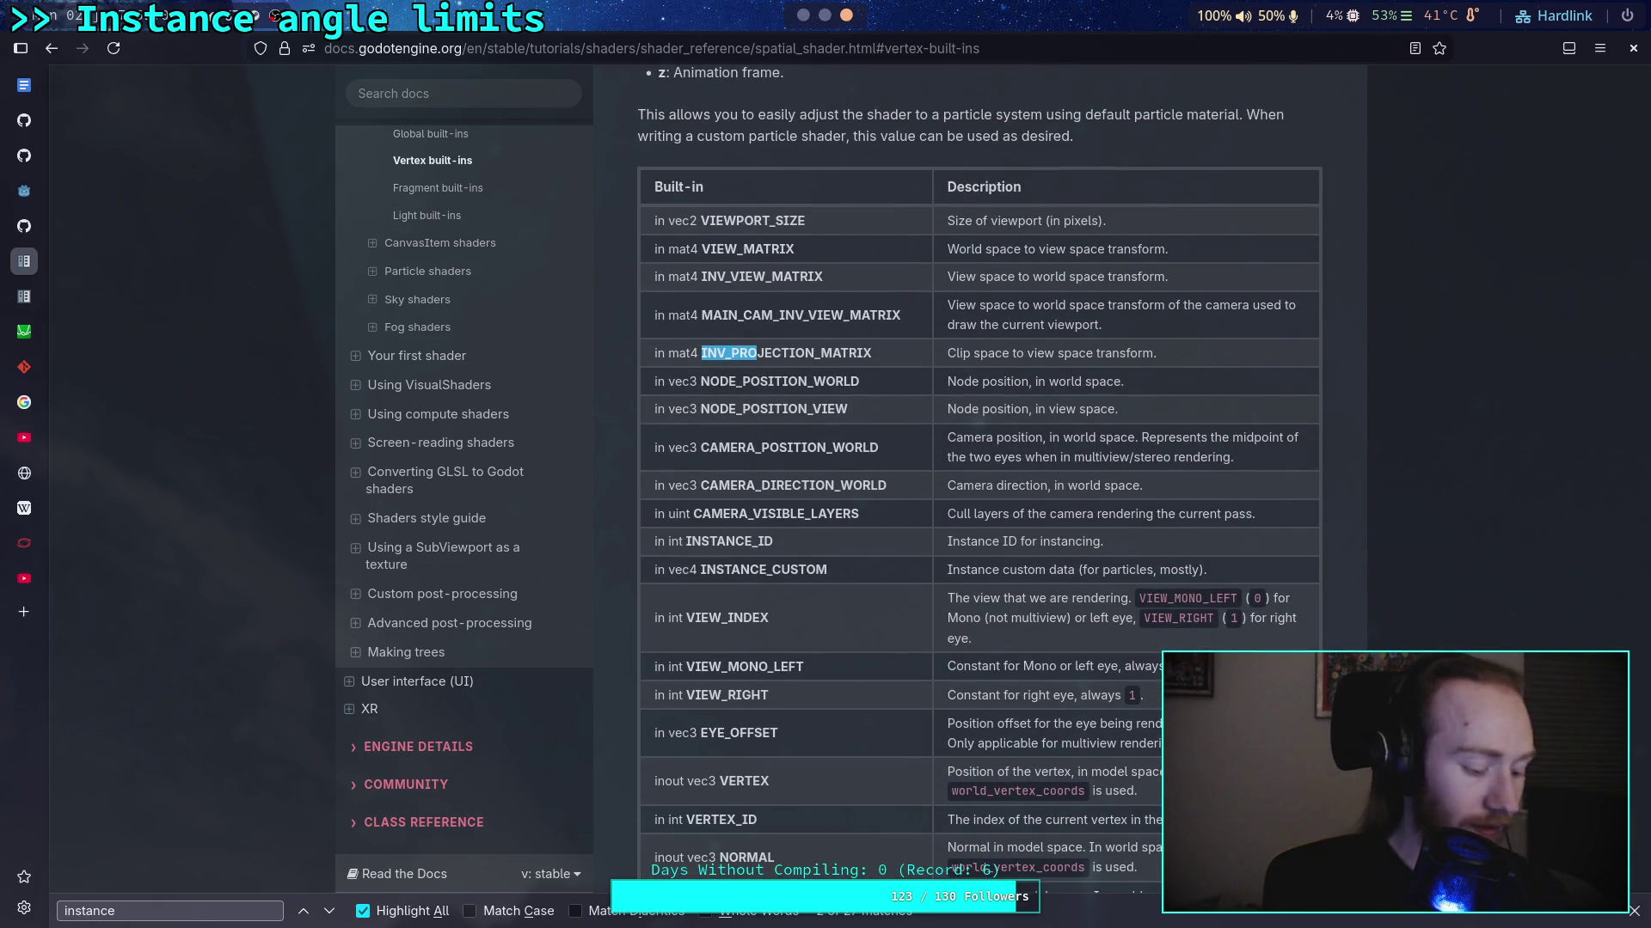
Scan the MODEL_MATRIX usage in scene_forward_clustered.glsl in Neovim, then return to Godot
key("alt+Tab")
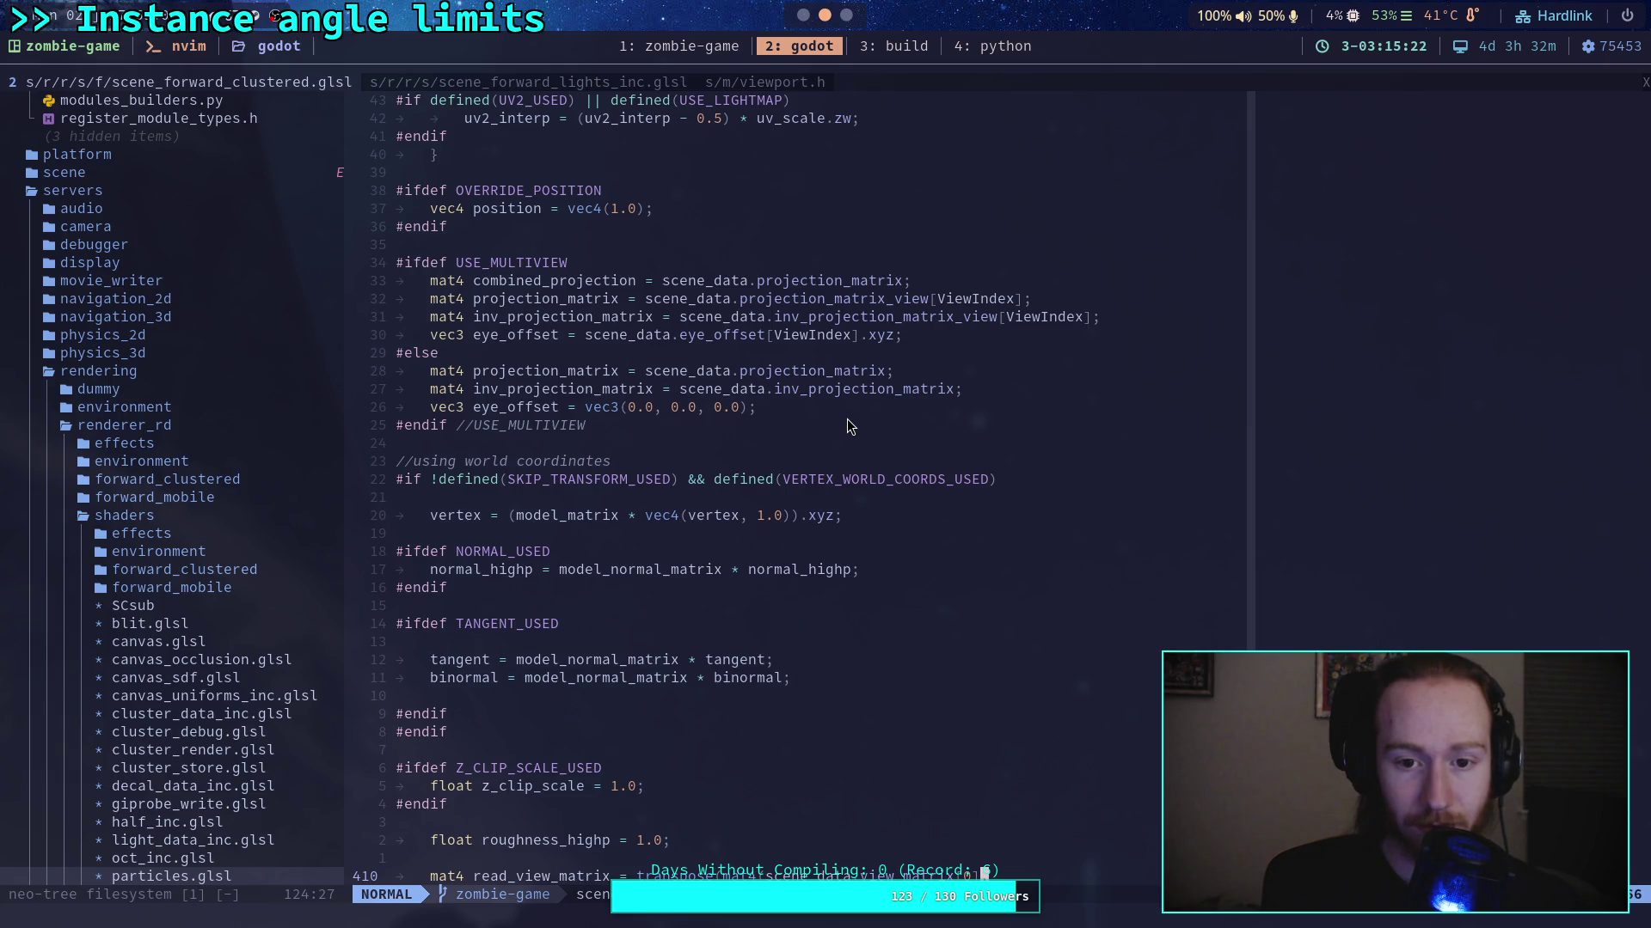
scroll(847, 426, "down", 9)
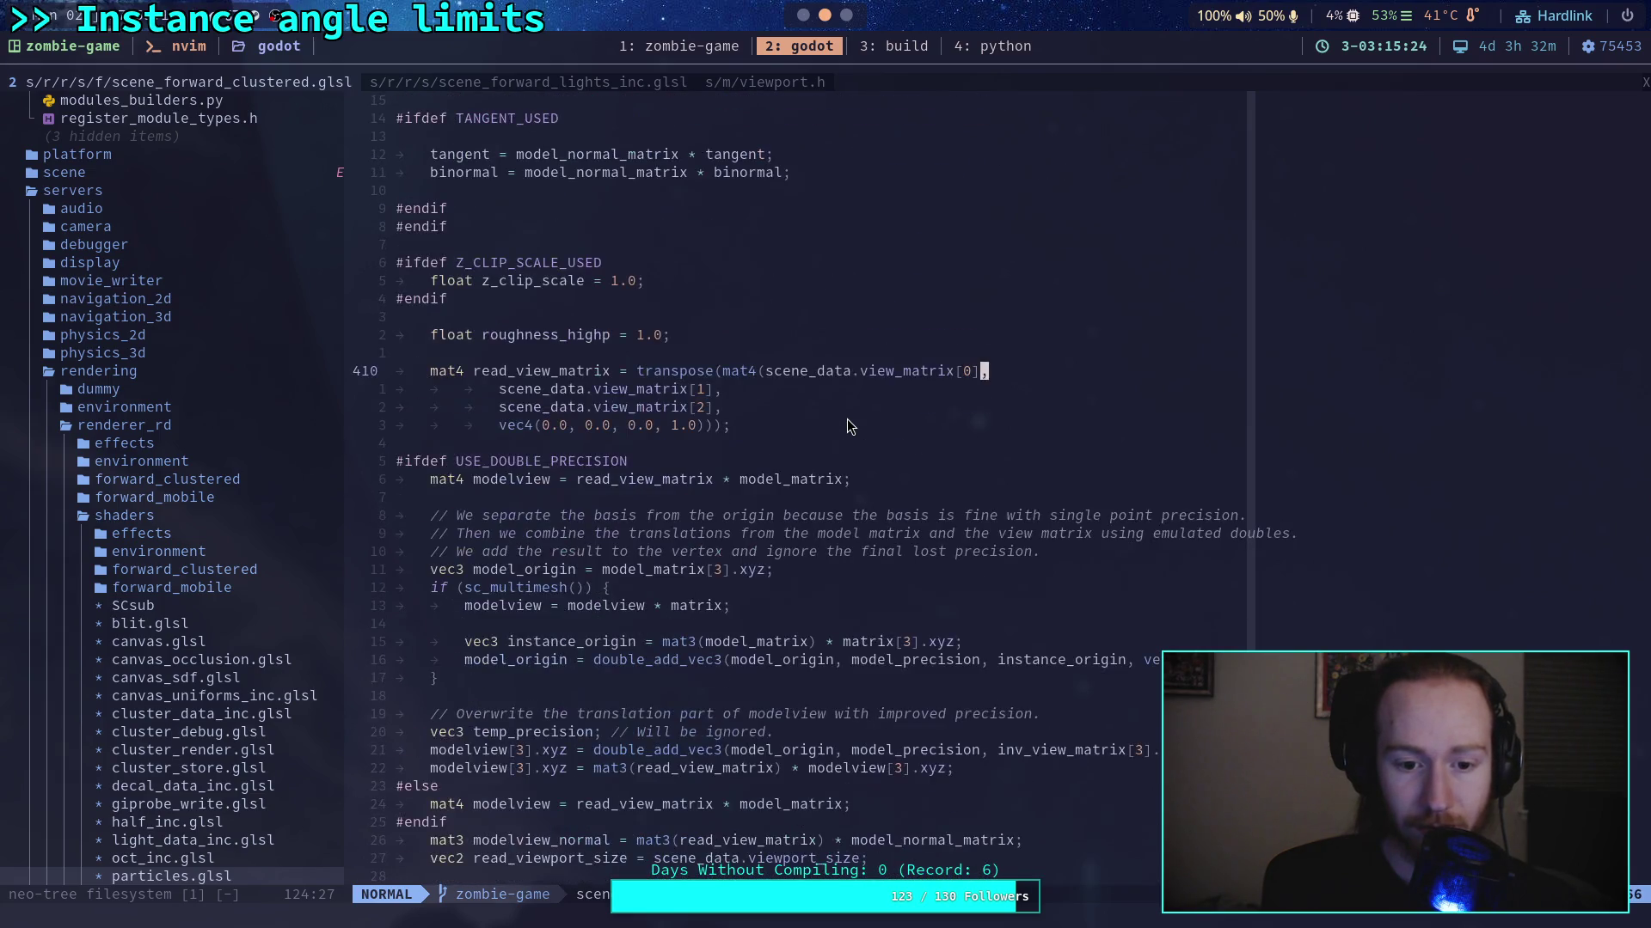
scroll(848, 427, "down", 2)
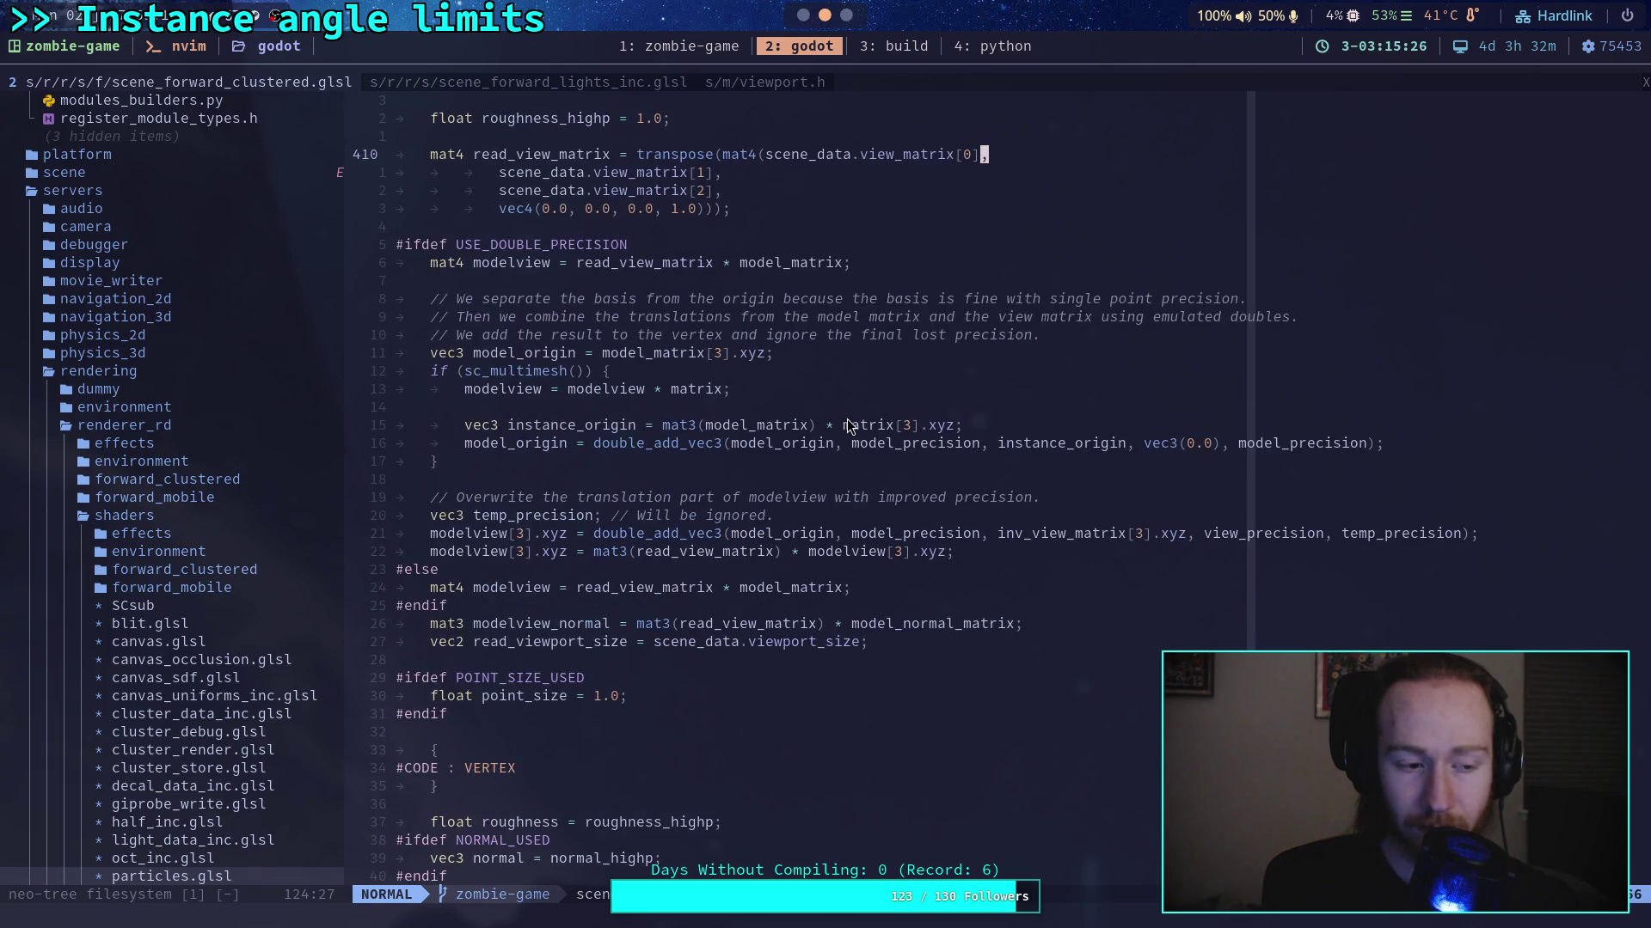
left_click(809, 19)
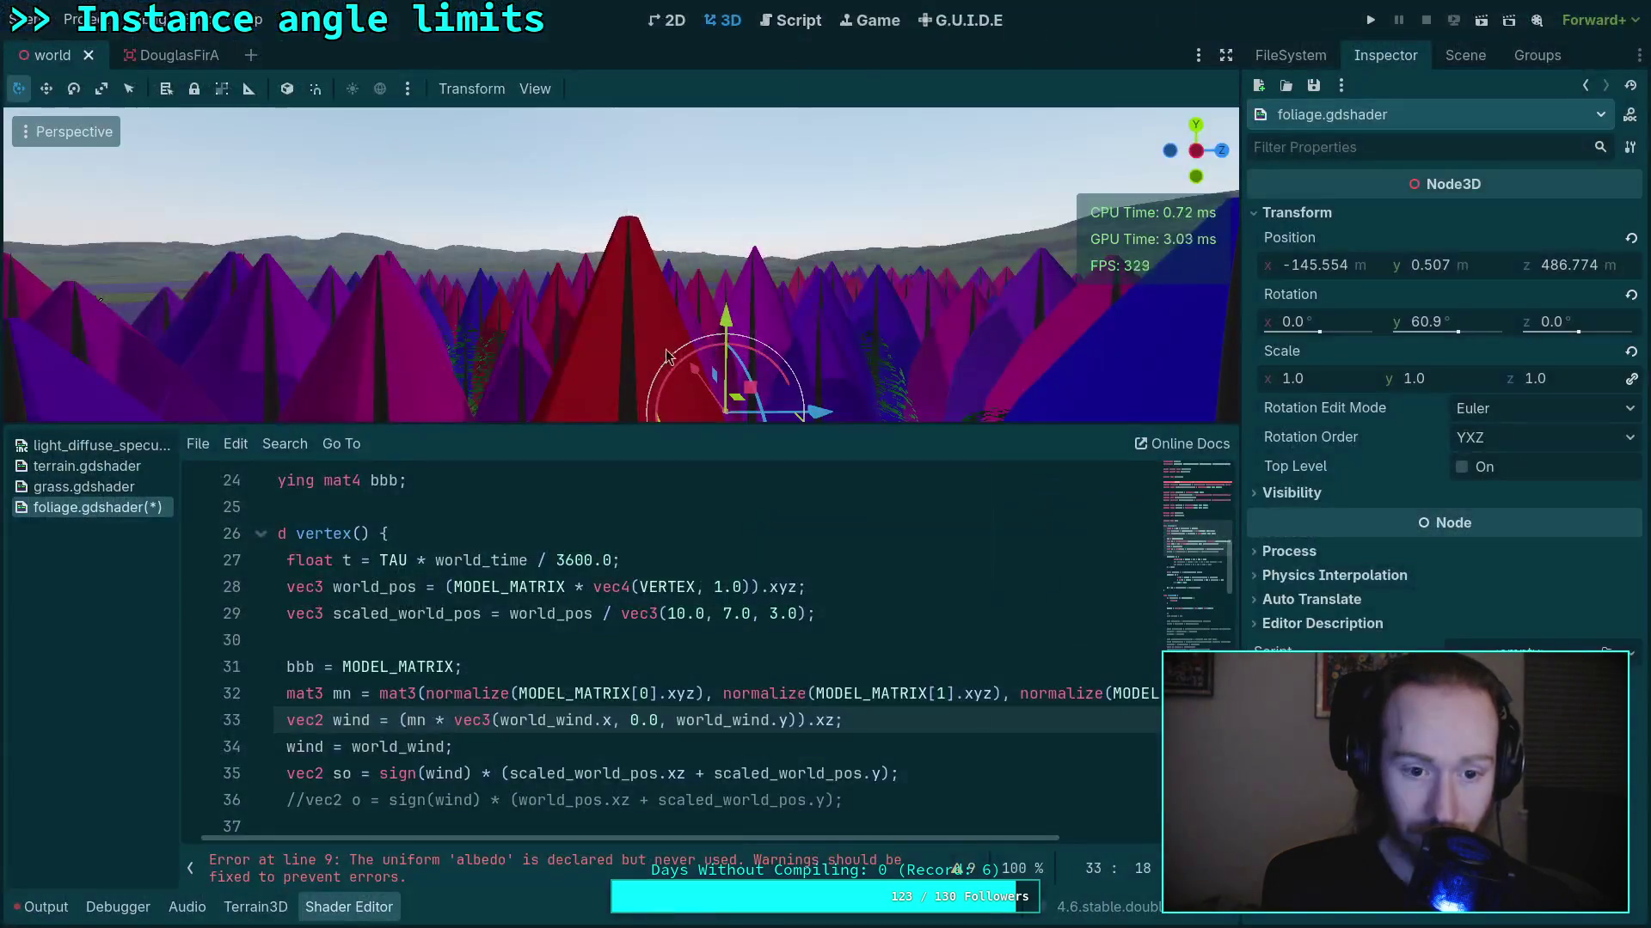
Change mn to inverse(mn) on line 33 and comment out 'wind = world_wind;' with Ctrl+K
type("inversu")
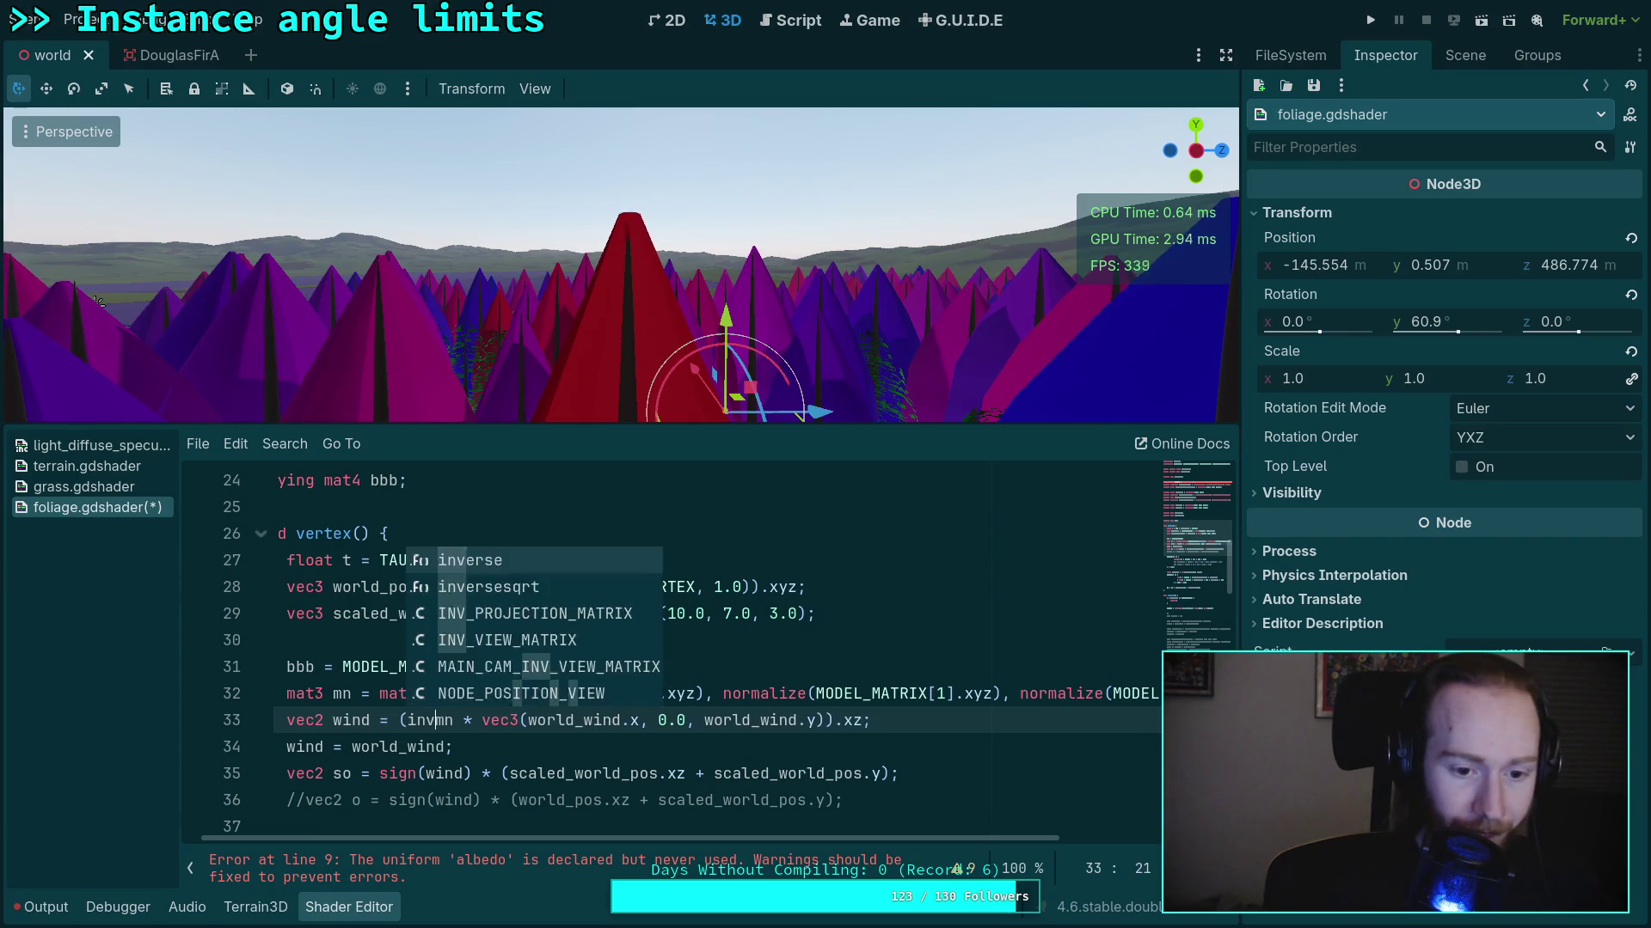
key("BackSpace")
type("e(mn")
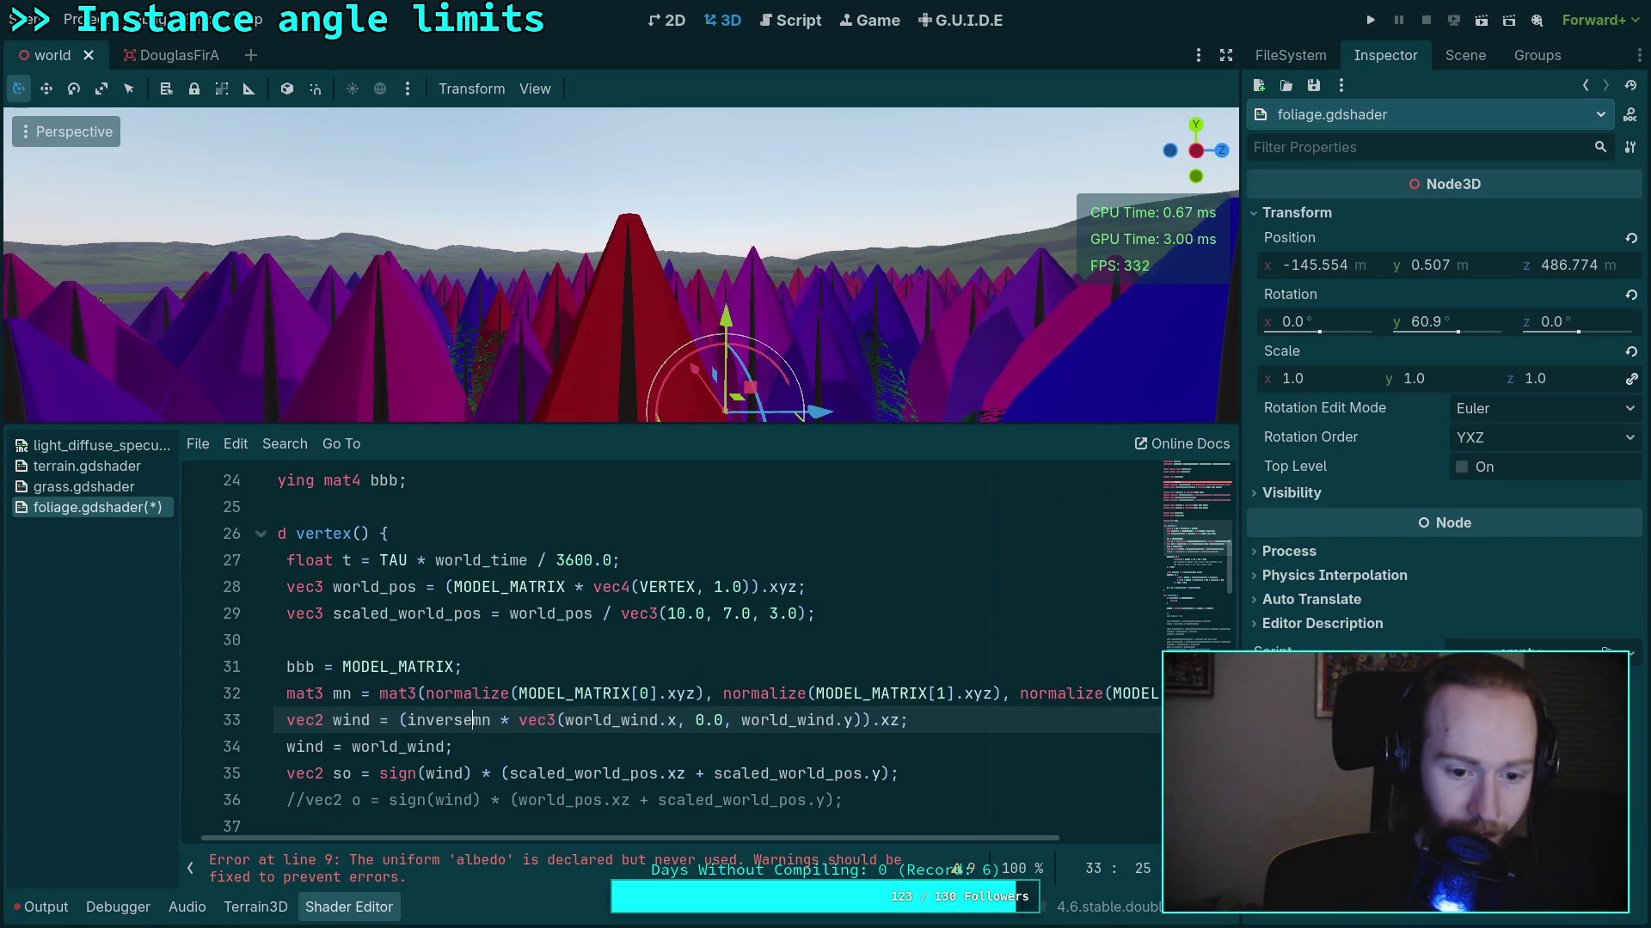
type(")")
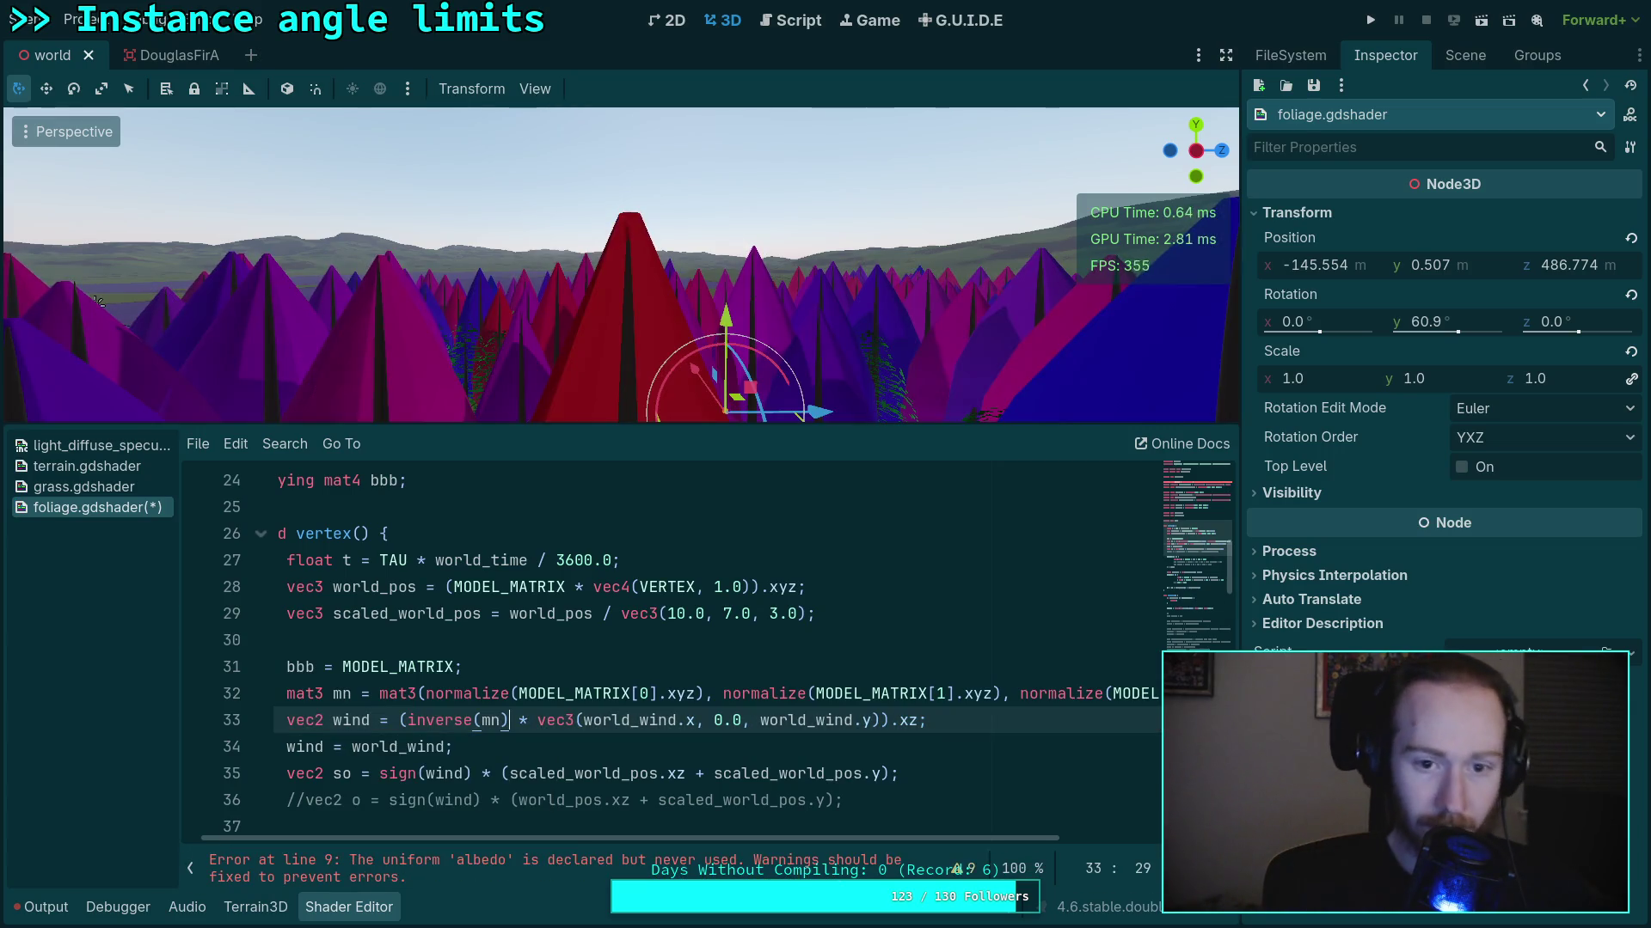
left_click(288, 745)
key("ctrl+k")
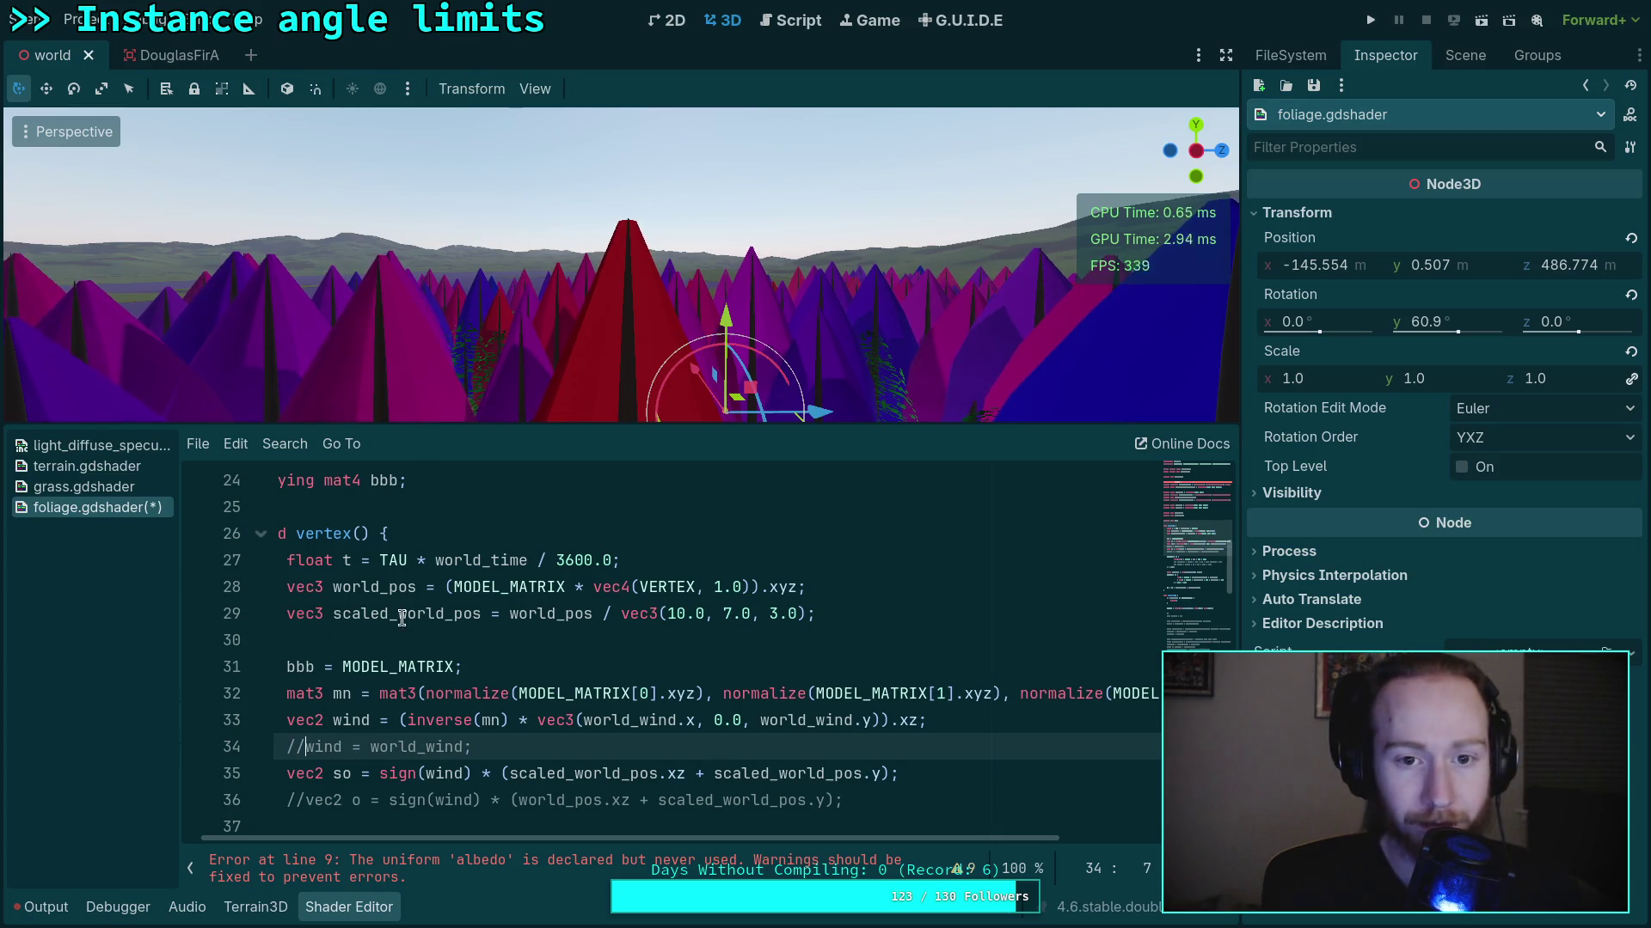
Fly the viewport camera along the cone trees to watch them sway
left_click_drag(581, 306, 684, 306)
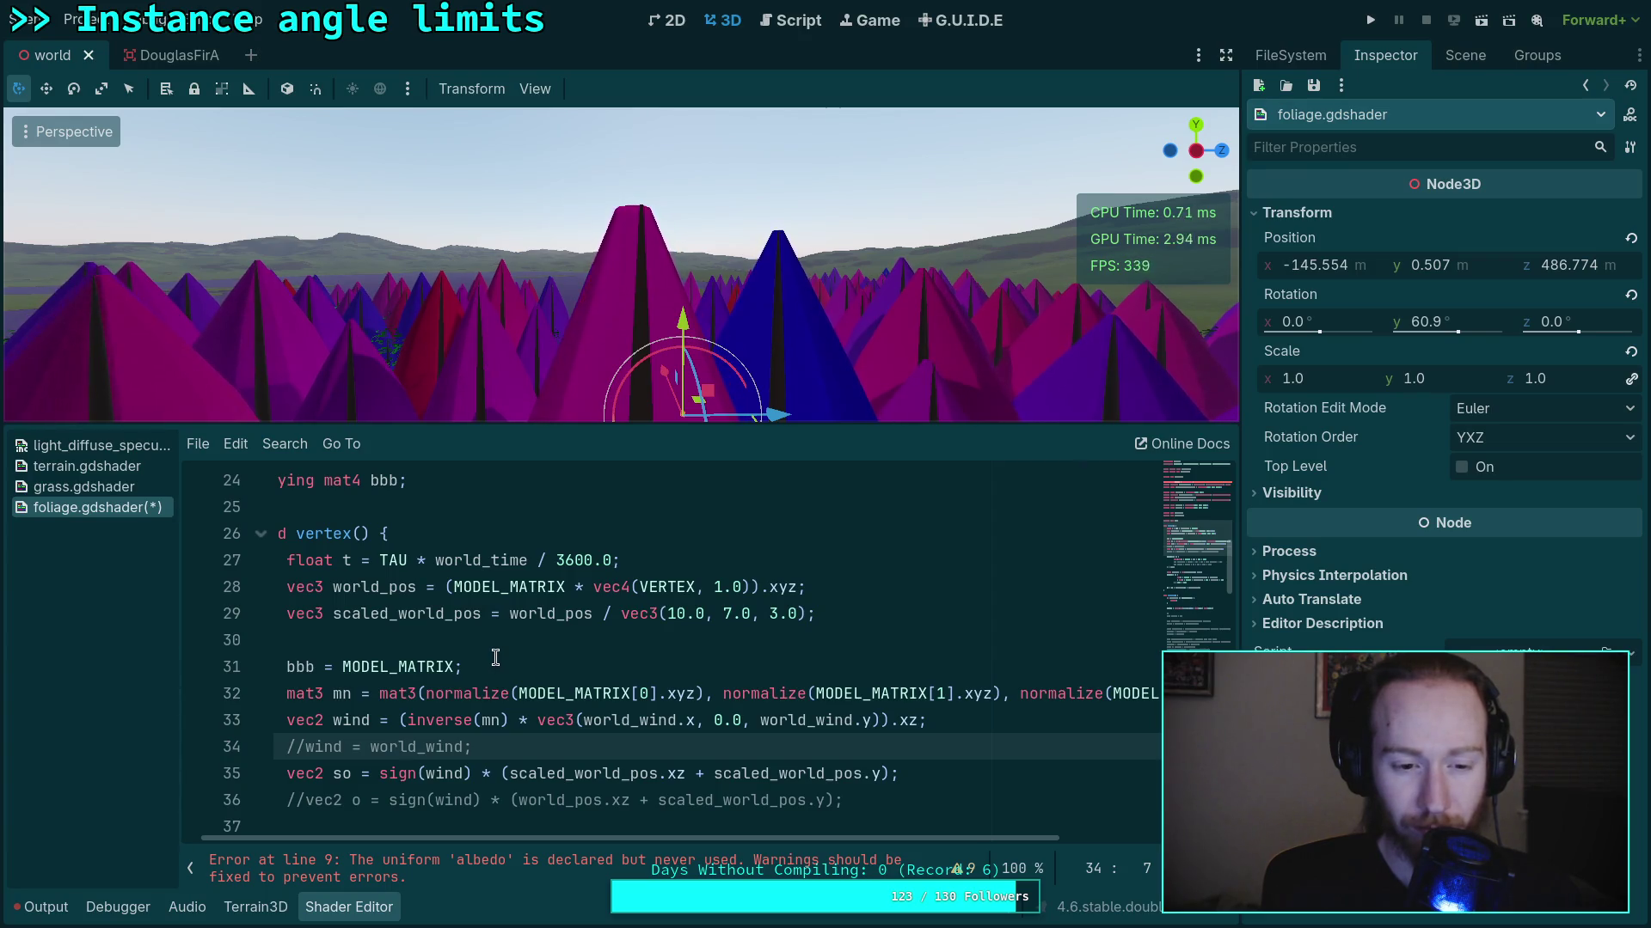
left_click_drag(595, 387, 567, 387)
key("d")
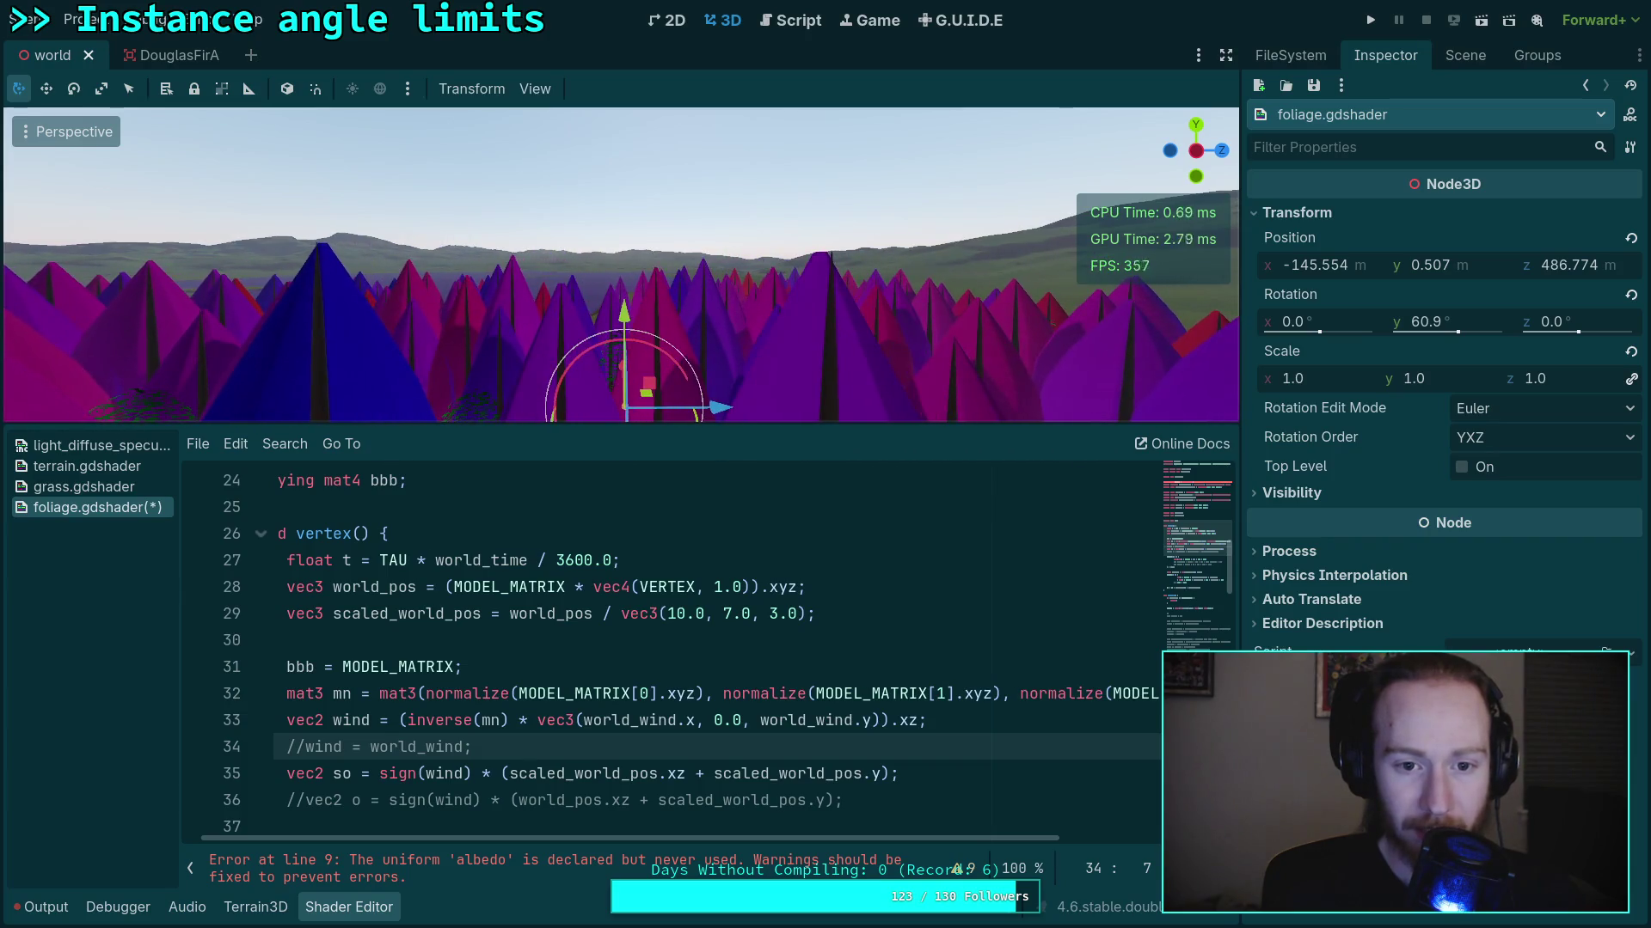
key("d")
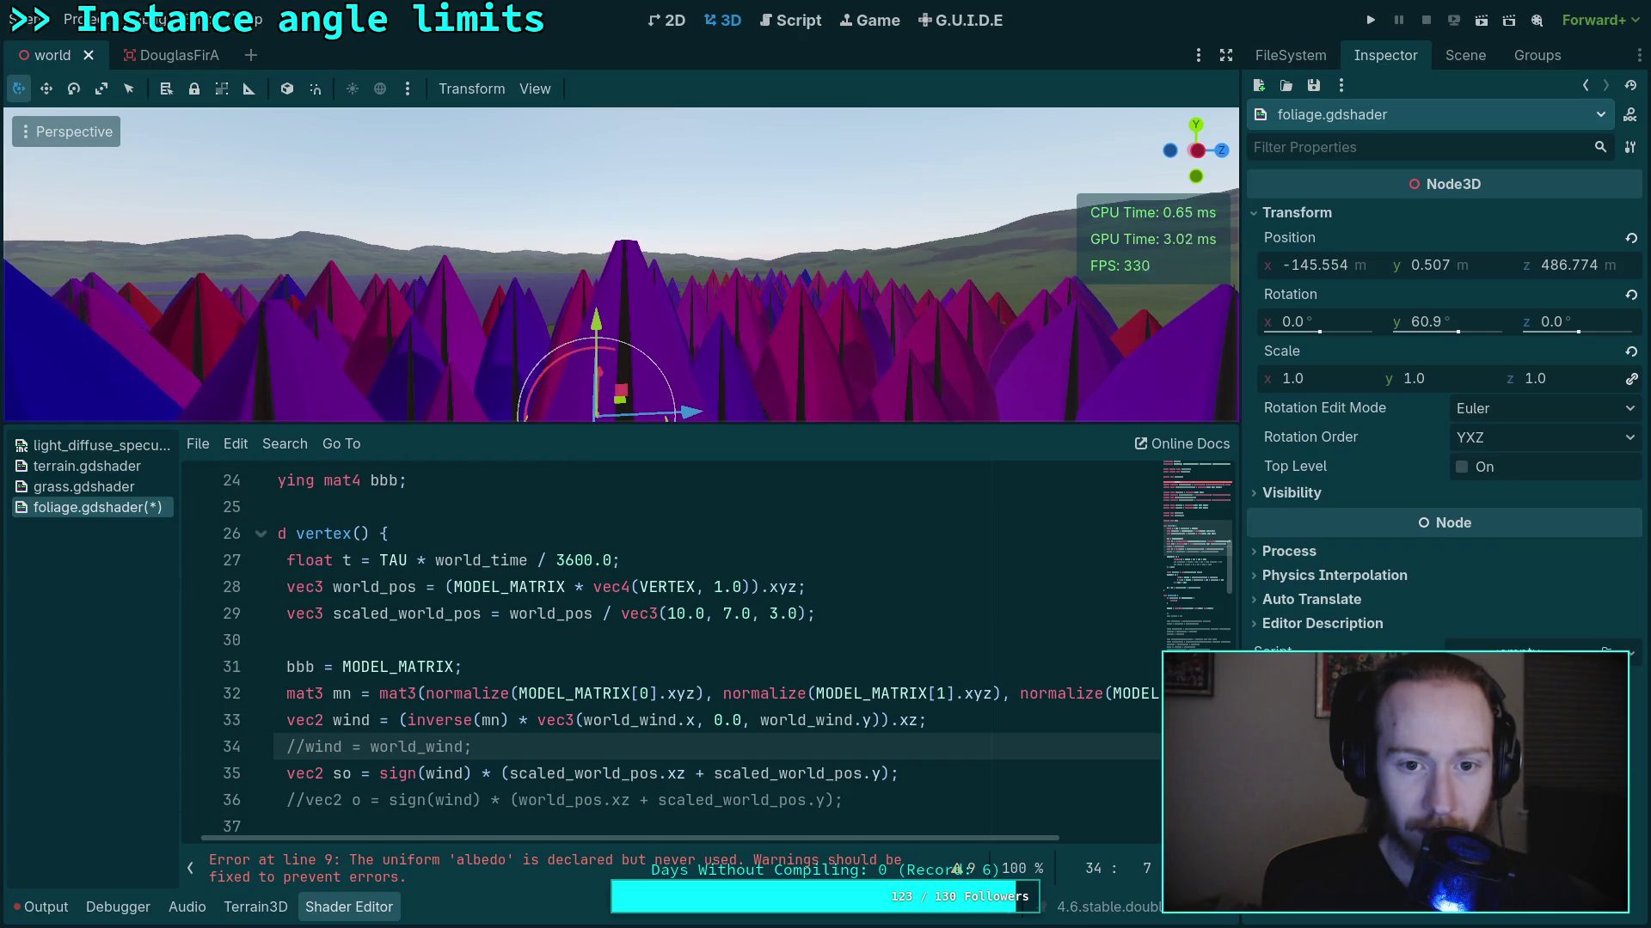
key("a")
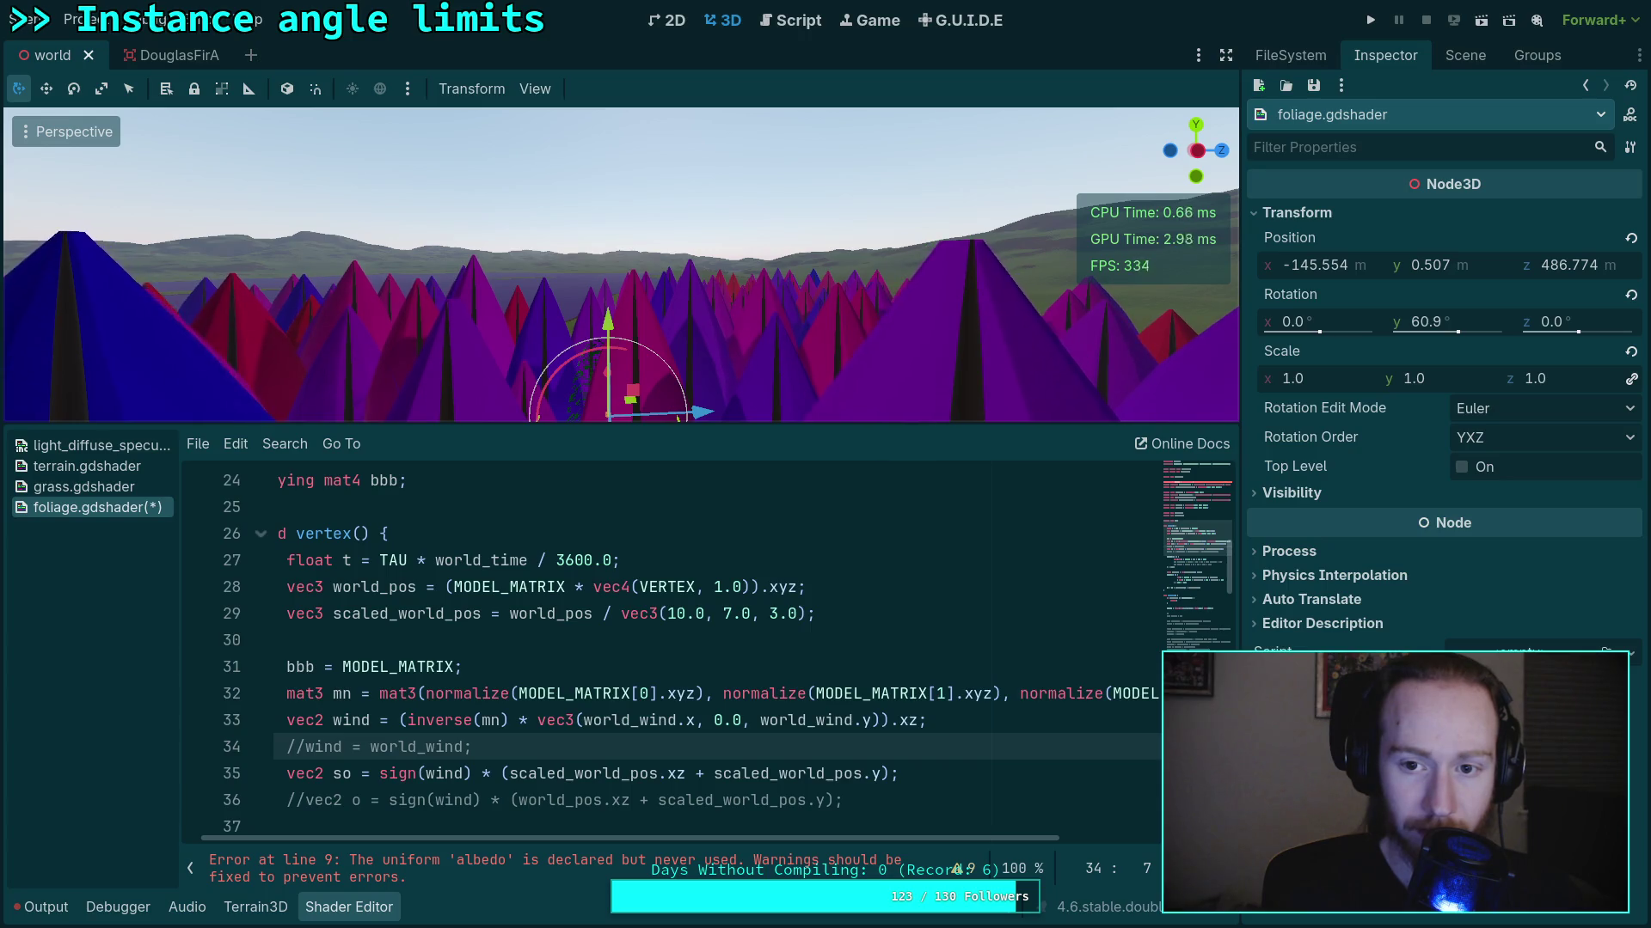
key("a")
key("w")
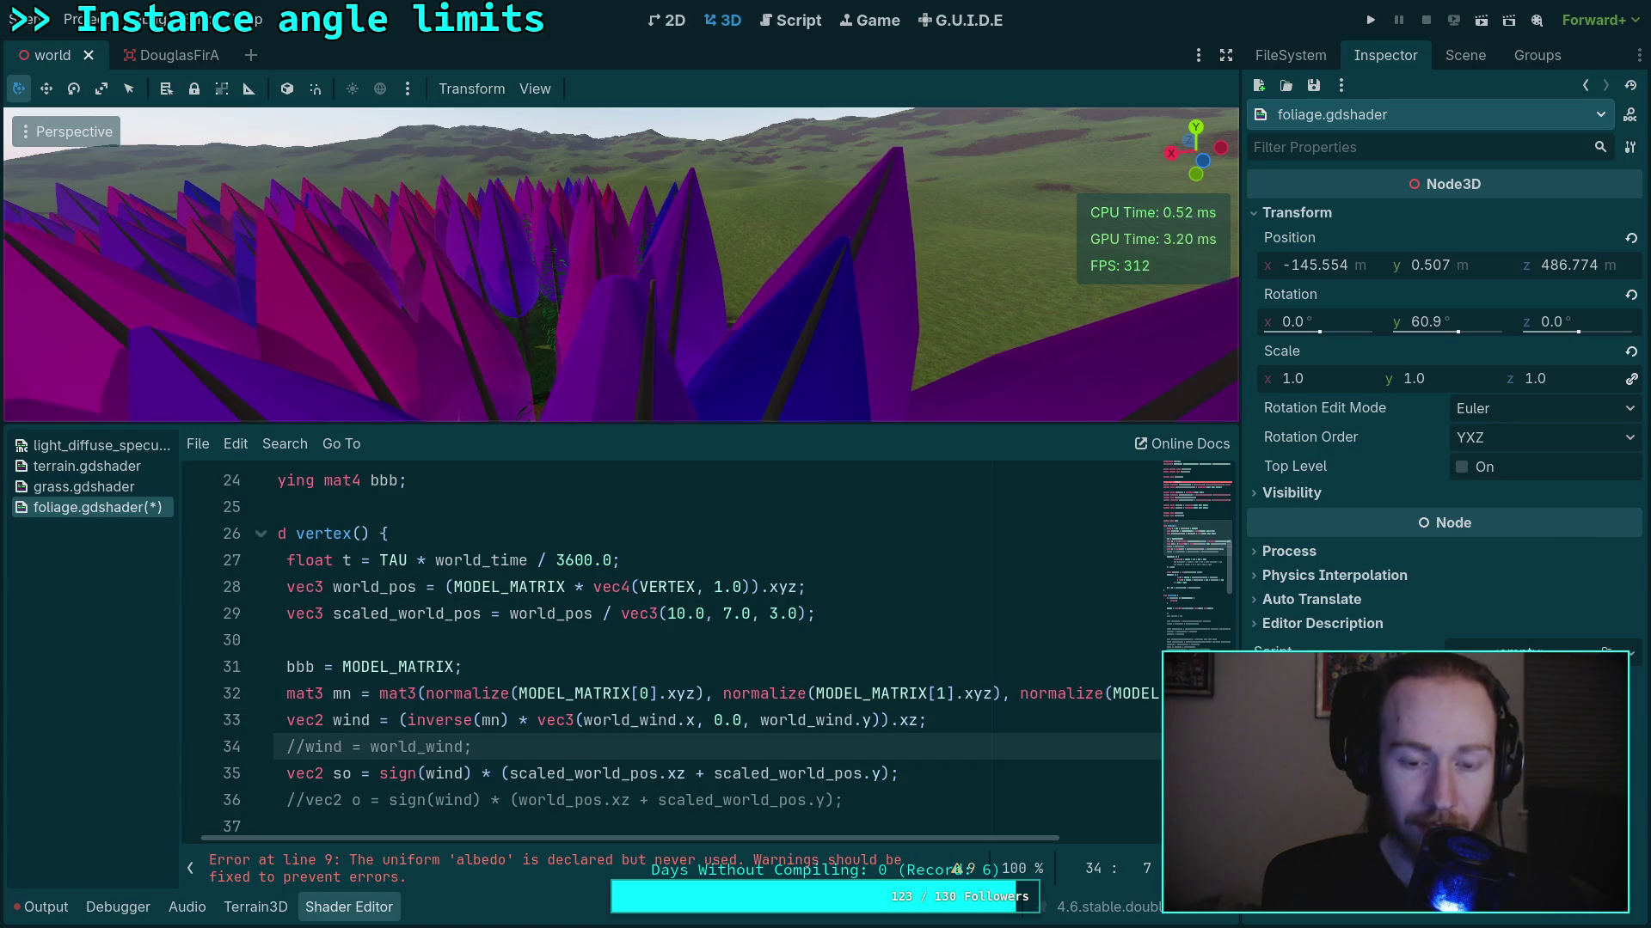
left_click_drag(627, 840, 595, 841)
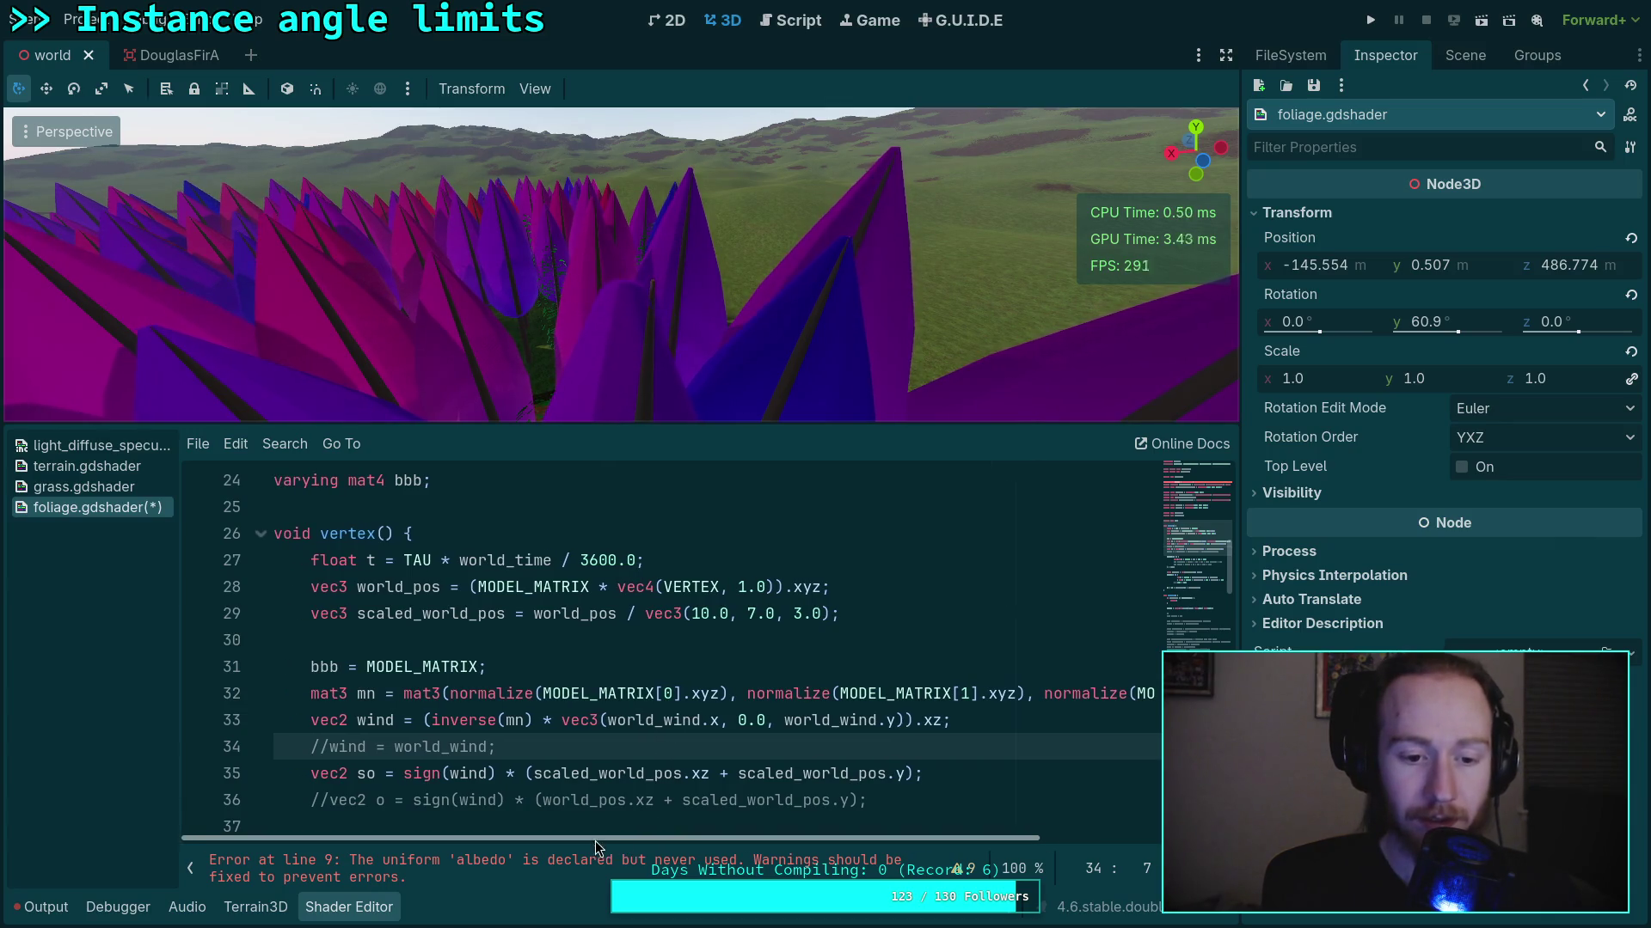
Multiply the VERTEX.xz sway on line 42 by vec2(1.0, 0.0) and save the shader
scroll(624, 736, "down", 1)
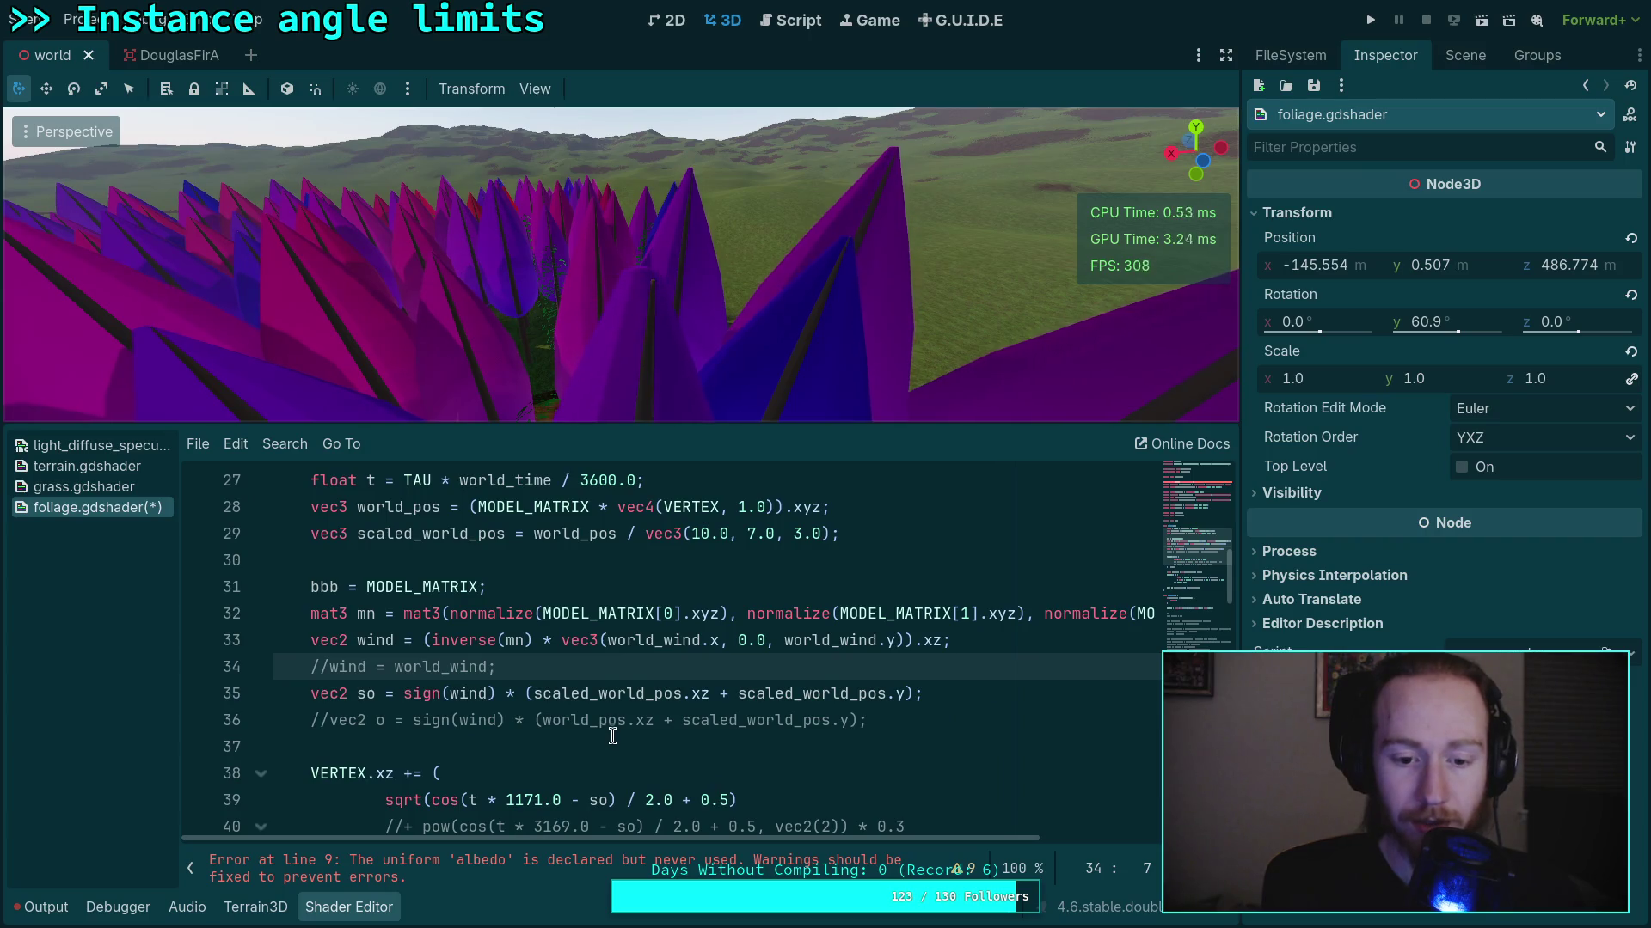
scroll(612, 737, "down", 3)
scroll(612, 735, "up", 2)
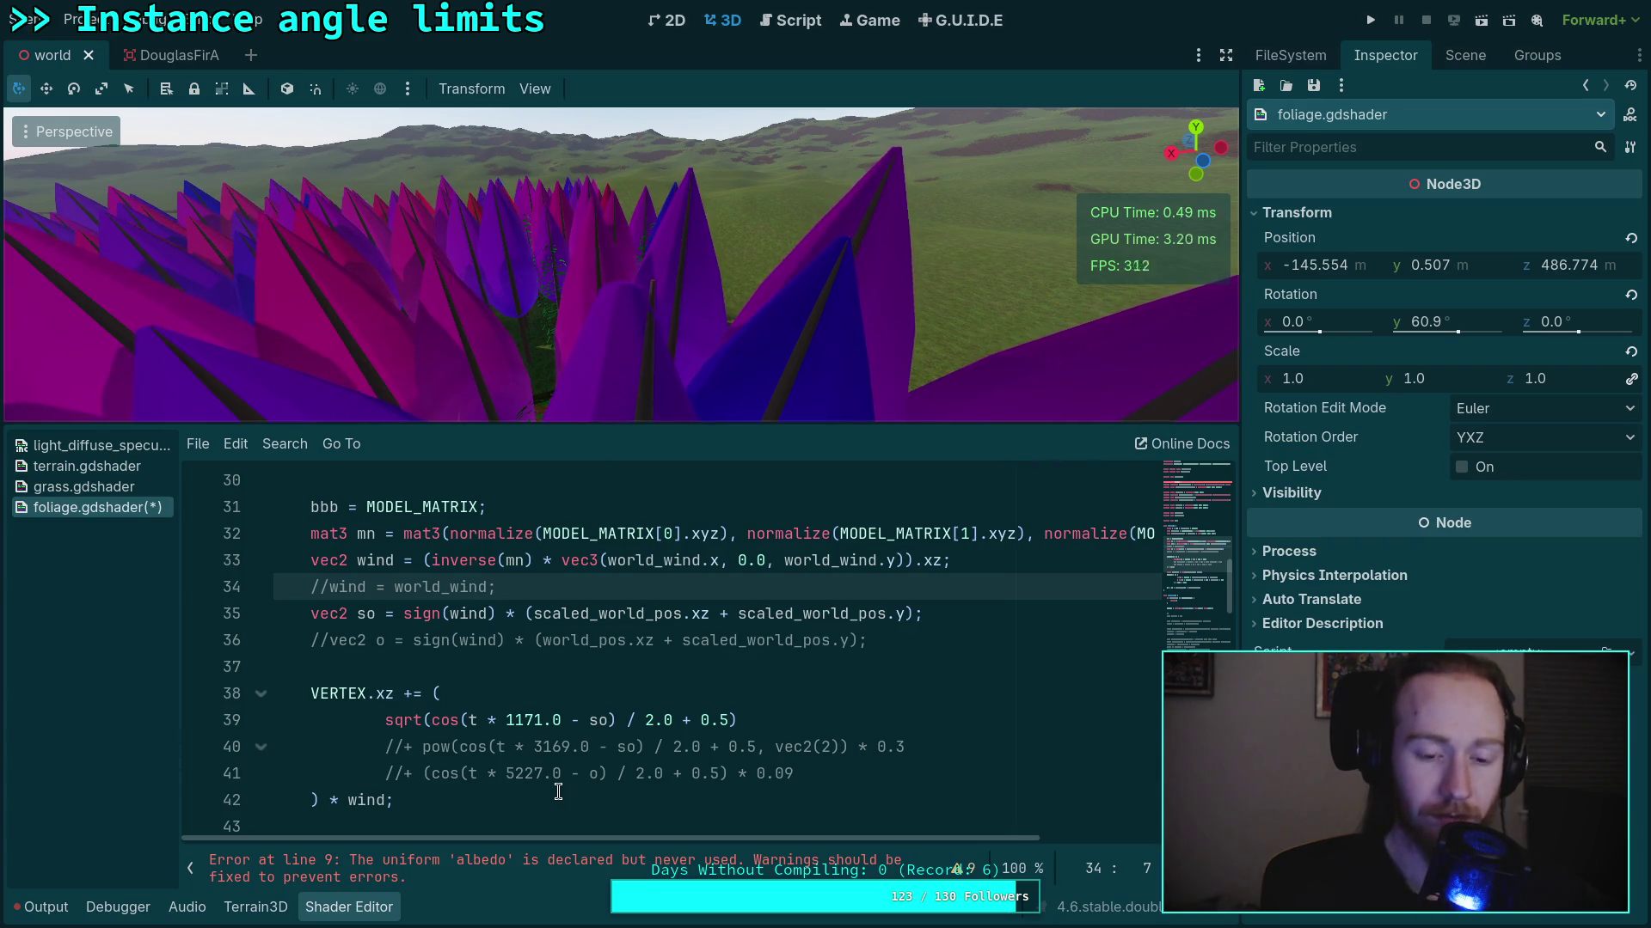
left_click(433, 807)
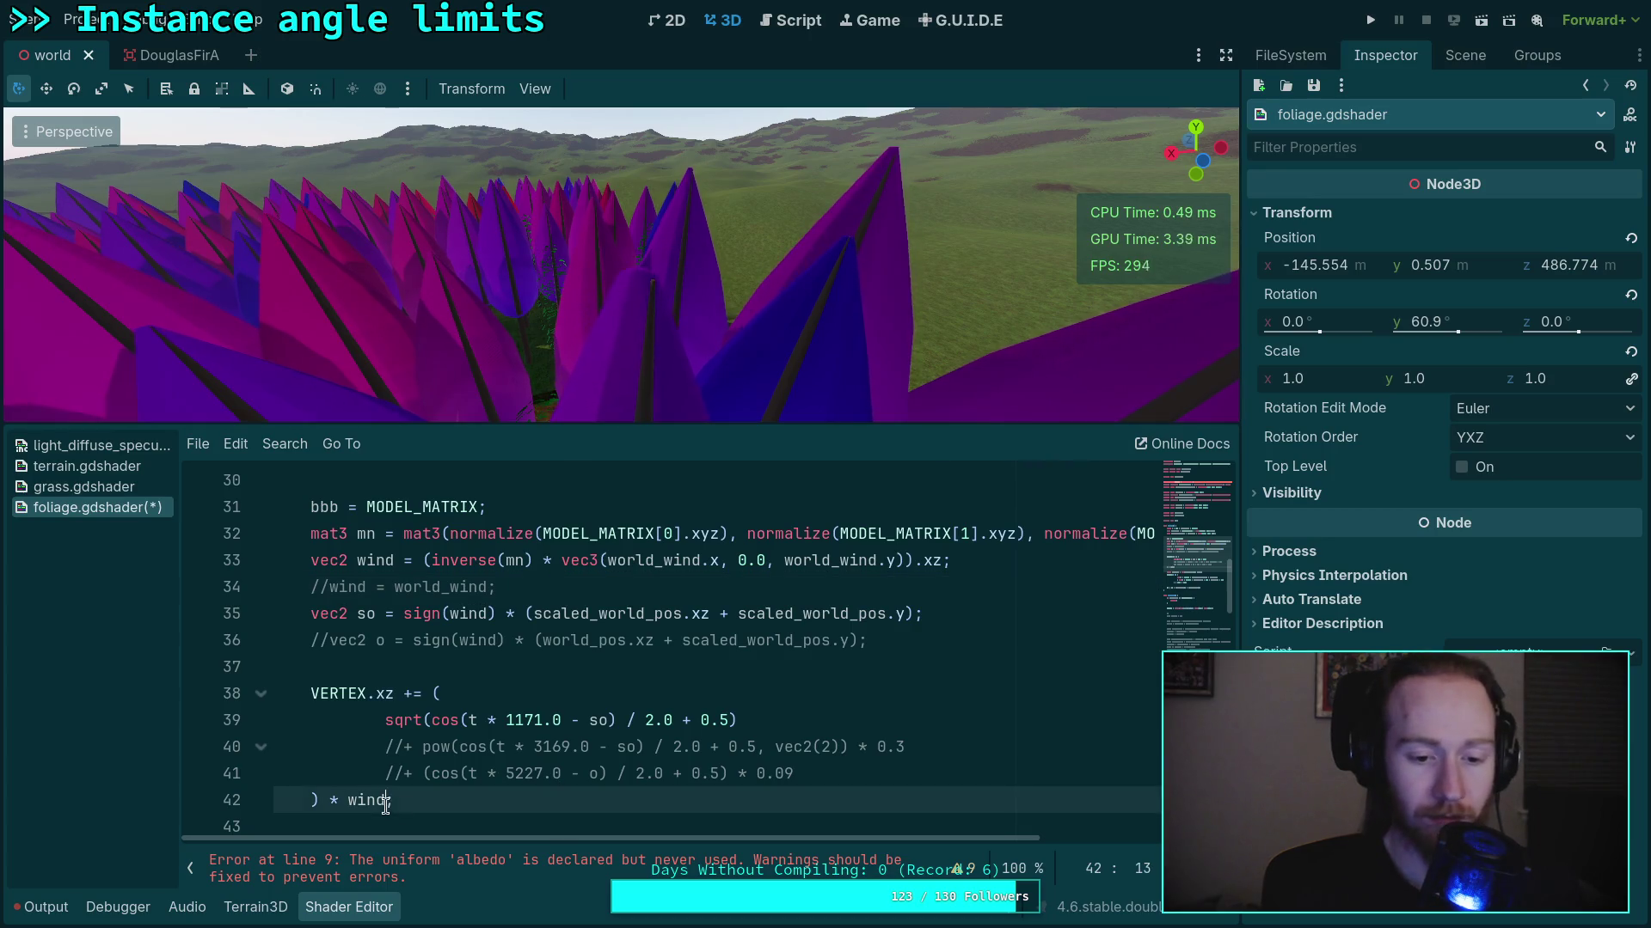
type("*v")
key("BackSpace")
type("vec2(")
type("1.0")
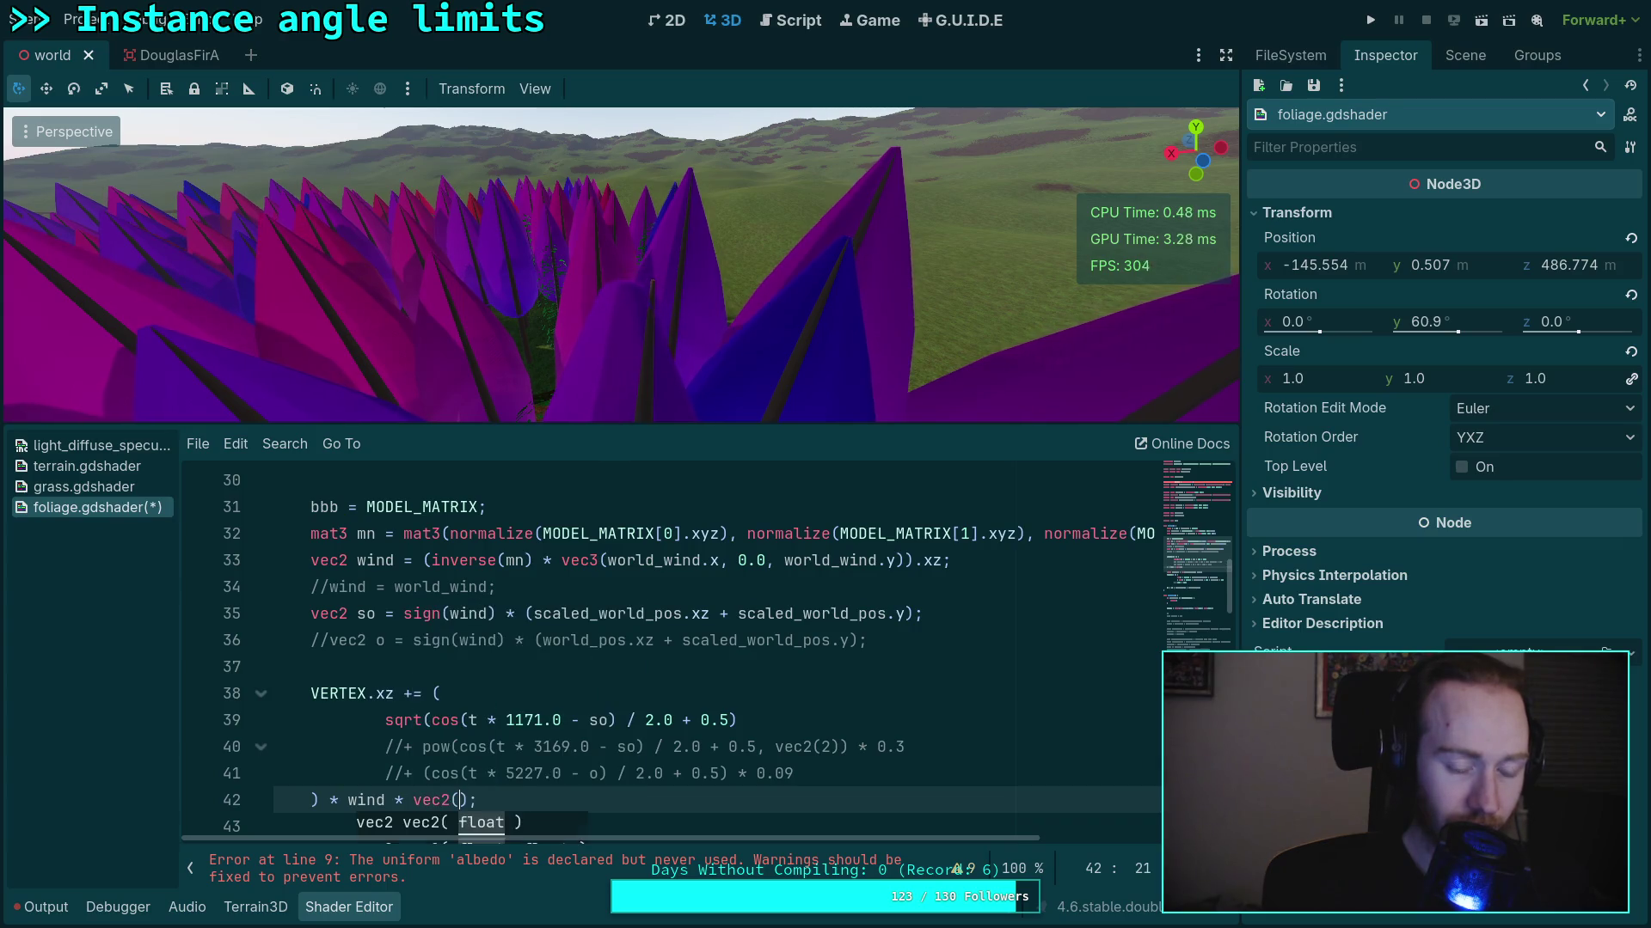
type(", 0.0")
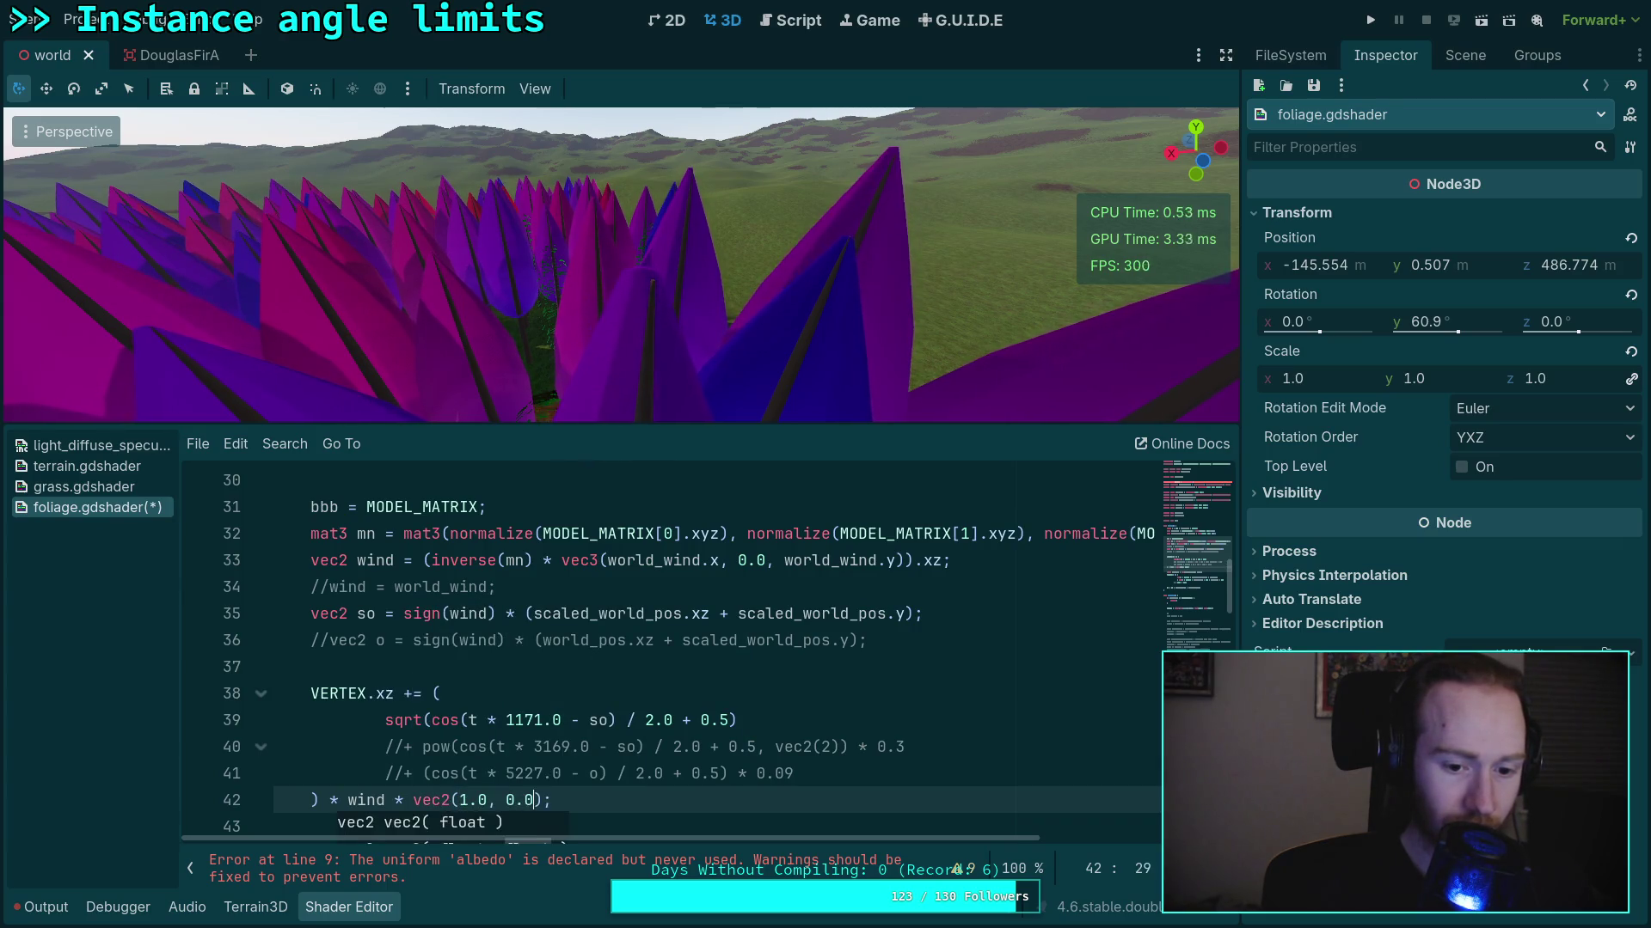
key("ctrl+s")
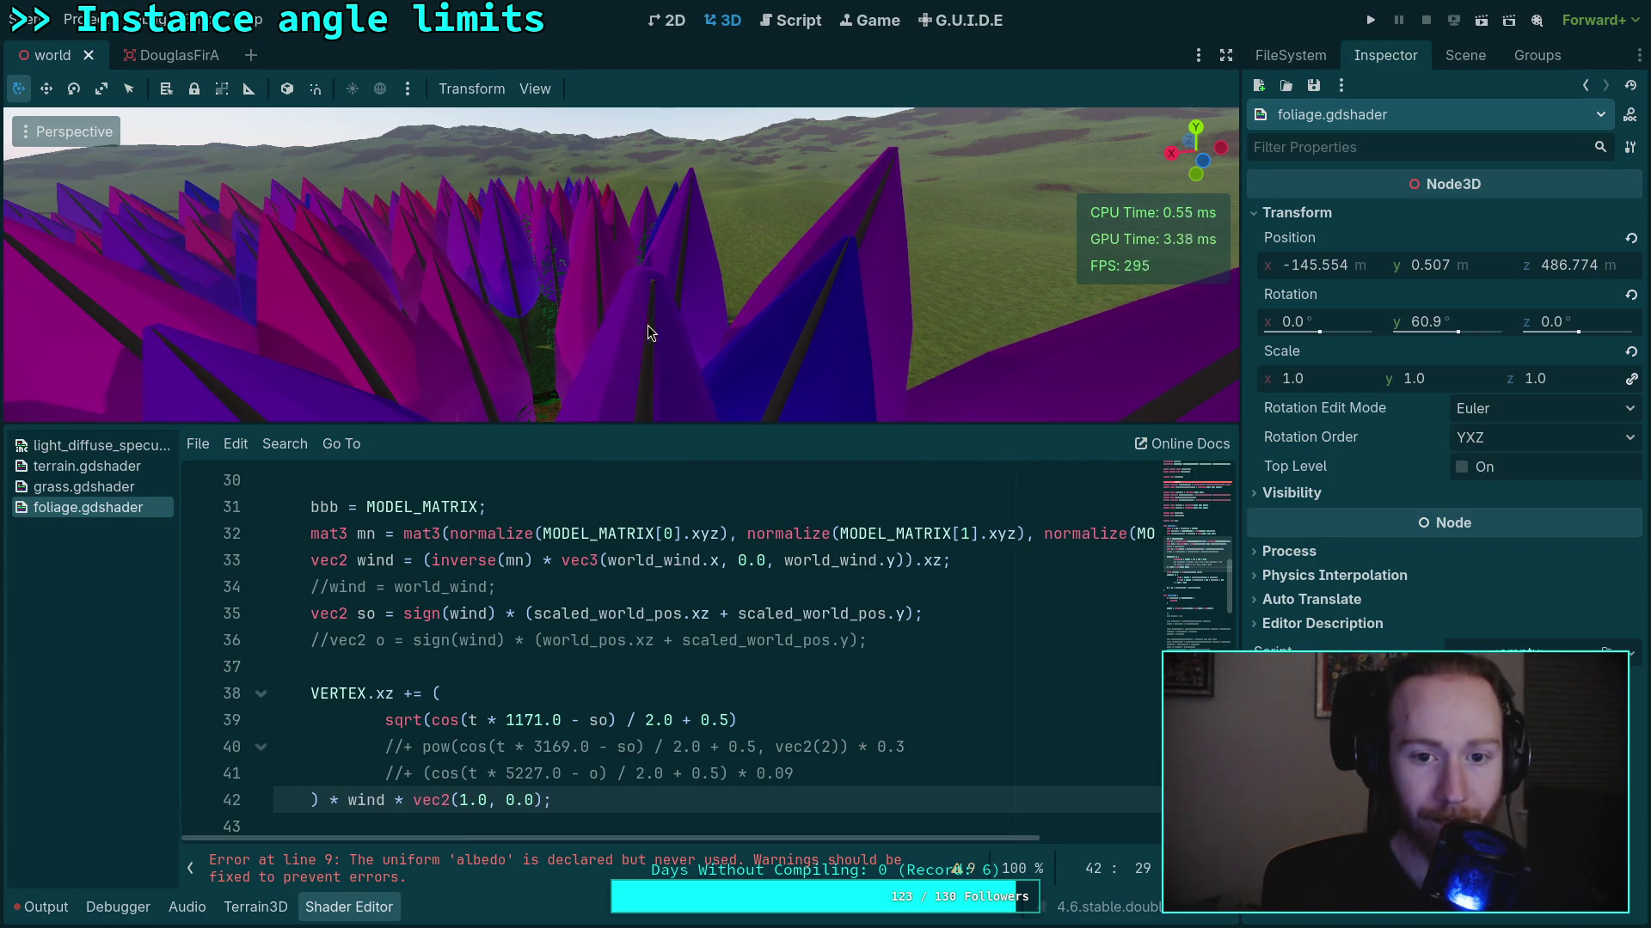
mouse_move(688, 322)
left_mouse_down()
mouse_move(688, 292)
mouse_move(644, 278)
mouse_move(694, 574)
left_mouse_up()
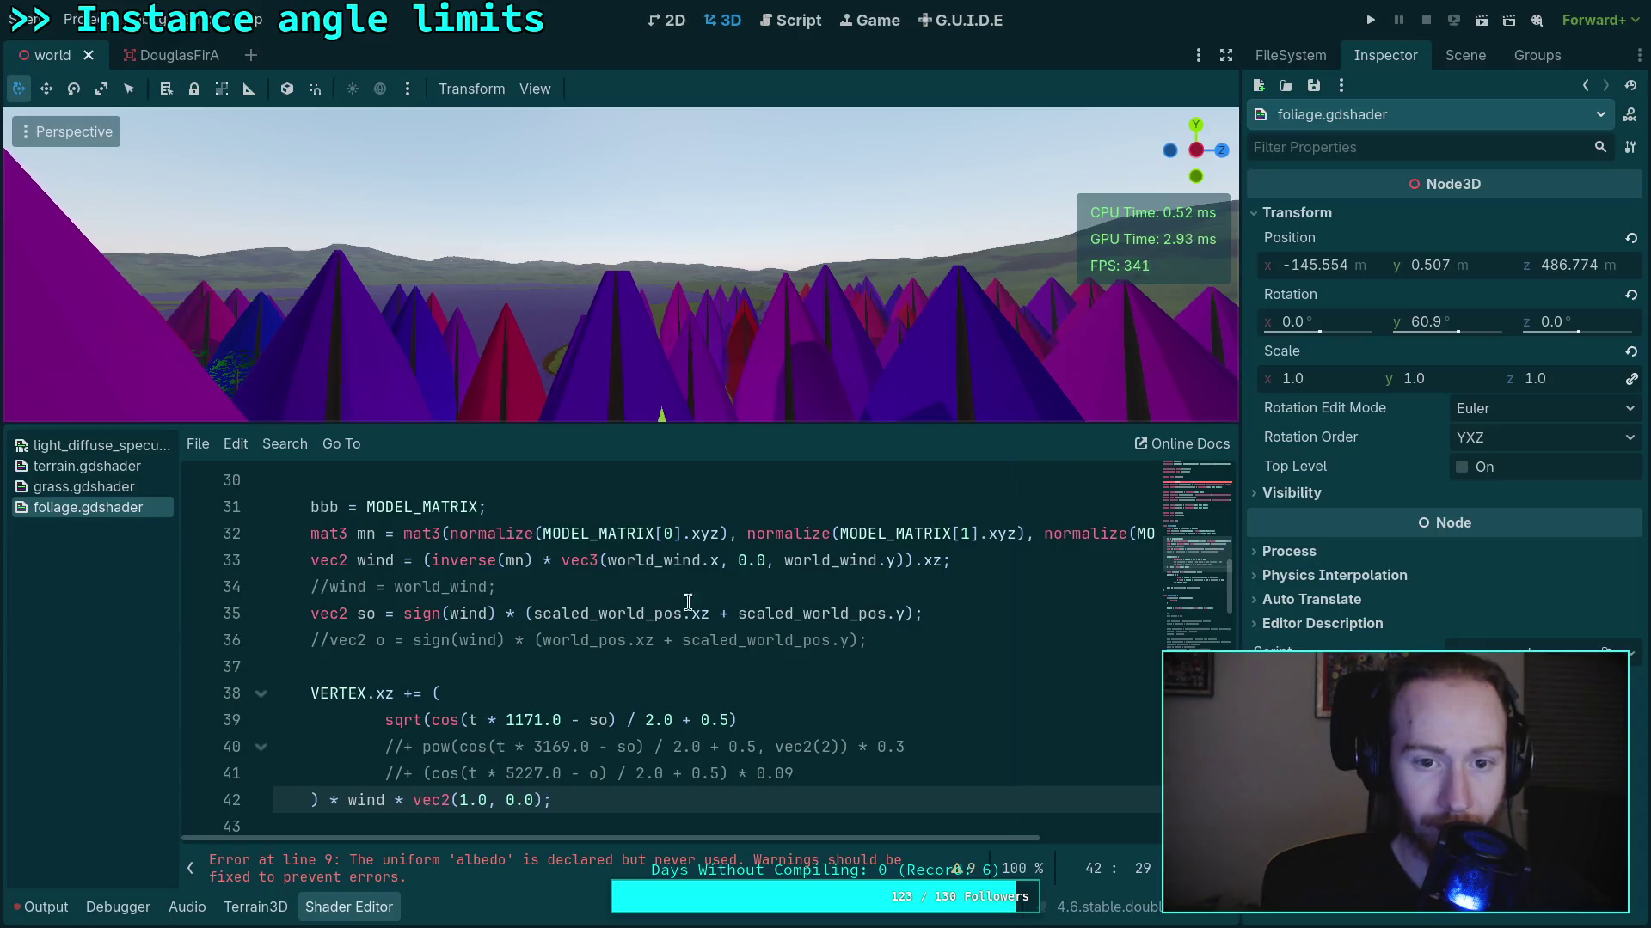
Uncomment the 'wind = world_wind;' override on line 34 again
left_click(642, 666)
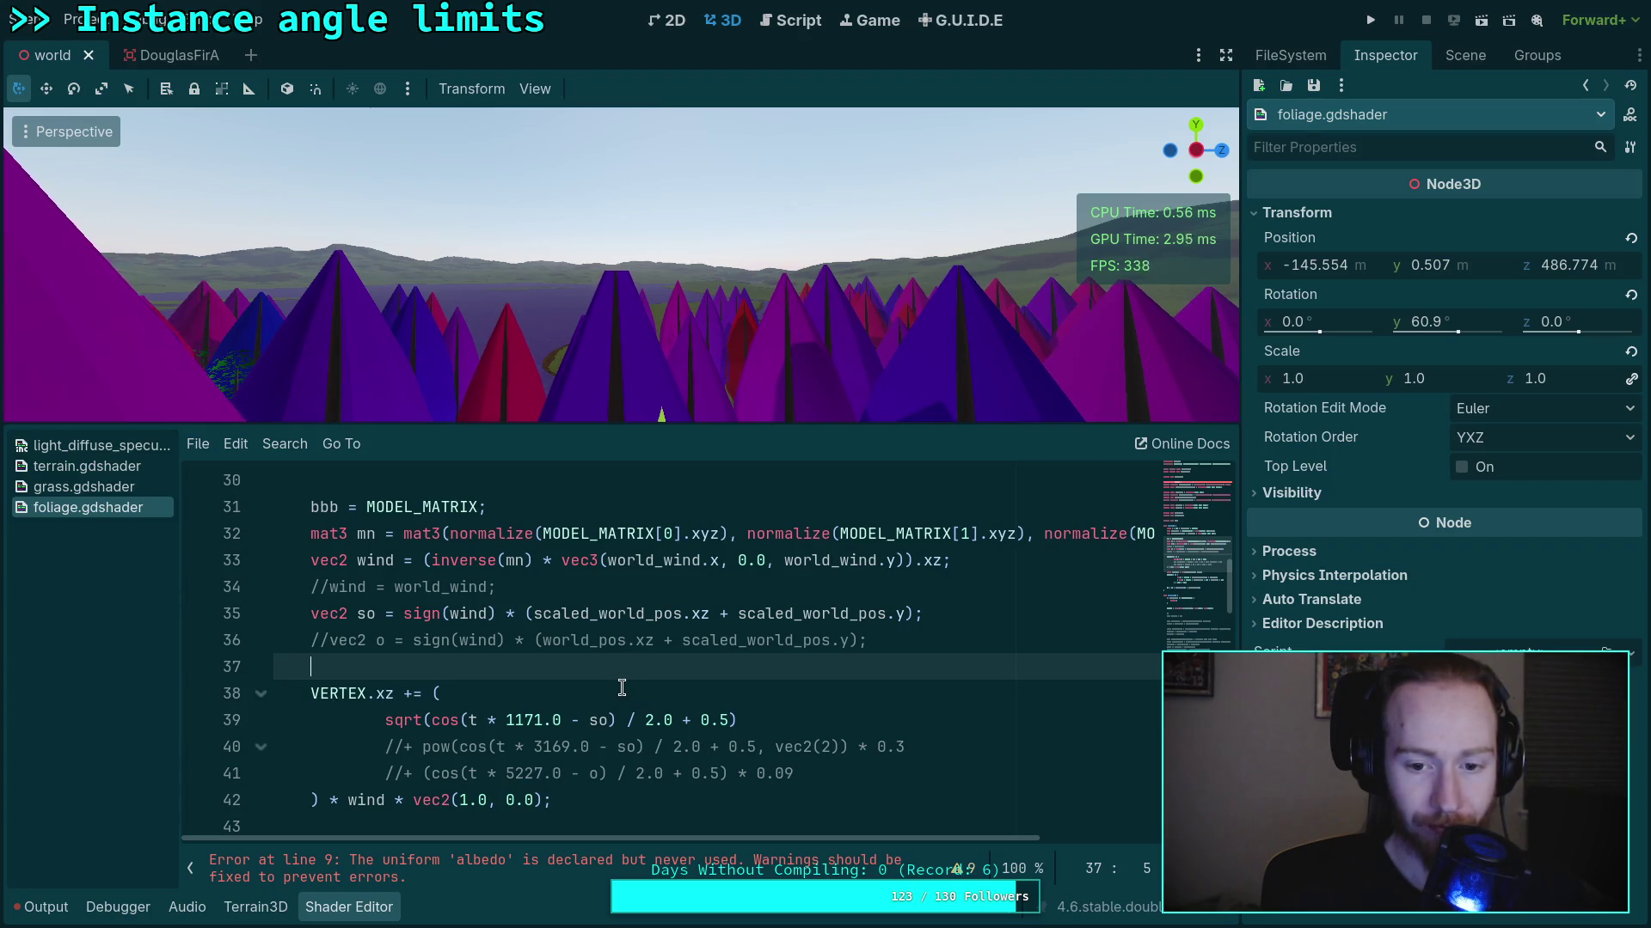
left_click(329, 585)
key("BackSpace")
key("BackSpace")
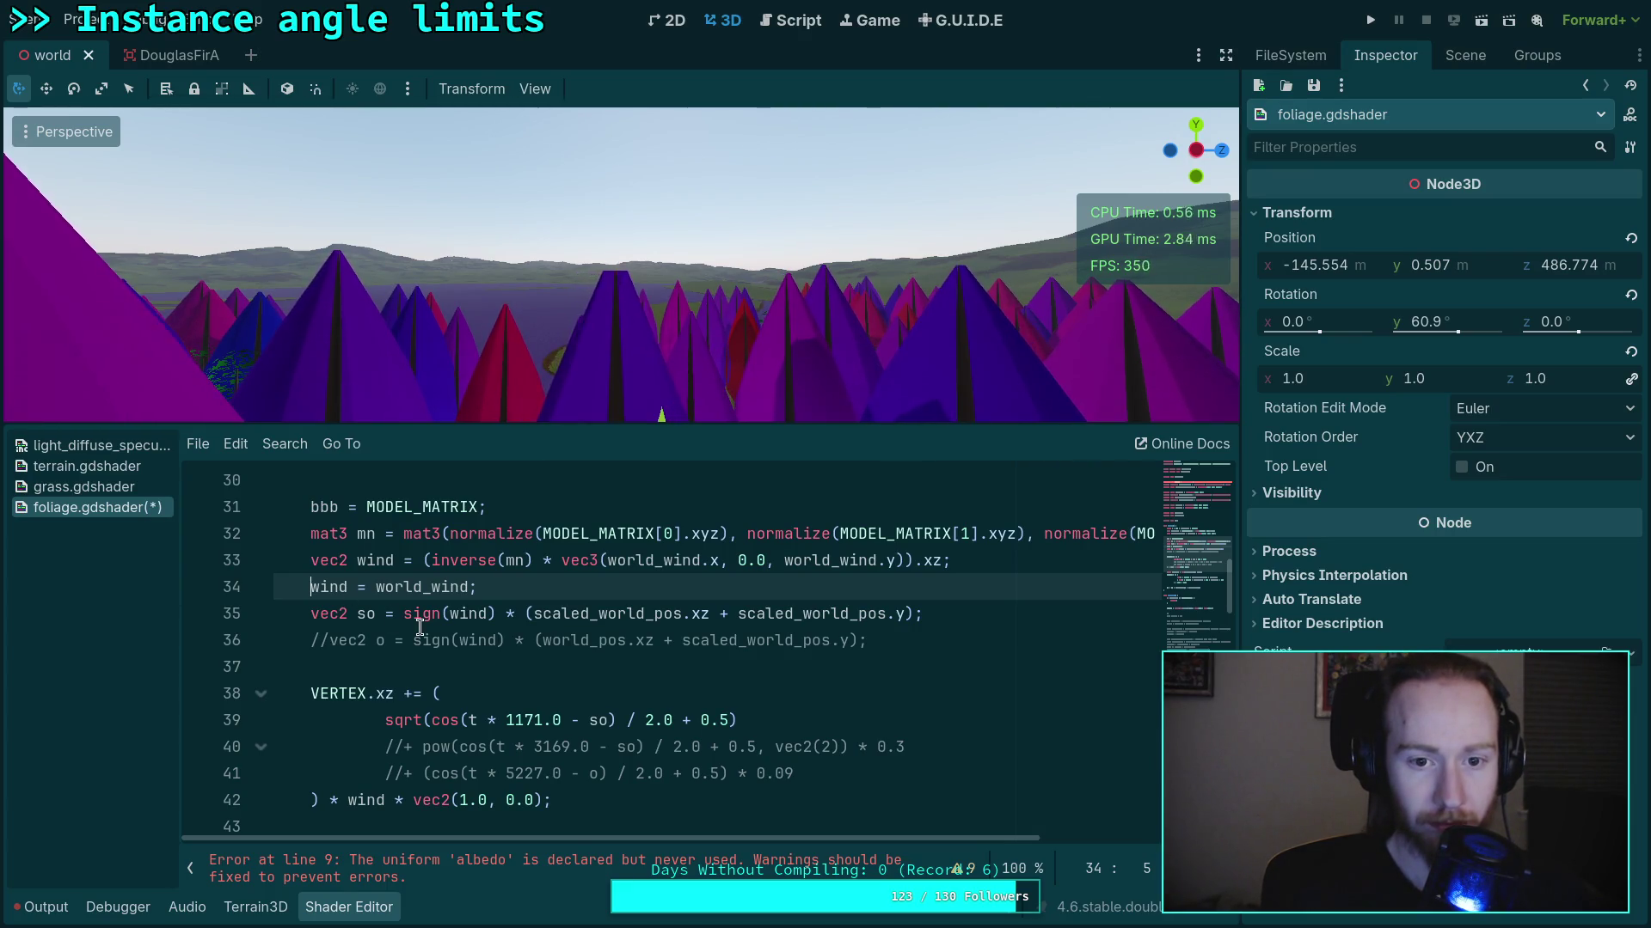
type("o")
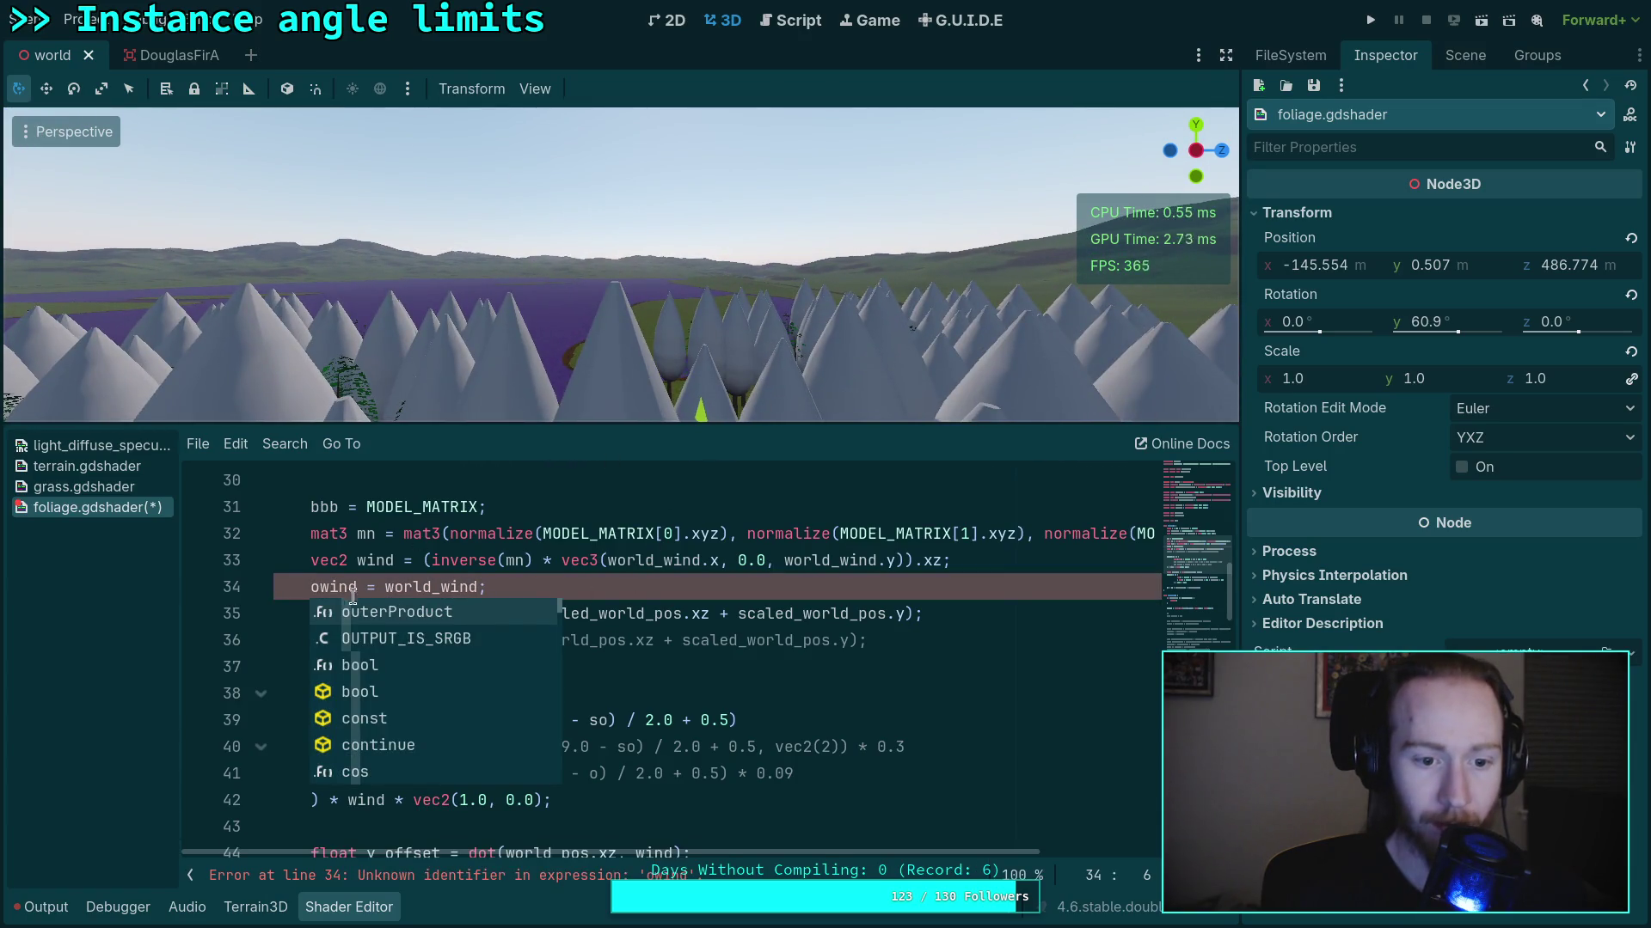
key("Escape")
key("BackSpace")
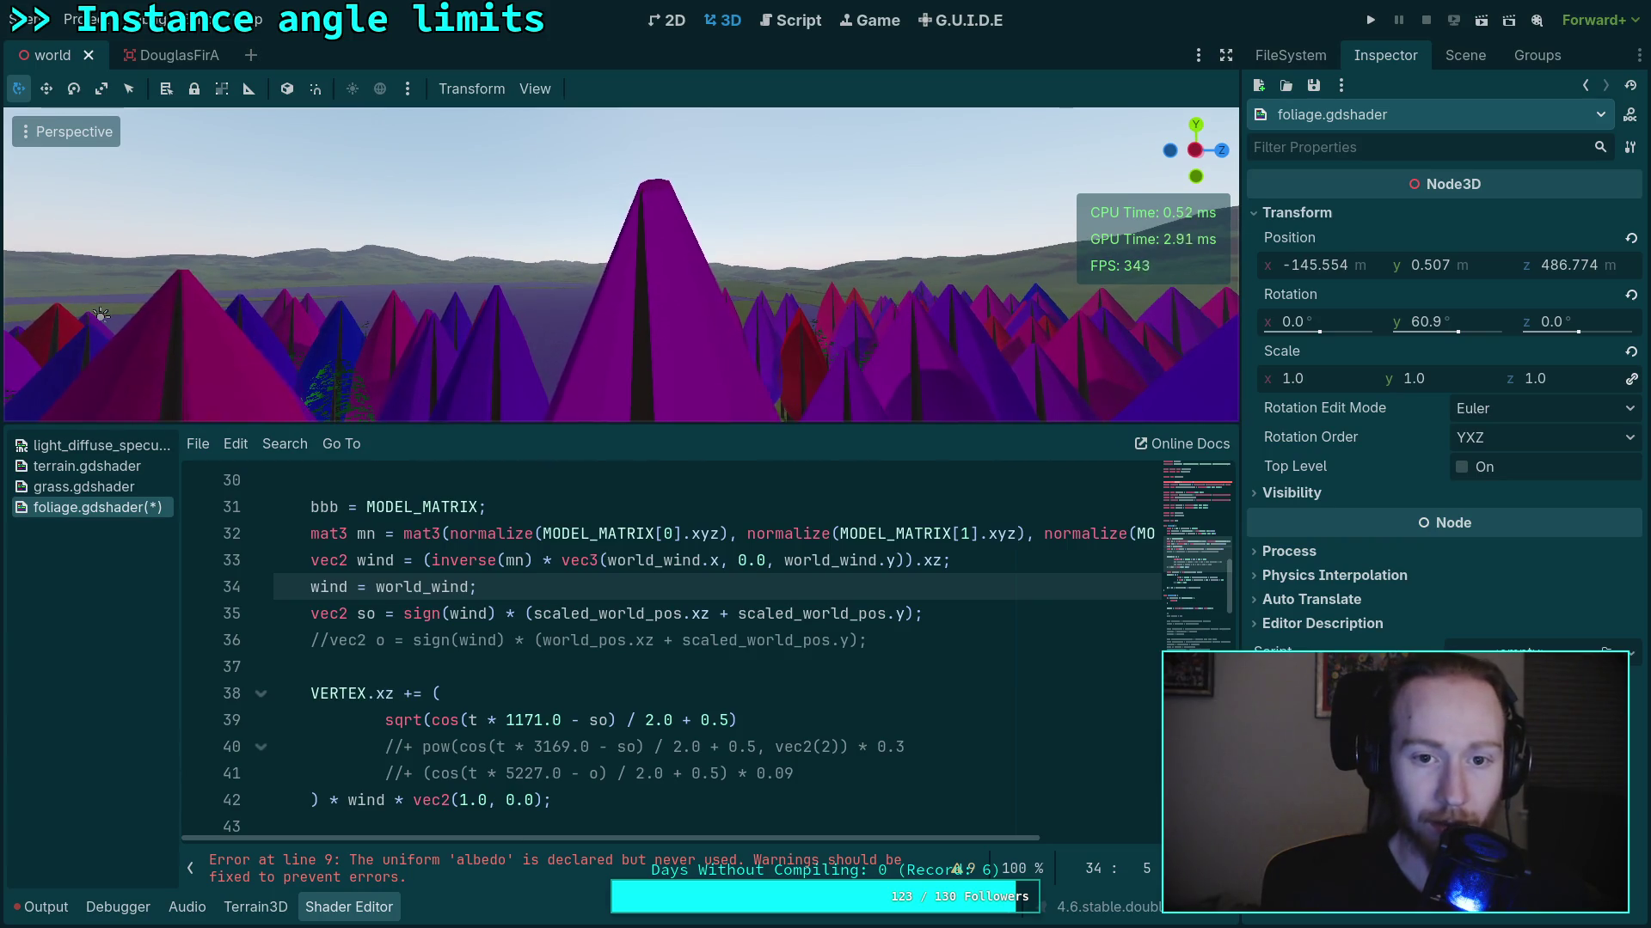
Fly the 3D view into the trees and back out to watch the wind motion
left_click_drag(101, 314, 77, 321)
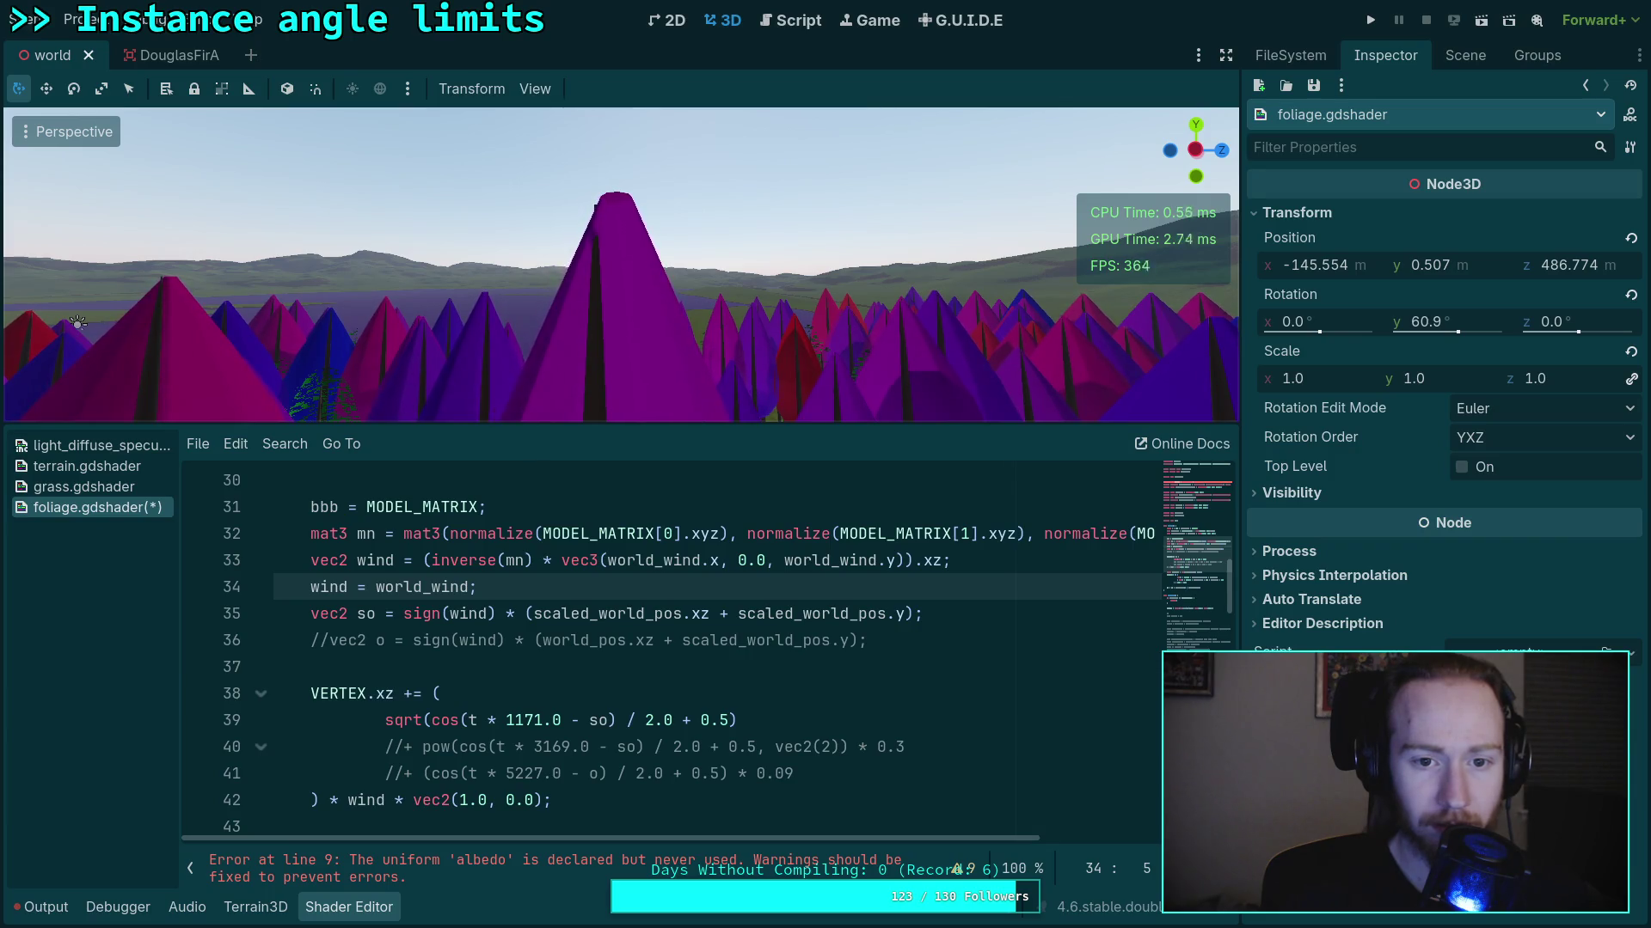
key("w")
key("s")
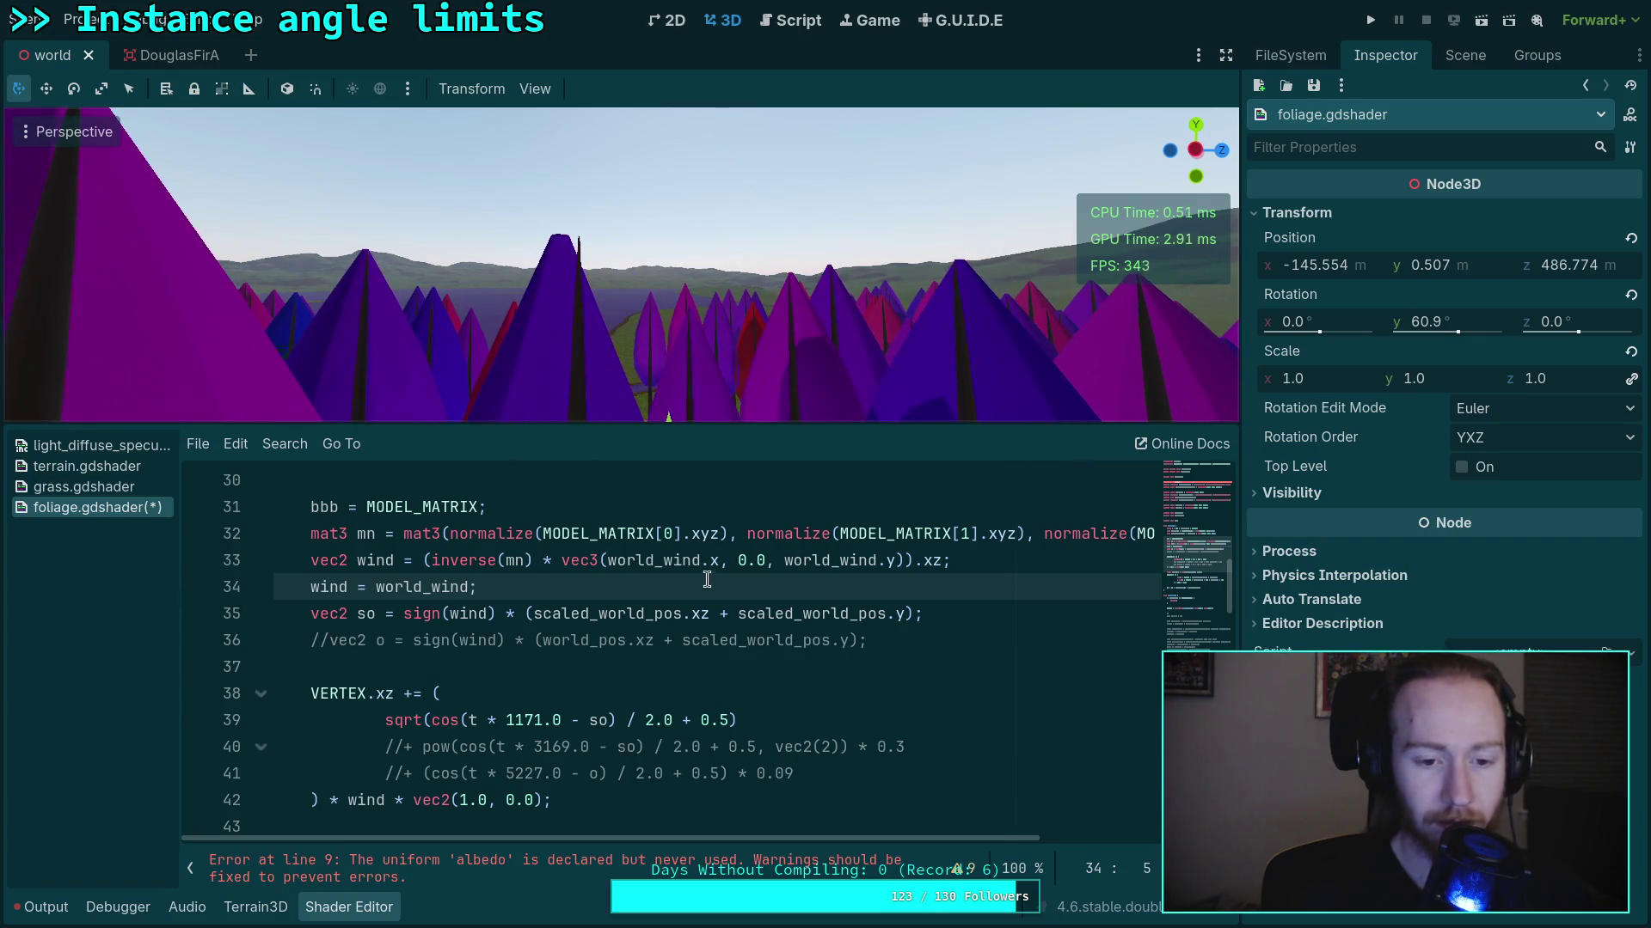
left_click(748, 643)
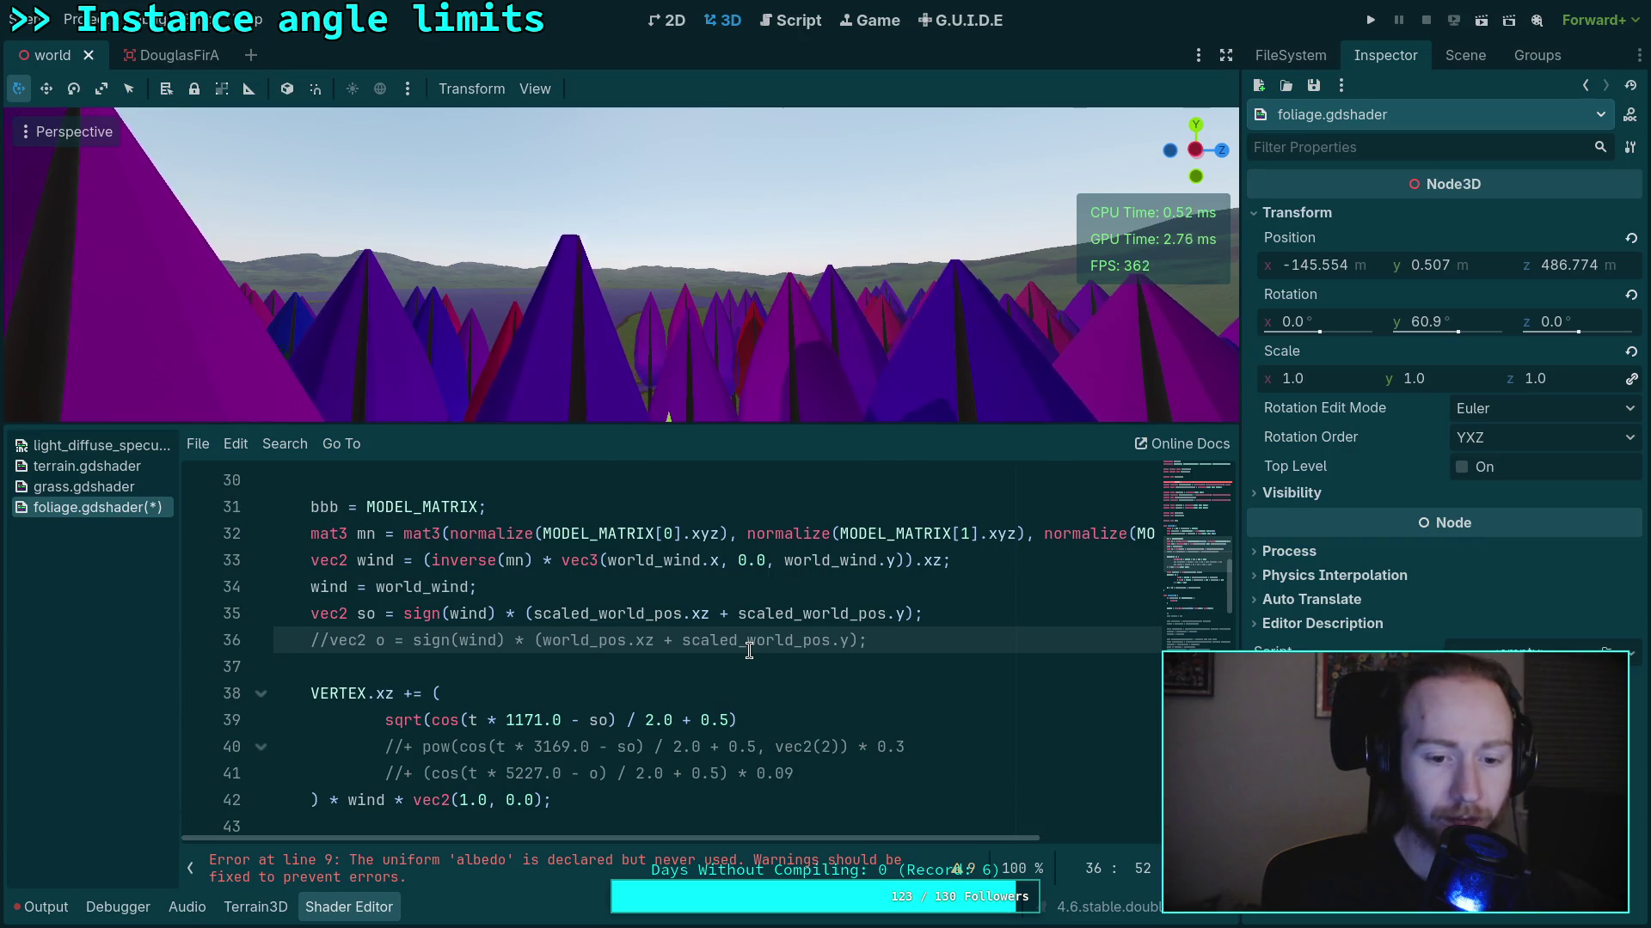
left_click(574, 669)
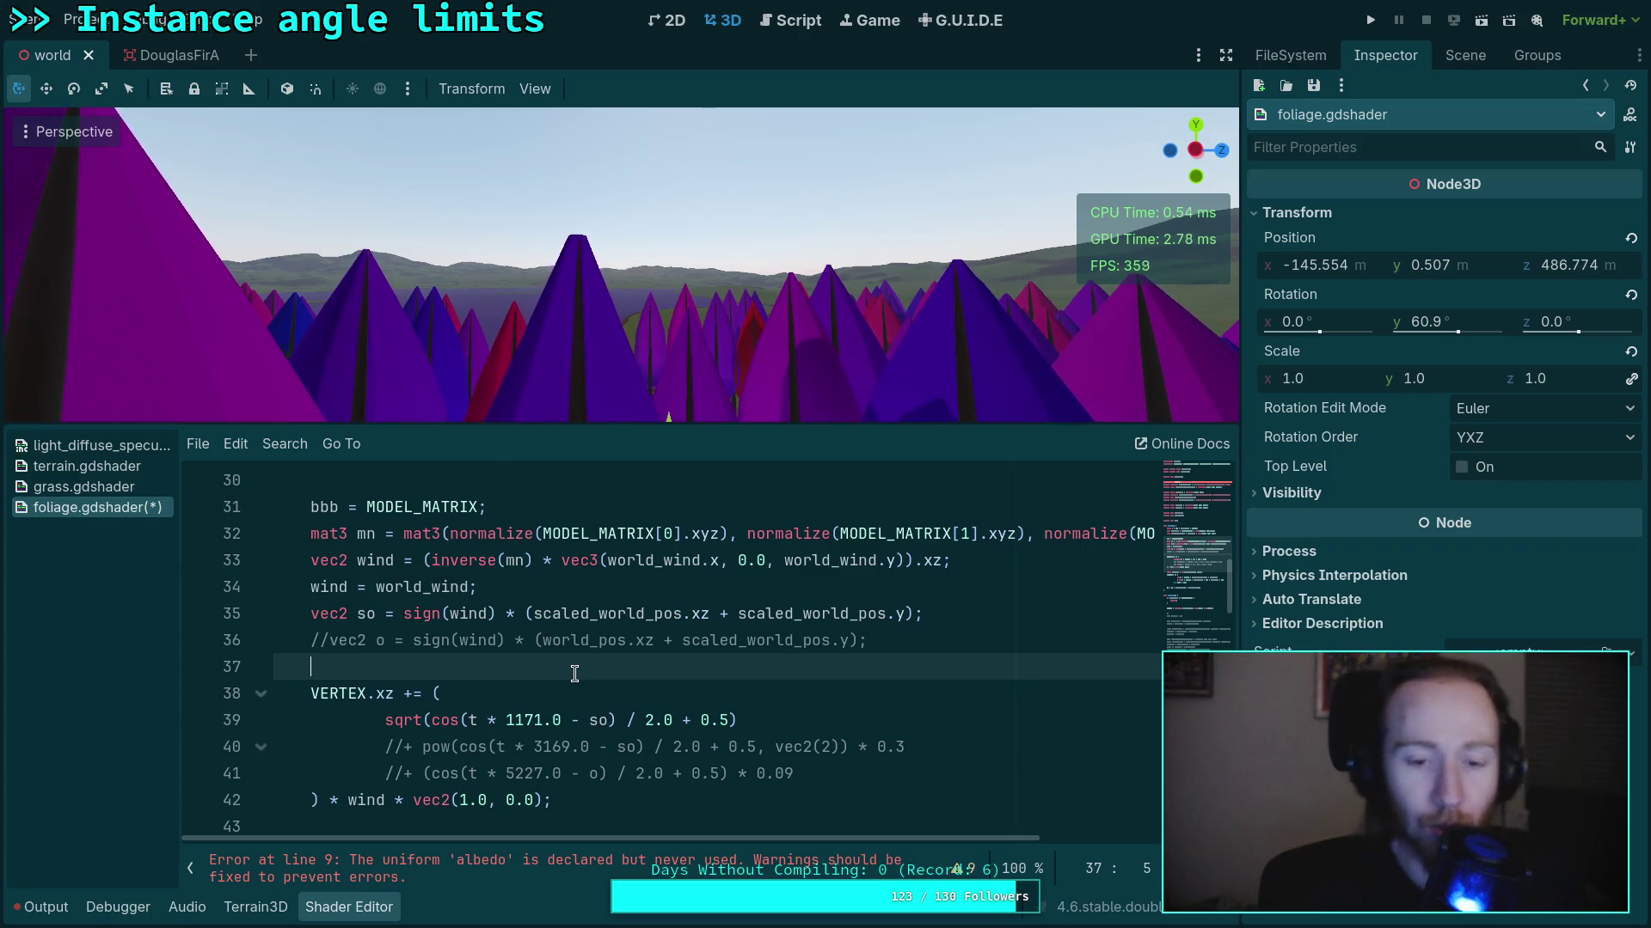
scroll(574, 673, "up", 2)
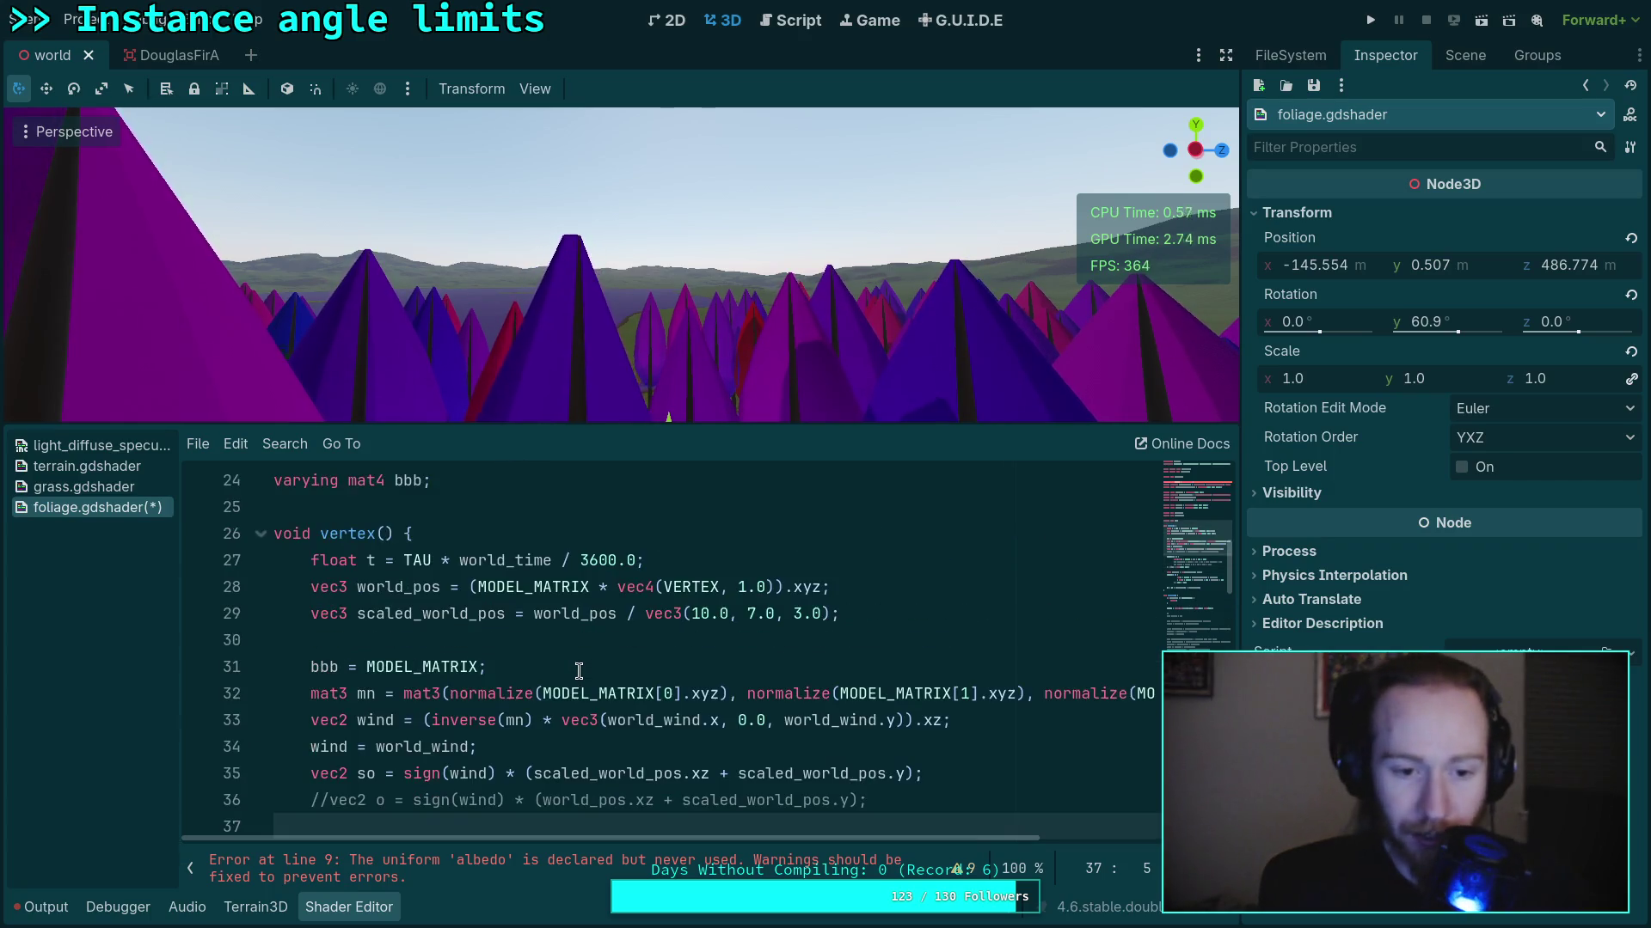
left_click(482, 590)
left_click(813, 635)
left_click_drag(469, 586, 883, 595)
left_click(795, 650)
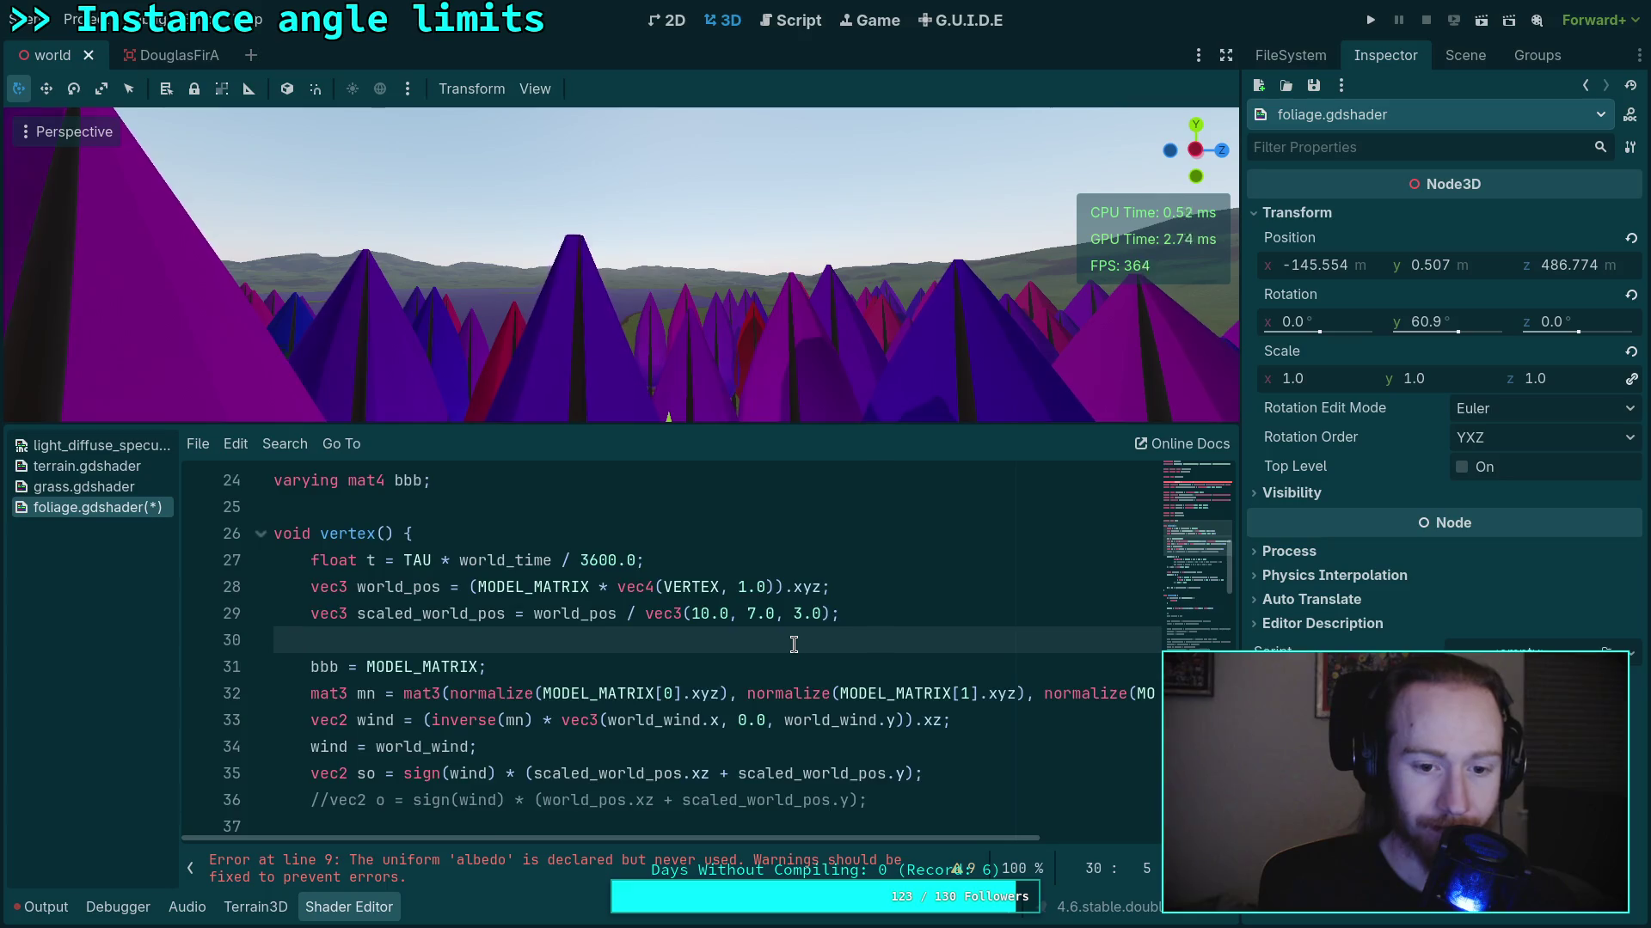
scroll(794, 645, "down", 1)
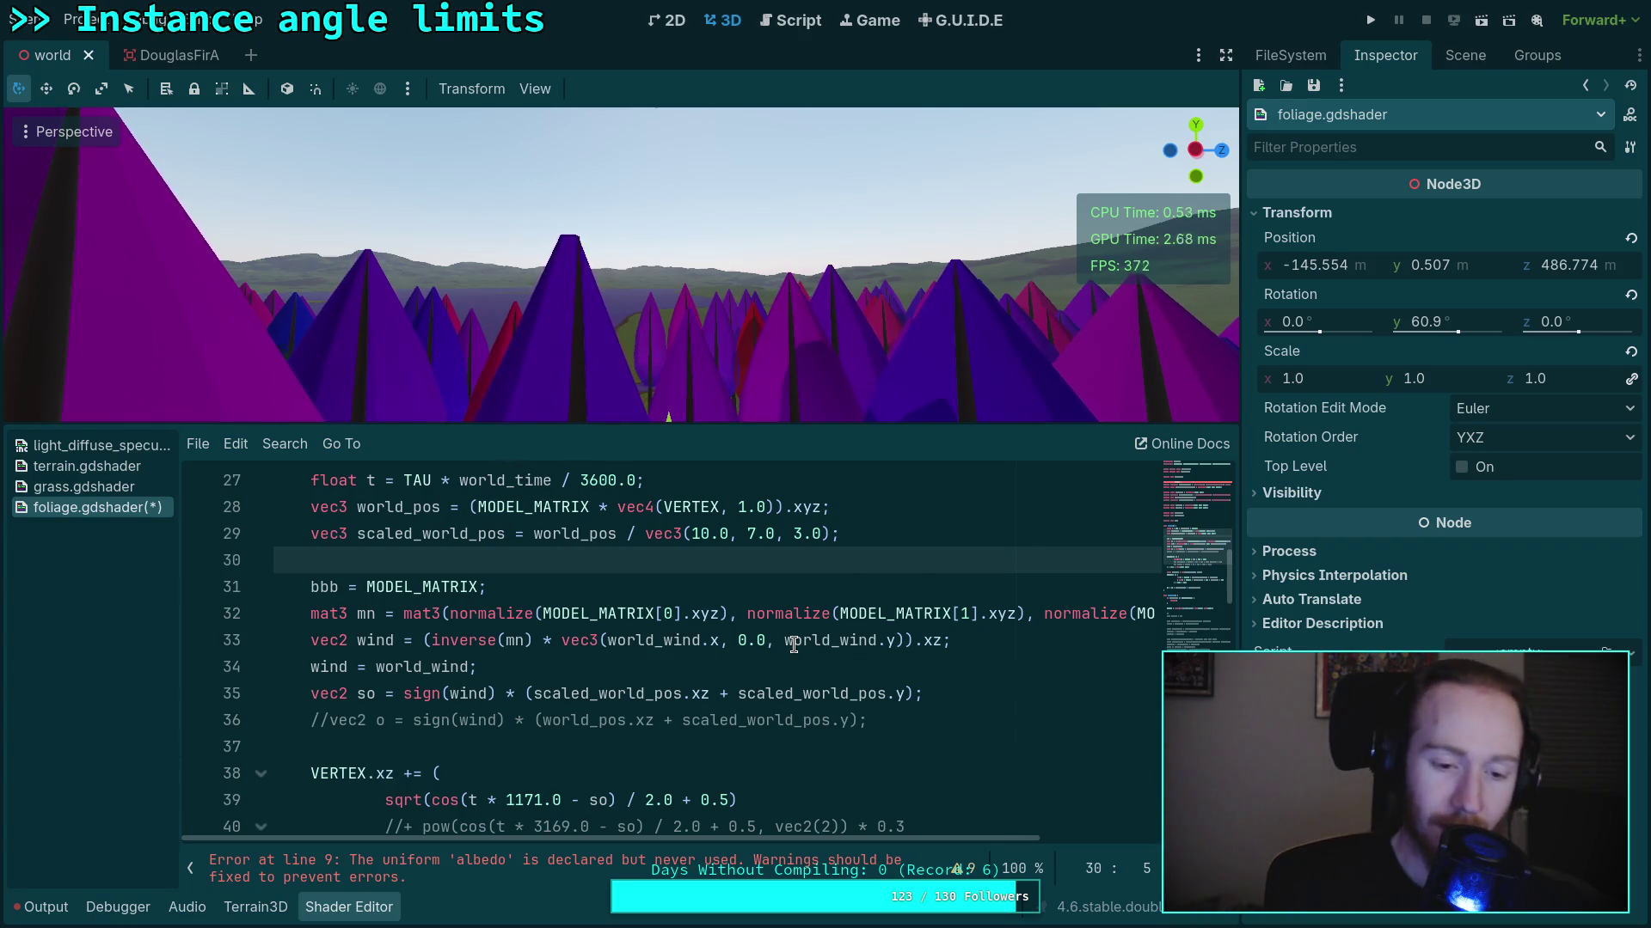
double_click(334, 774)
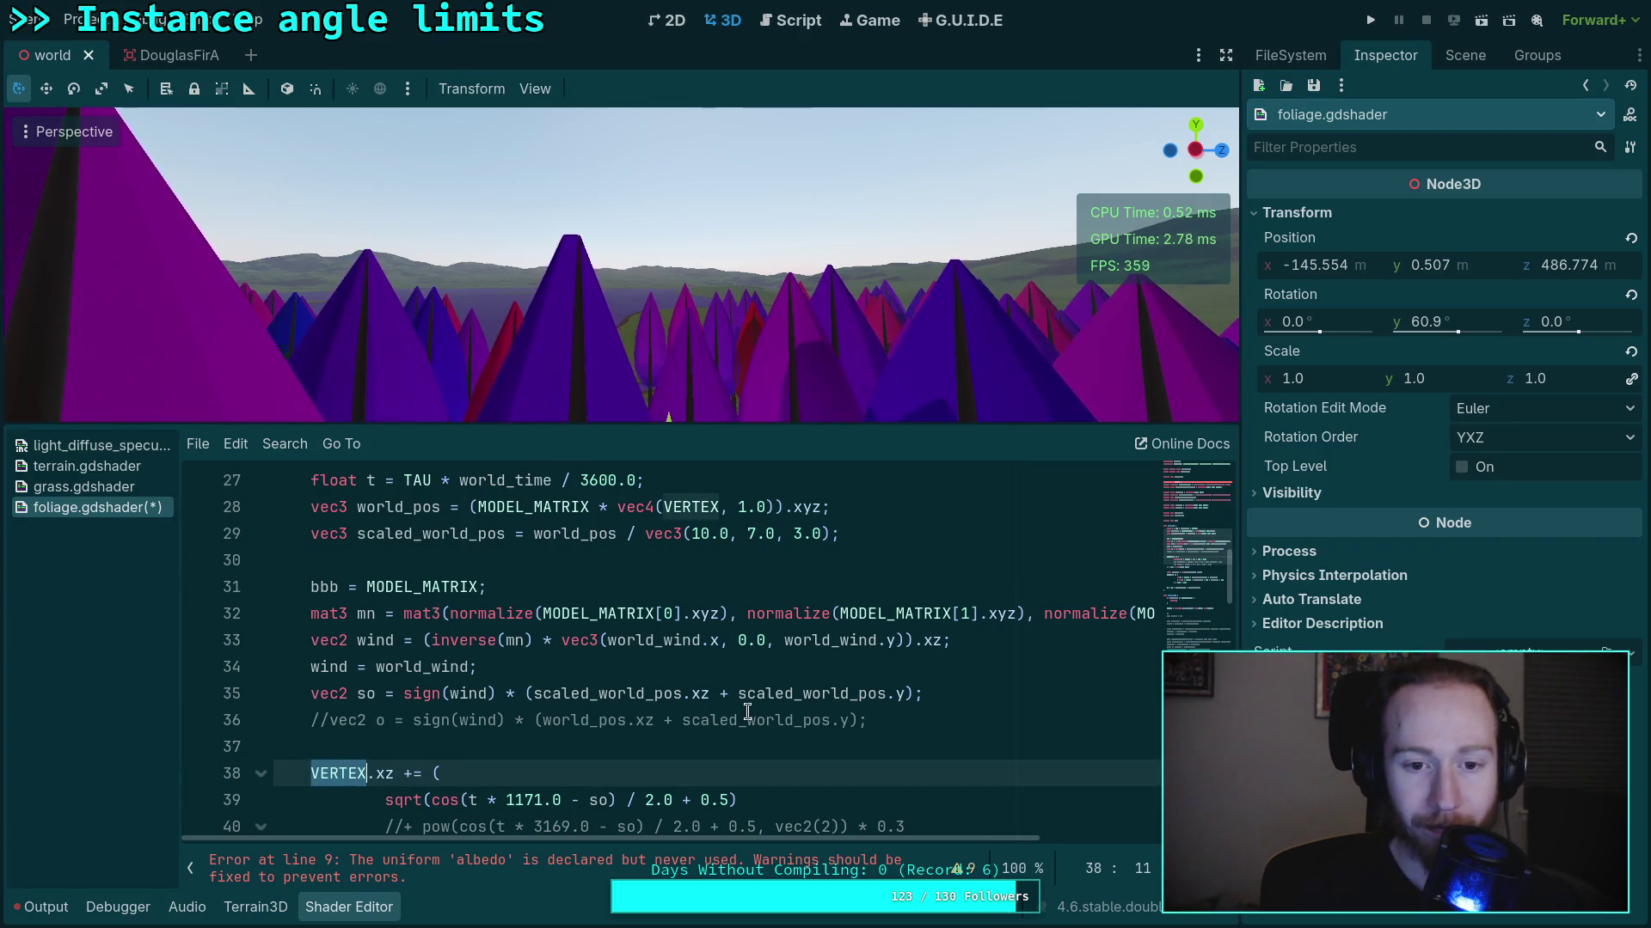
scroll(747, 712, "down", 1)
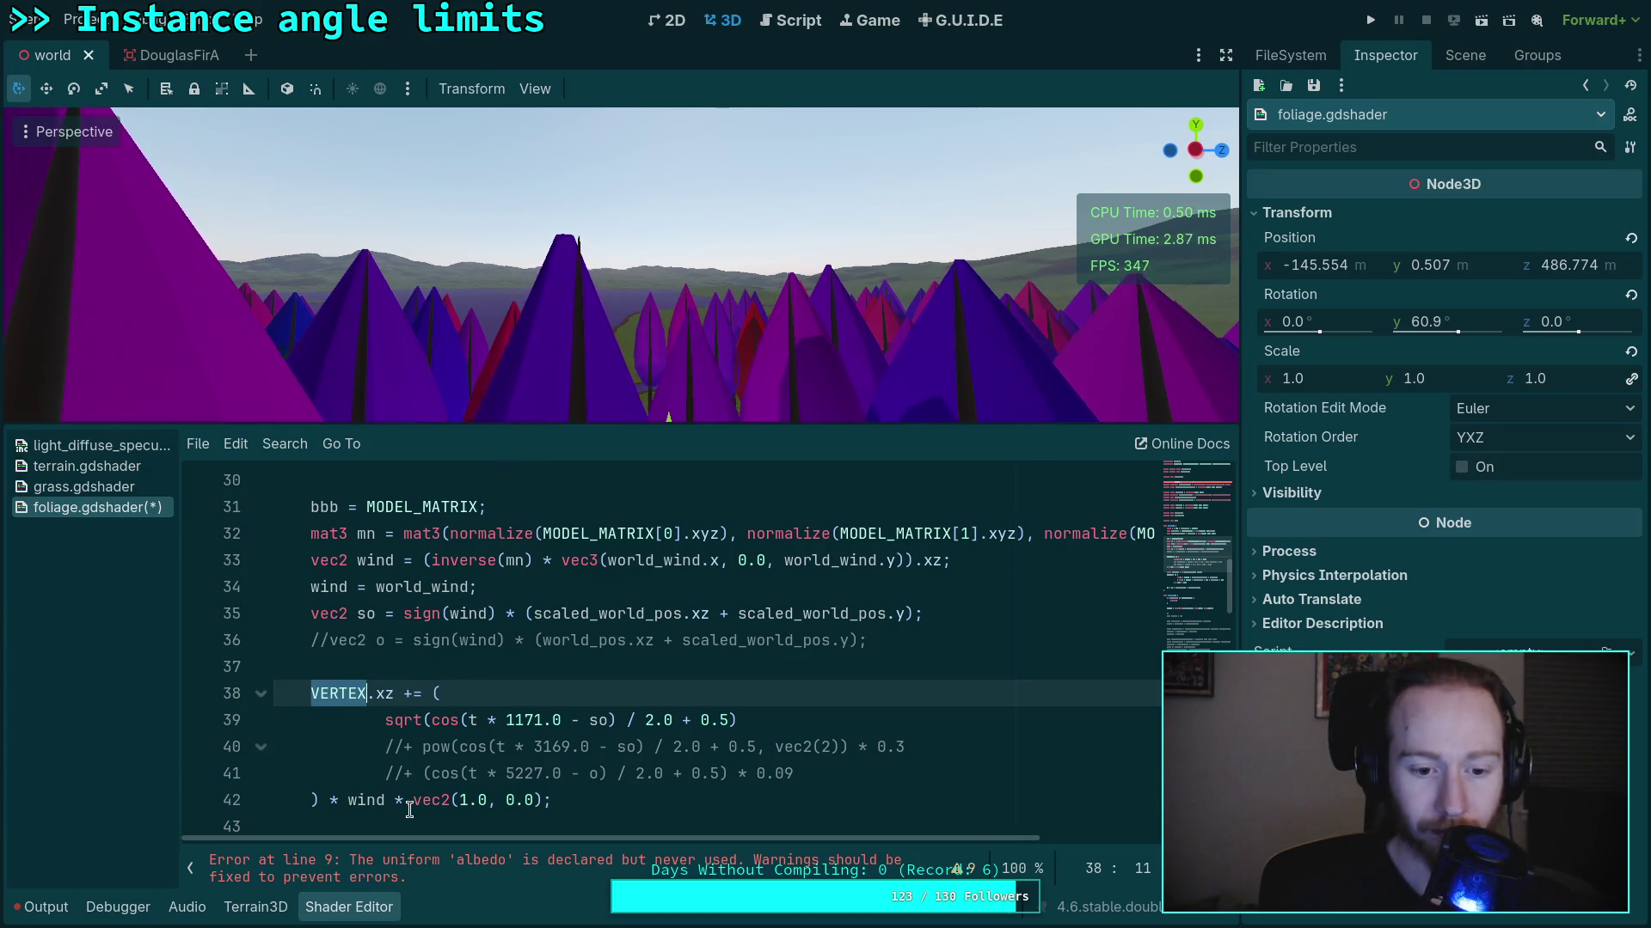
double_click(348, 801)
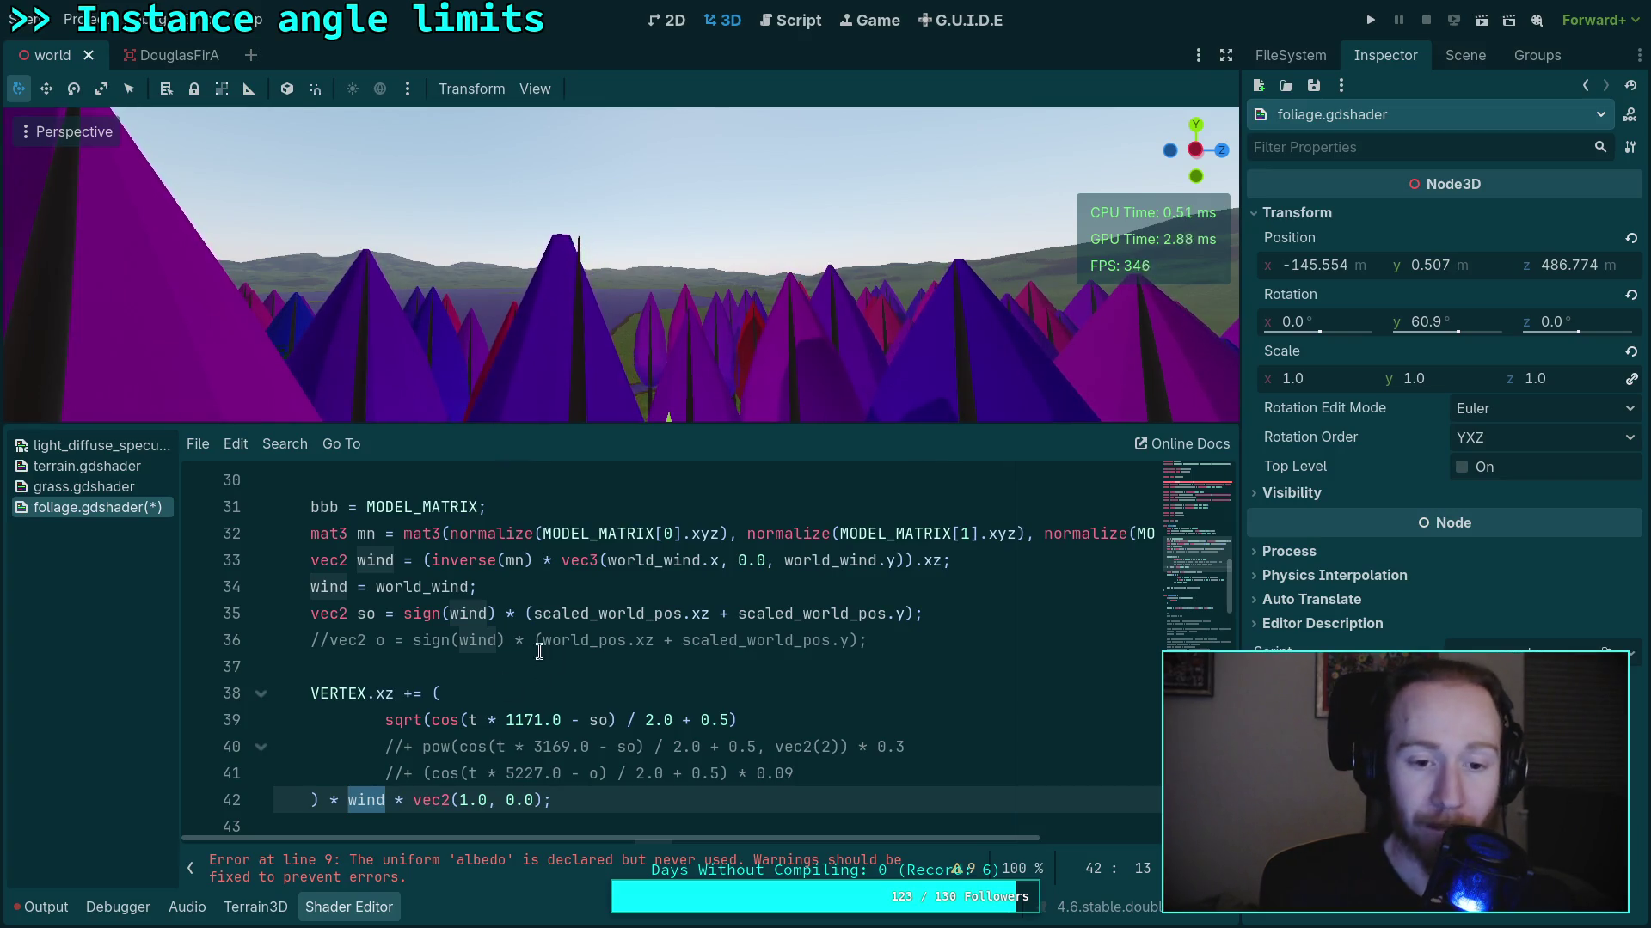
Inspect mat3 and MODEL_MATRIX on the normalized-basis line 32
left_click(447, 535)
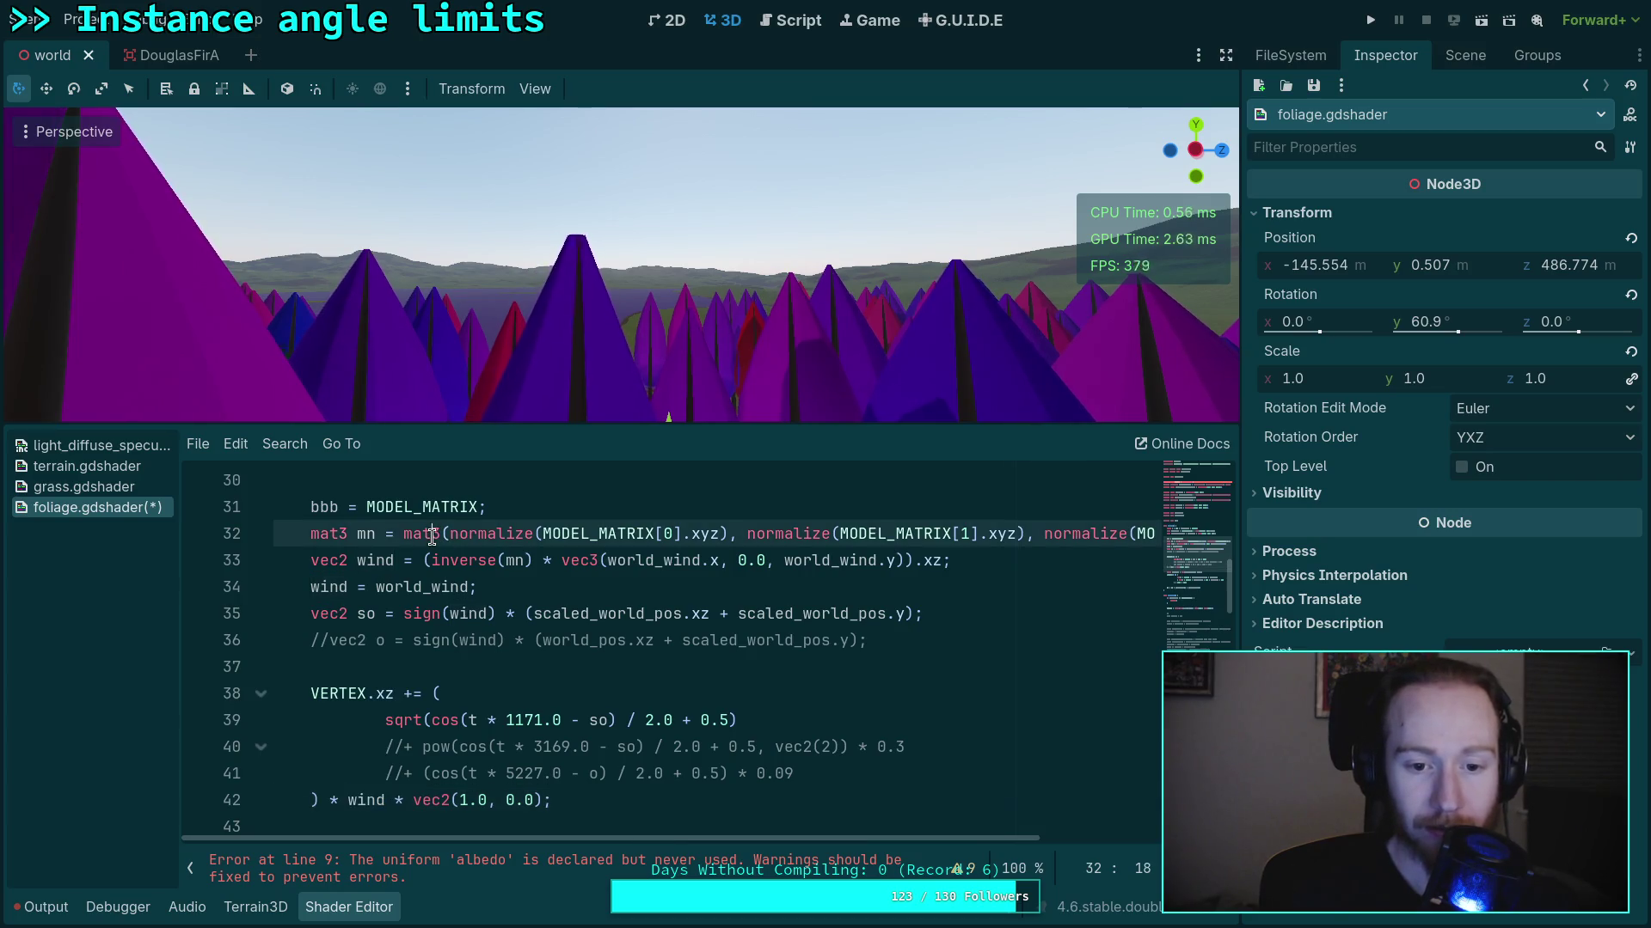
double_click(449, 535)
left_click(448, 535)
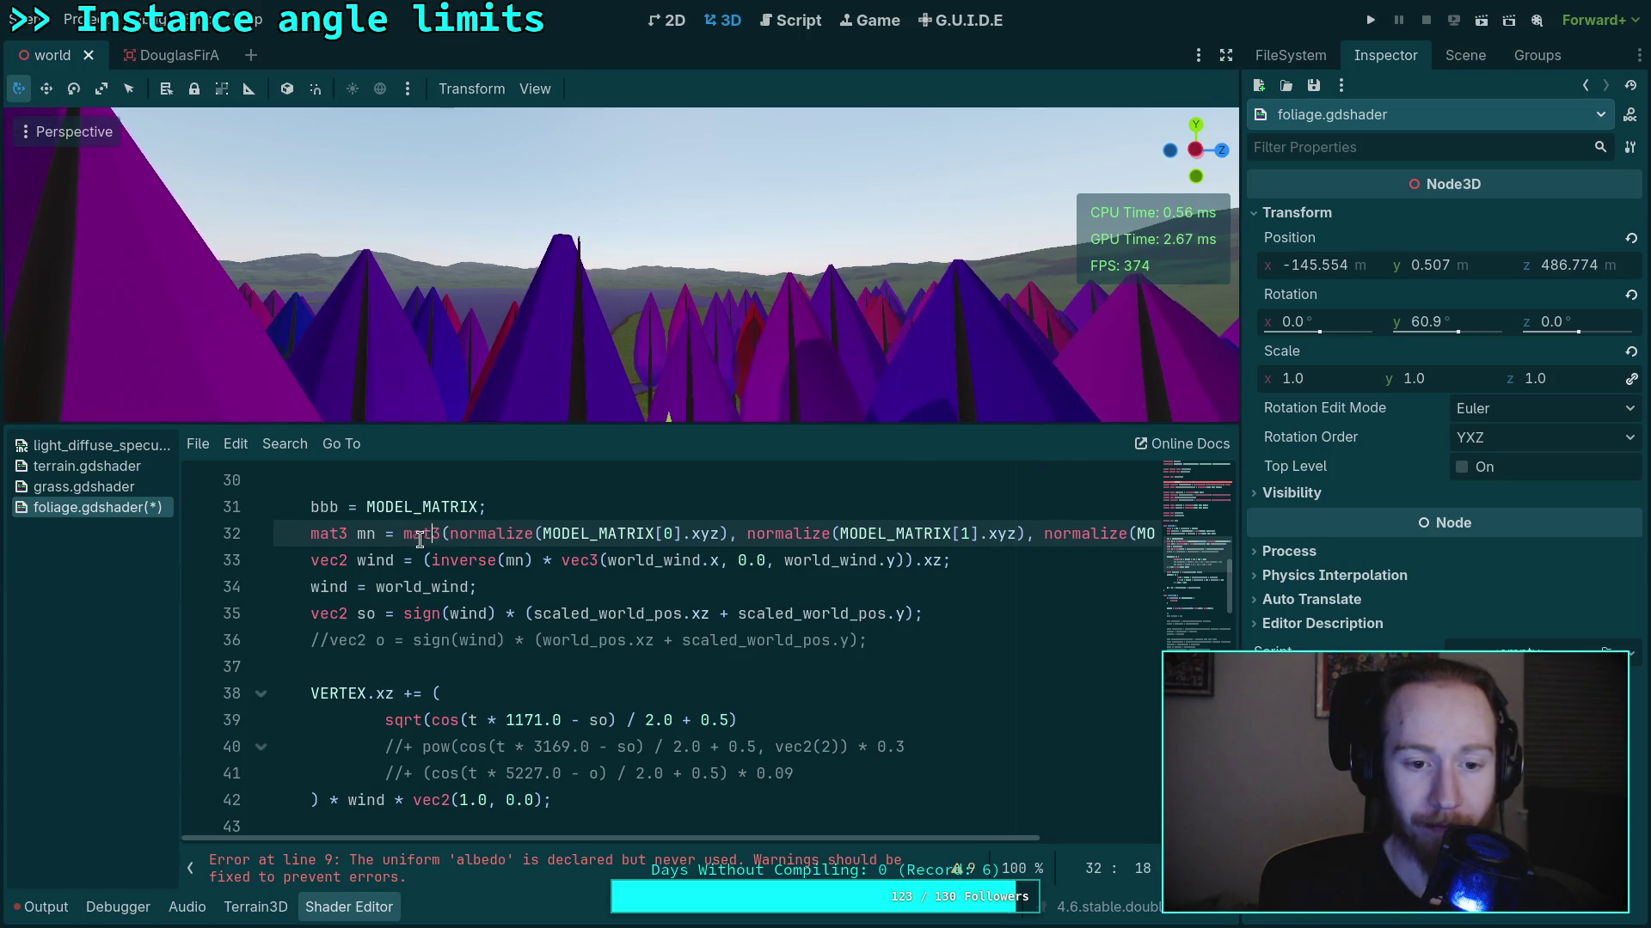
right_click(414, 535)
left_click(413, 535)
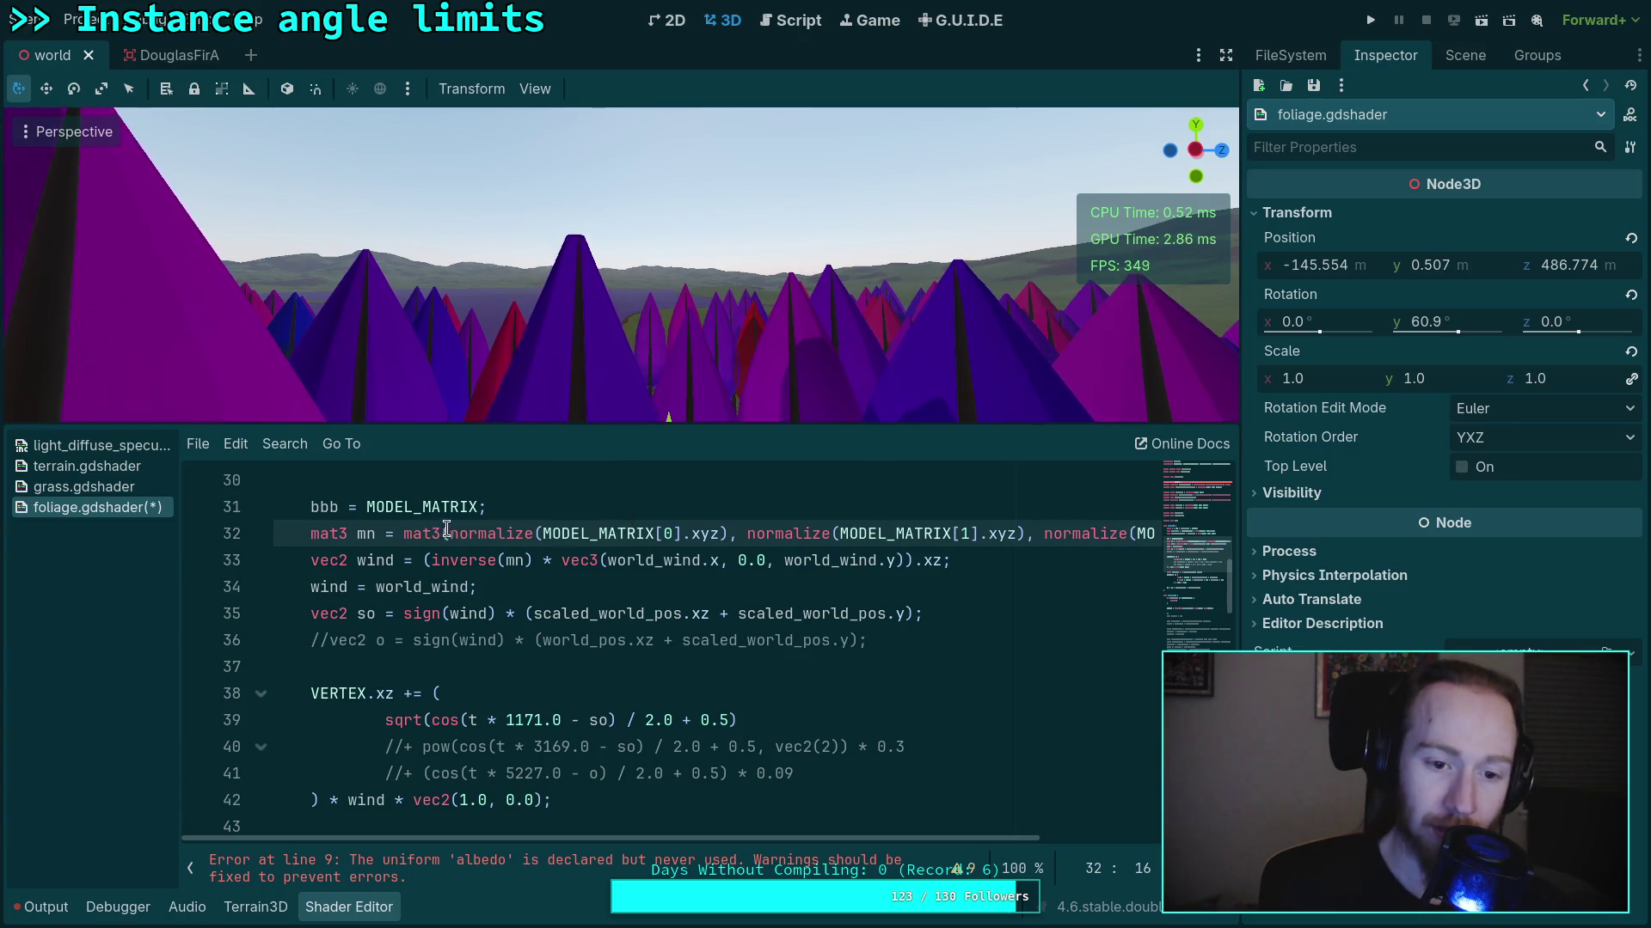
key("ctrl+d")
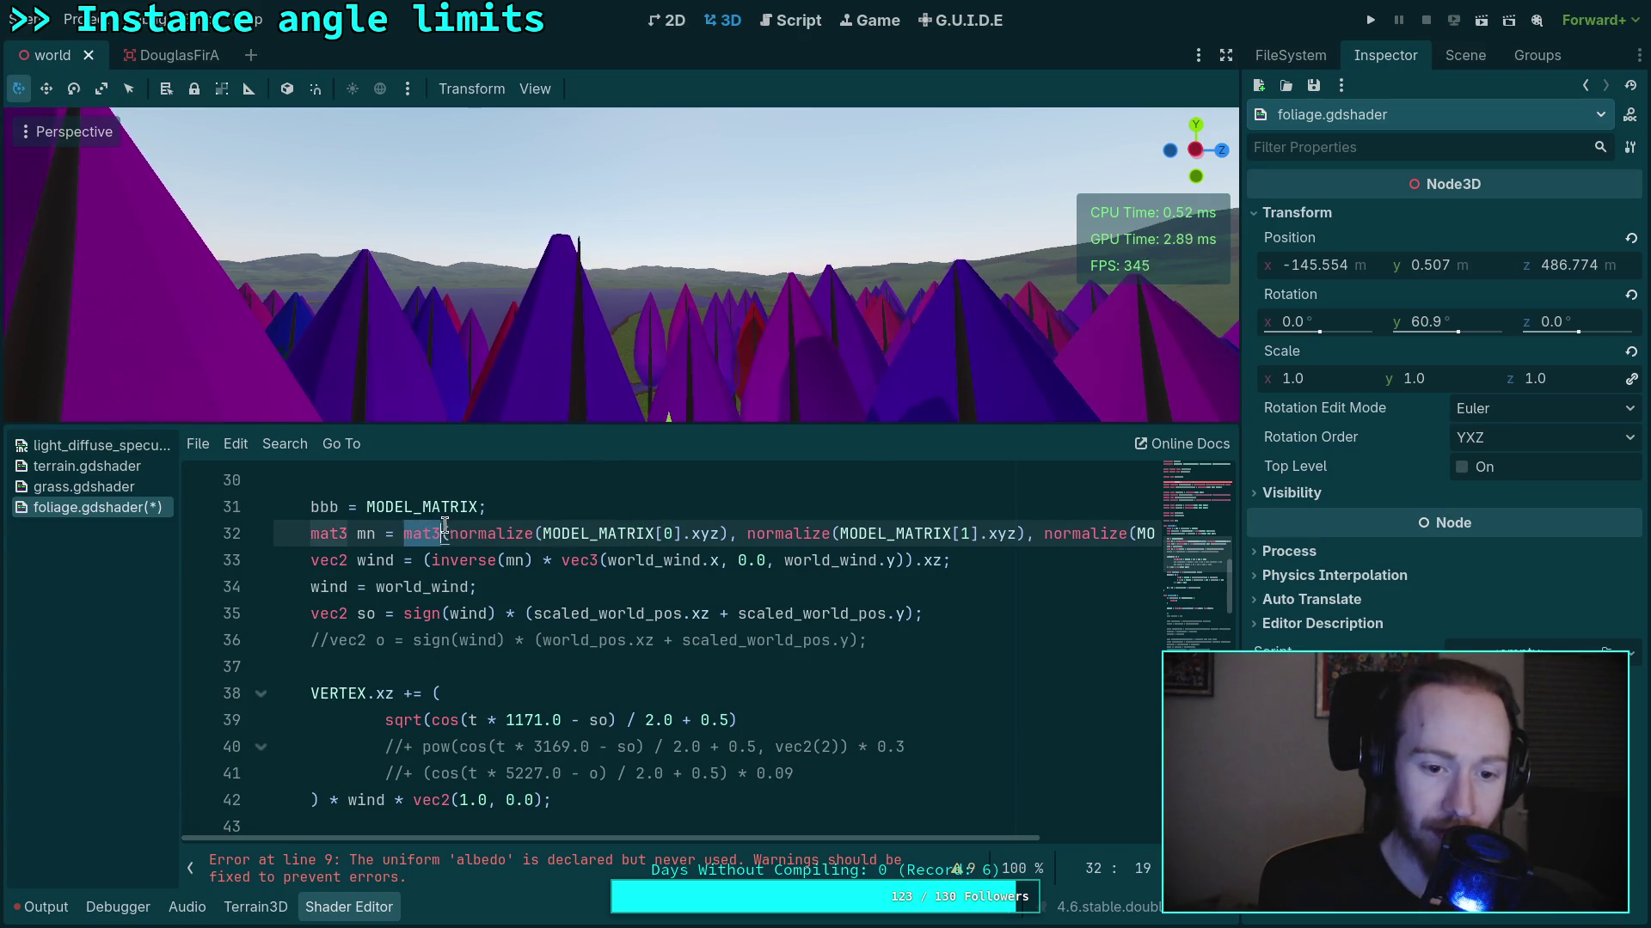
double_click(594, 528)
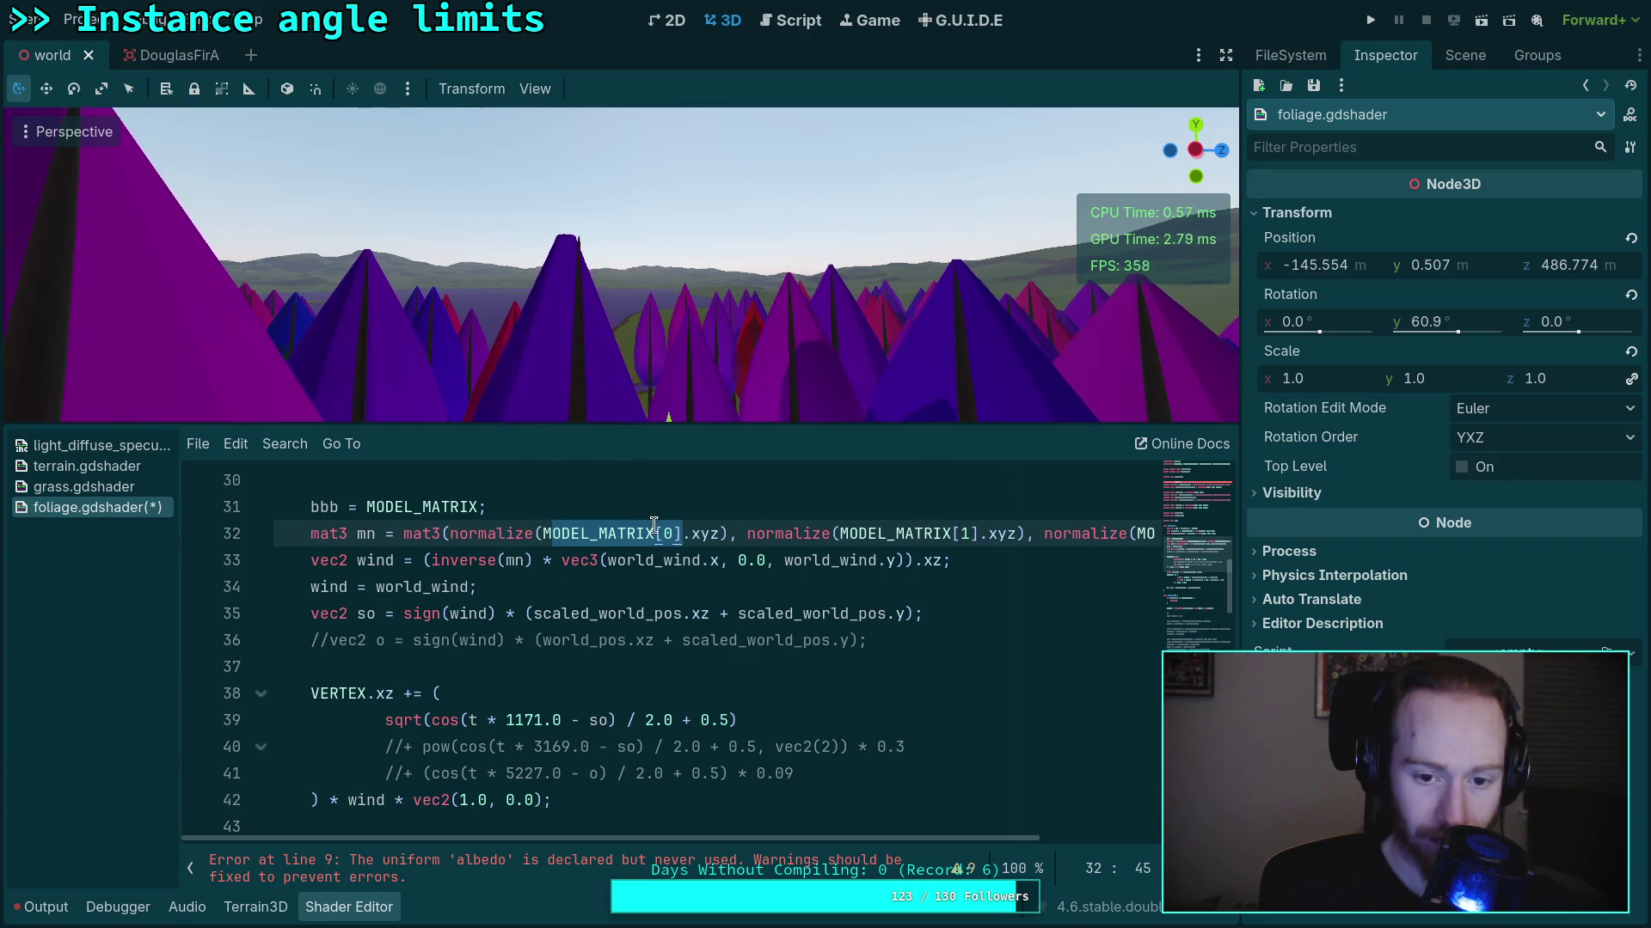
key("Right")
Review each normalized MODEL_MATRIX column, then insert a blank line after 'bbb = MODEL_MATRIX;'
left_click_drag(450, 533, 729, 533)
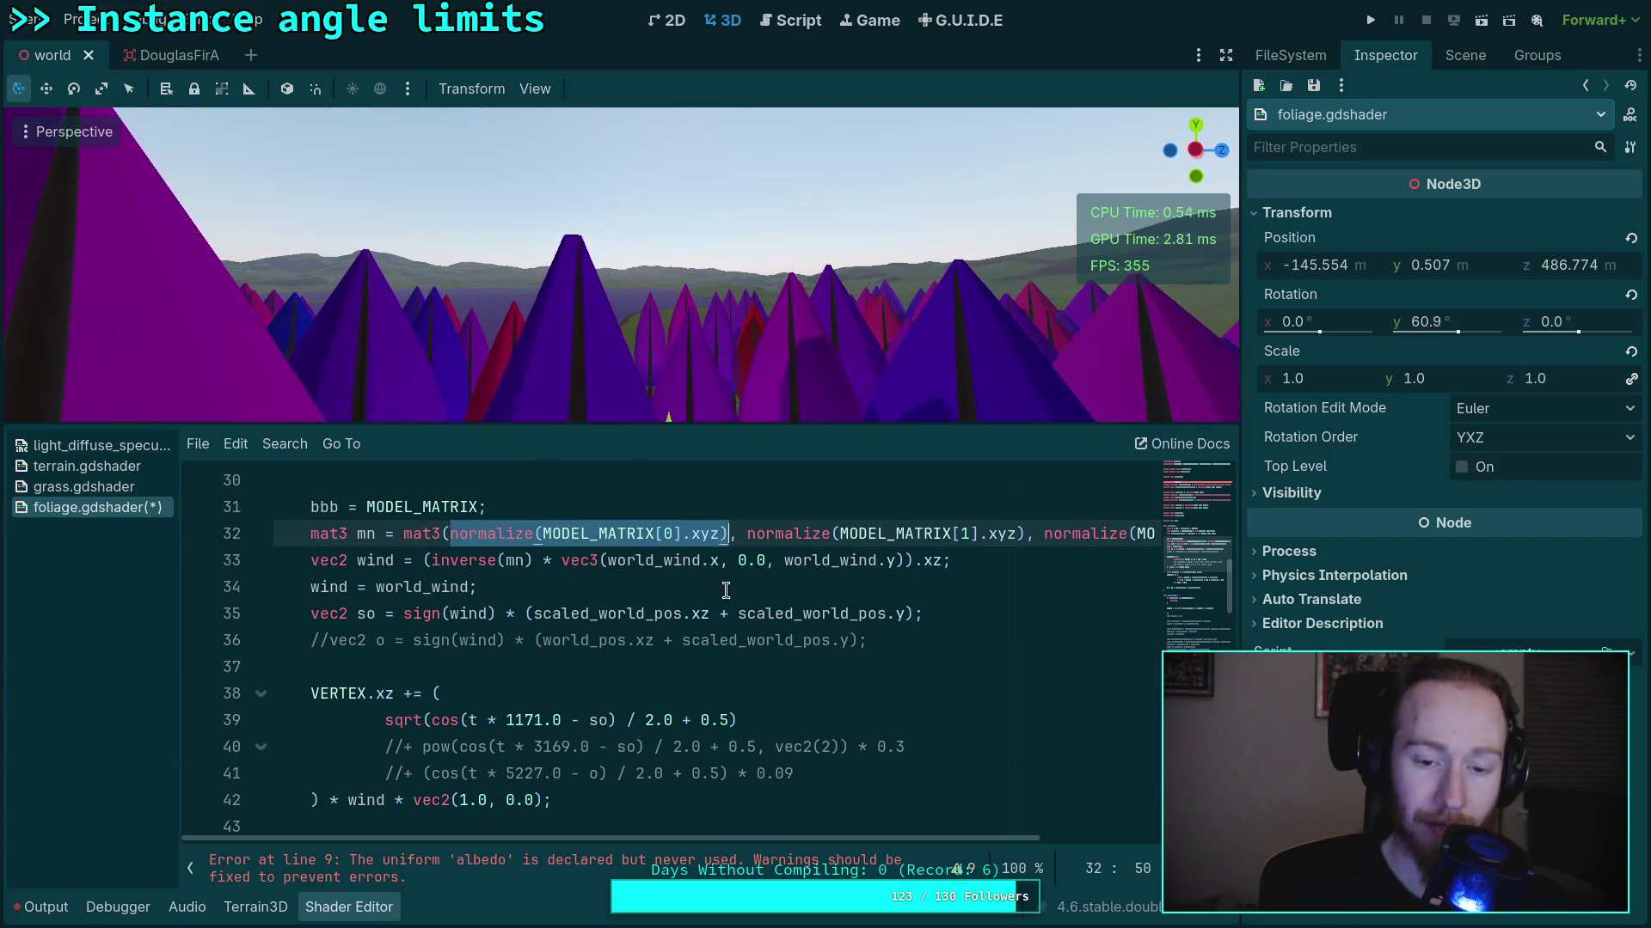
left_click(665, 561)
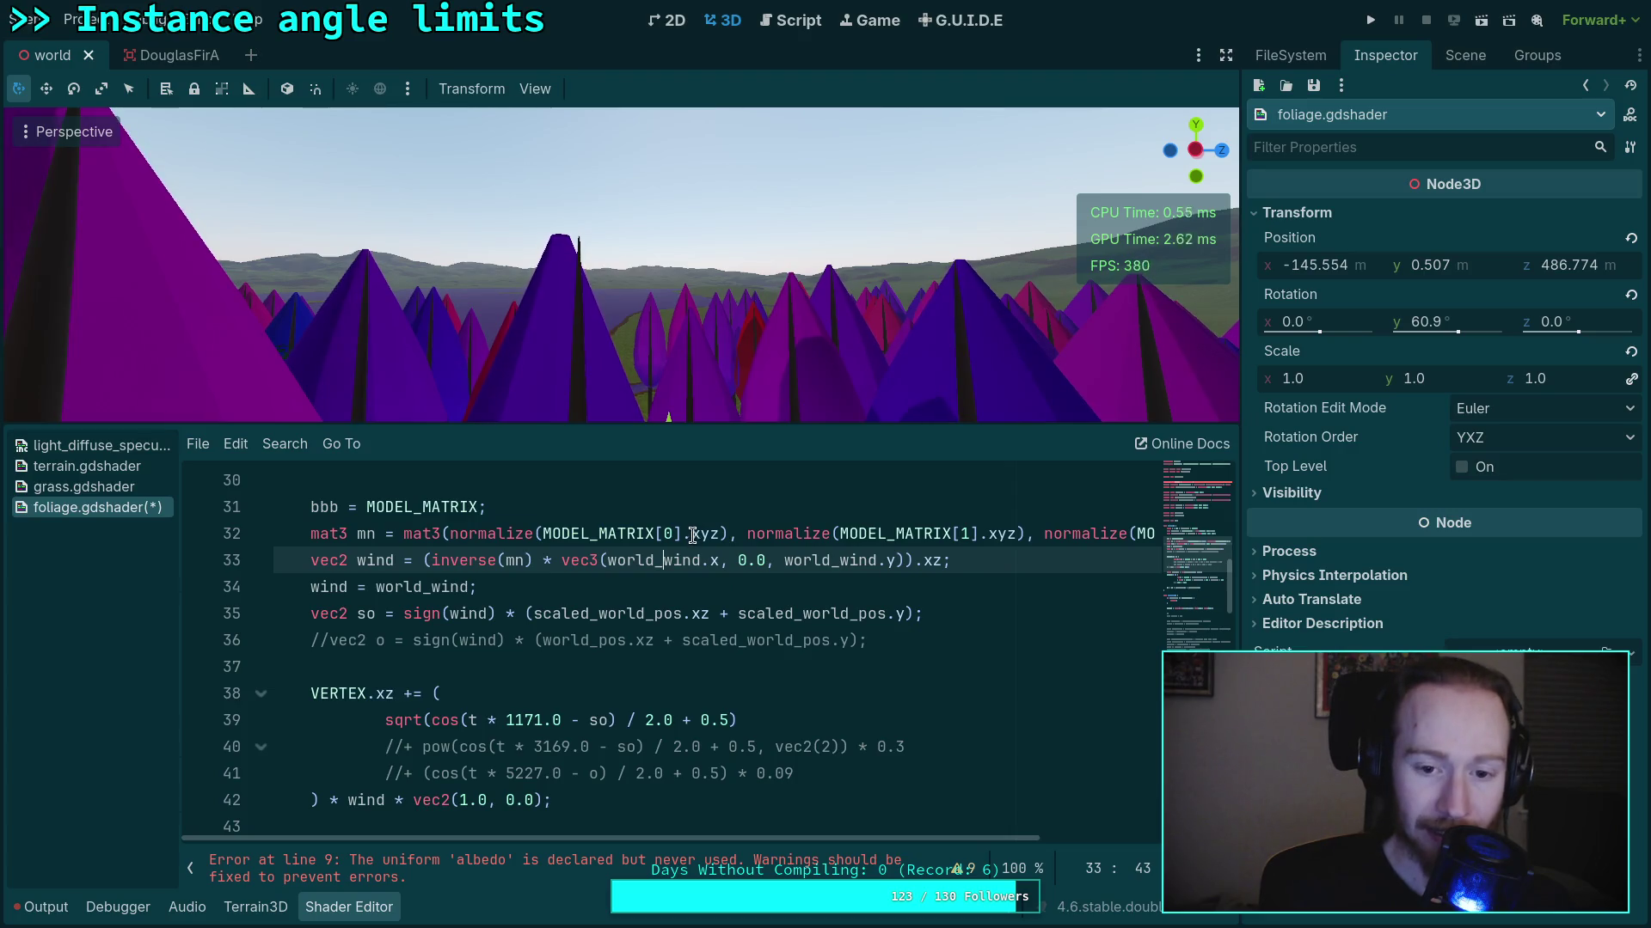
left_click(697, 534)
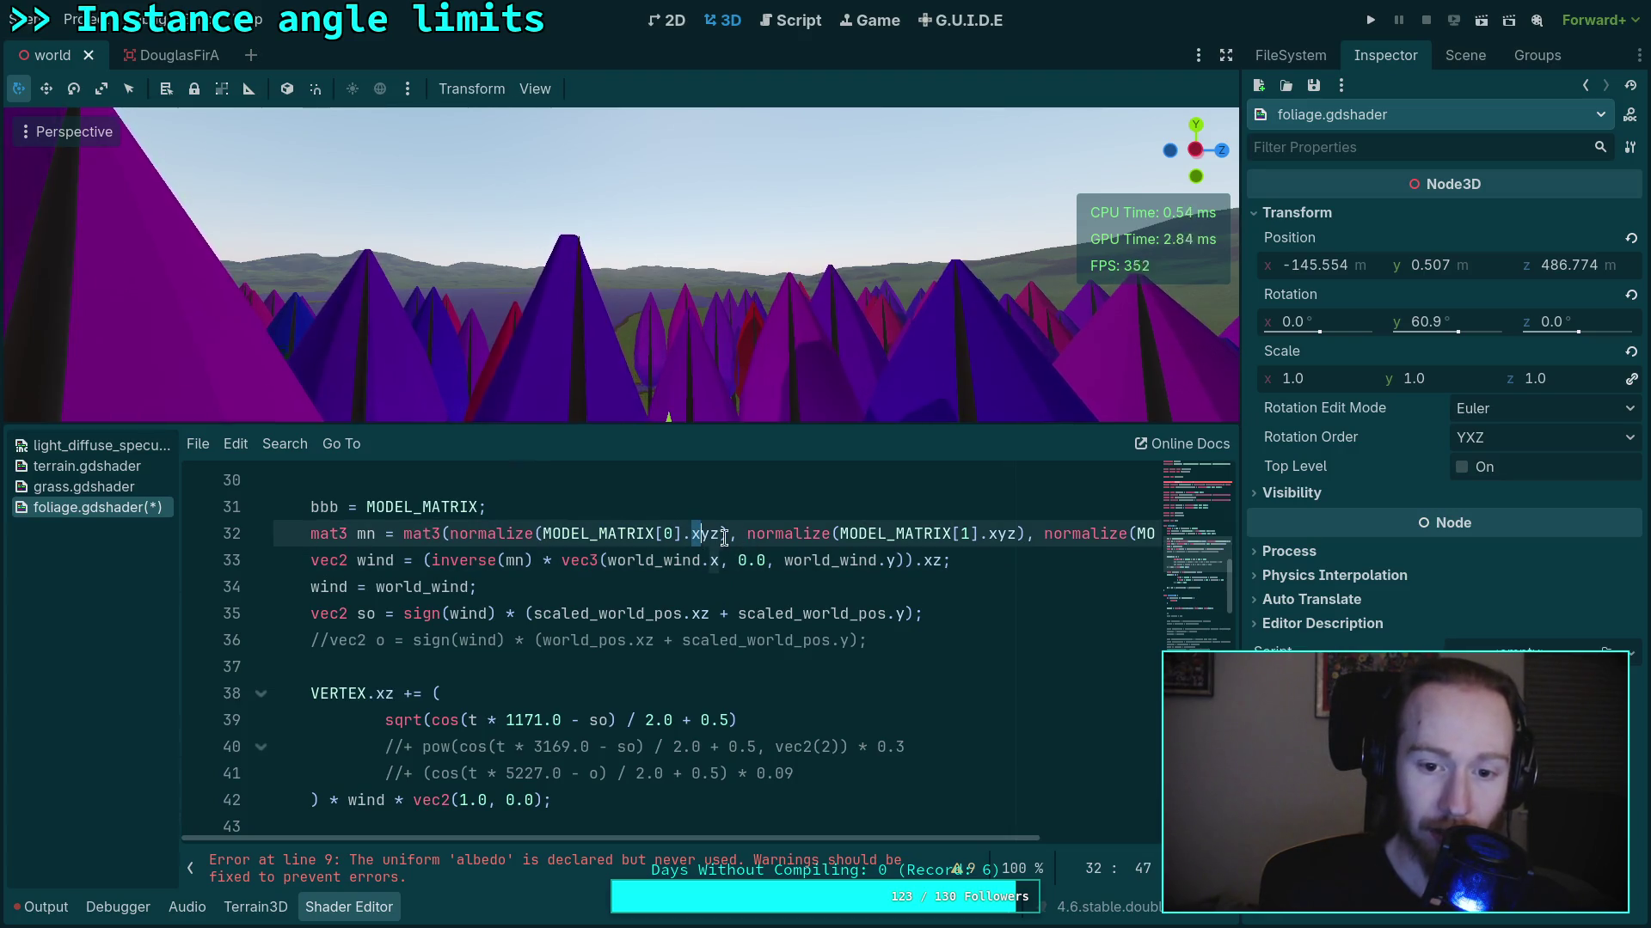
left_click_drag(846, 533, 978, 544)
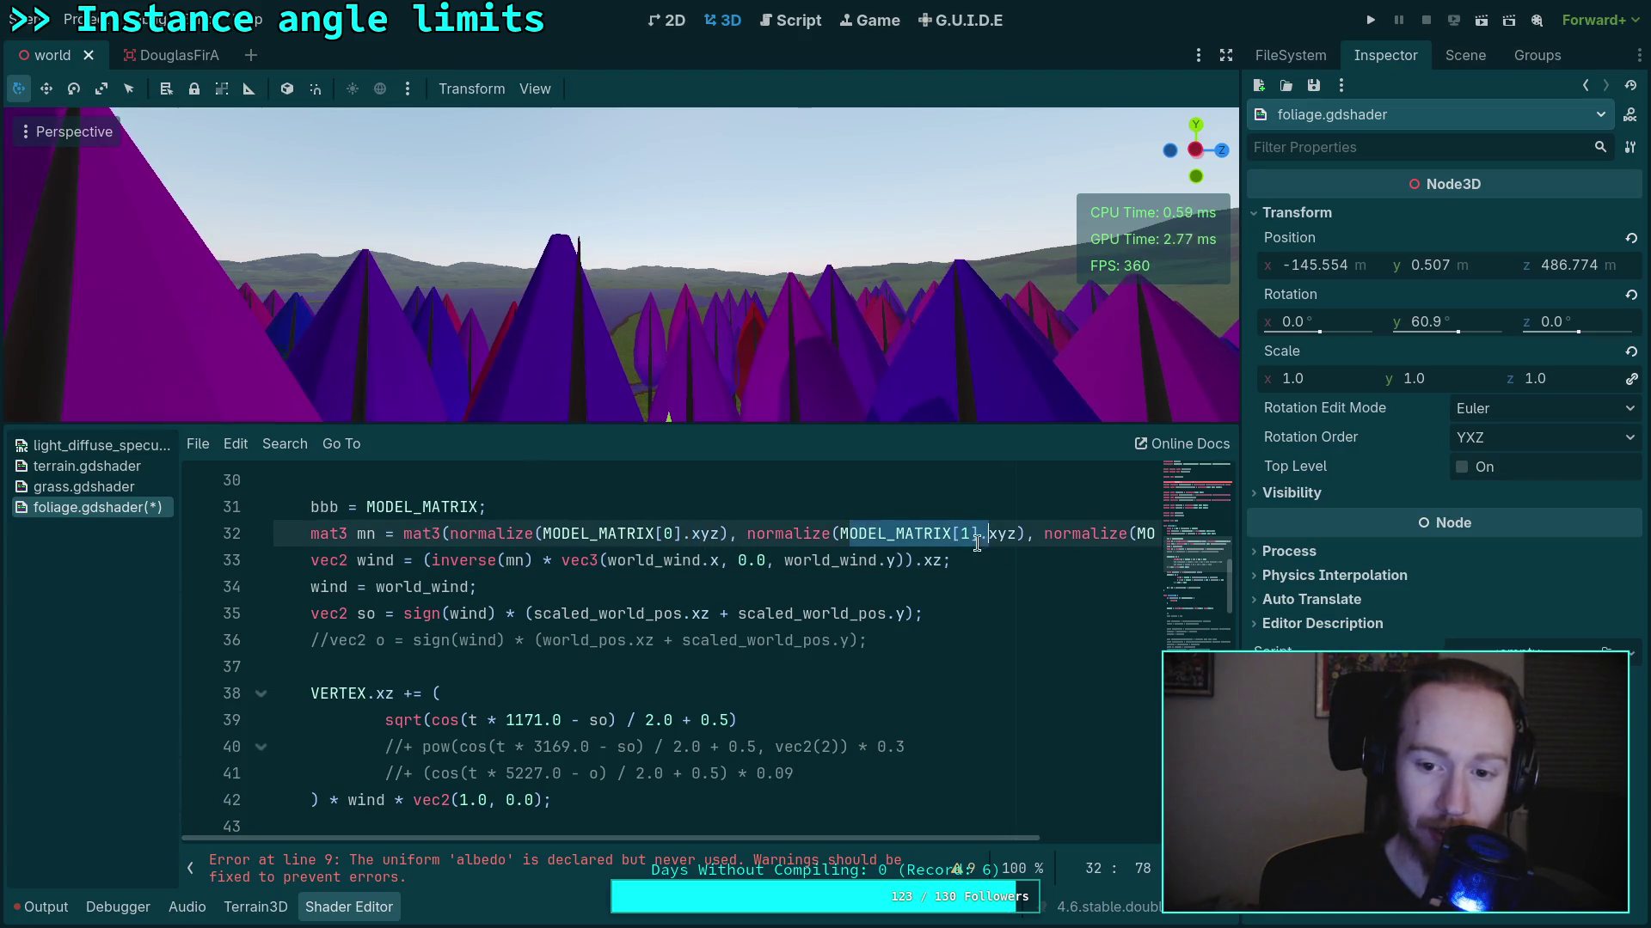
left_click(699, 536)
left_click_drag(868, 534, 1156, 535)
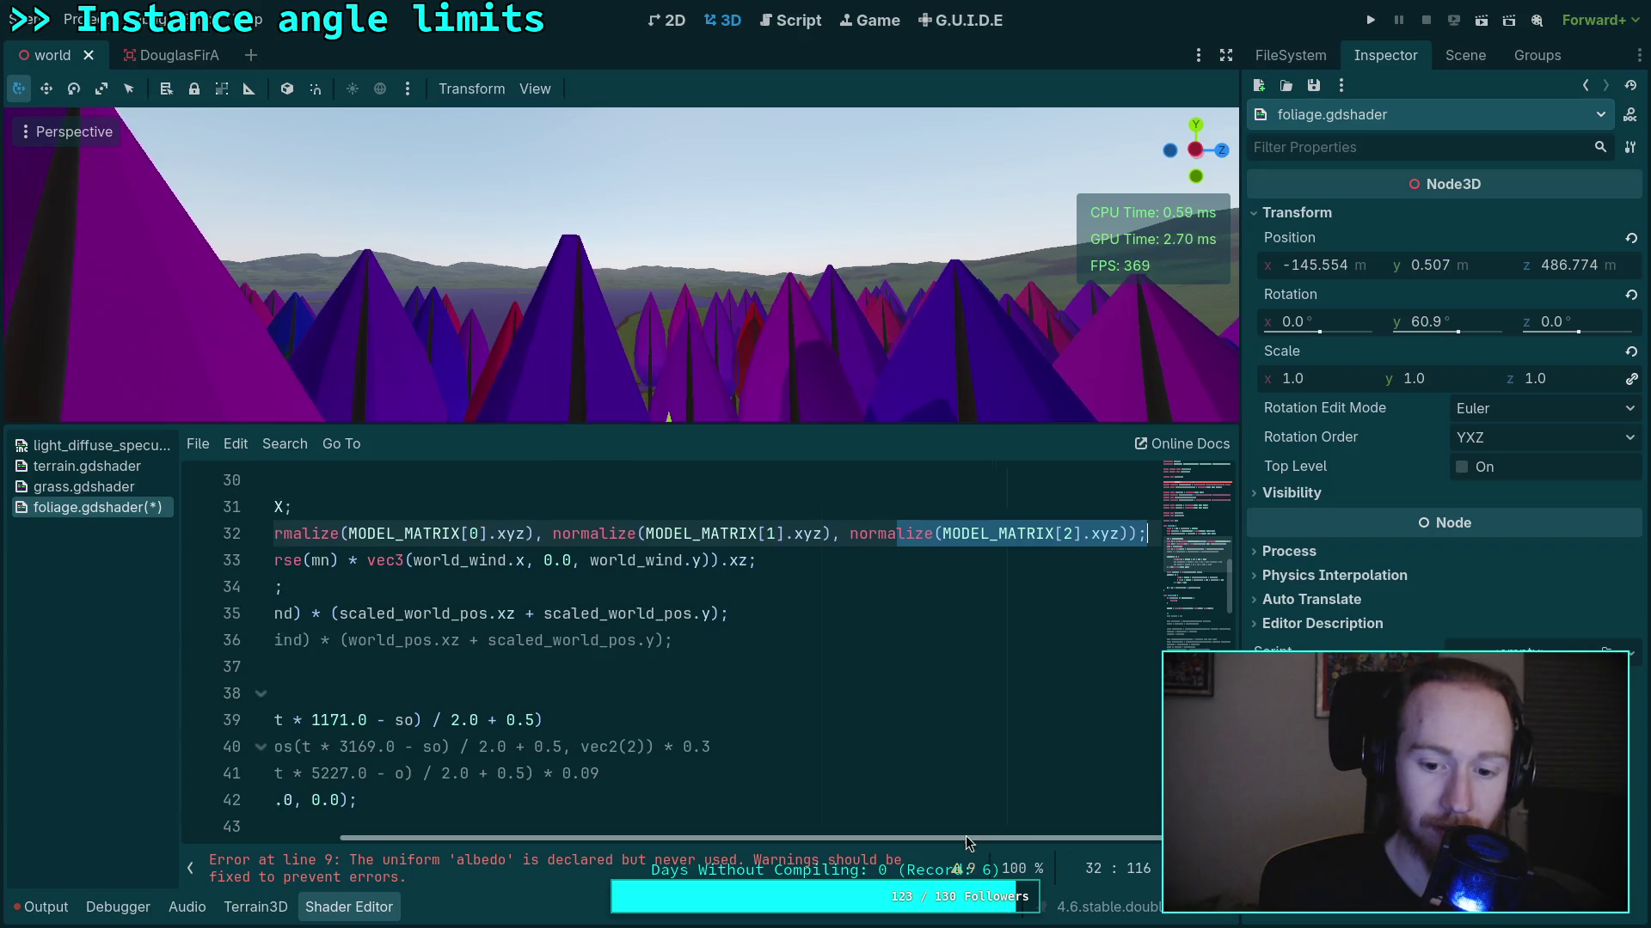
left_click(835, 675)
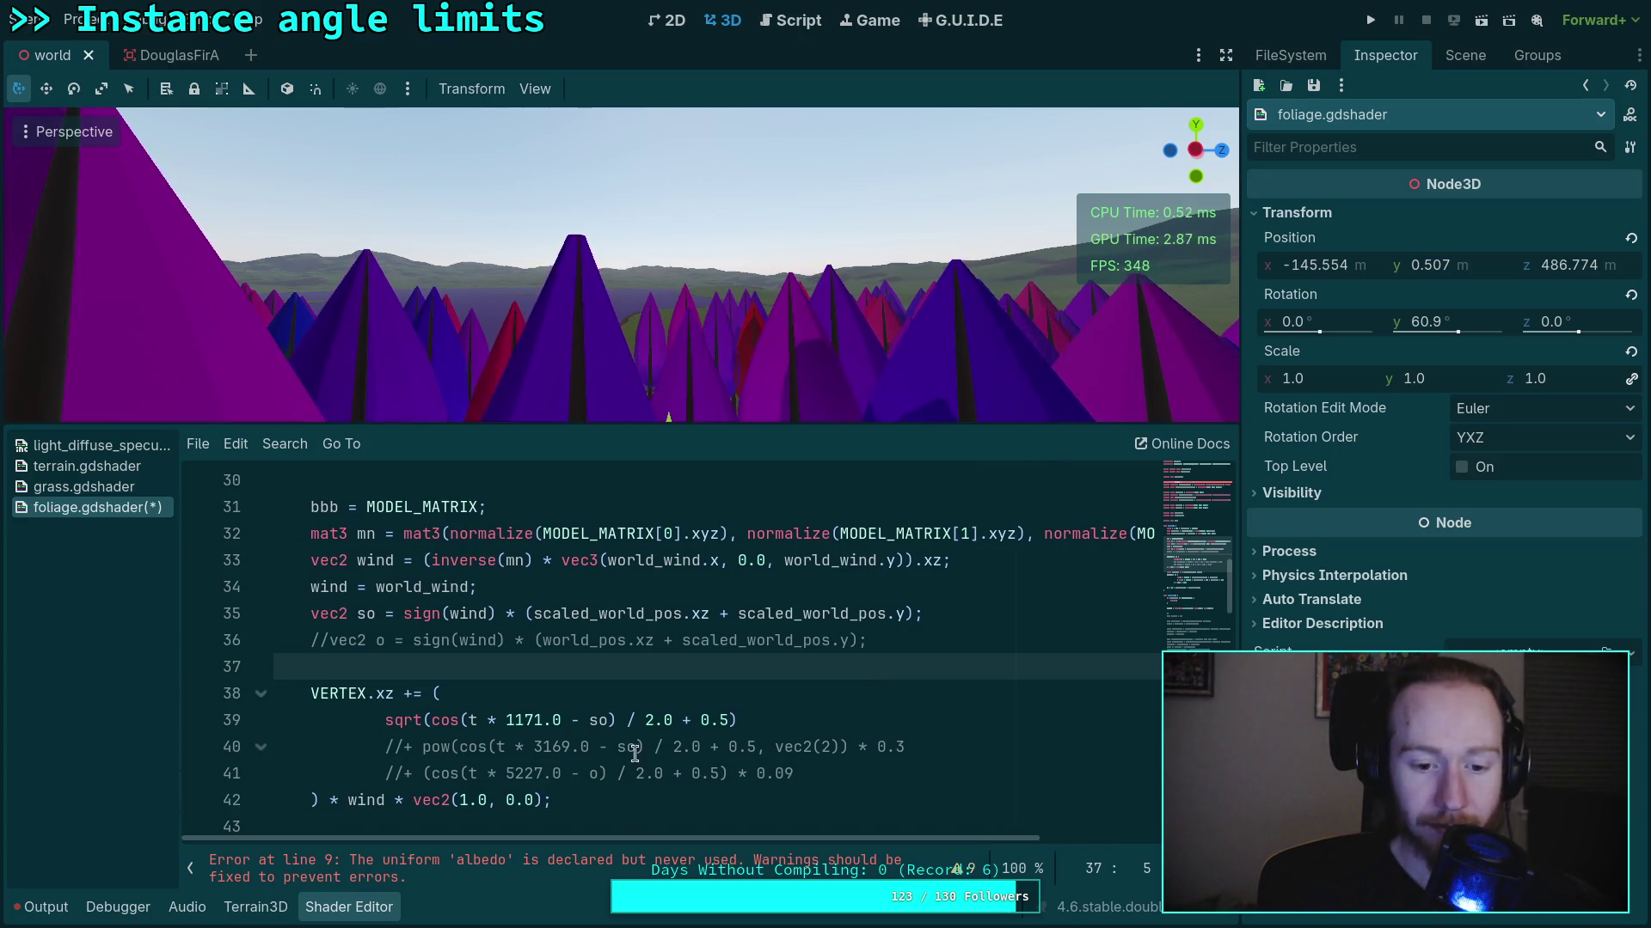
left_click(667, 502)
key("Return")
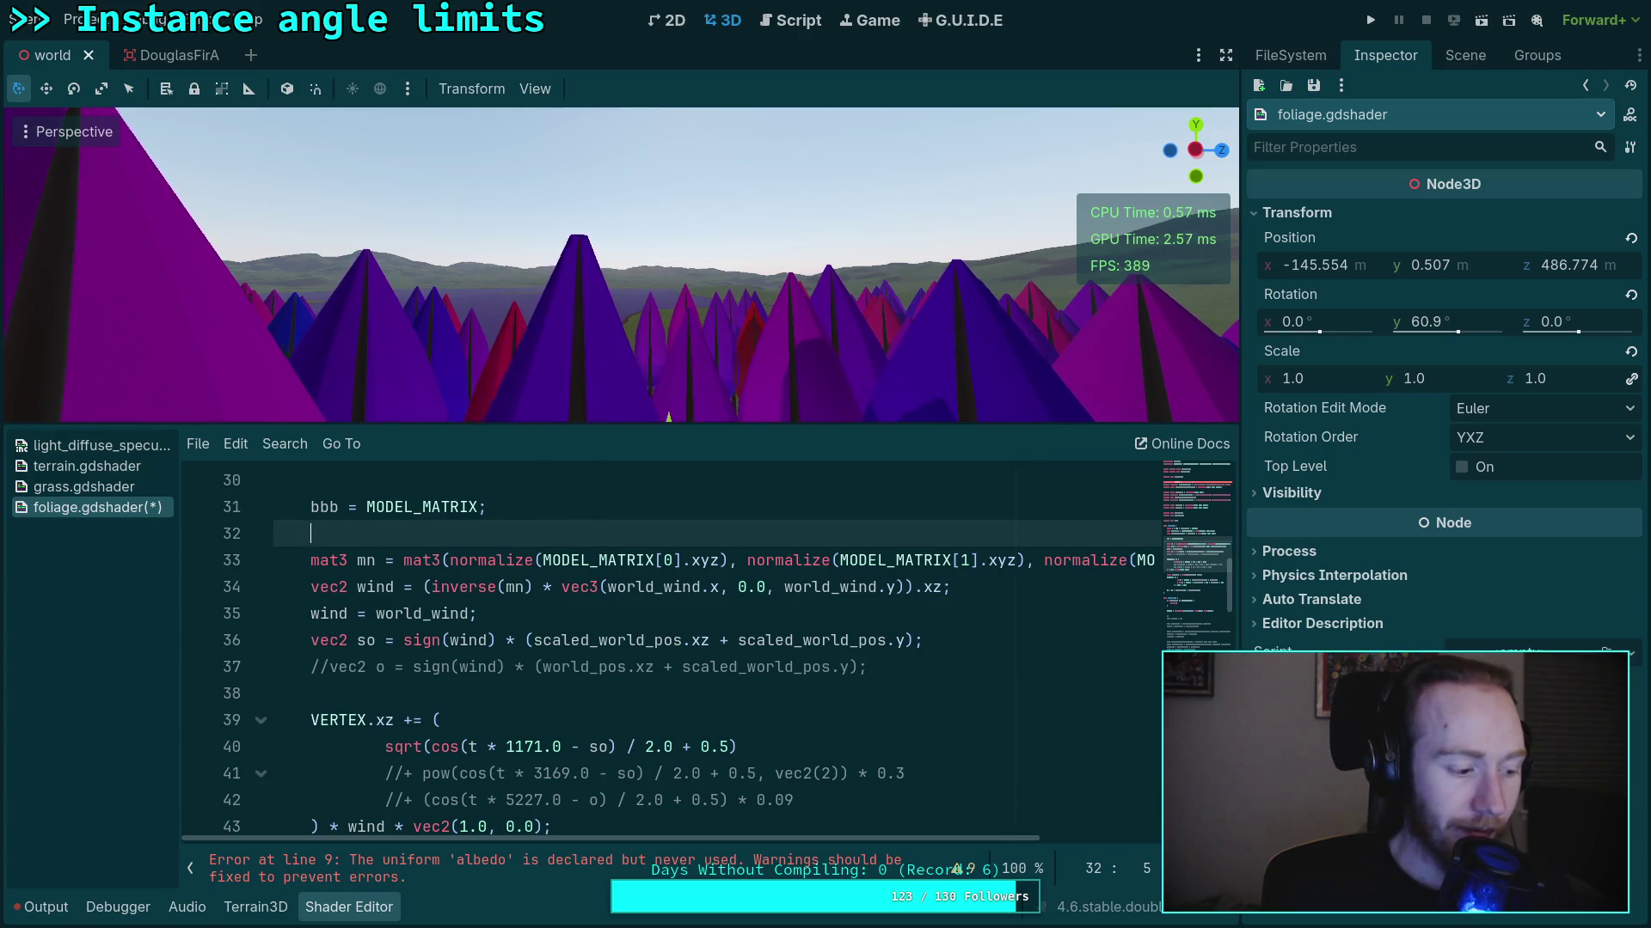
Search Google for 'glsl descale matrix'
key("alt+Tab")
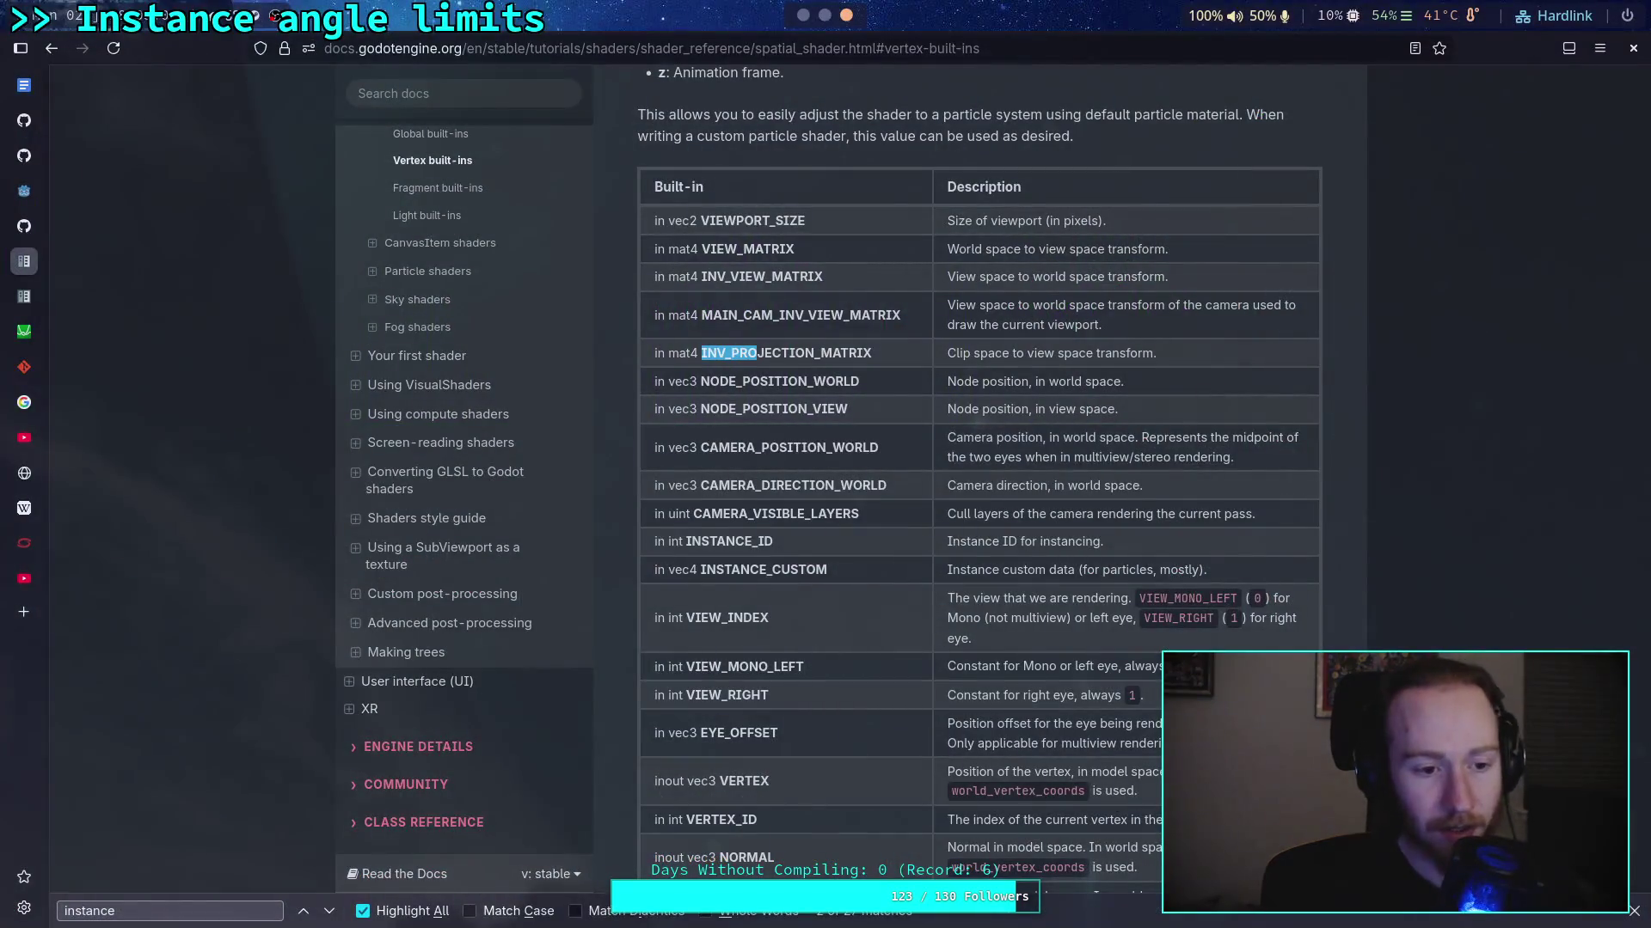
left_click(24, 542)
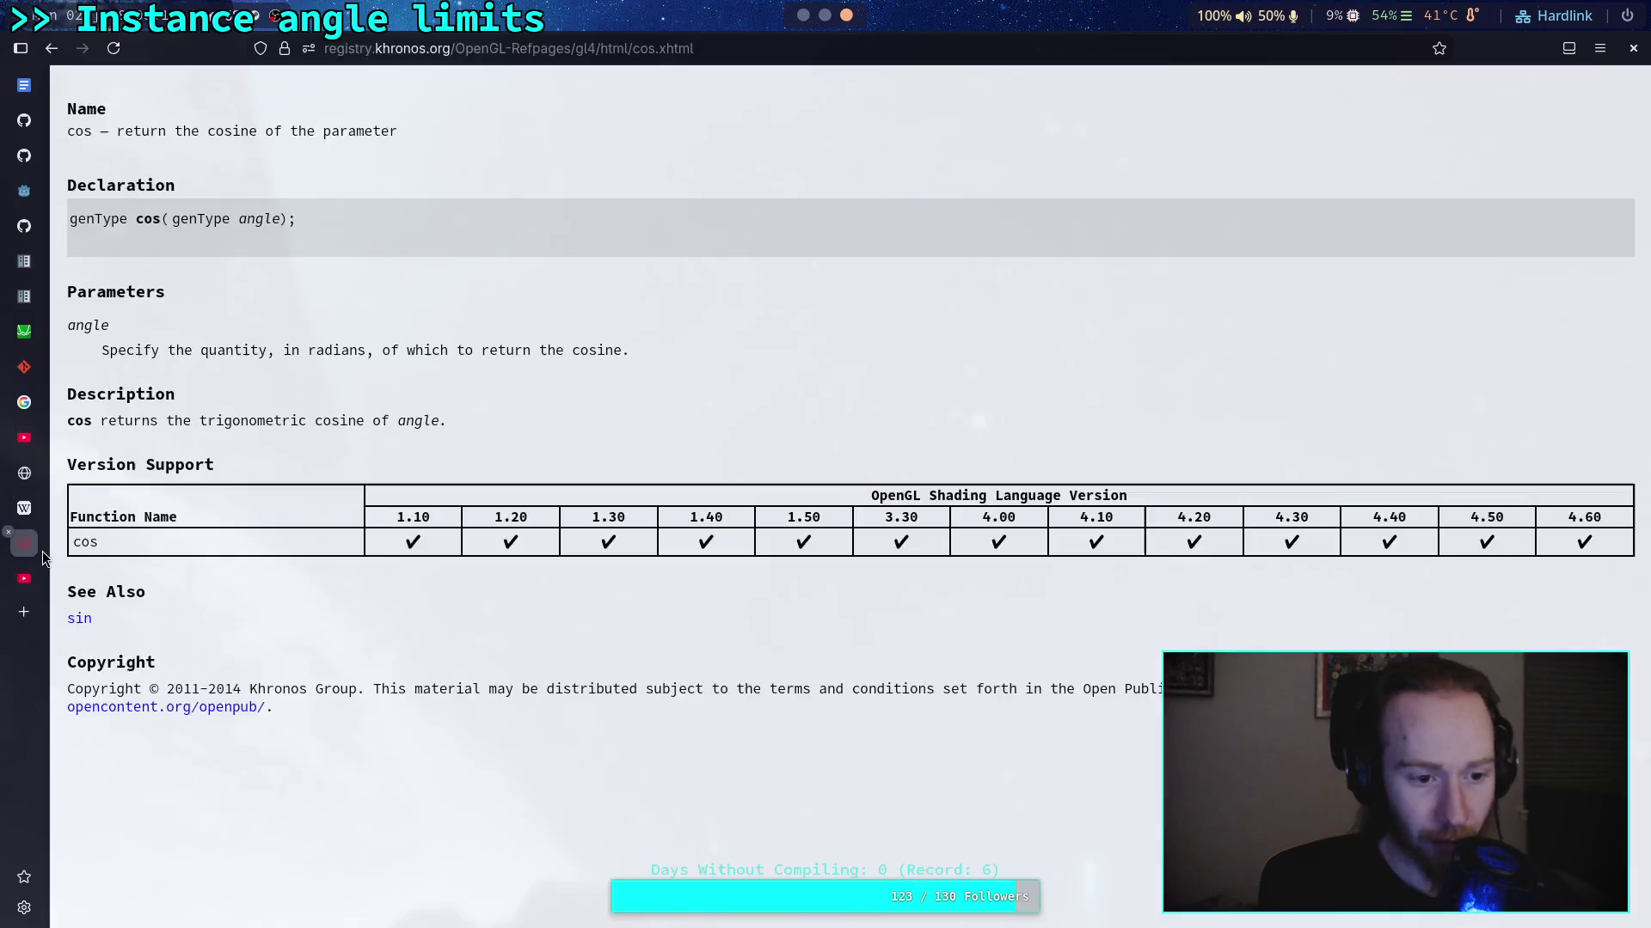
left_click(54, 44)
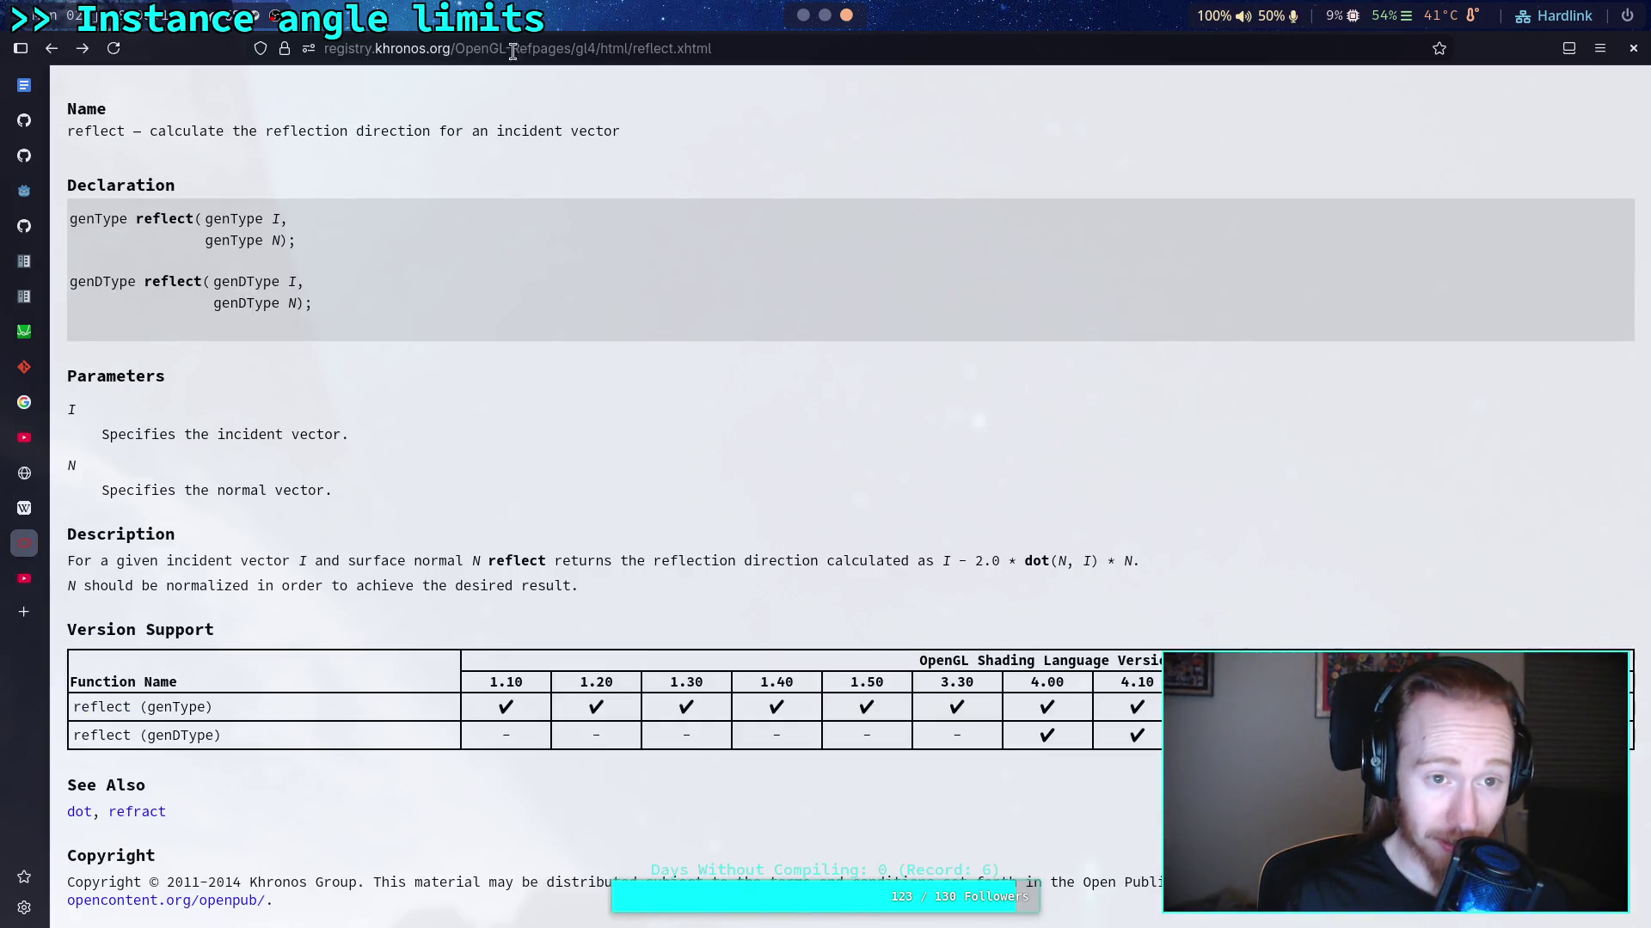
left_click(448, 56)
type("glsl")
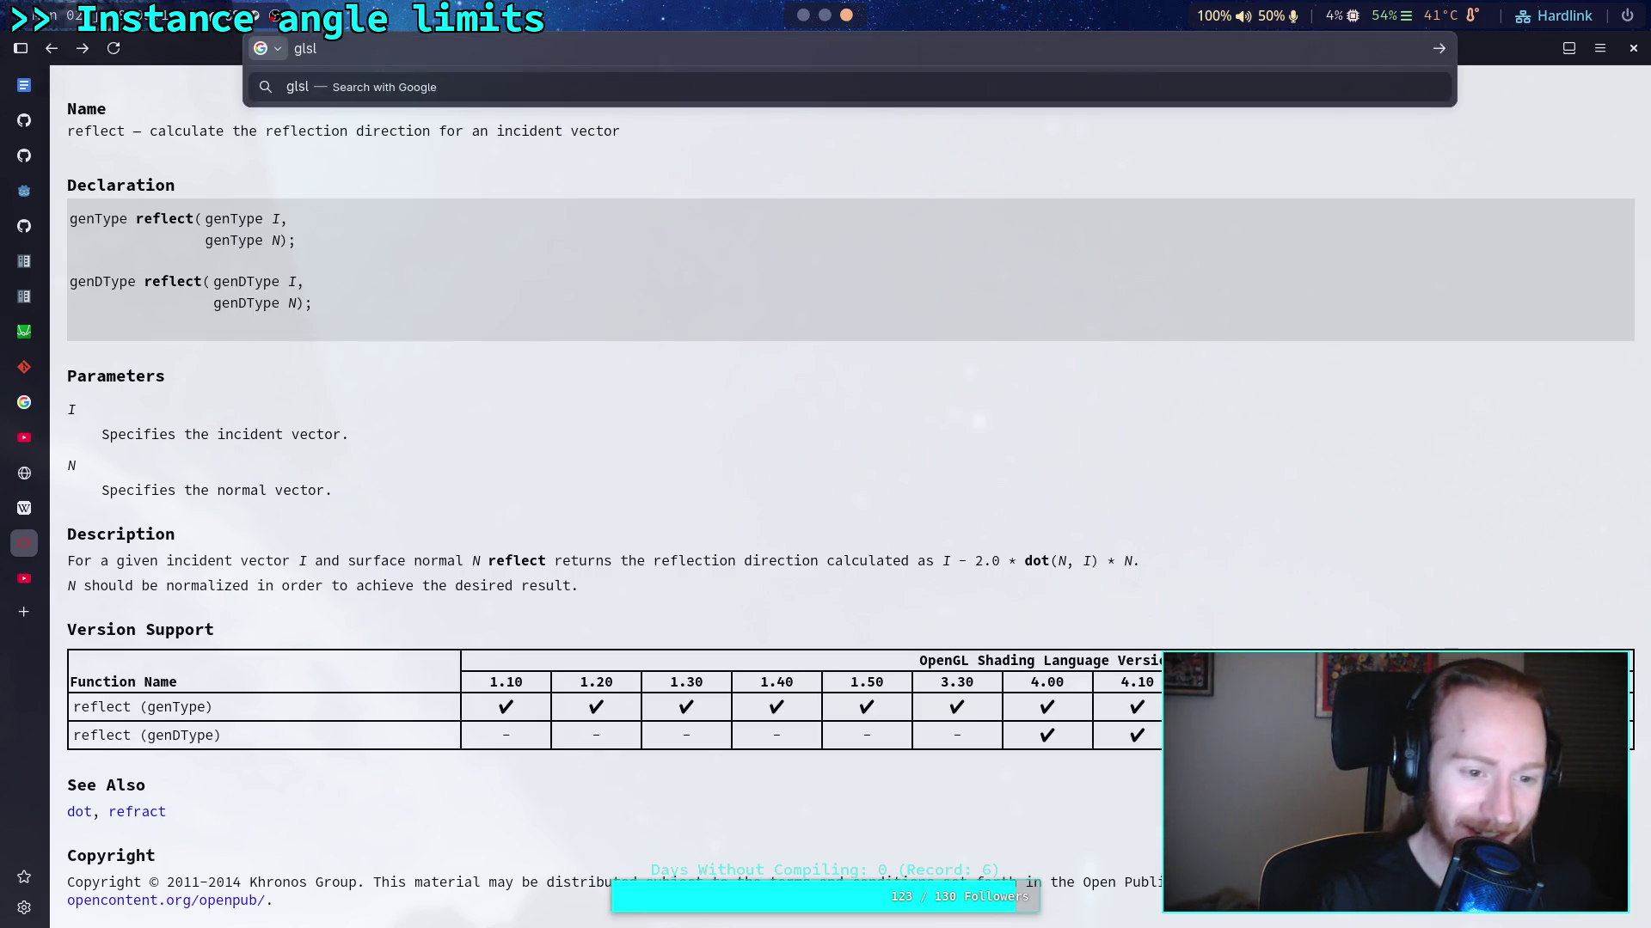
key("Return")
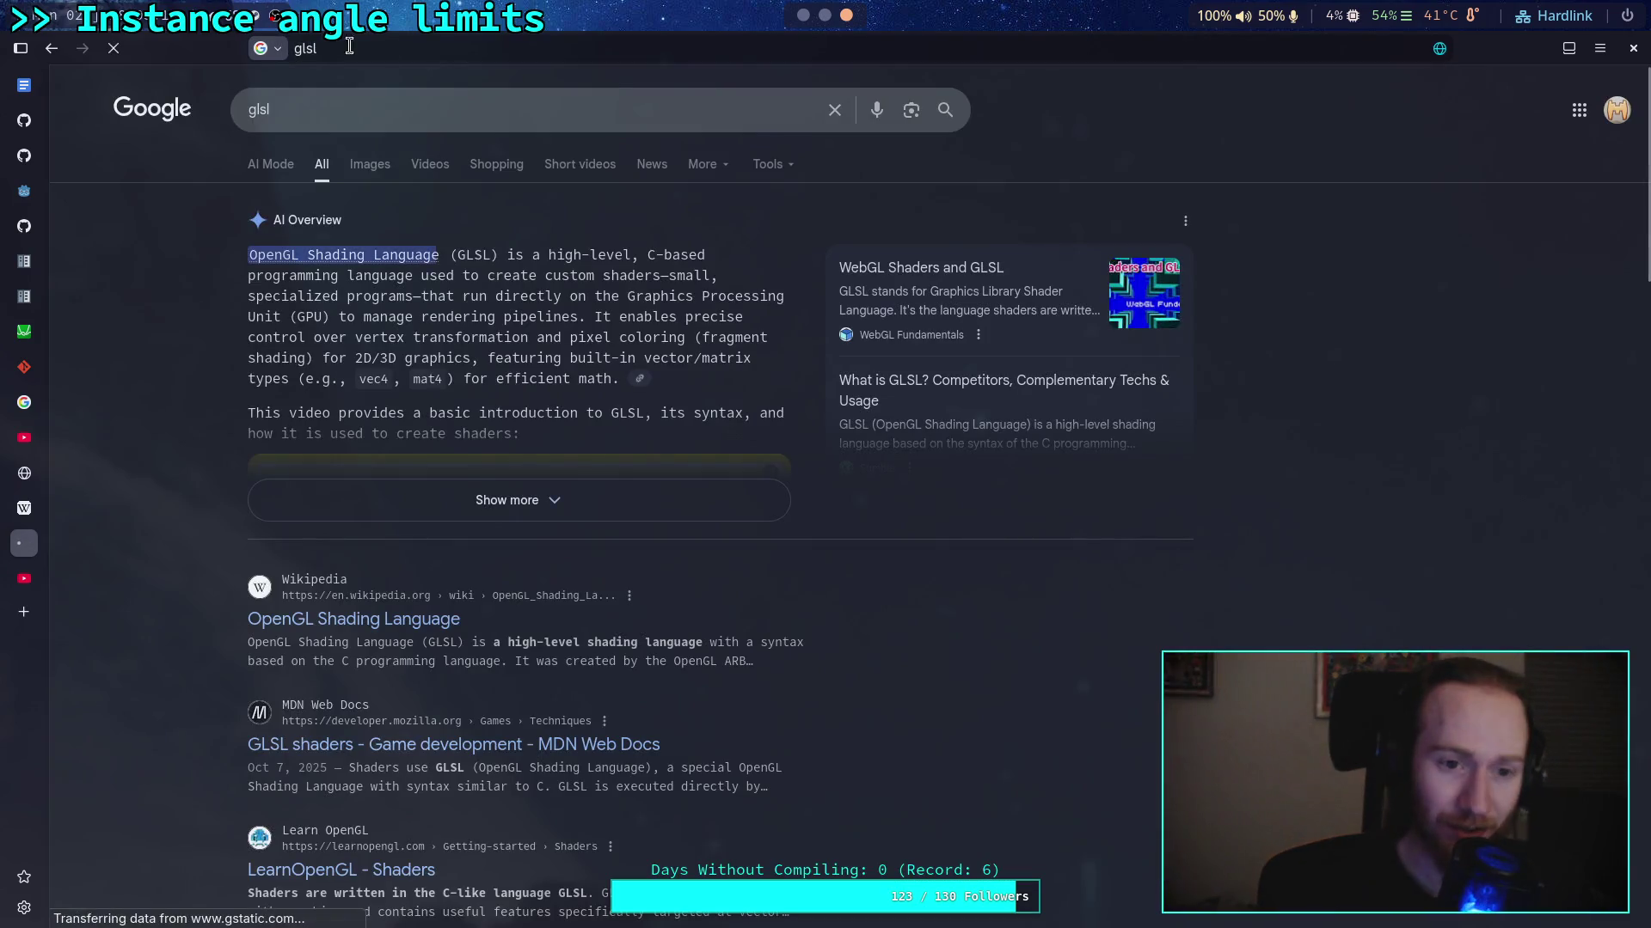
left_click(390, 108)
type("d")
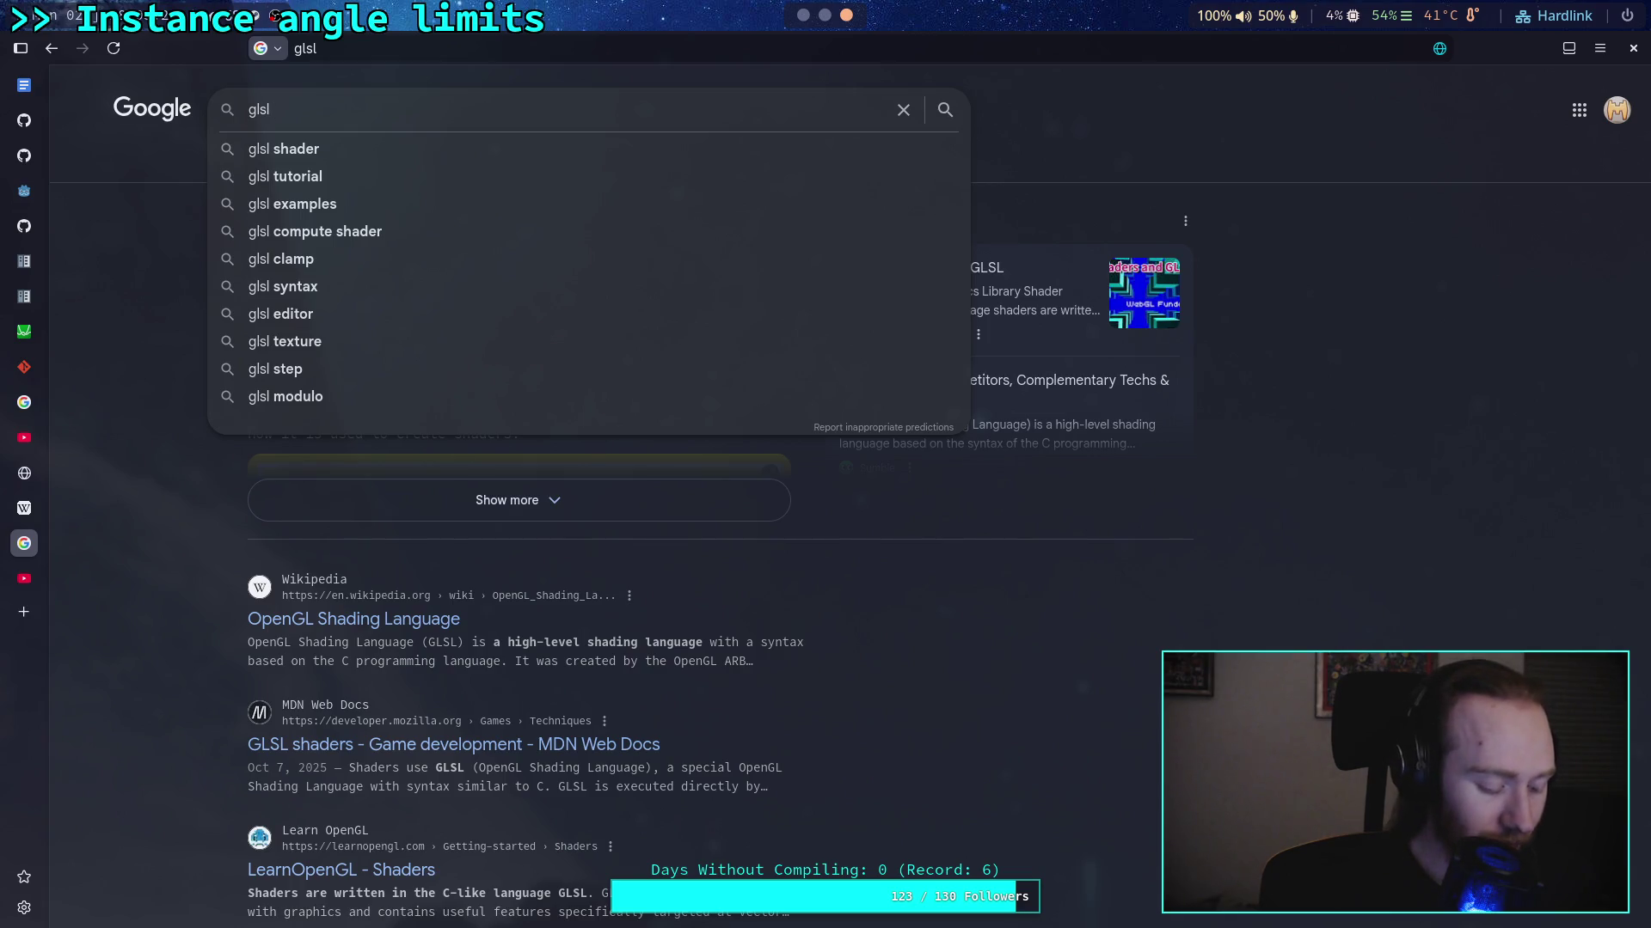
type("escale matr")
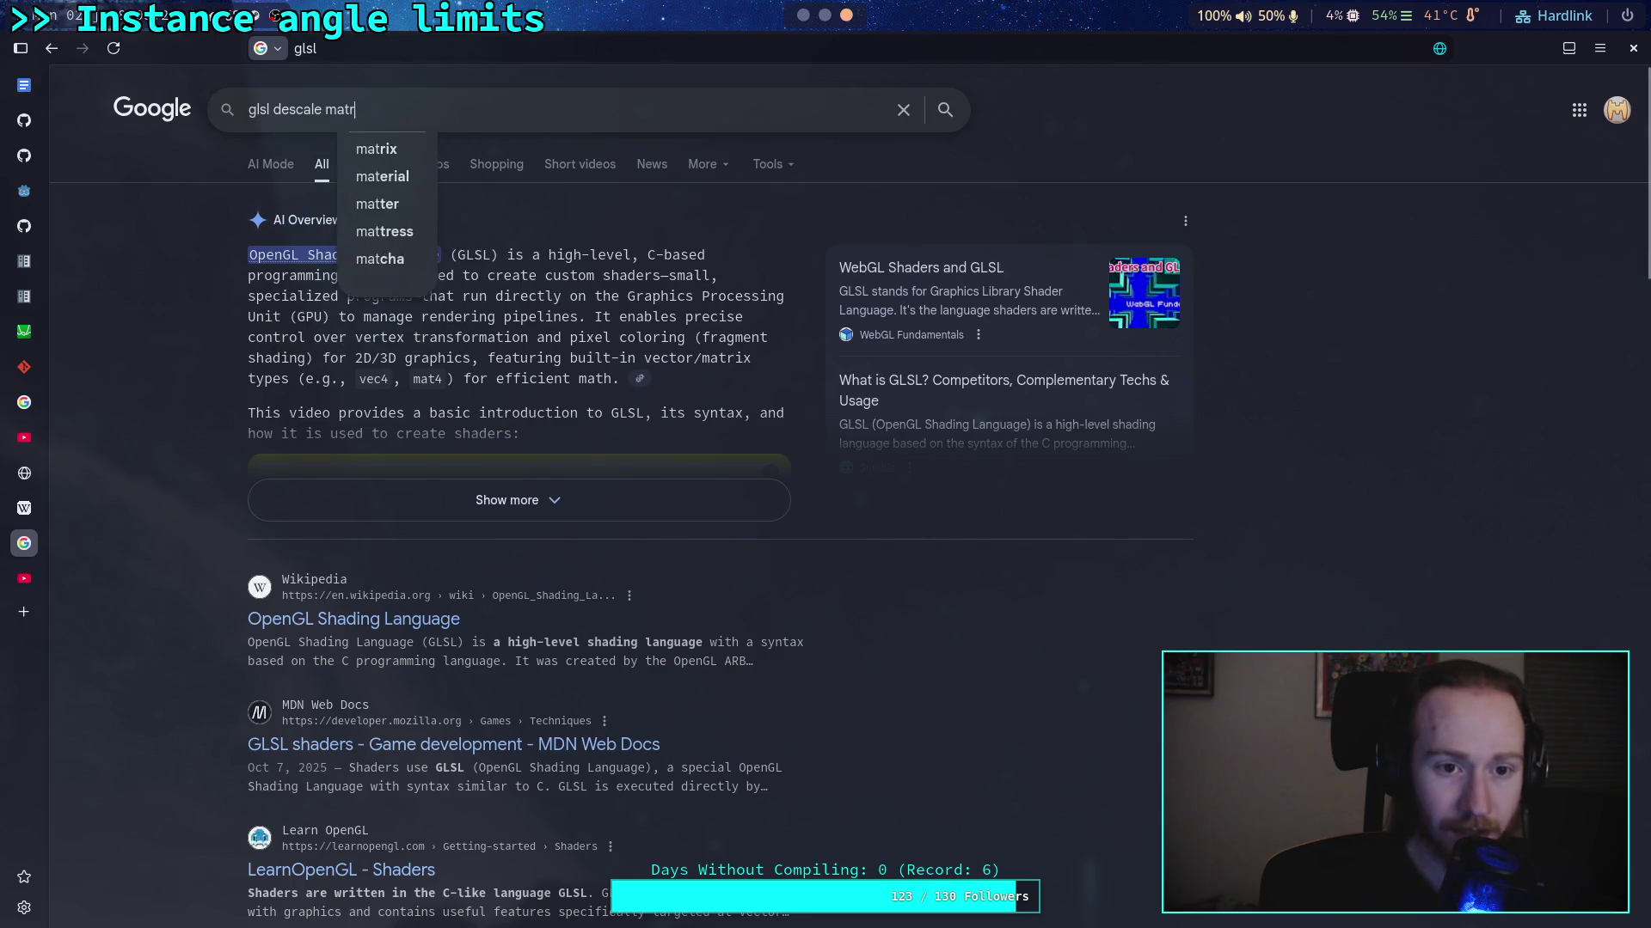
type("ix")
key("Return")
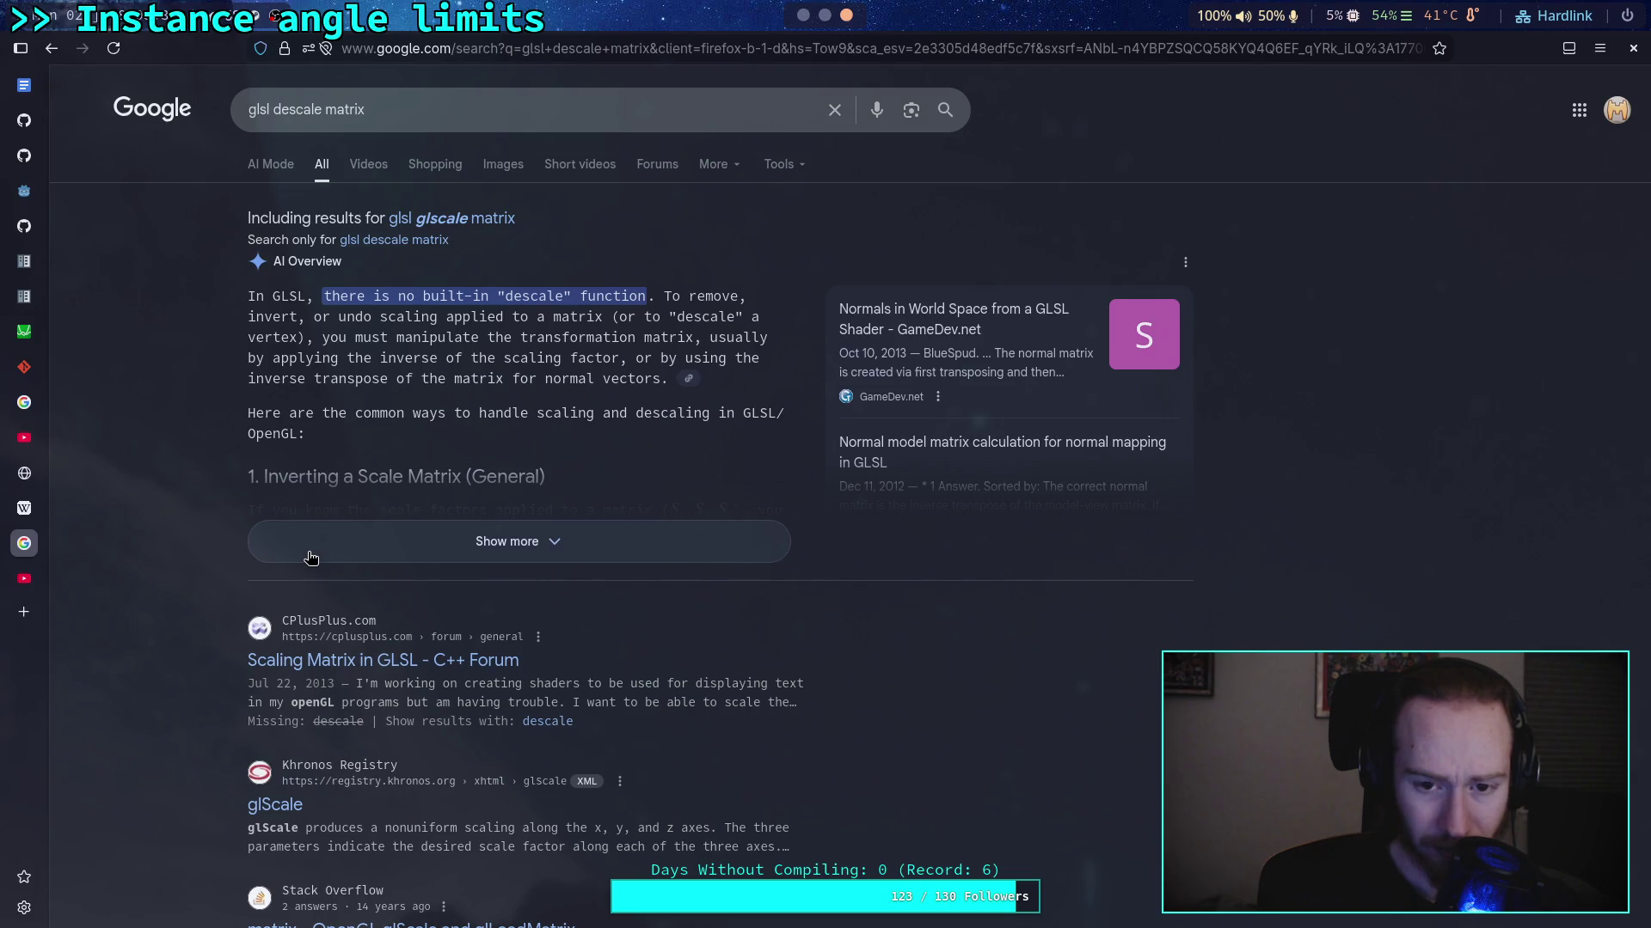
Expand the AI Overview and read its matrix descaling examples, then return to Godot
left_click(311, 558)
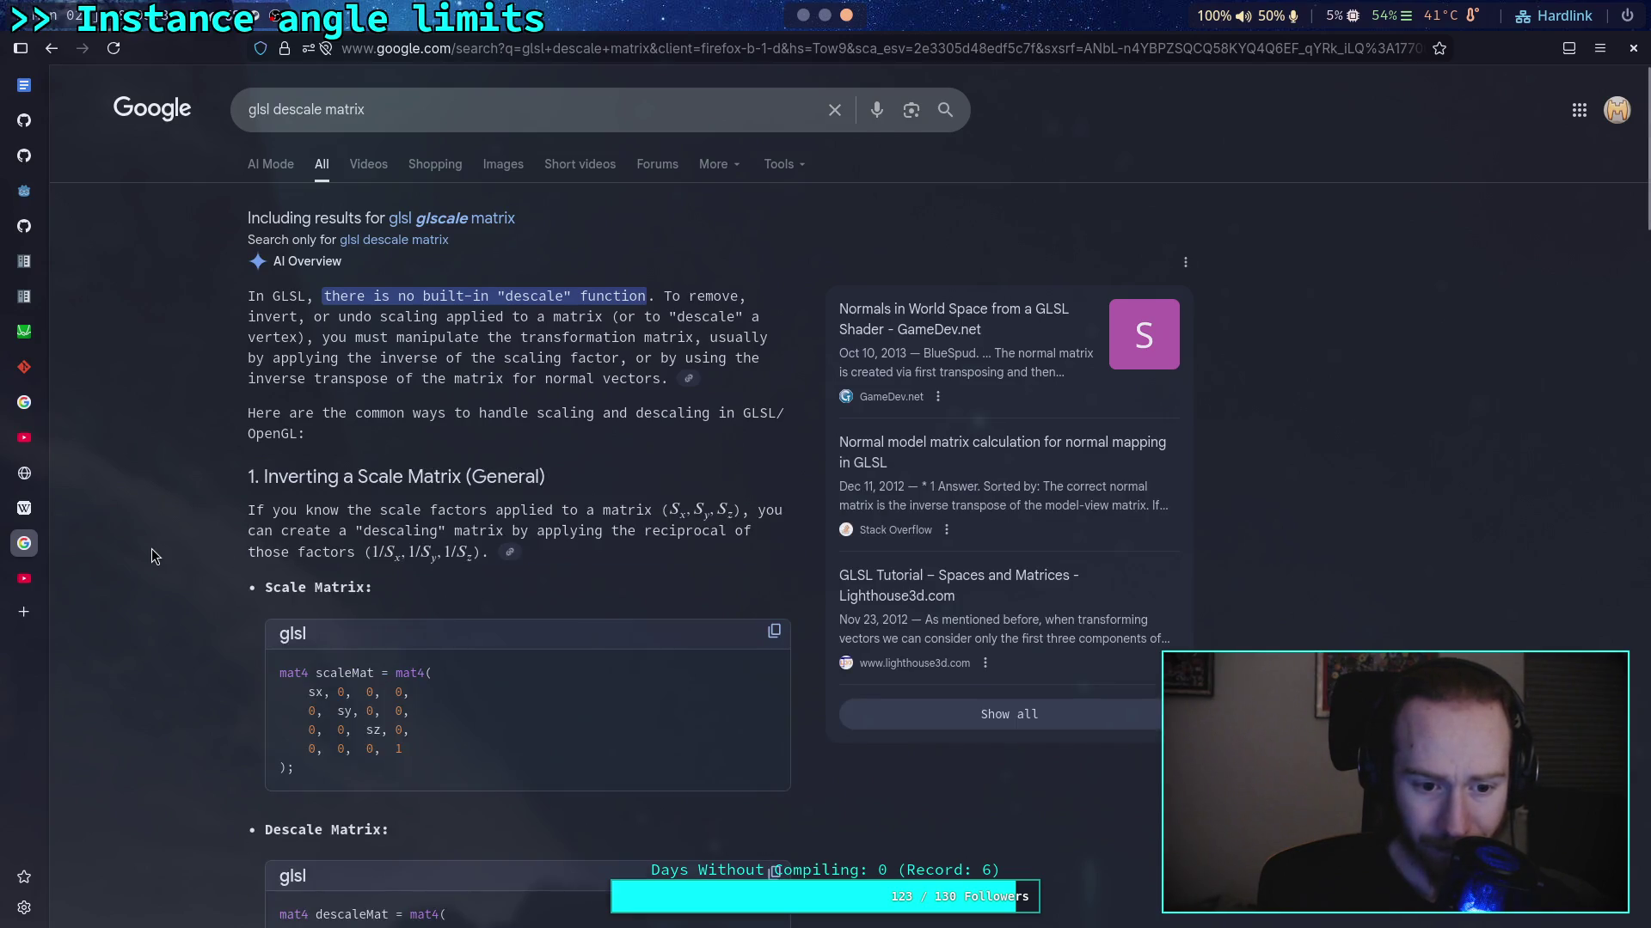
scroll(154, 556, "down", 7)
scroll(151, 556, "down", 4)
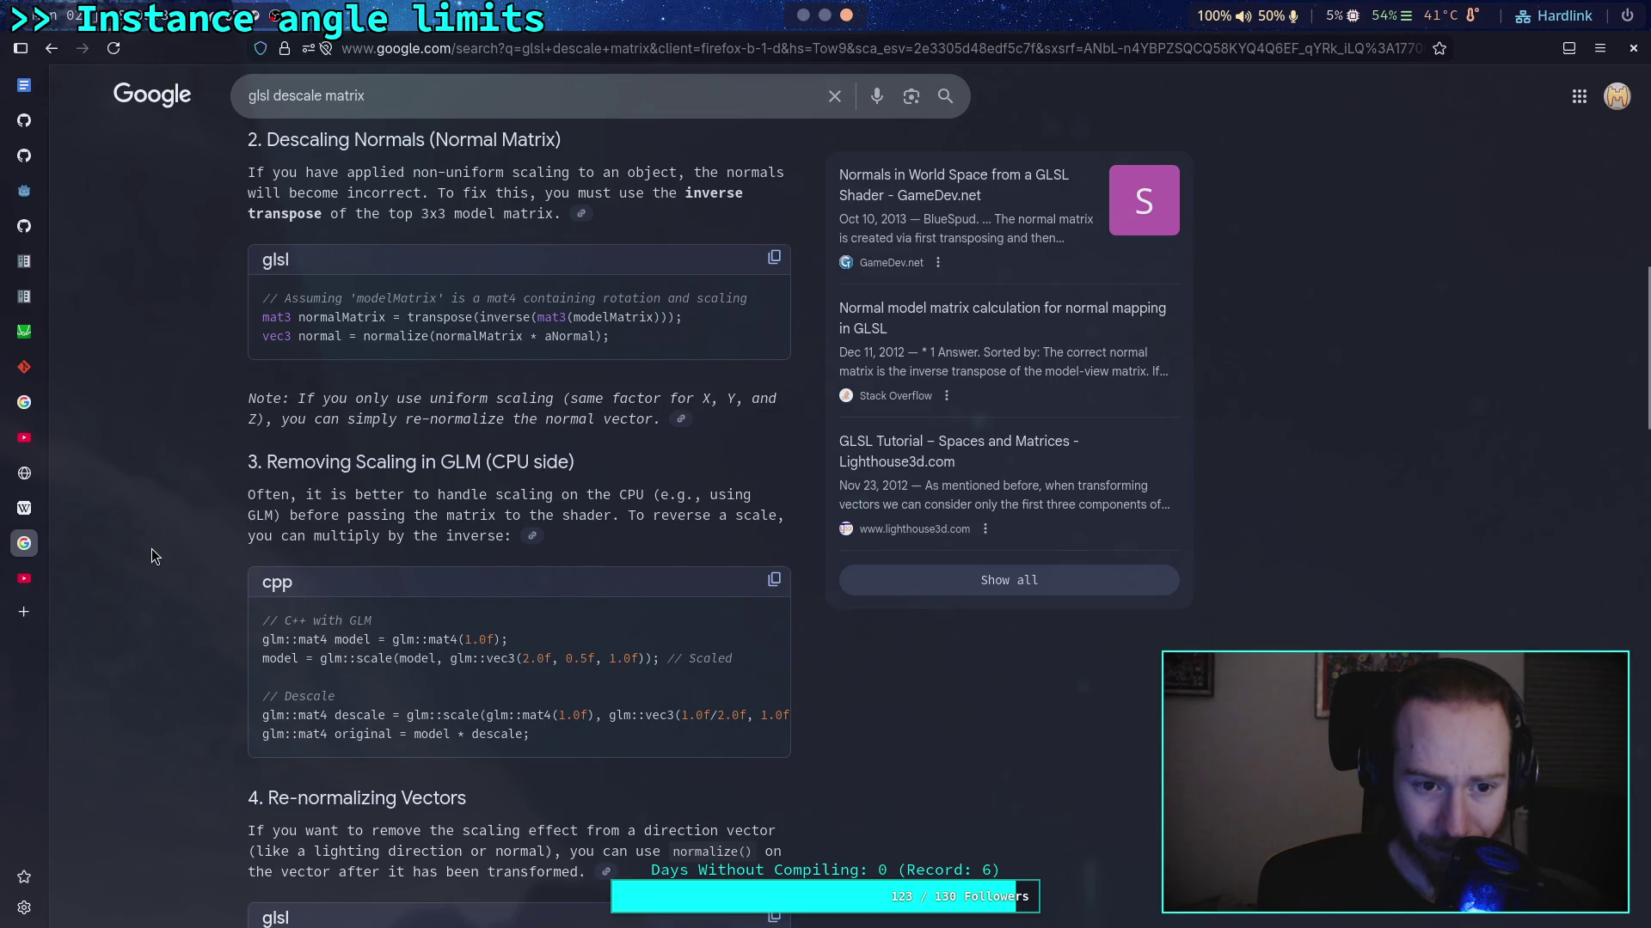
scroll(152, 550, "down", 1)
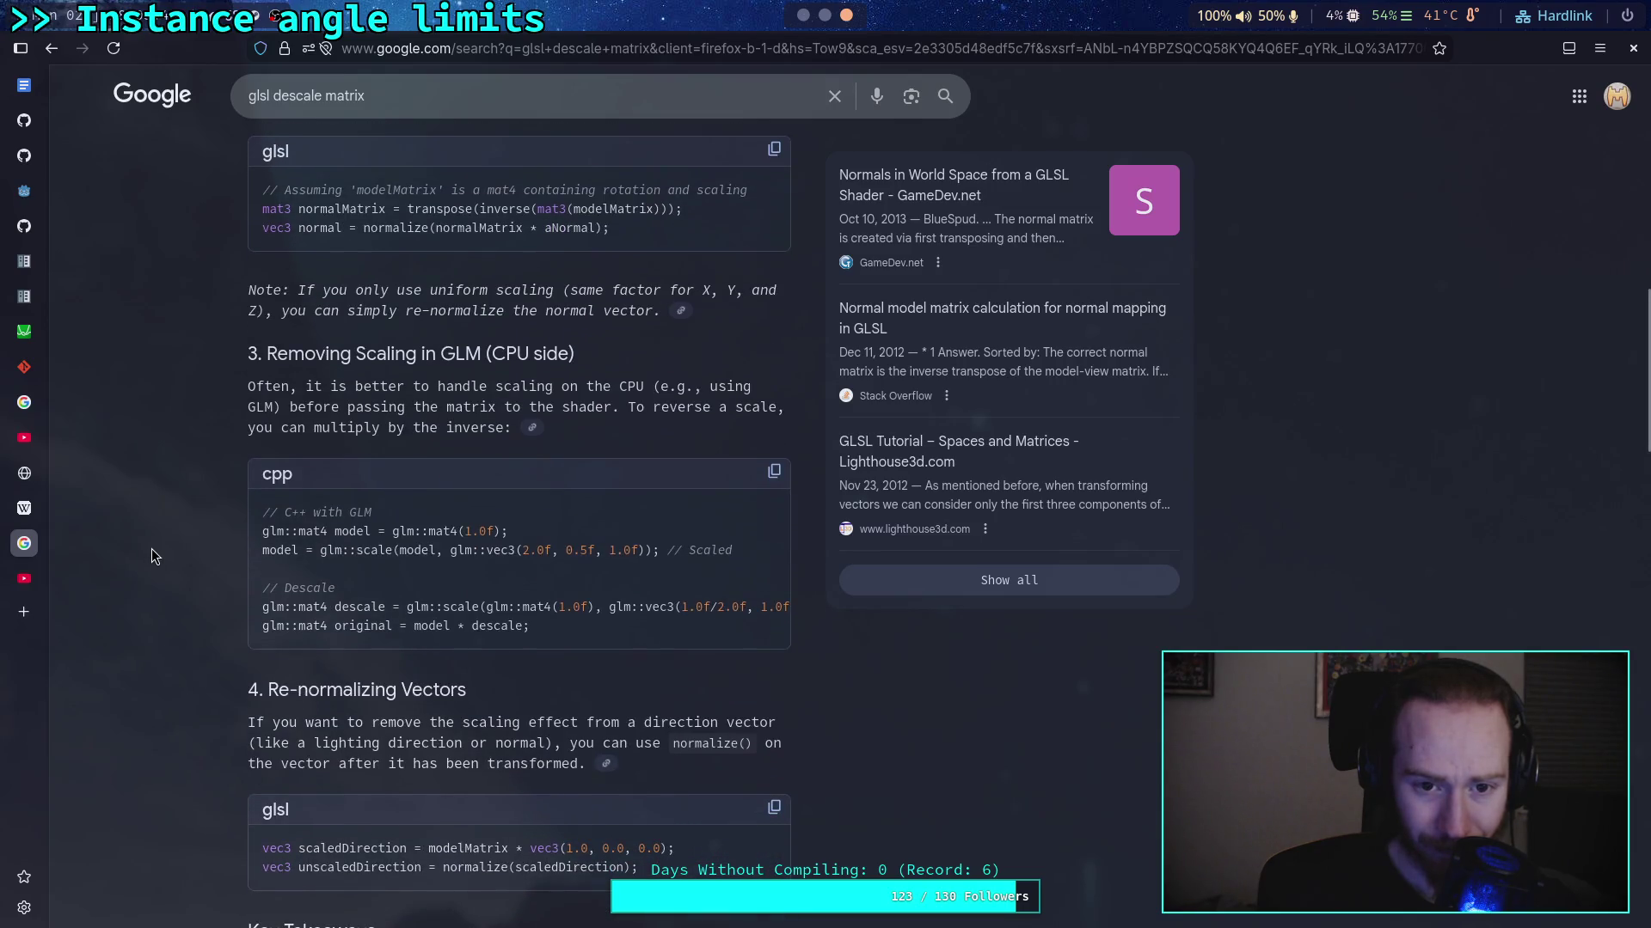
scroll(151, 556, "down", 10)
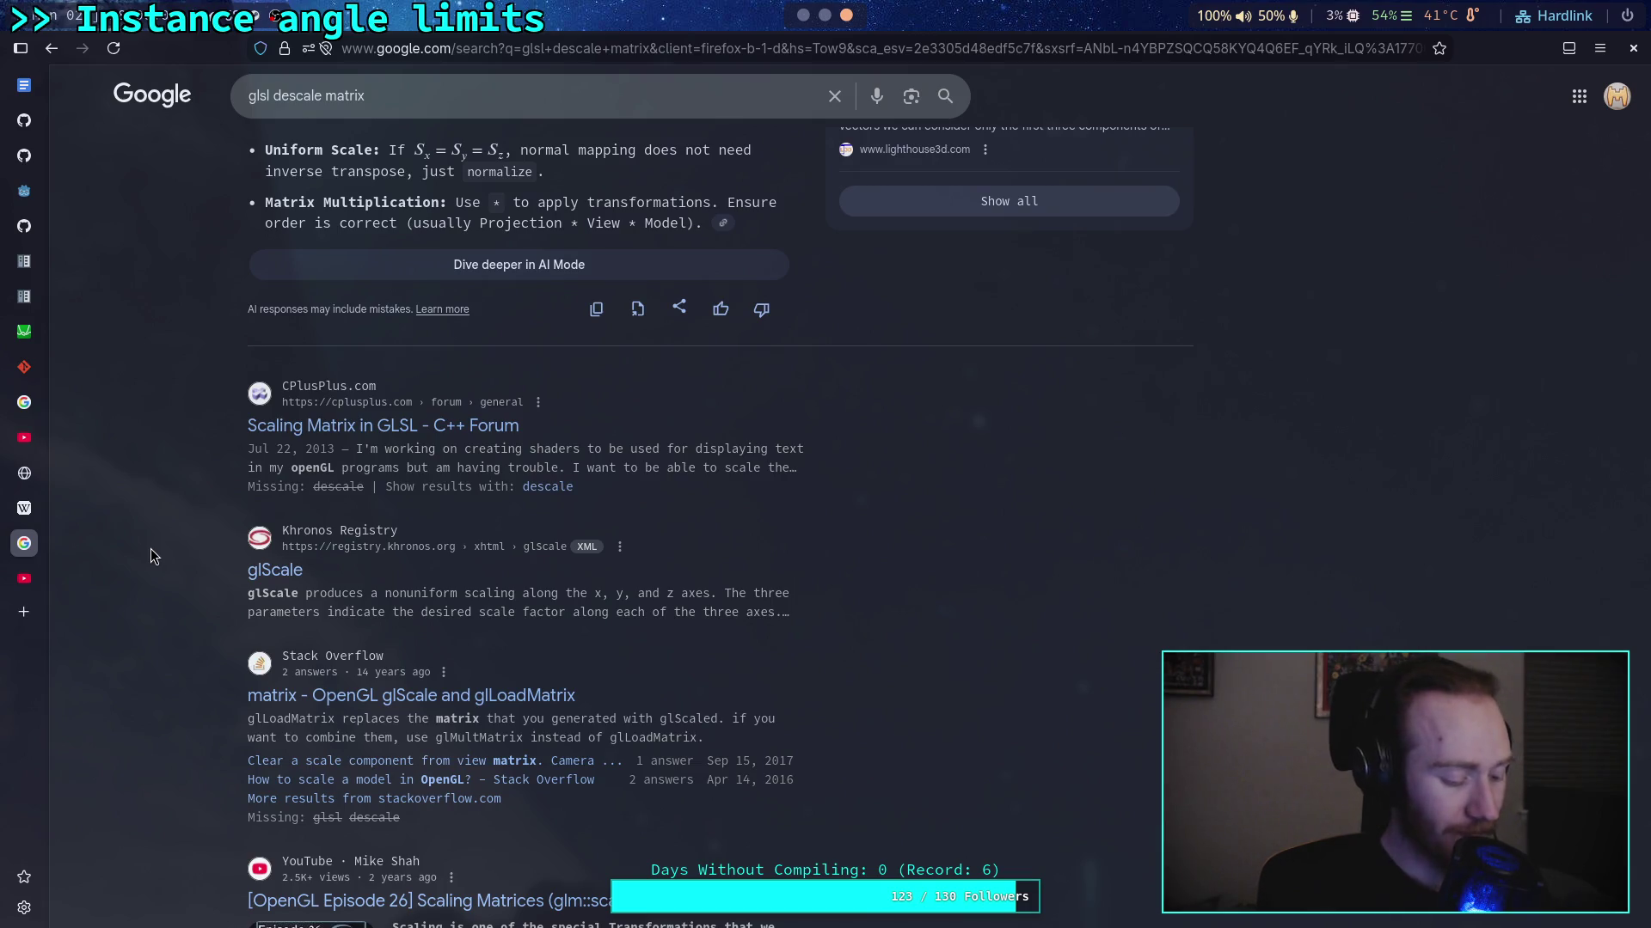
key("alt+Tab")
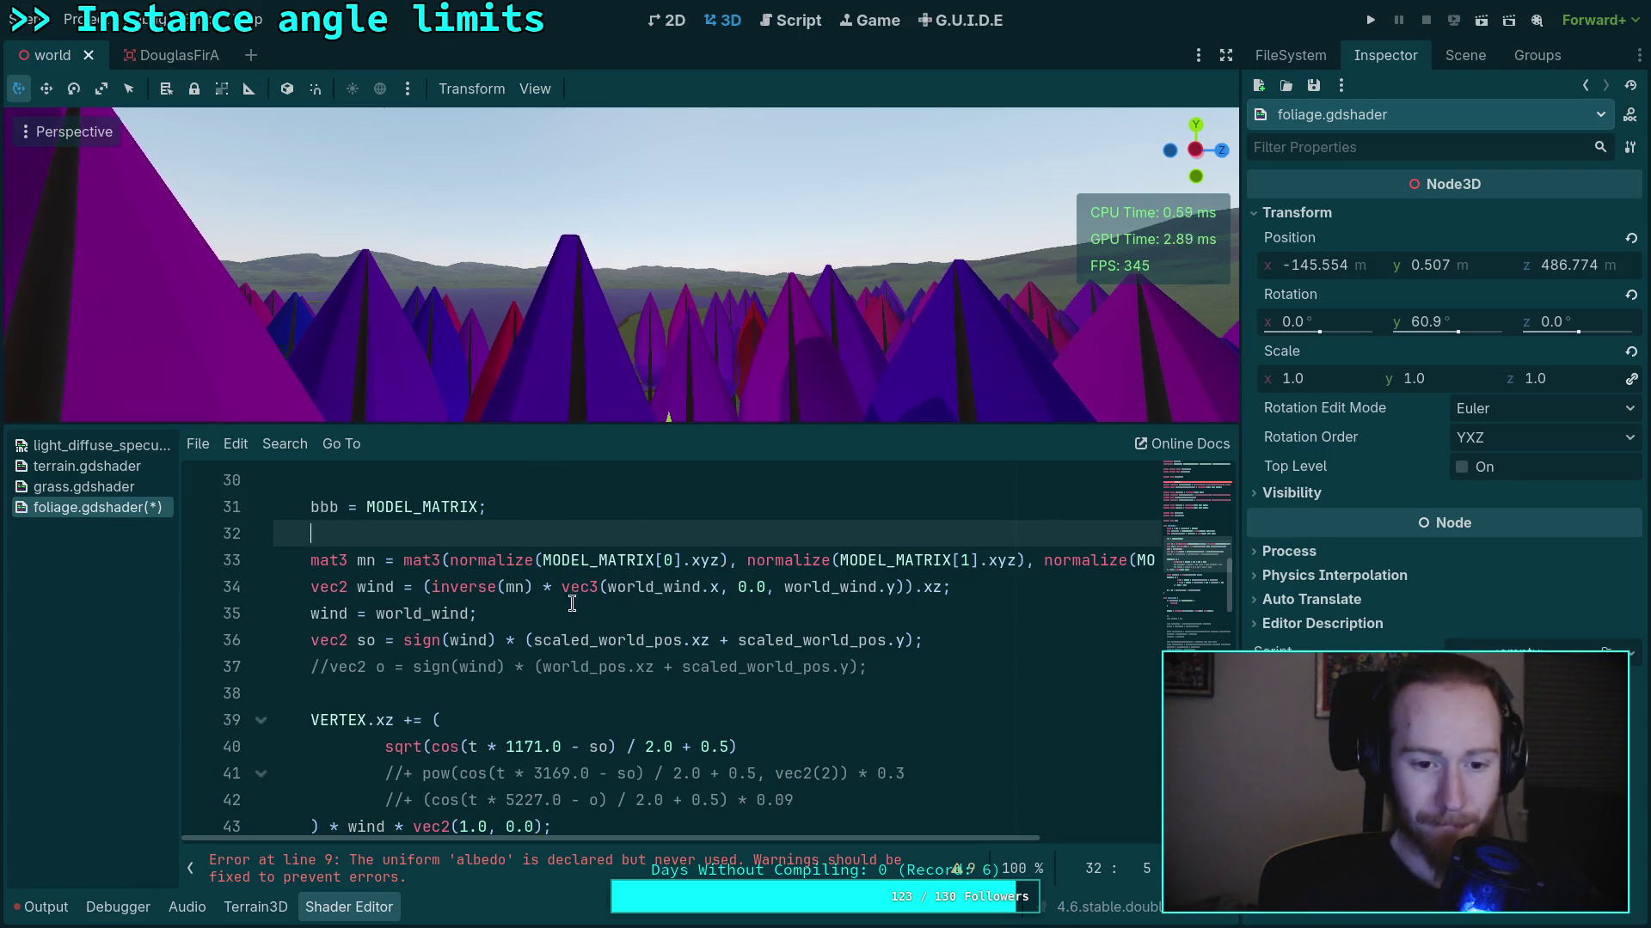
Rewrite the wind line as inverse(MODEL_MATRIX) times vec4(world_wind.x, 0.0, world_wind.y, 1.0)
double_click(515, 586)
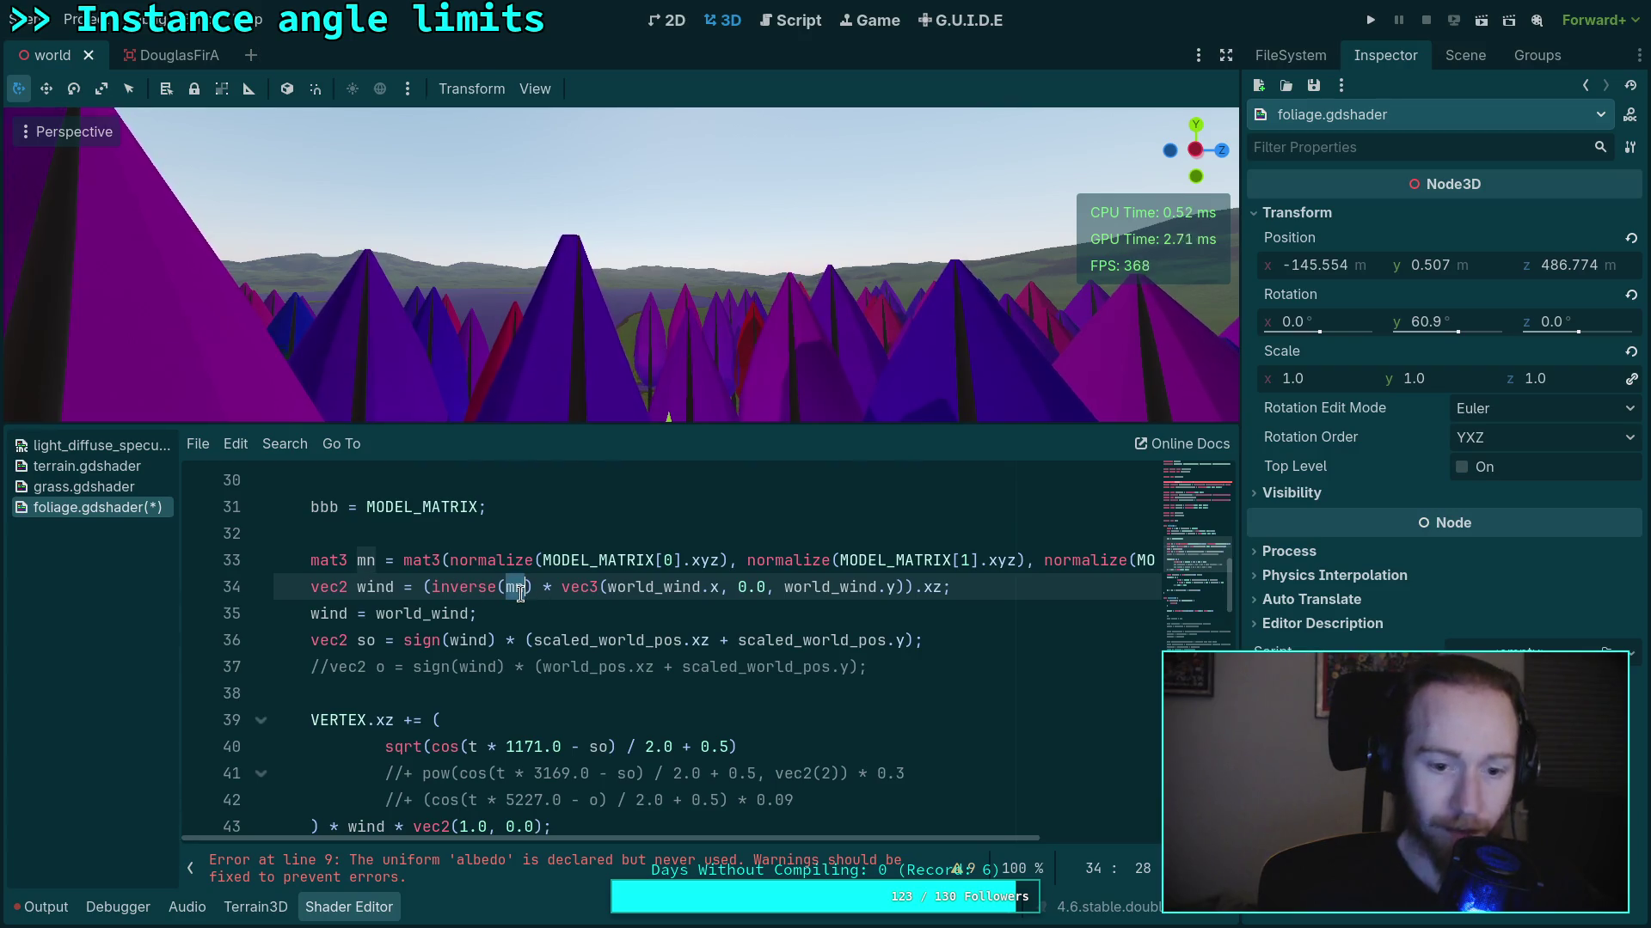
type("MODEL_MATRIX")
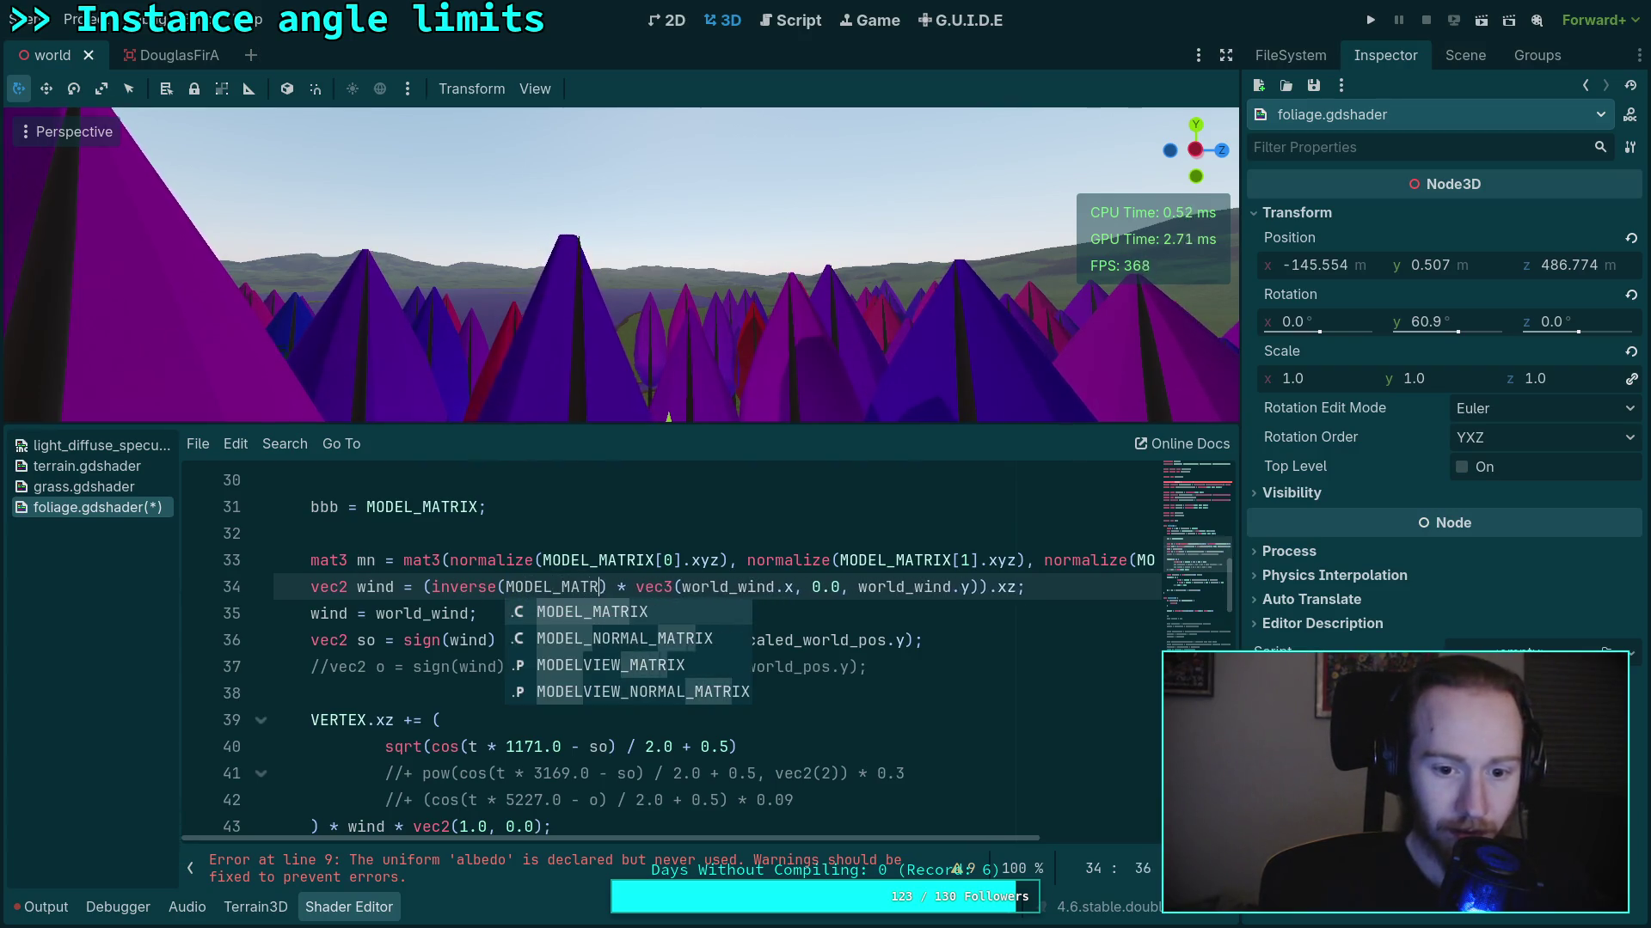
left_click(693, 586)
key("BackSpace")
type("4")
left_click(986, 586)
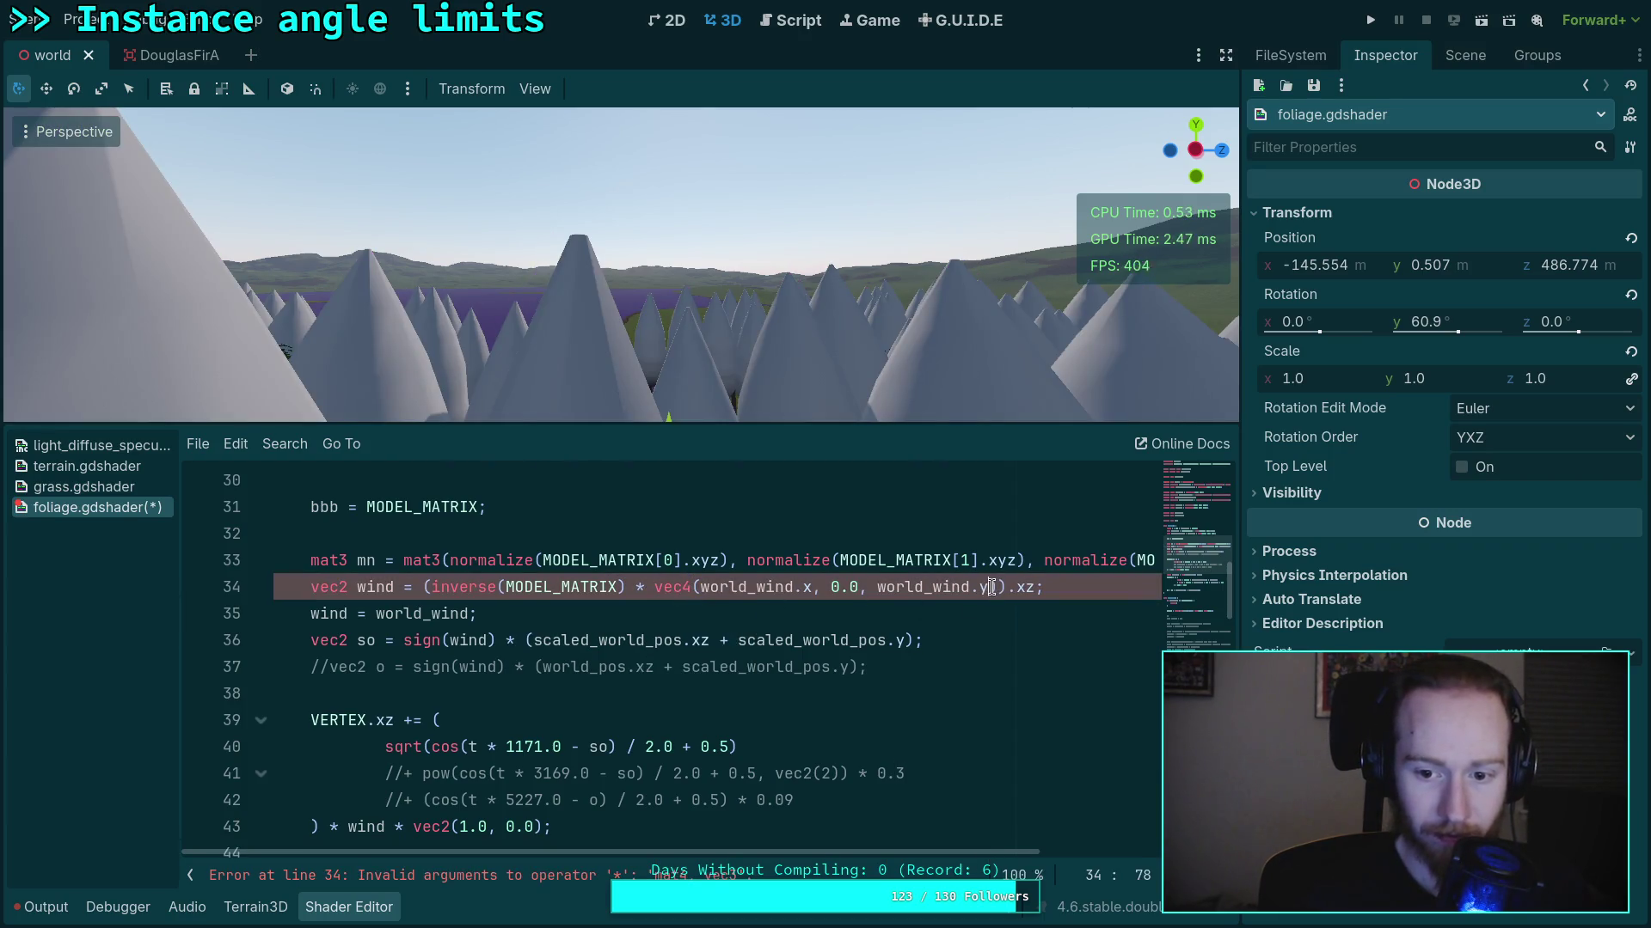
type(", 1.0")
left_click(929, 670)
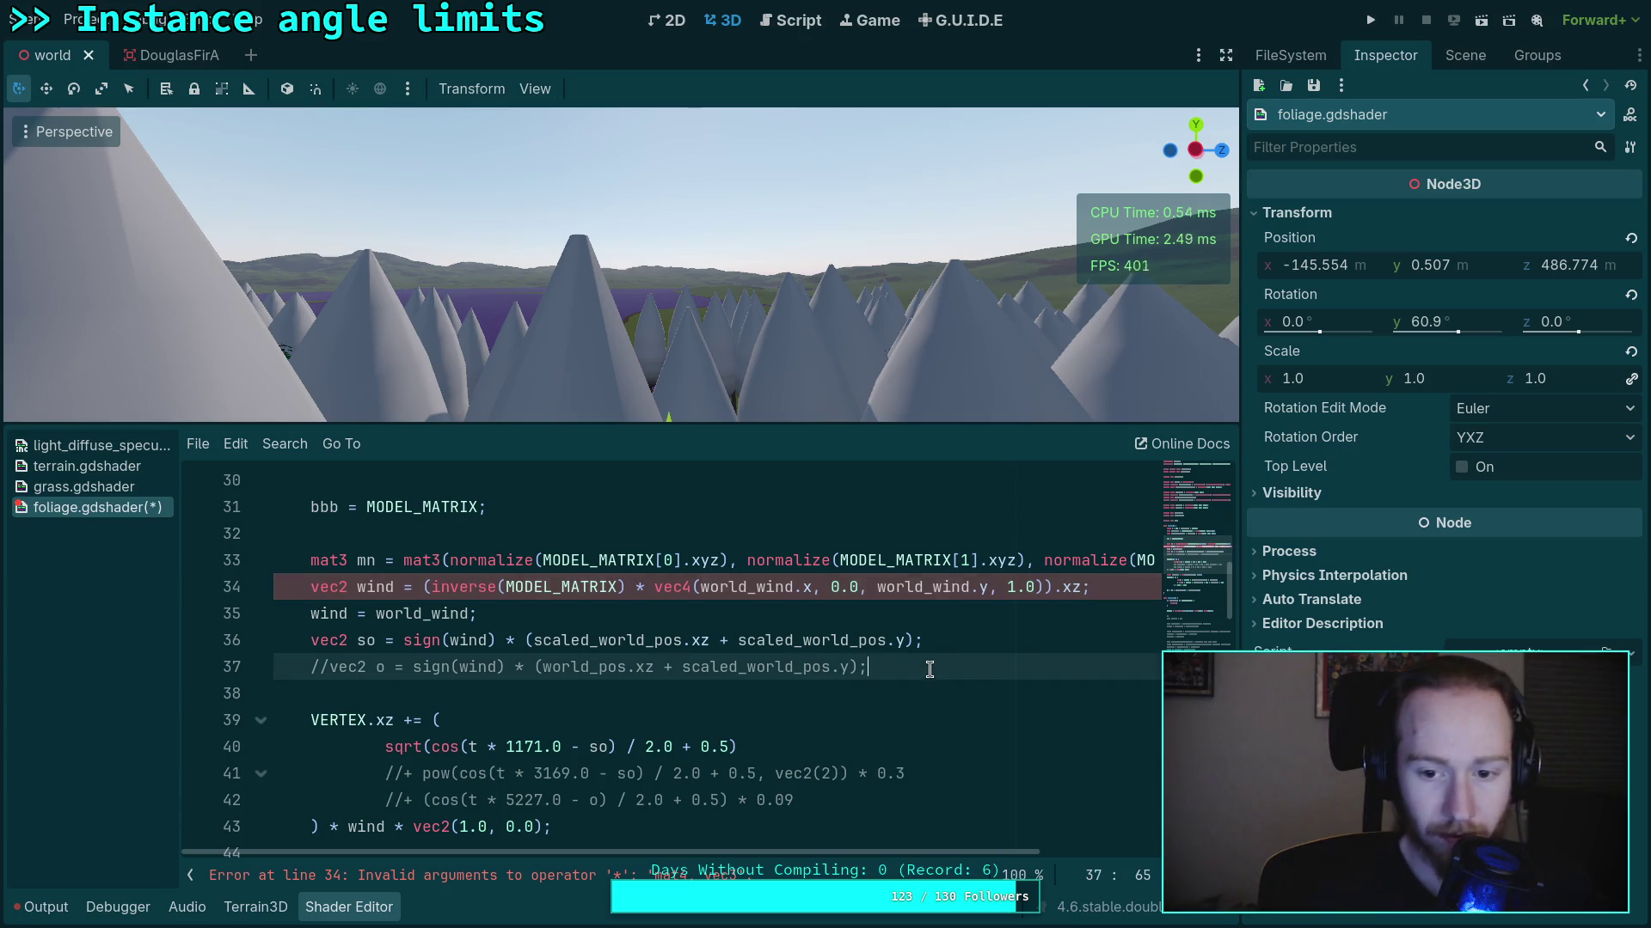
Delete the now-unused mat3 mn line above the wind calculation
scroll(457, 672, "up", 1)
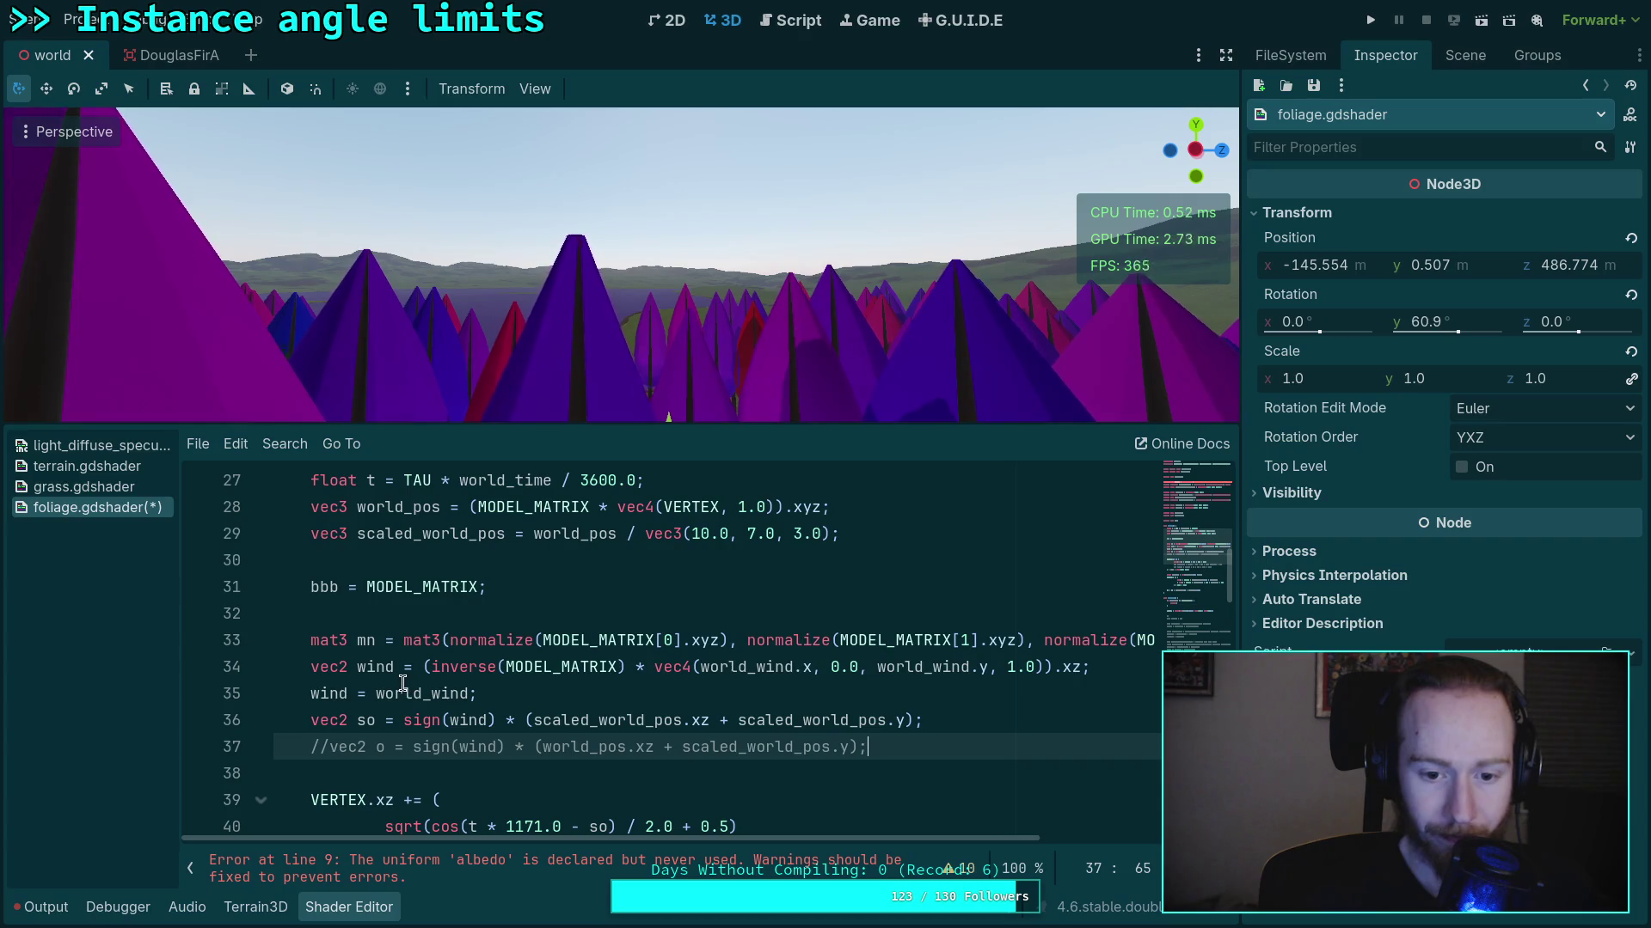
left_click_drag(310, 641, 307, 660)
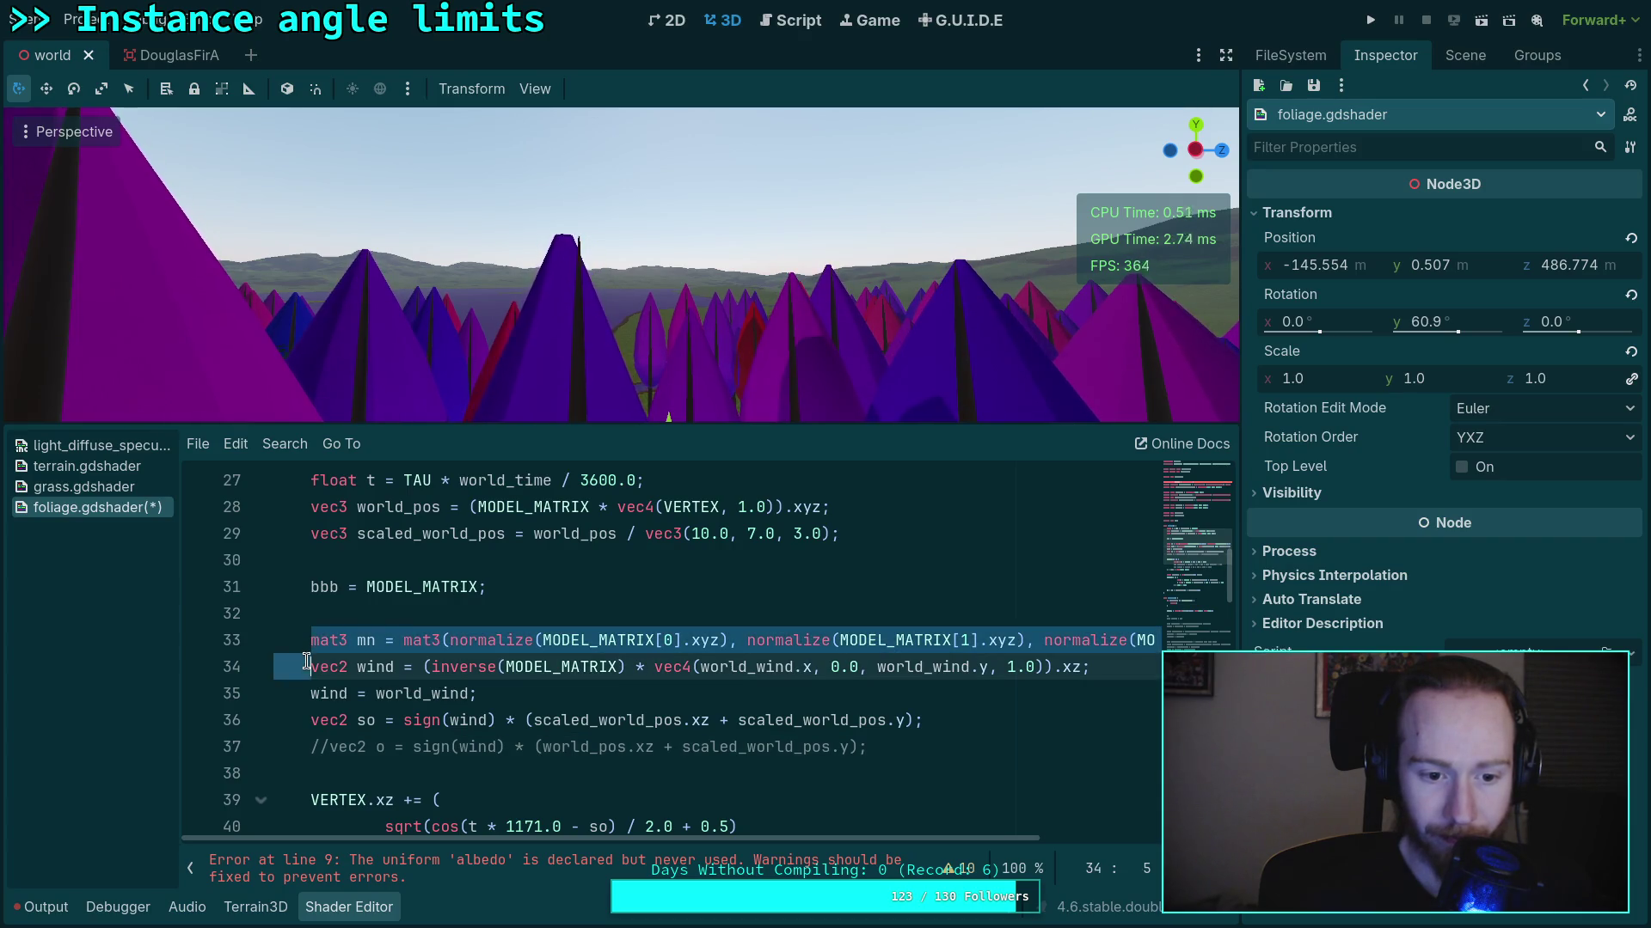
key("BackSpace")
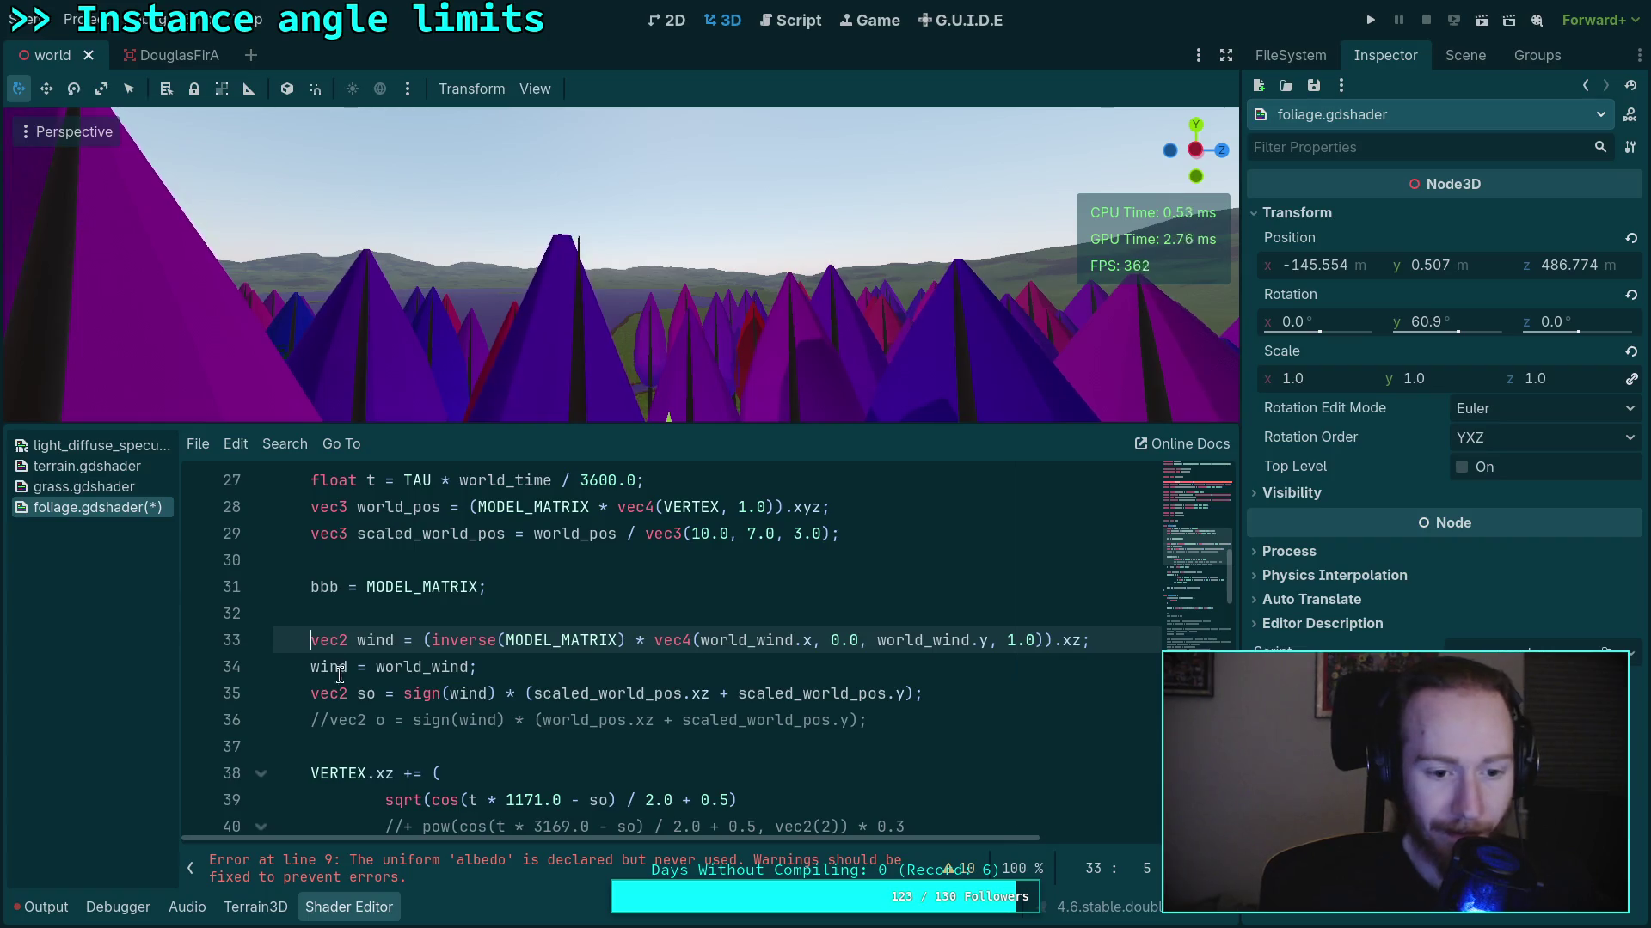
left_click(308, 668)
type("//")
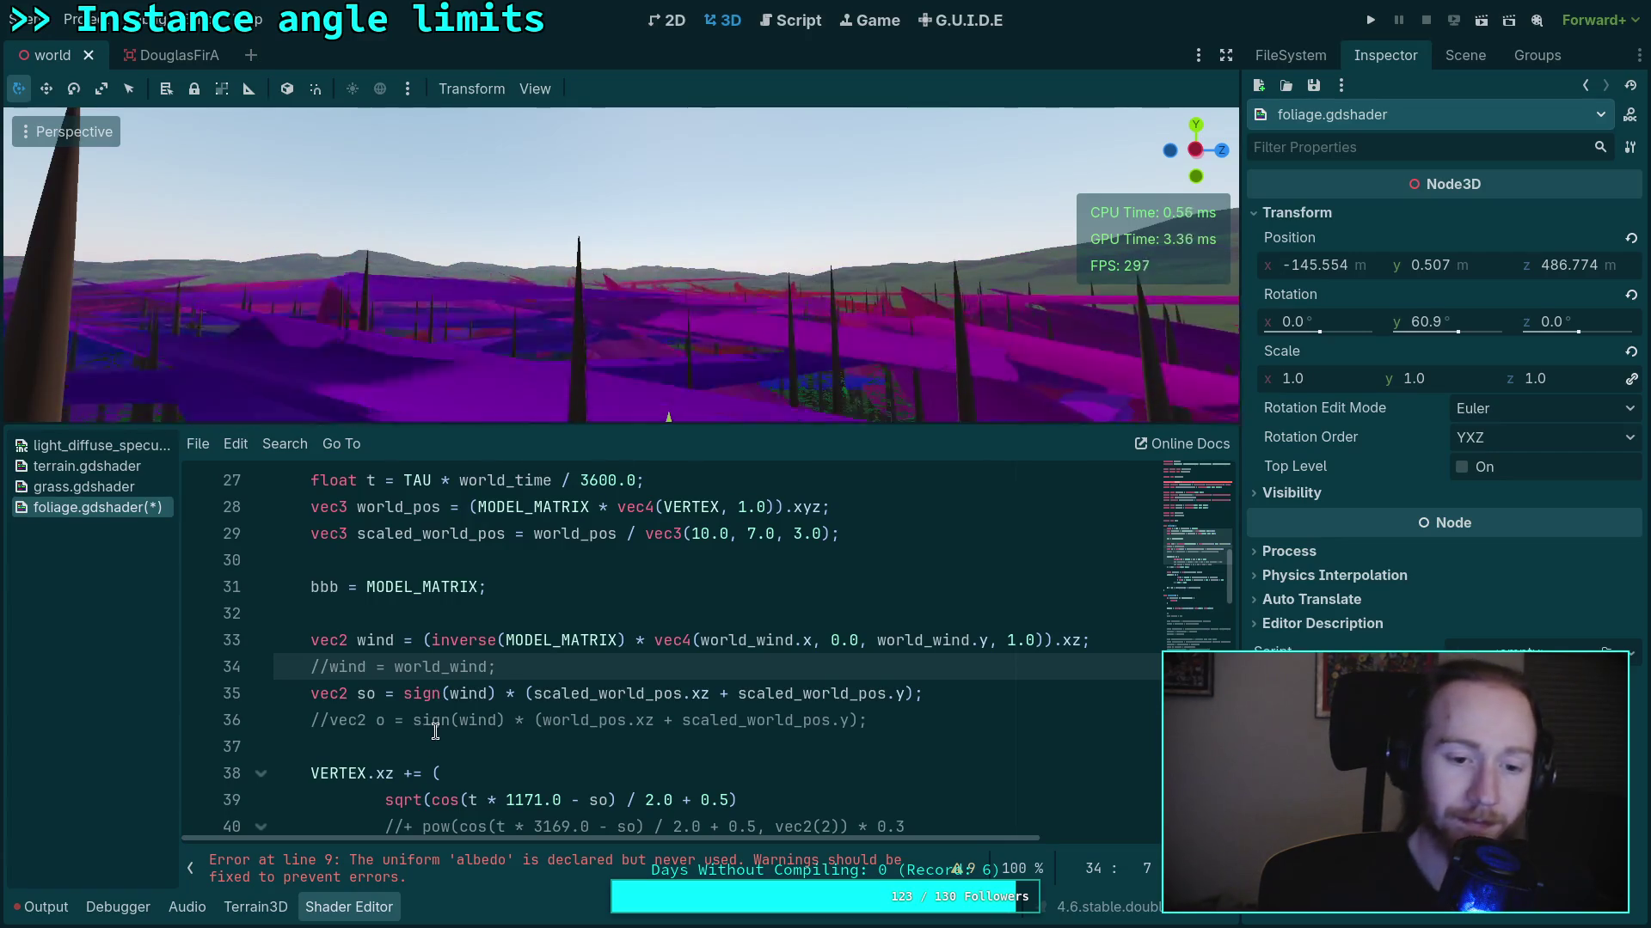
key("BackSpace")
key("BackSpace")
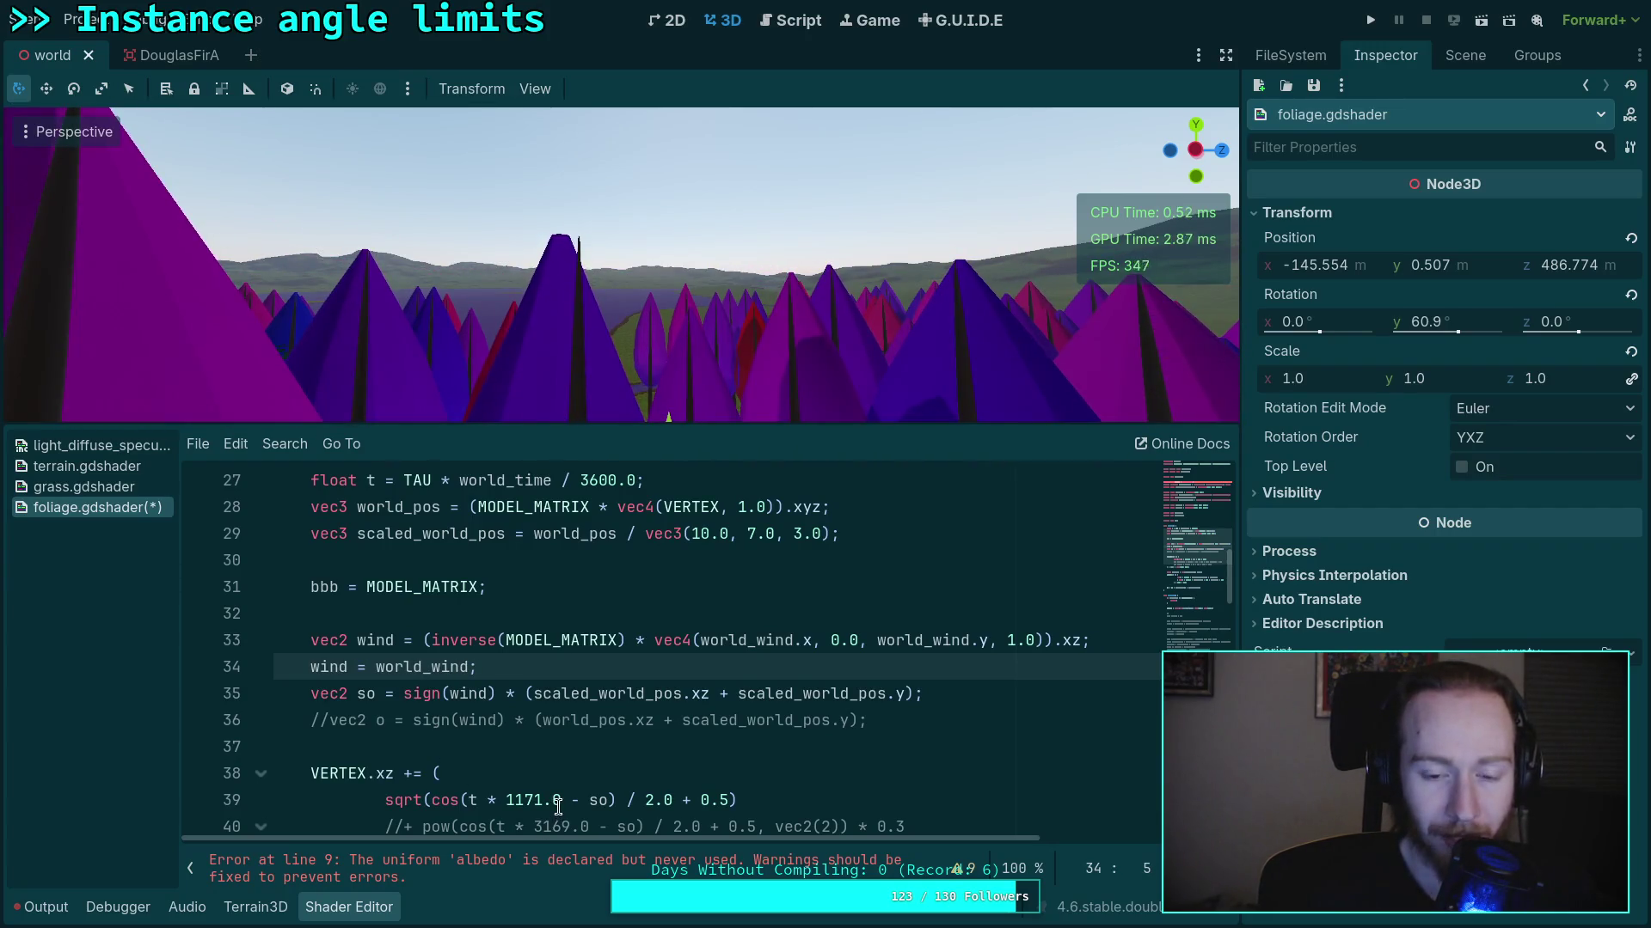
left_click(1109, 640)
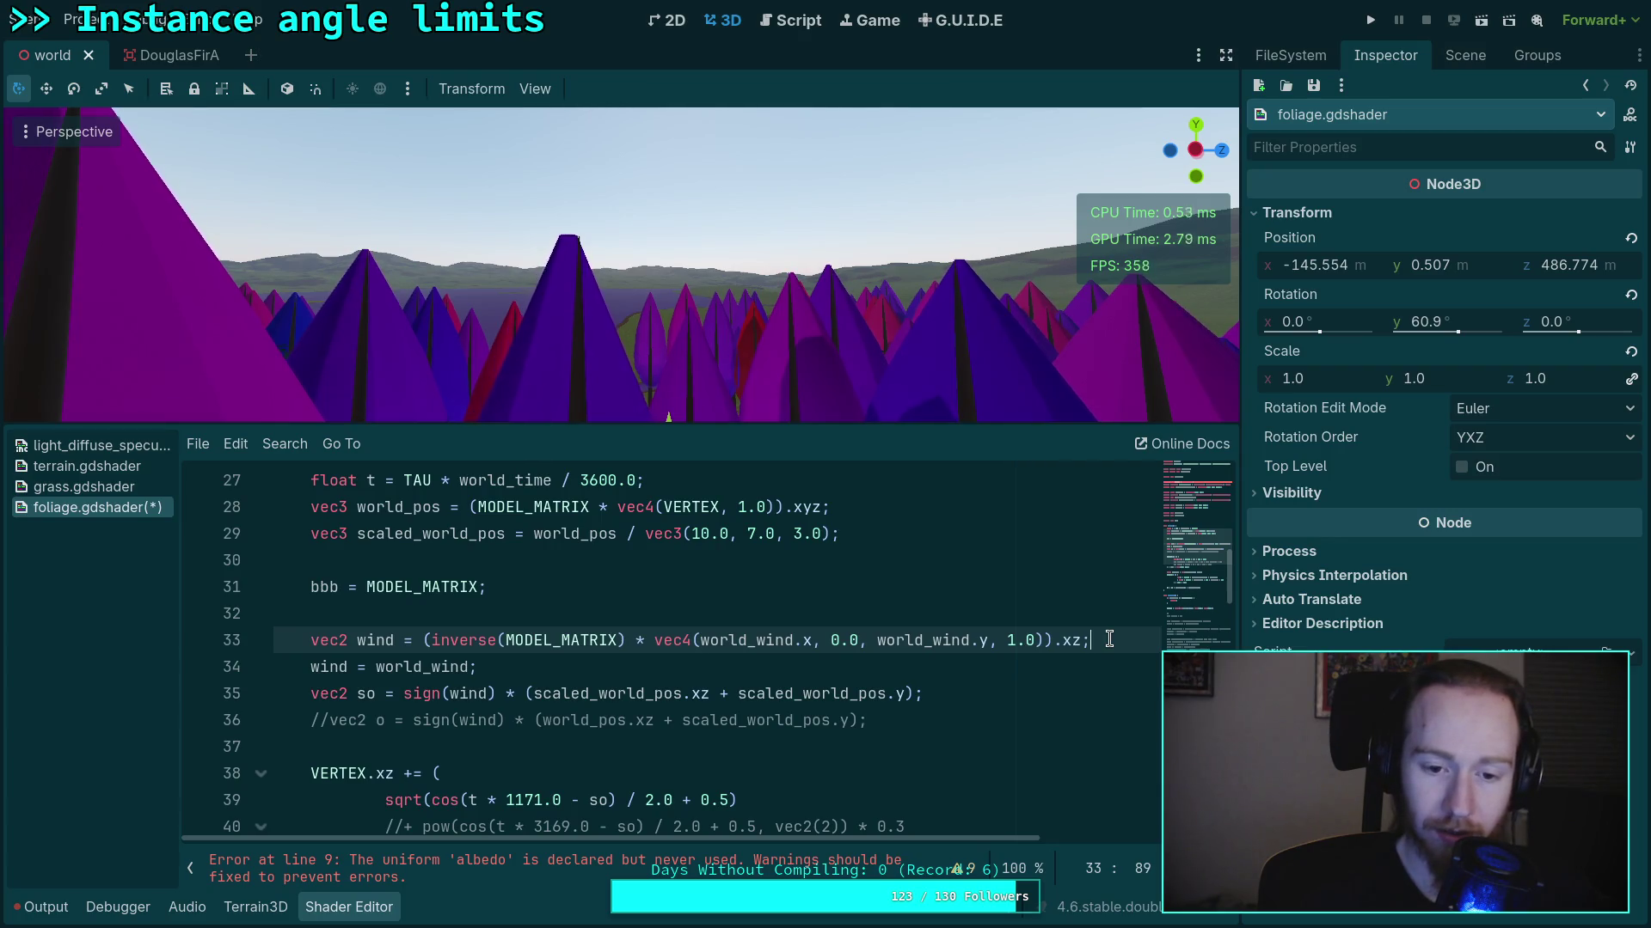
key("Home")
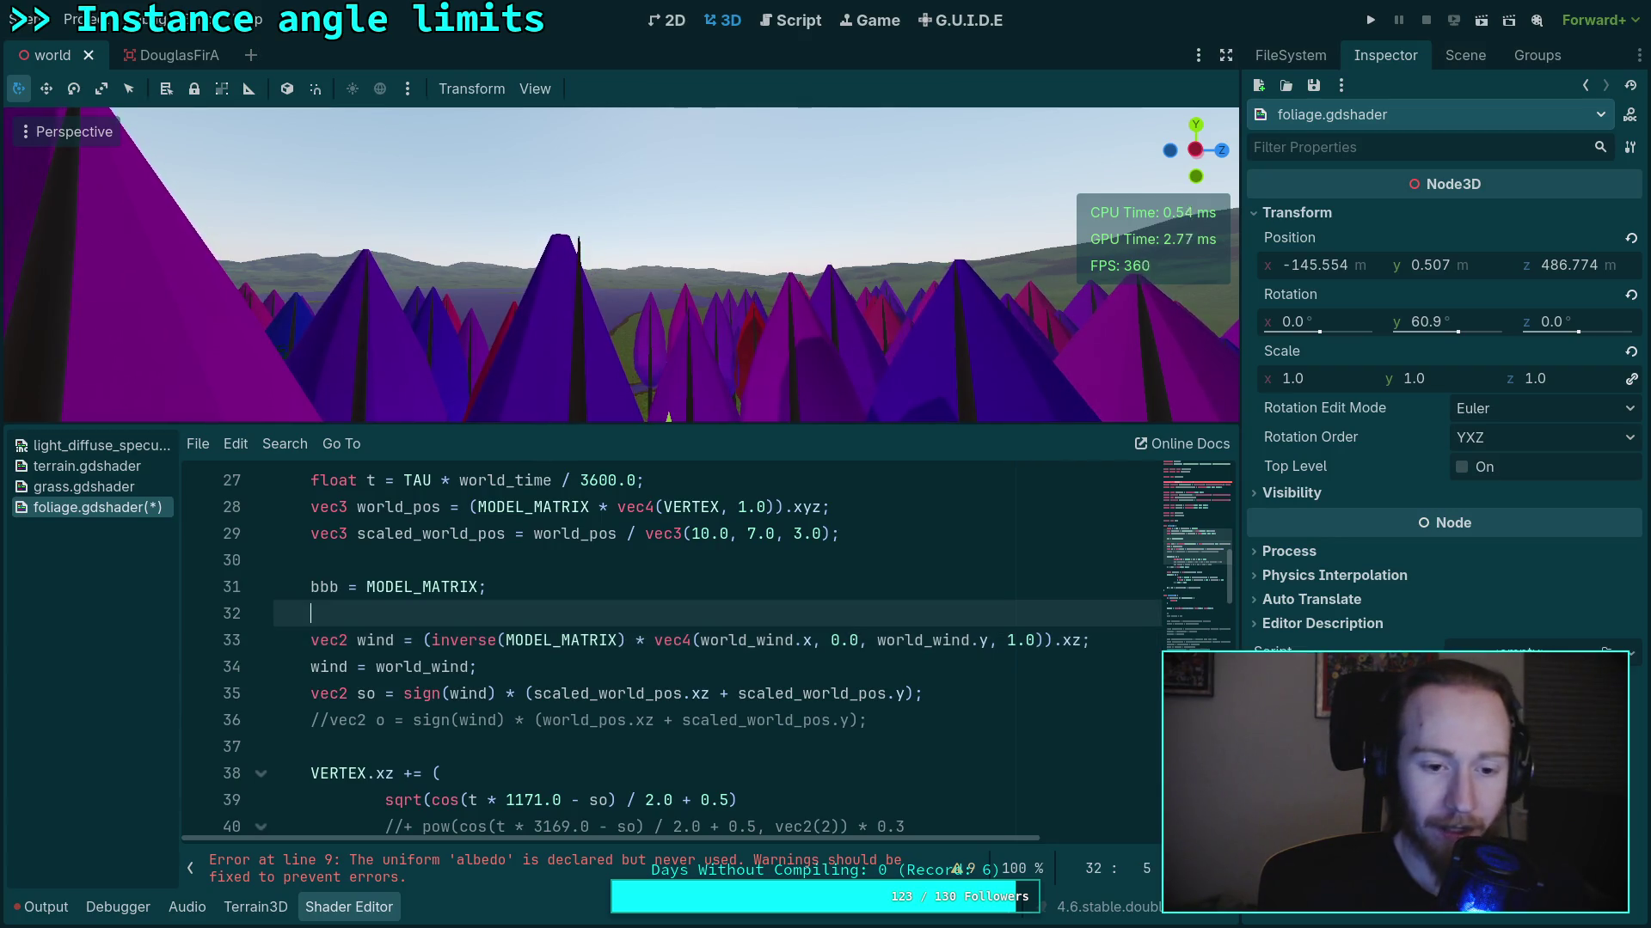
Insert a mat3(MODEL_MATRIX); line above the wind calculation, then switch to the Firefox results
key("Return")
key("Up")
type("mat")
type("3(MODEL_MA")
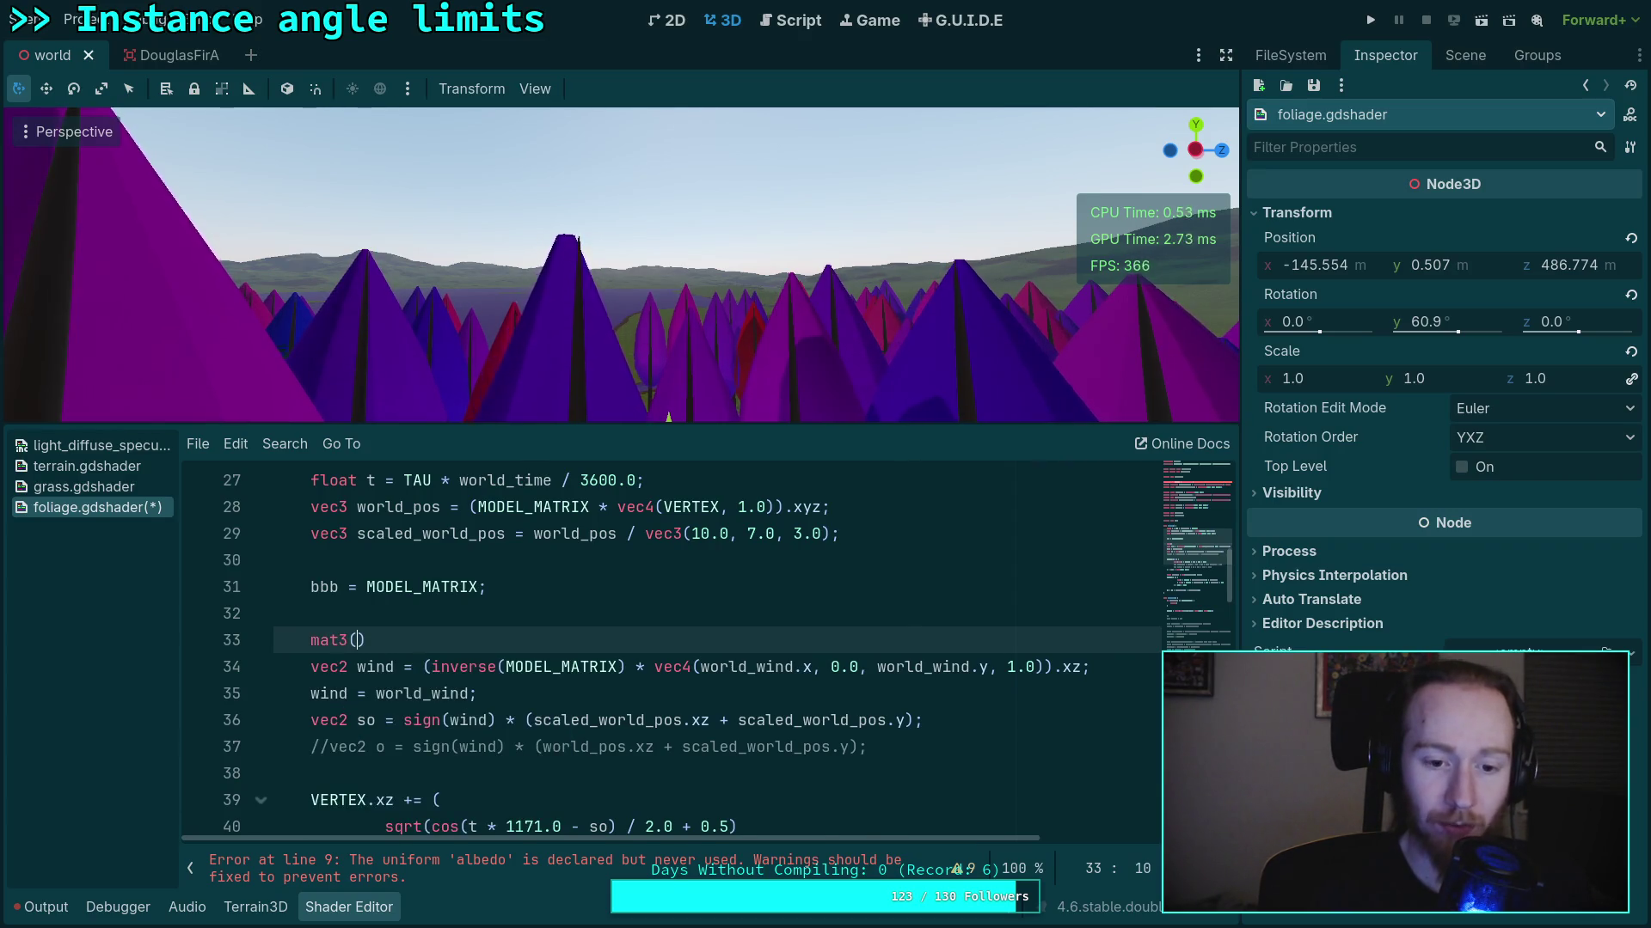
type("TRIX)")
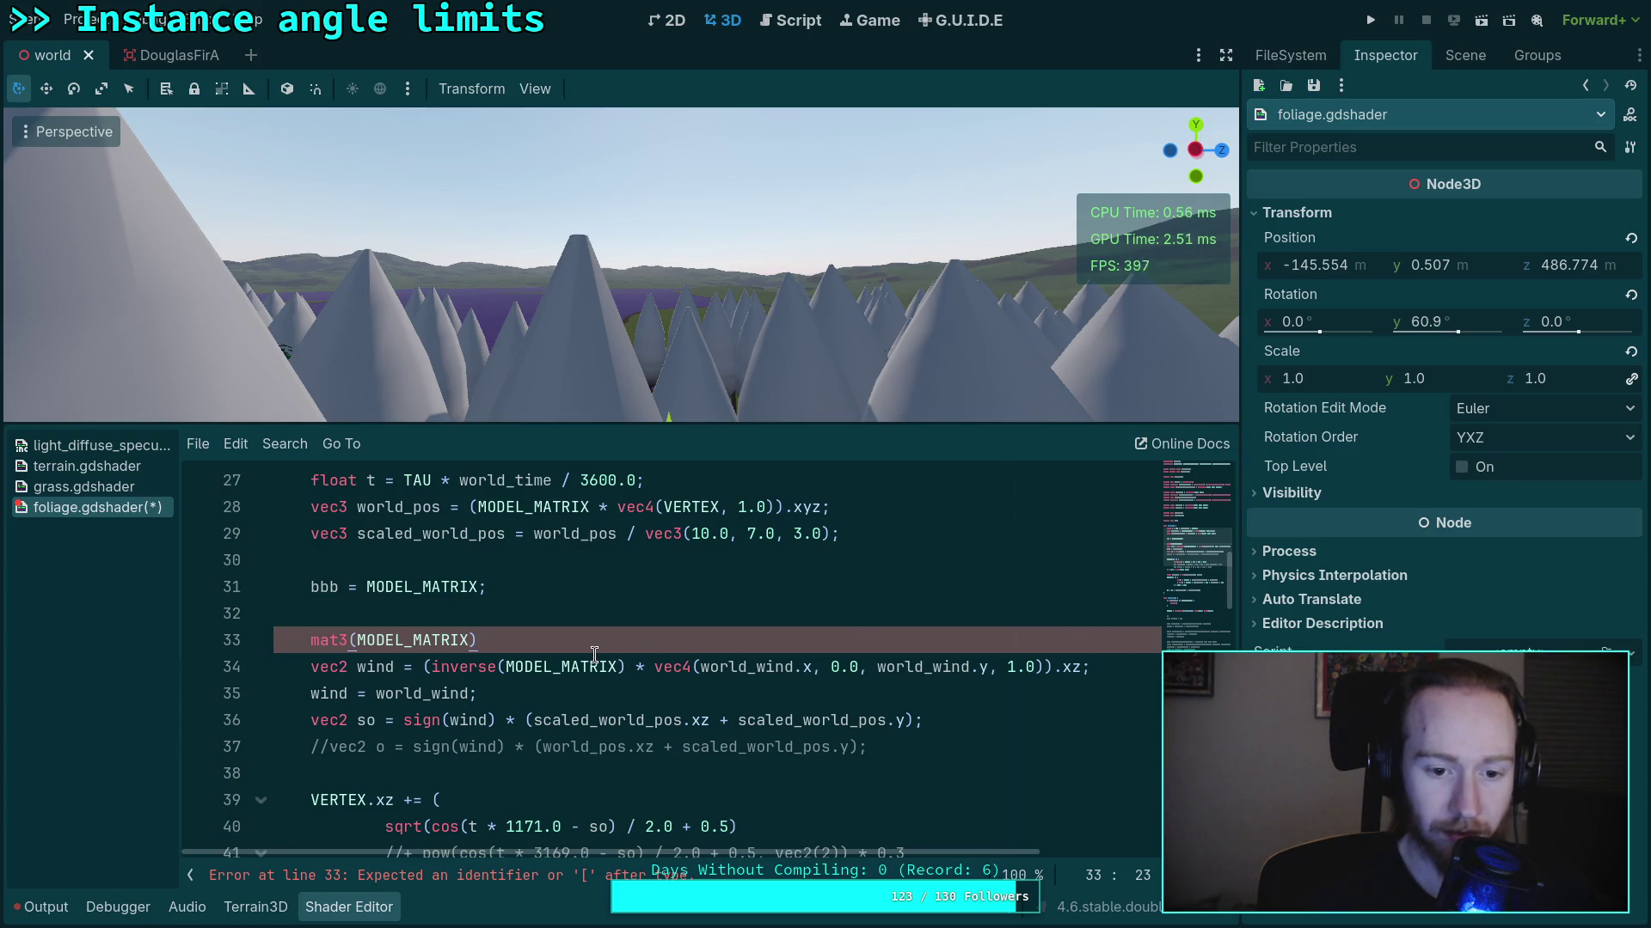
type(";")
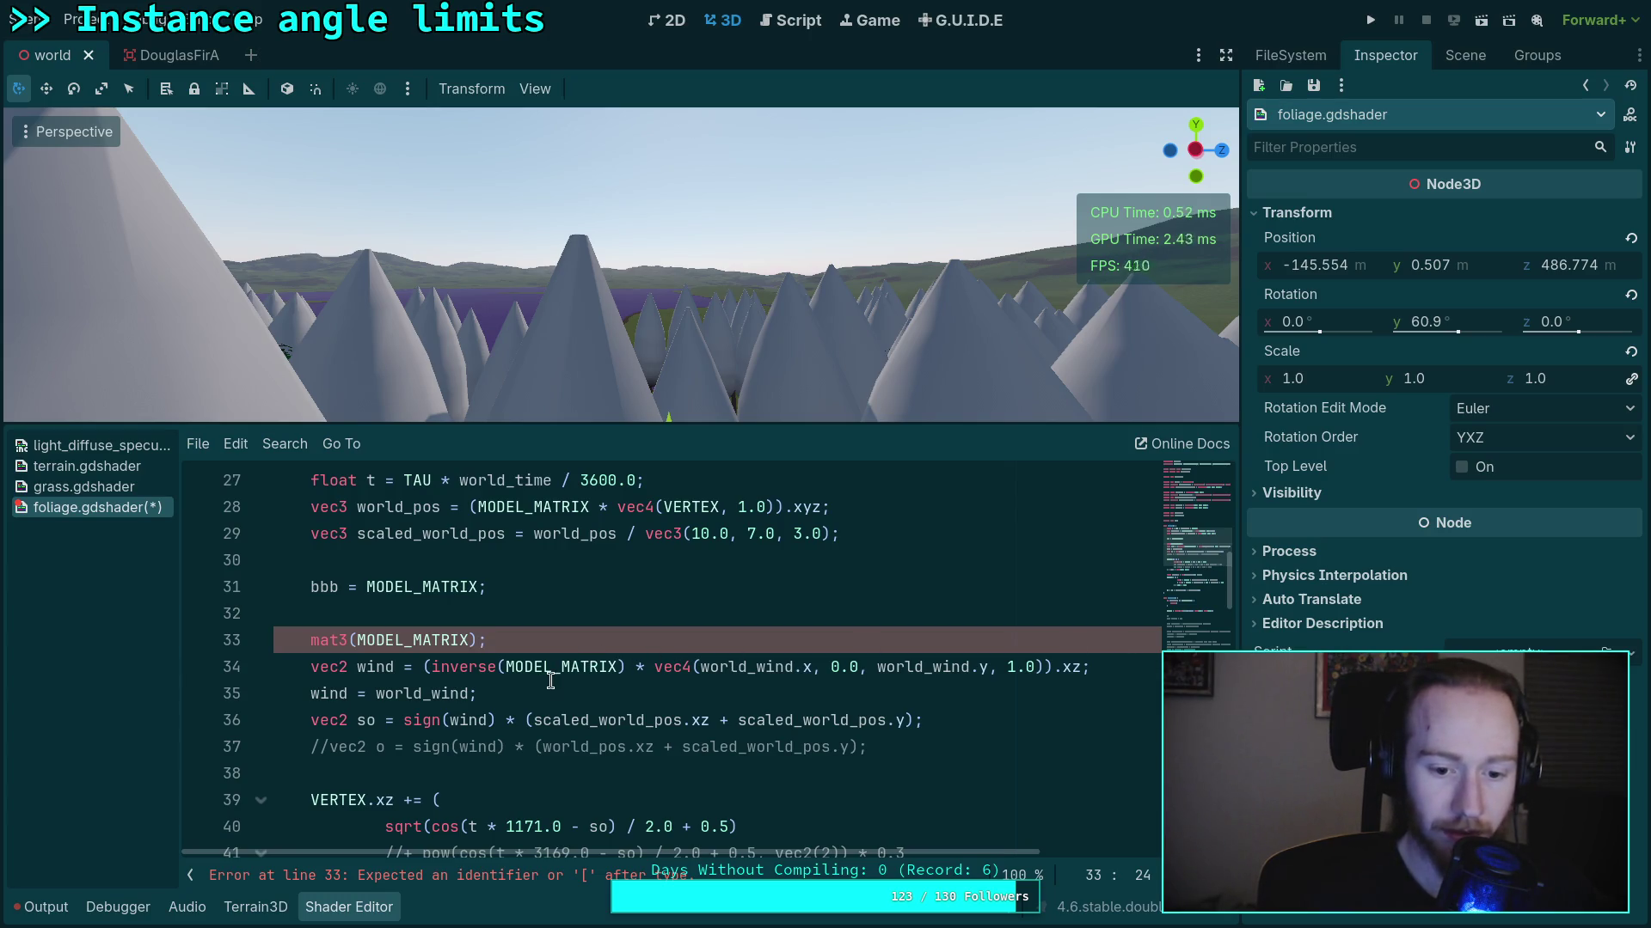
left_click(469, 675)
left_click(356, 641)
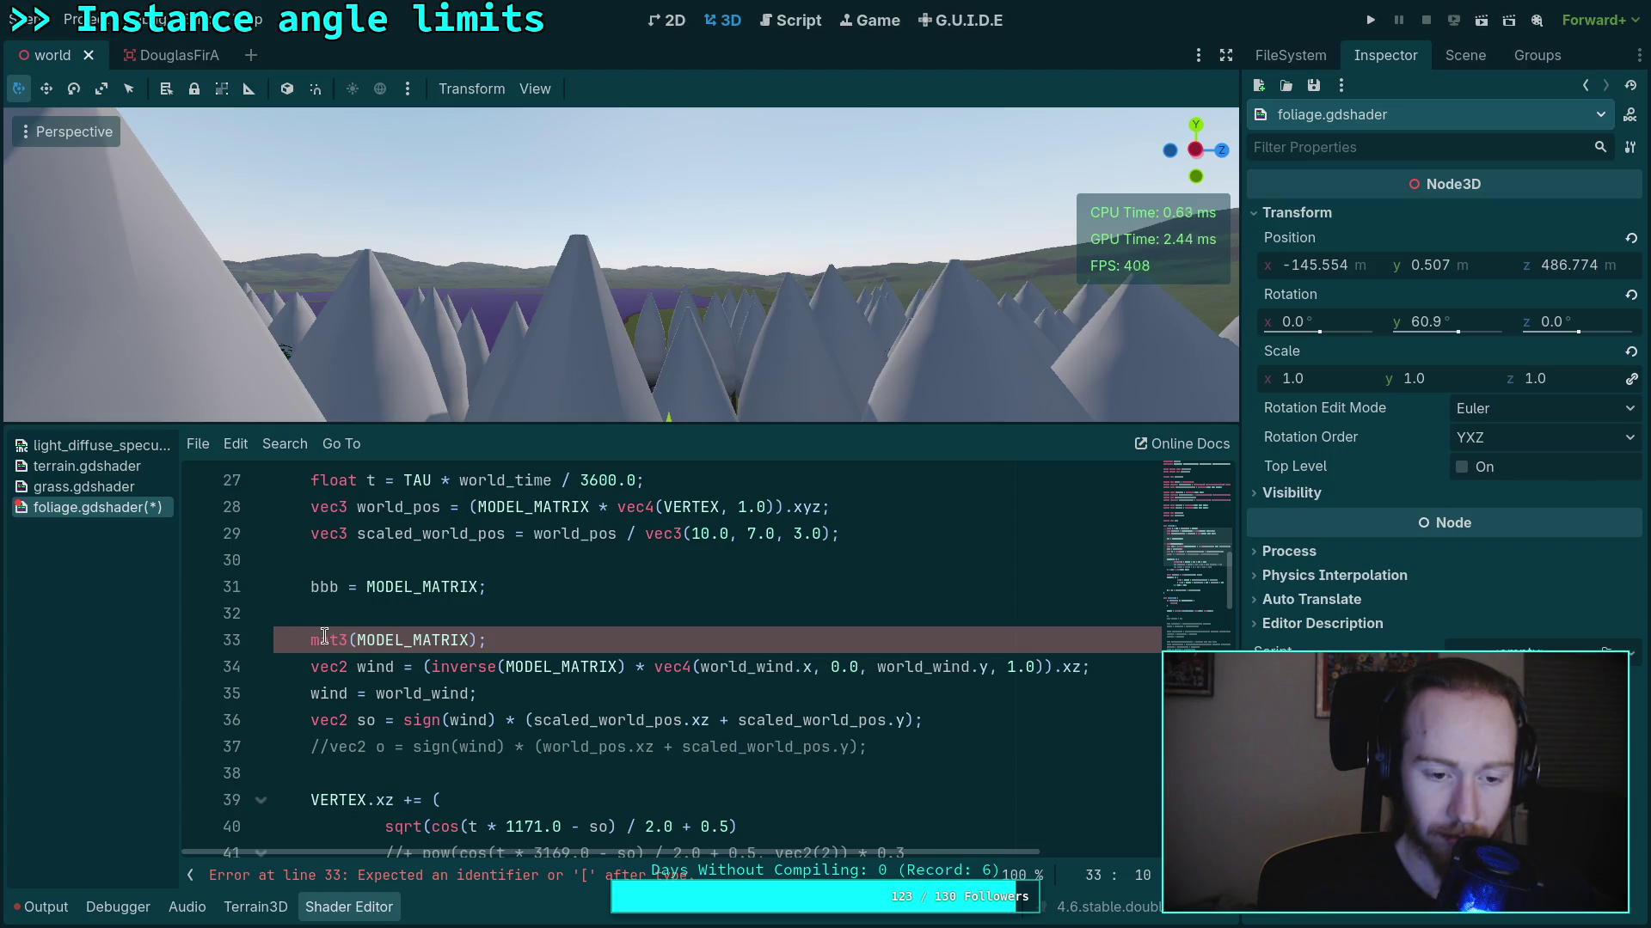
key("alt+Tab")
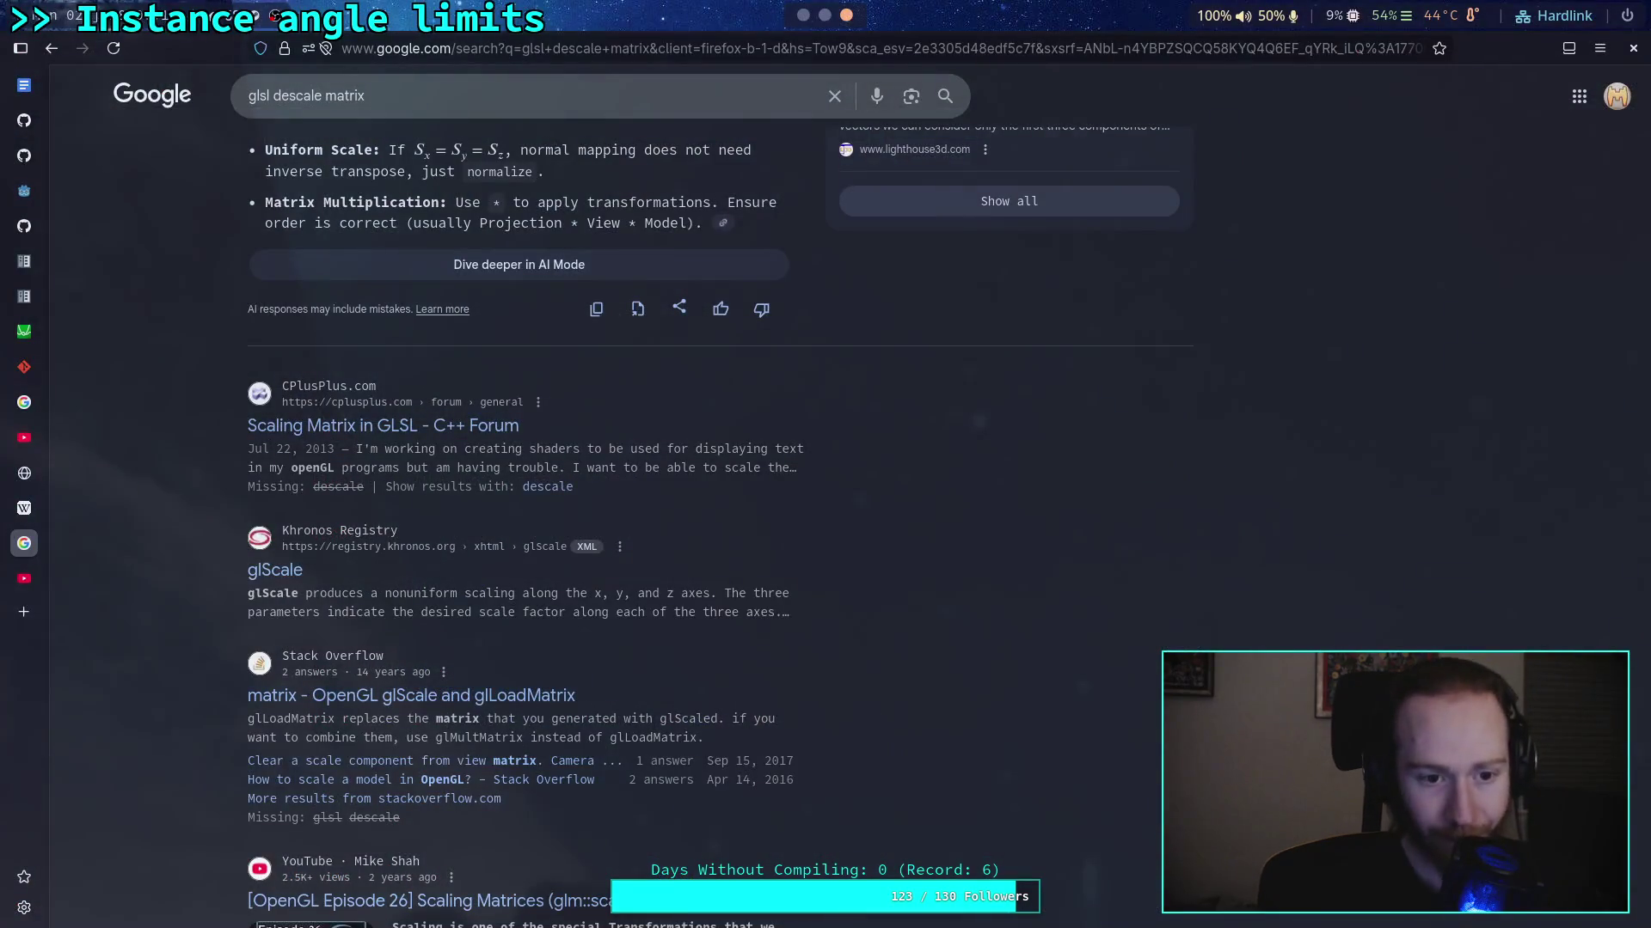
Search Google for 'glsl mat3' and skim the OpenGL Wiki Data Type (GLSL) page
left_click_drag(366, 96, 273, 99)
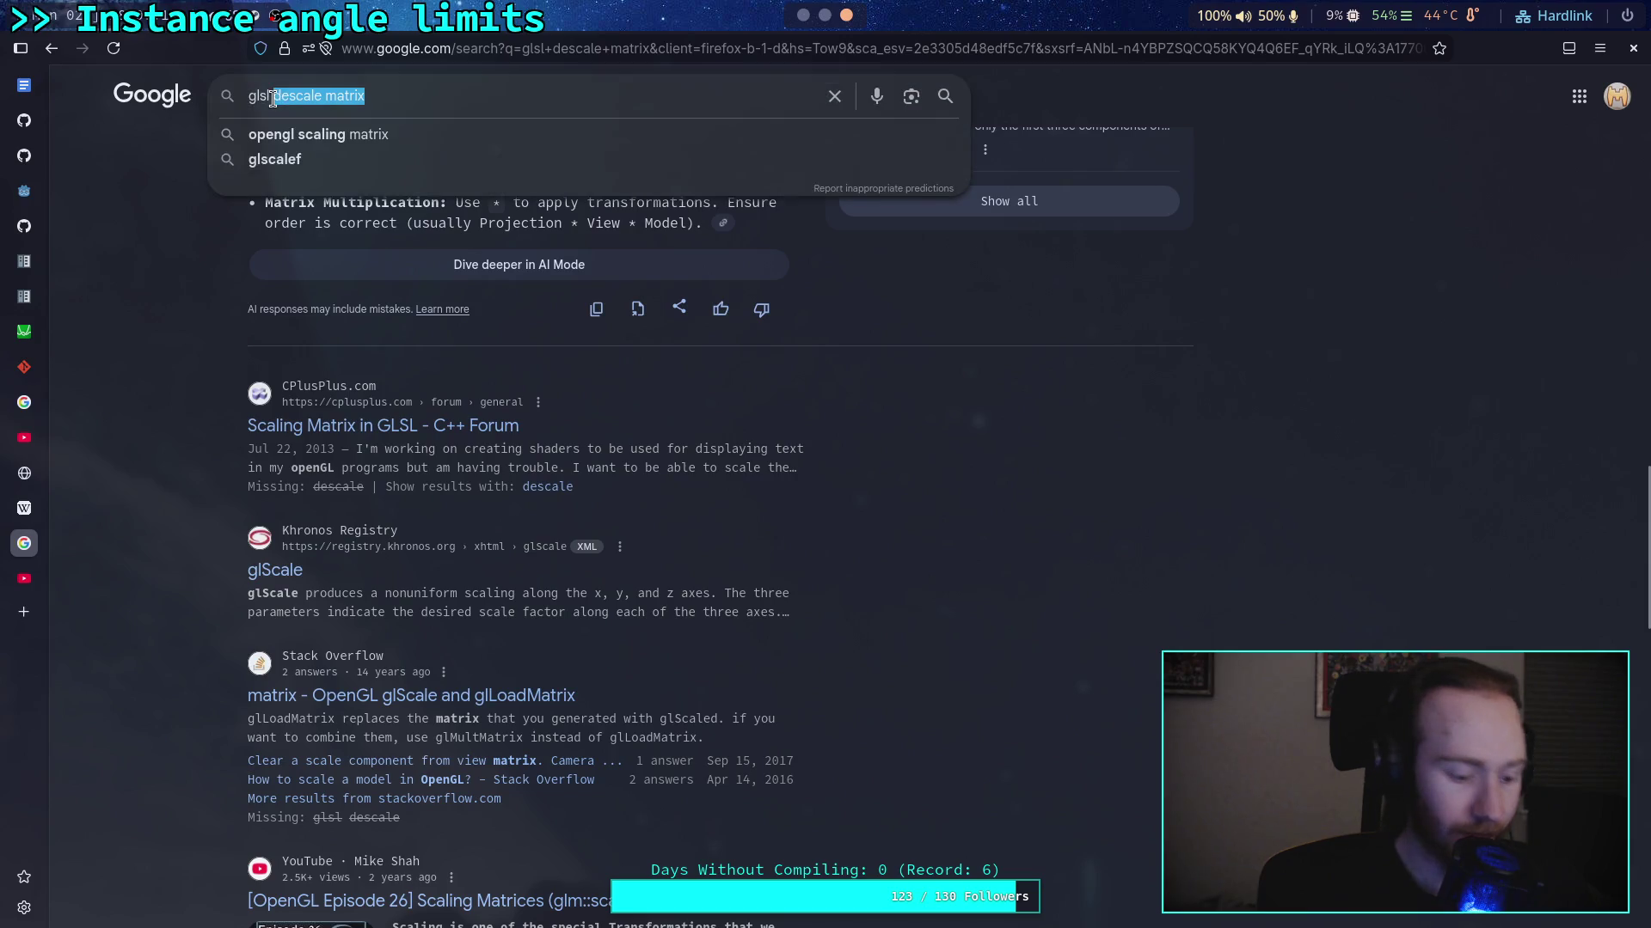
type("mat3")
key("Return")
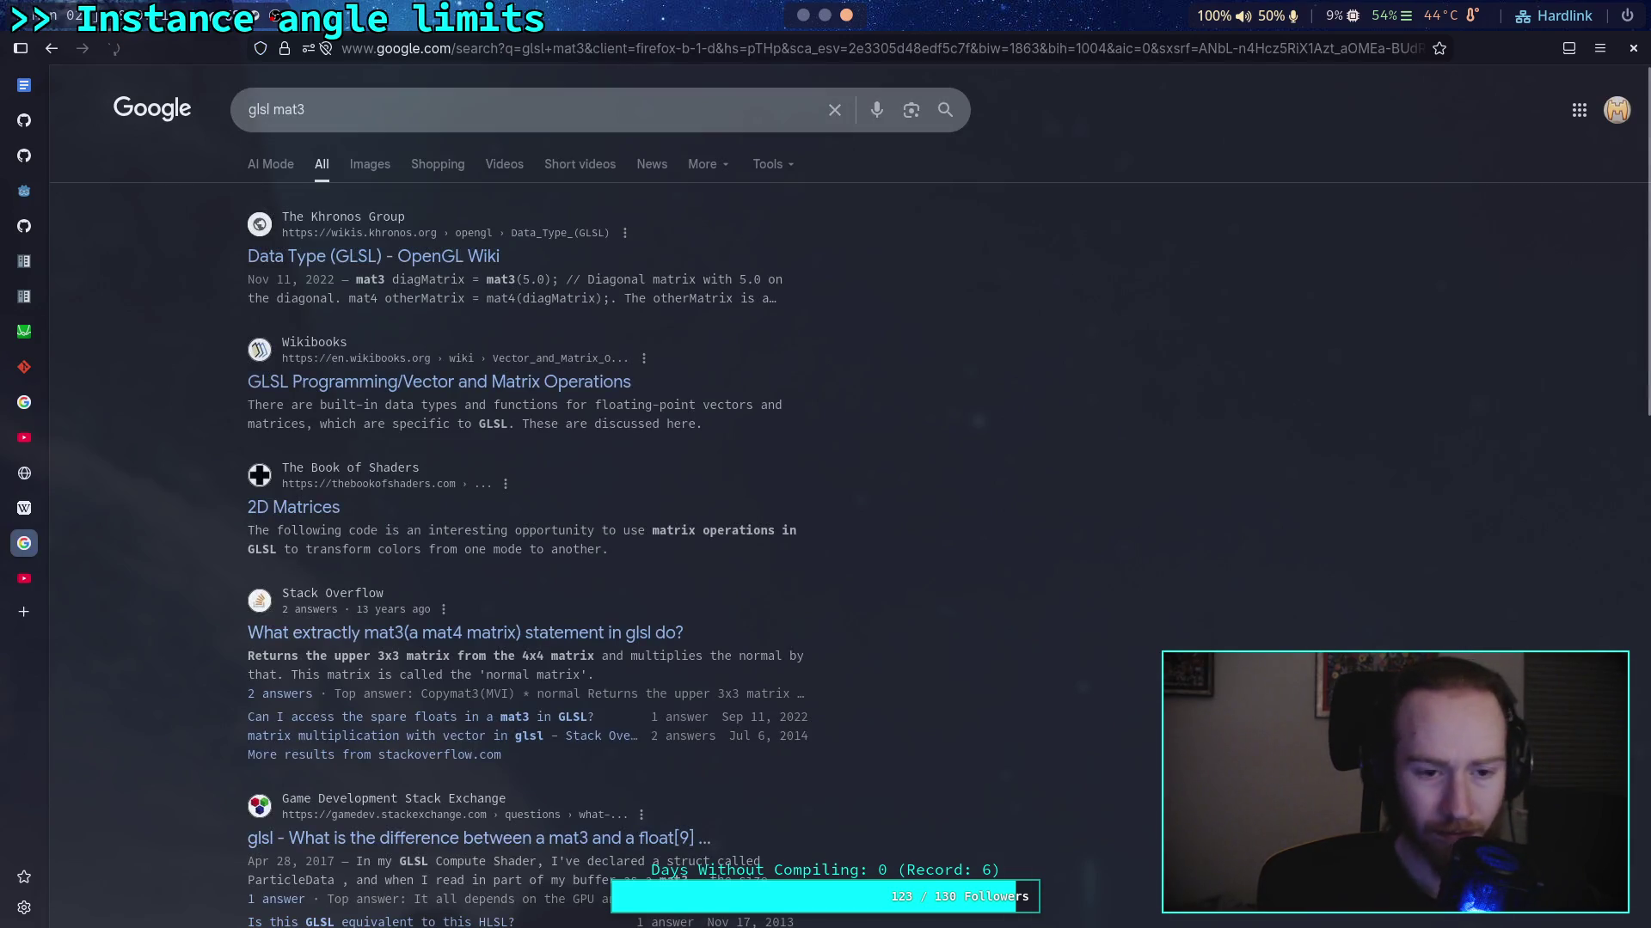
left_click(415, 269)
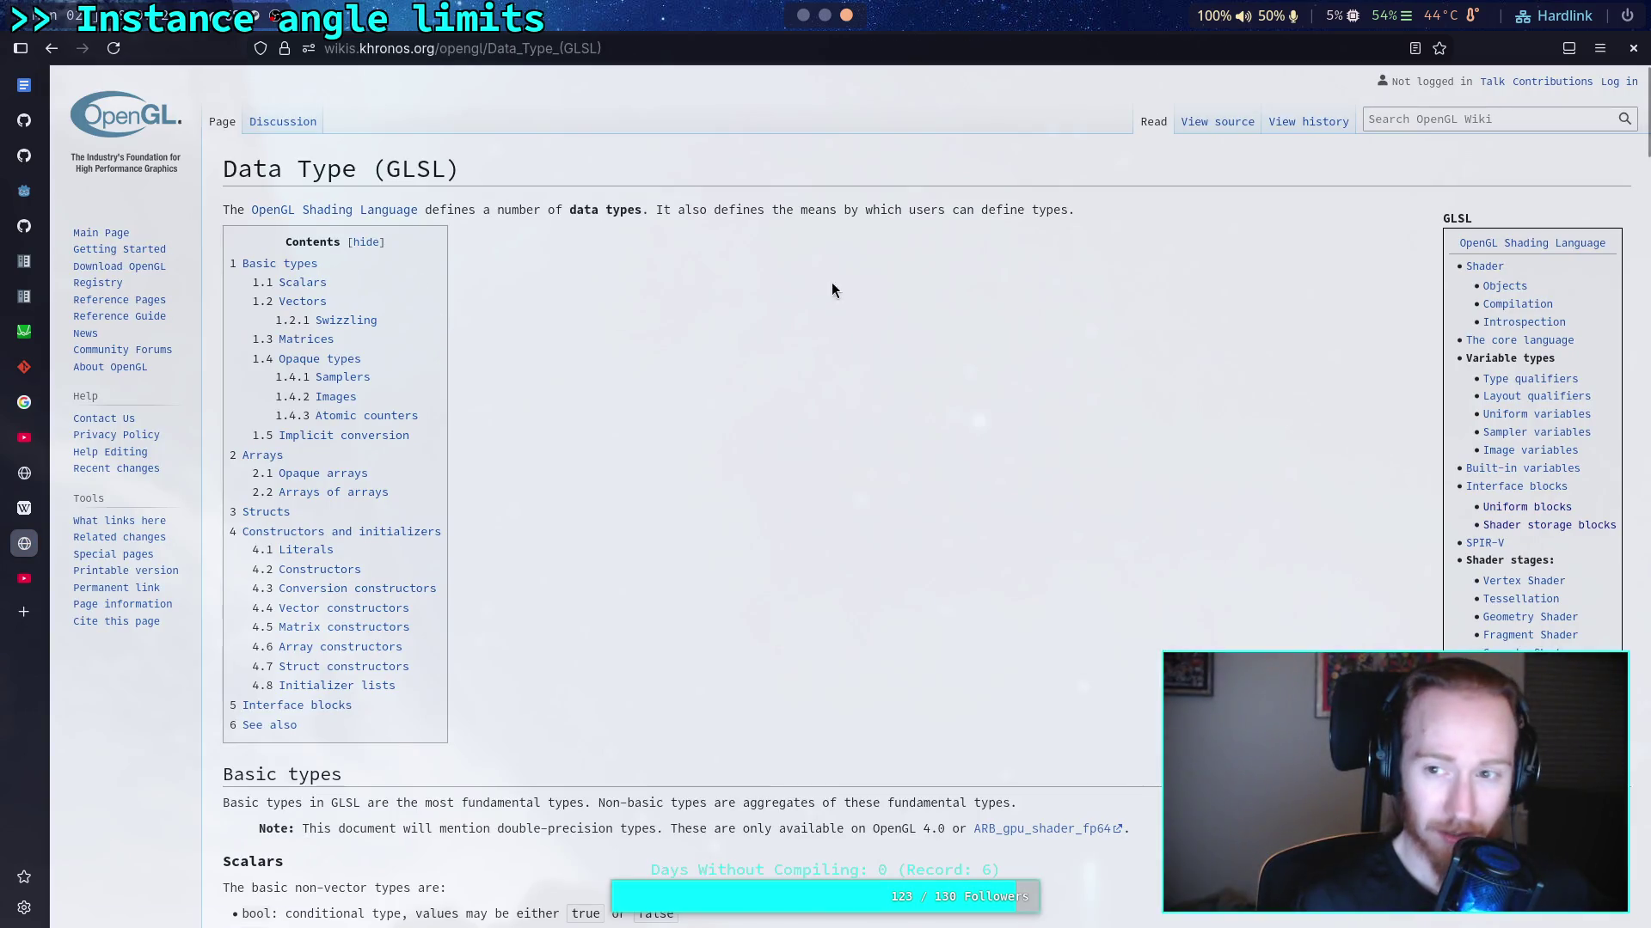
scroll(449, 353, "down", 5)
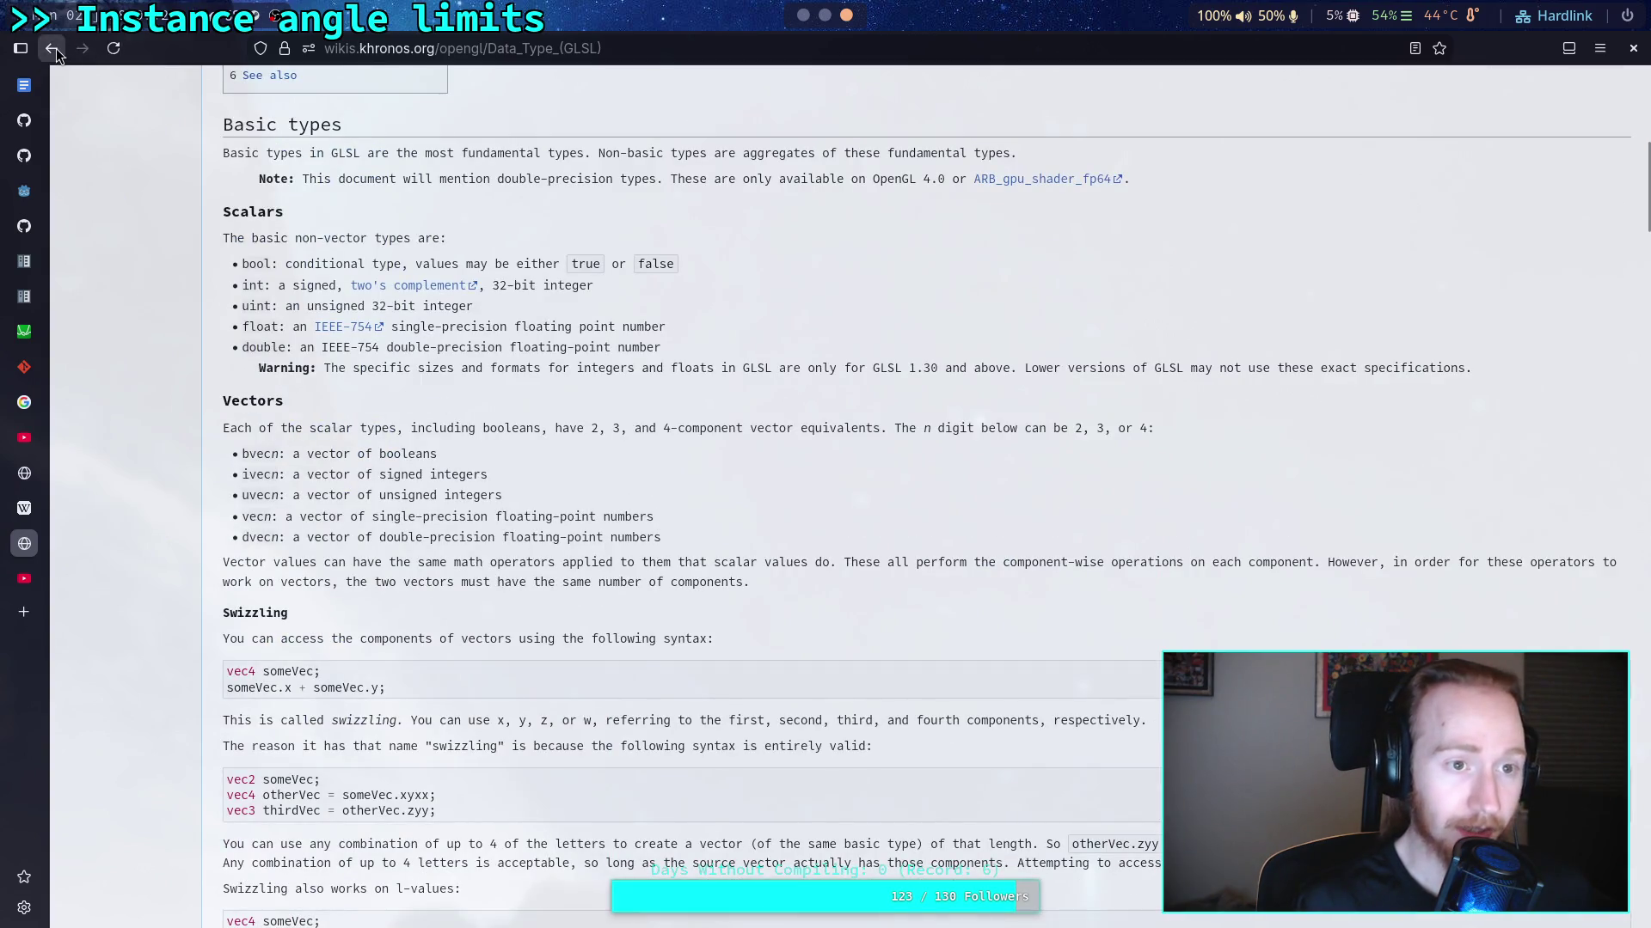
left_click(51, 48)
Change the Google query to 'glsl reflect' and run the search
scroll(211, 428, "down", 6)
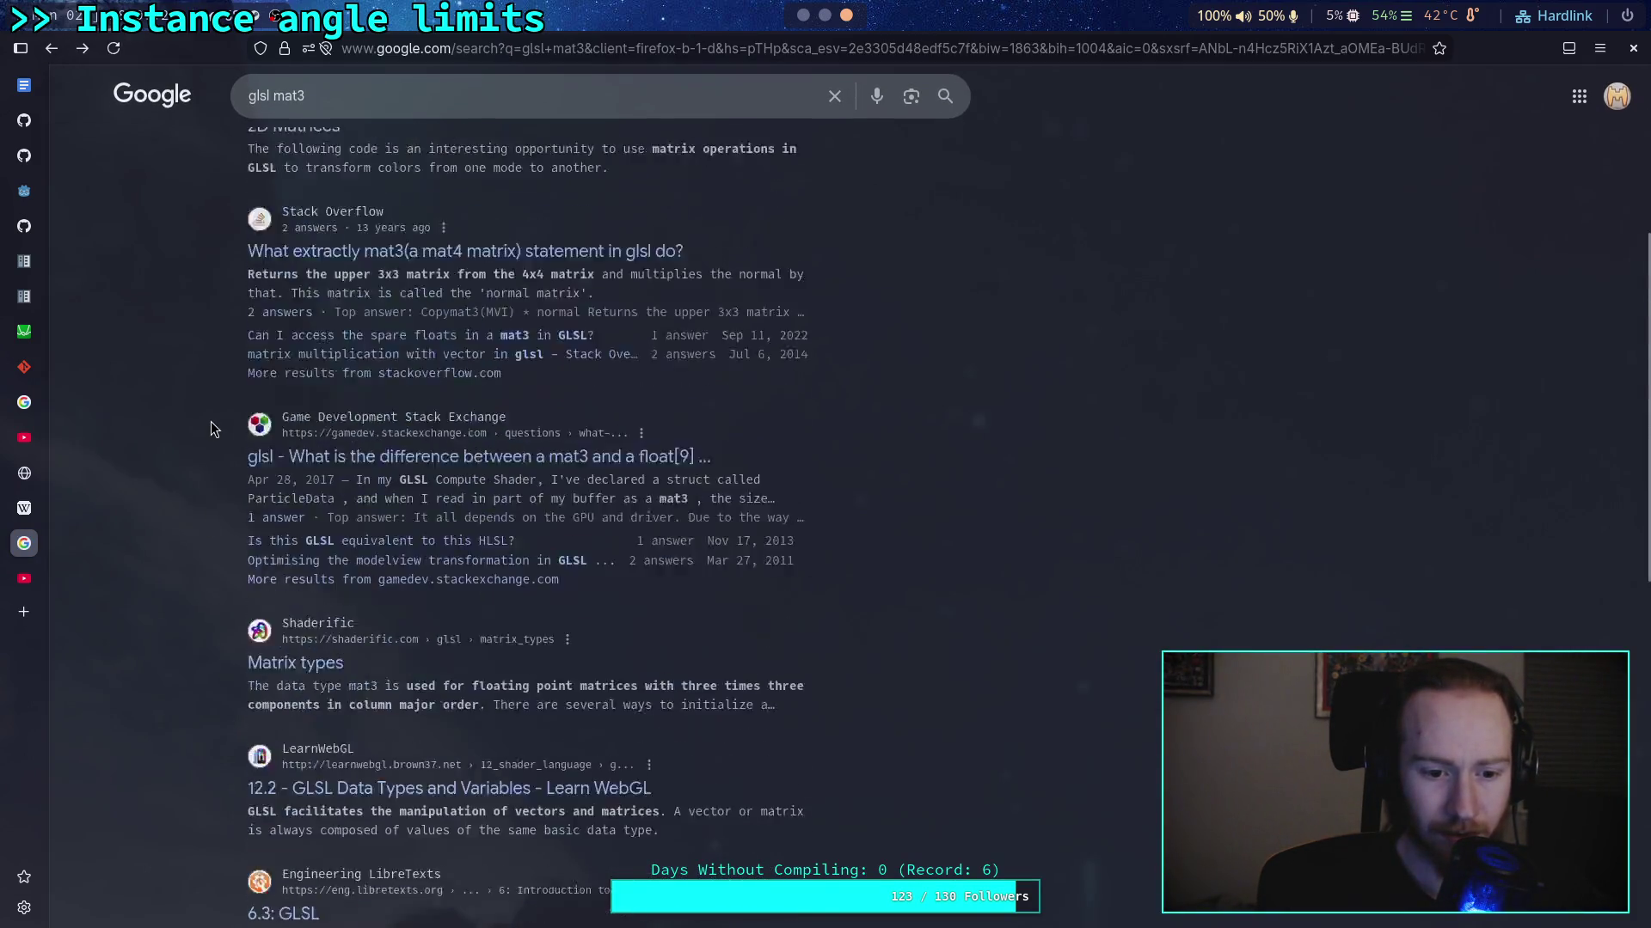
scroll(211, 428, "down", 4)
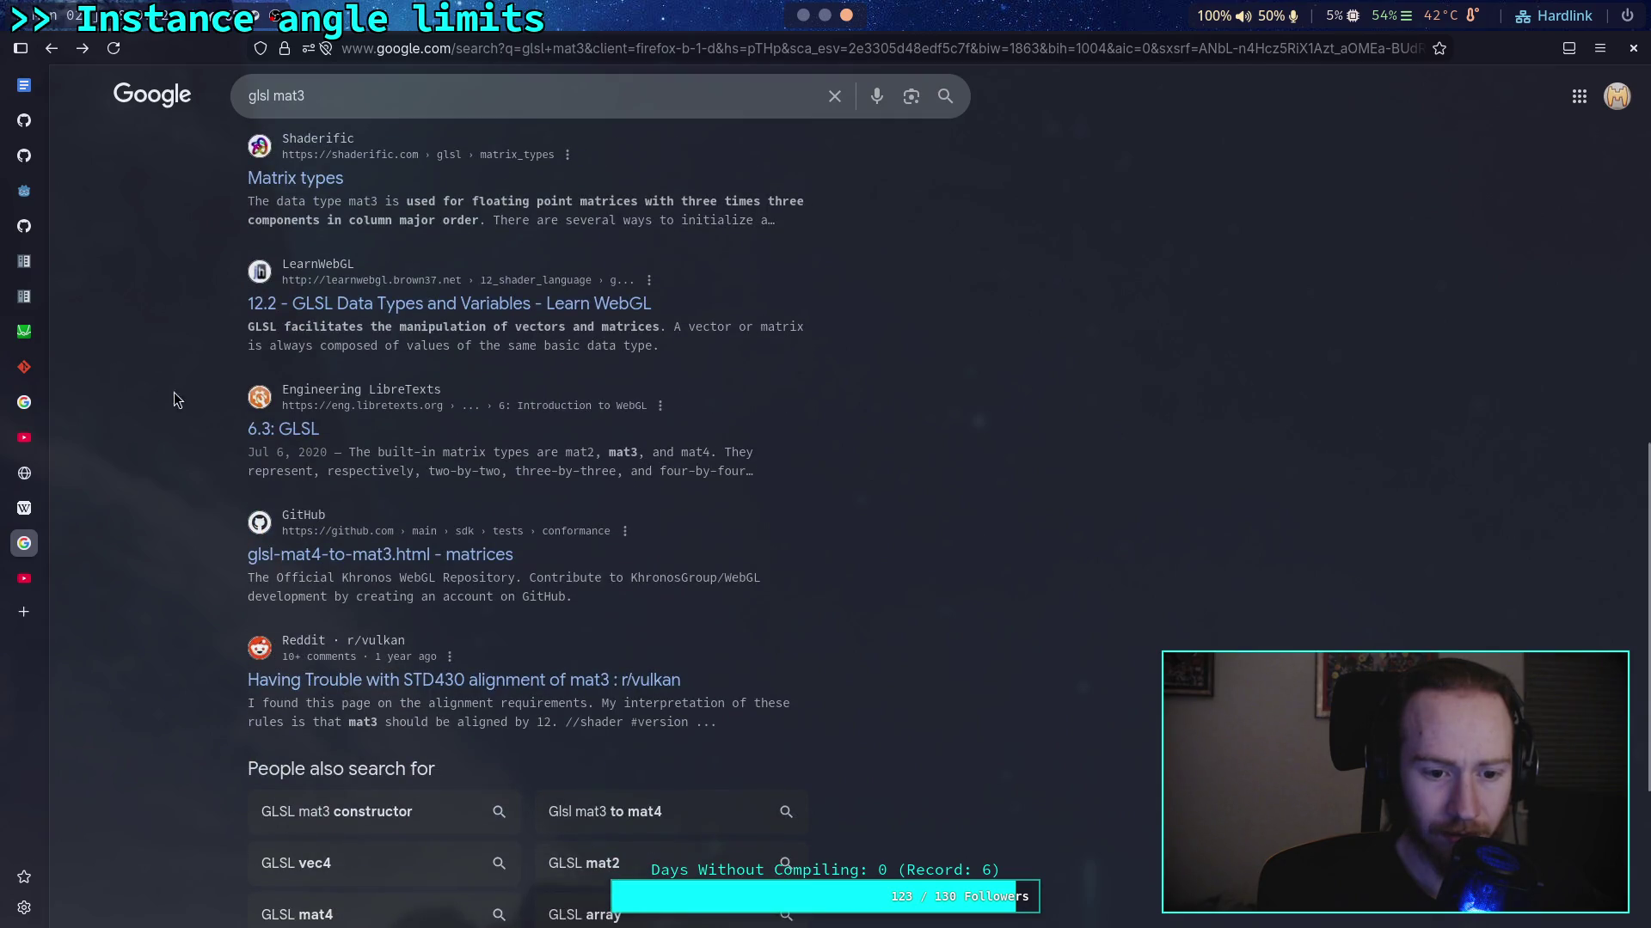
left_click(336, 98)
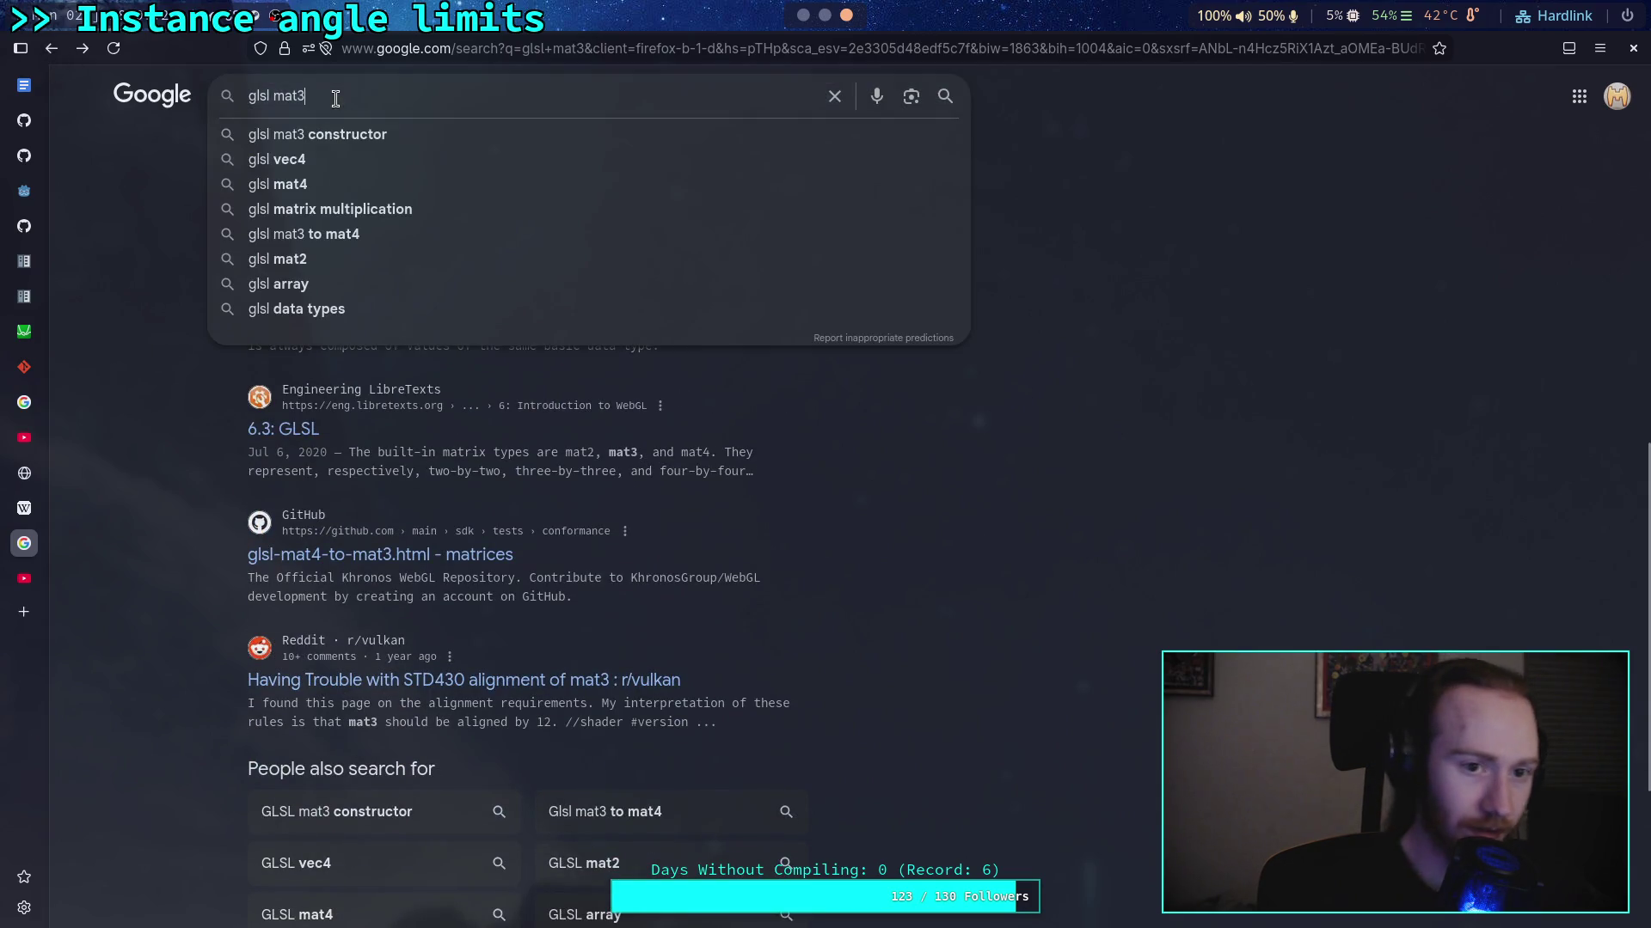
key("BackSpace")
key("BackSpace")
key("BackSpace")
type("reflect")
key("Return")
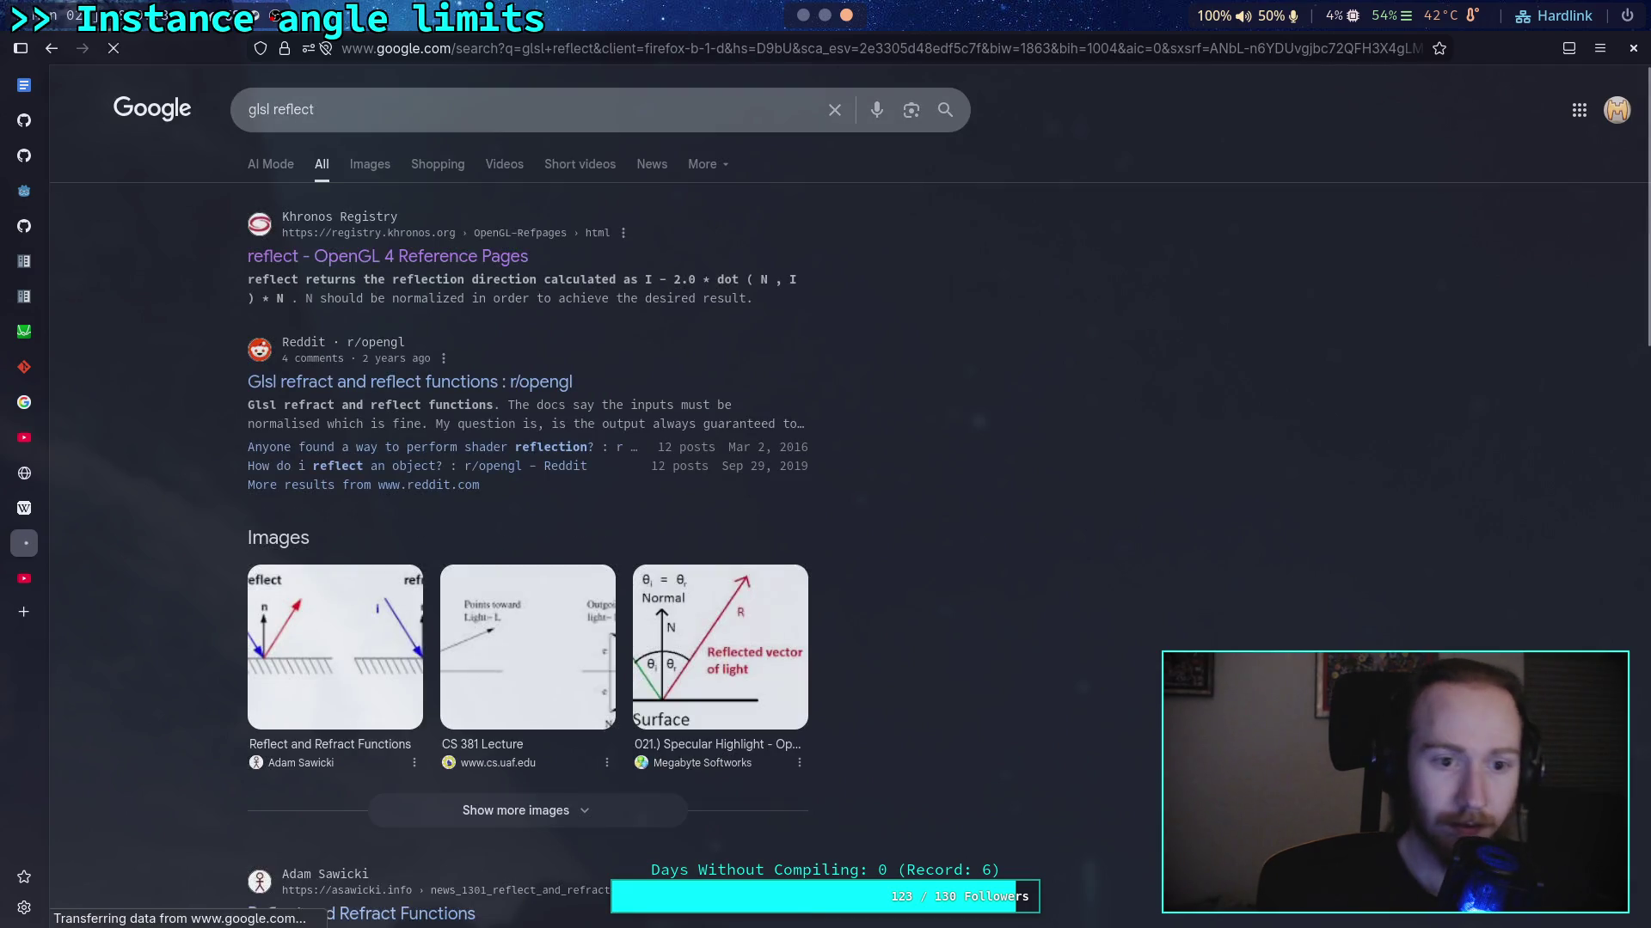
Open the Khronos reflect reference and try the same page address for mat3
left_click(440, 256)
double_click(673, 51)
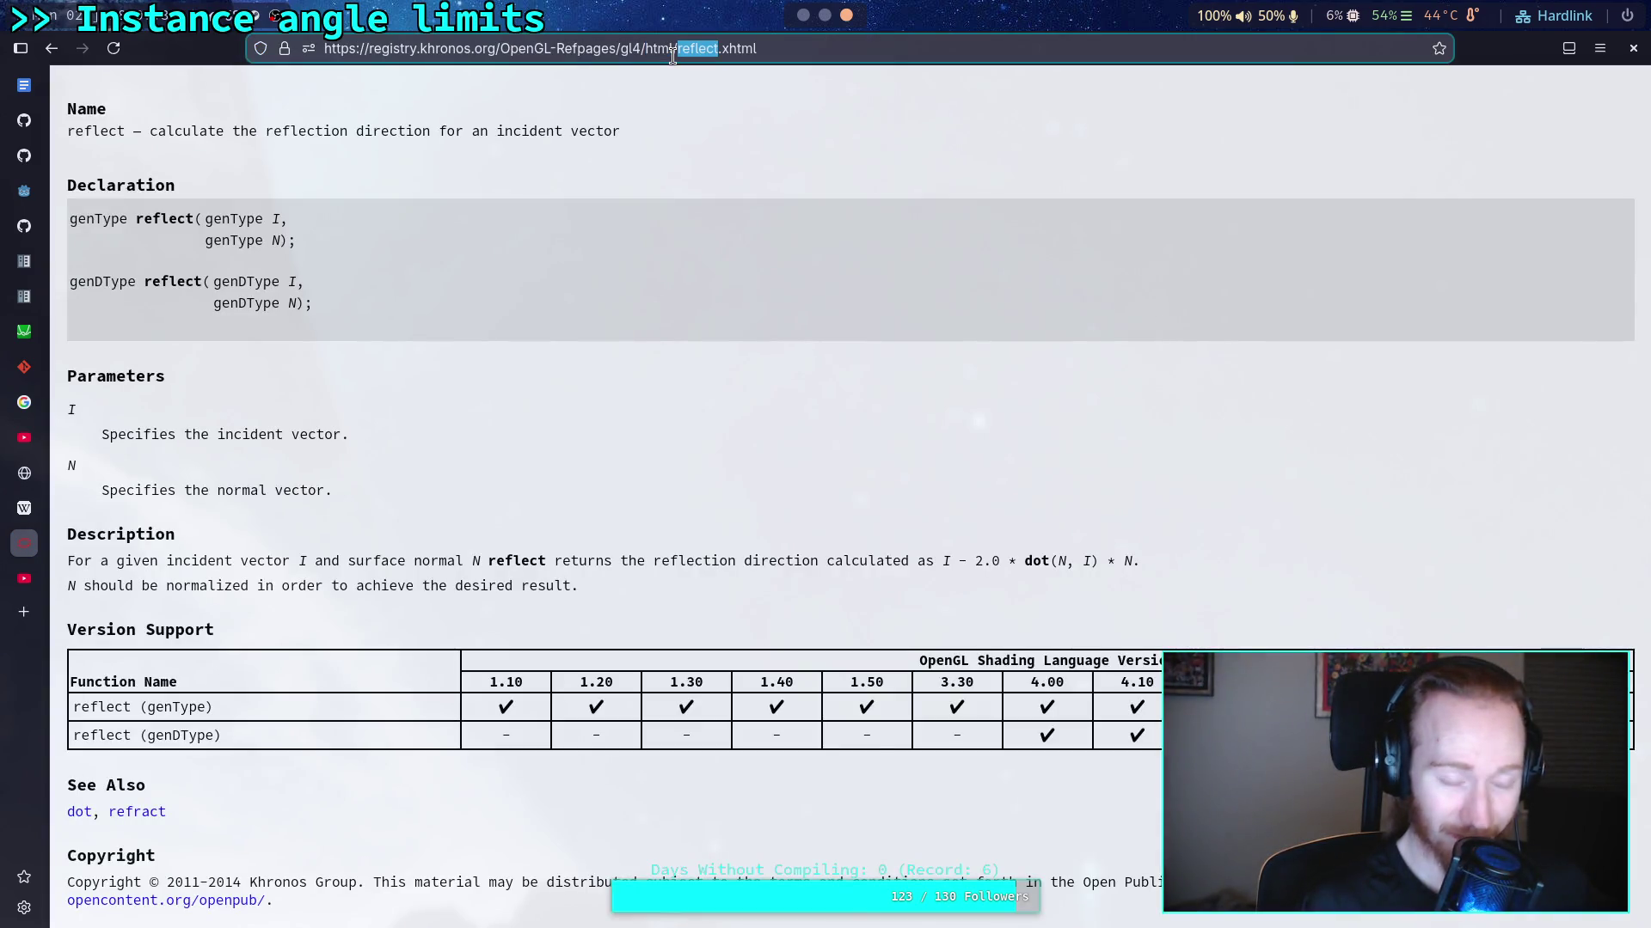
type("mat3")
key("Return")
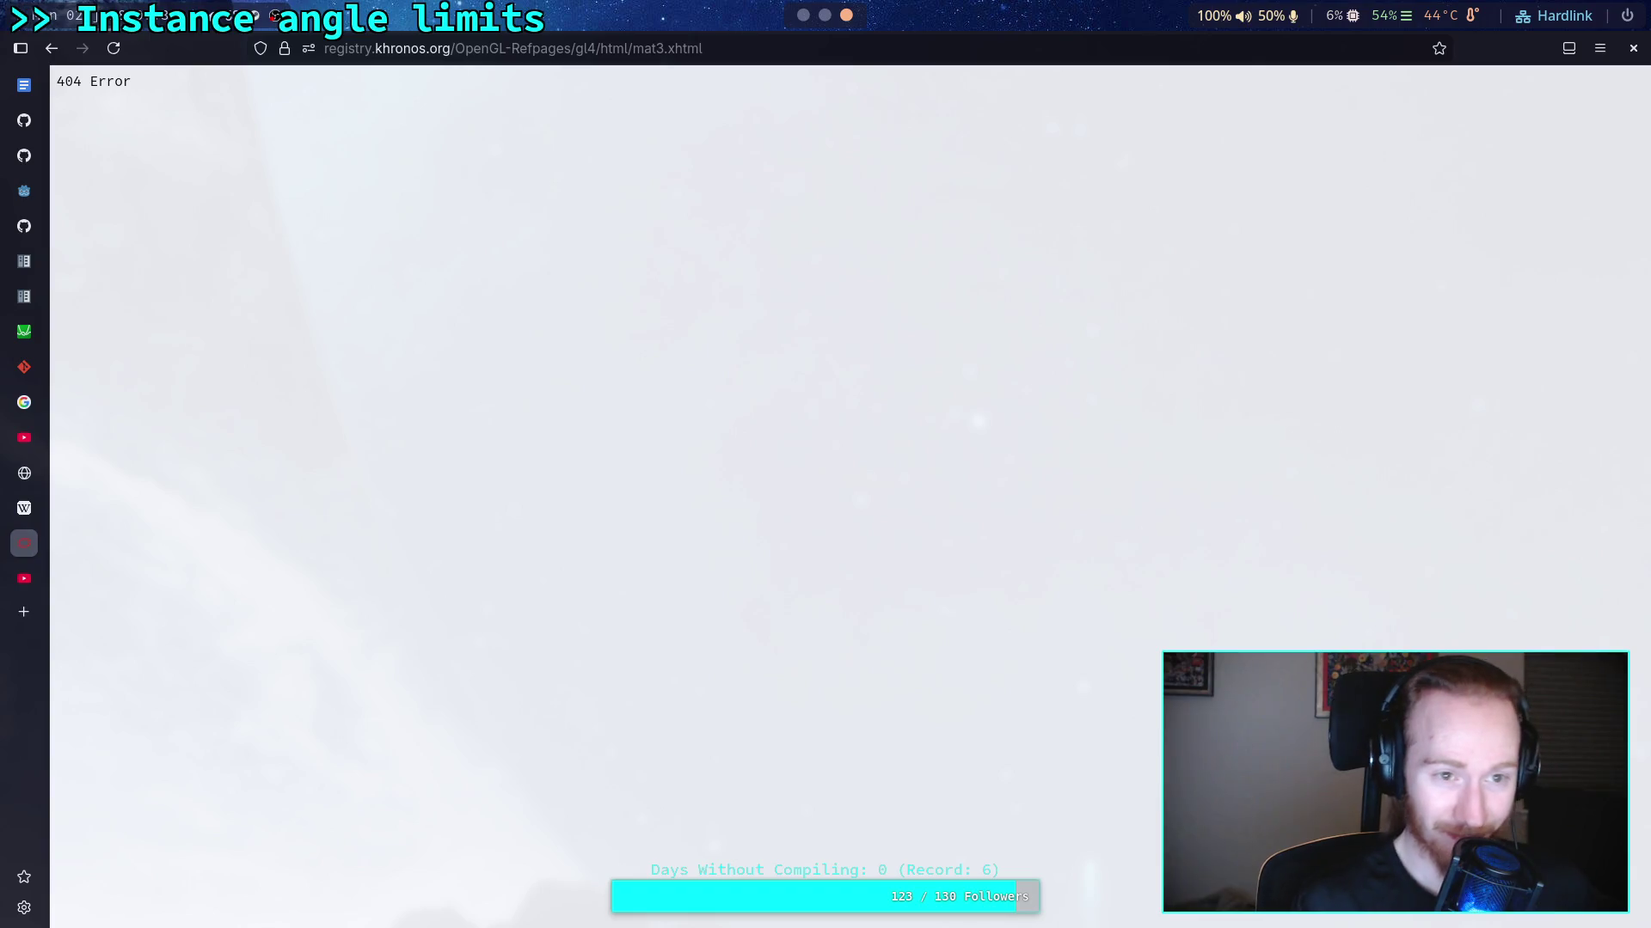
Return to the Google results, remove 'reflect' from the query, and switch back to Godot
left_click(54, 54)
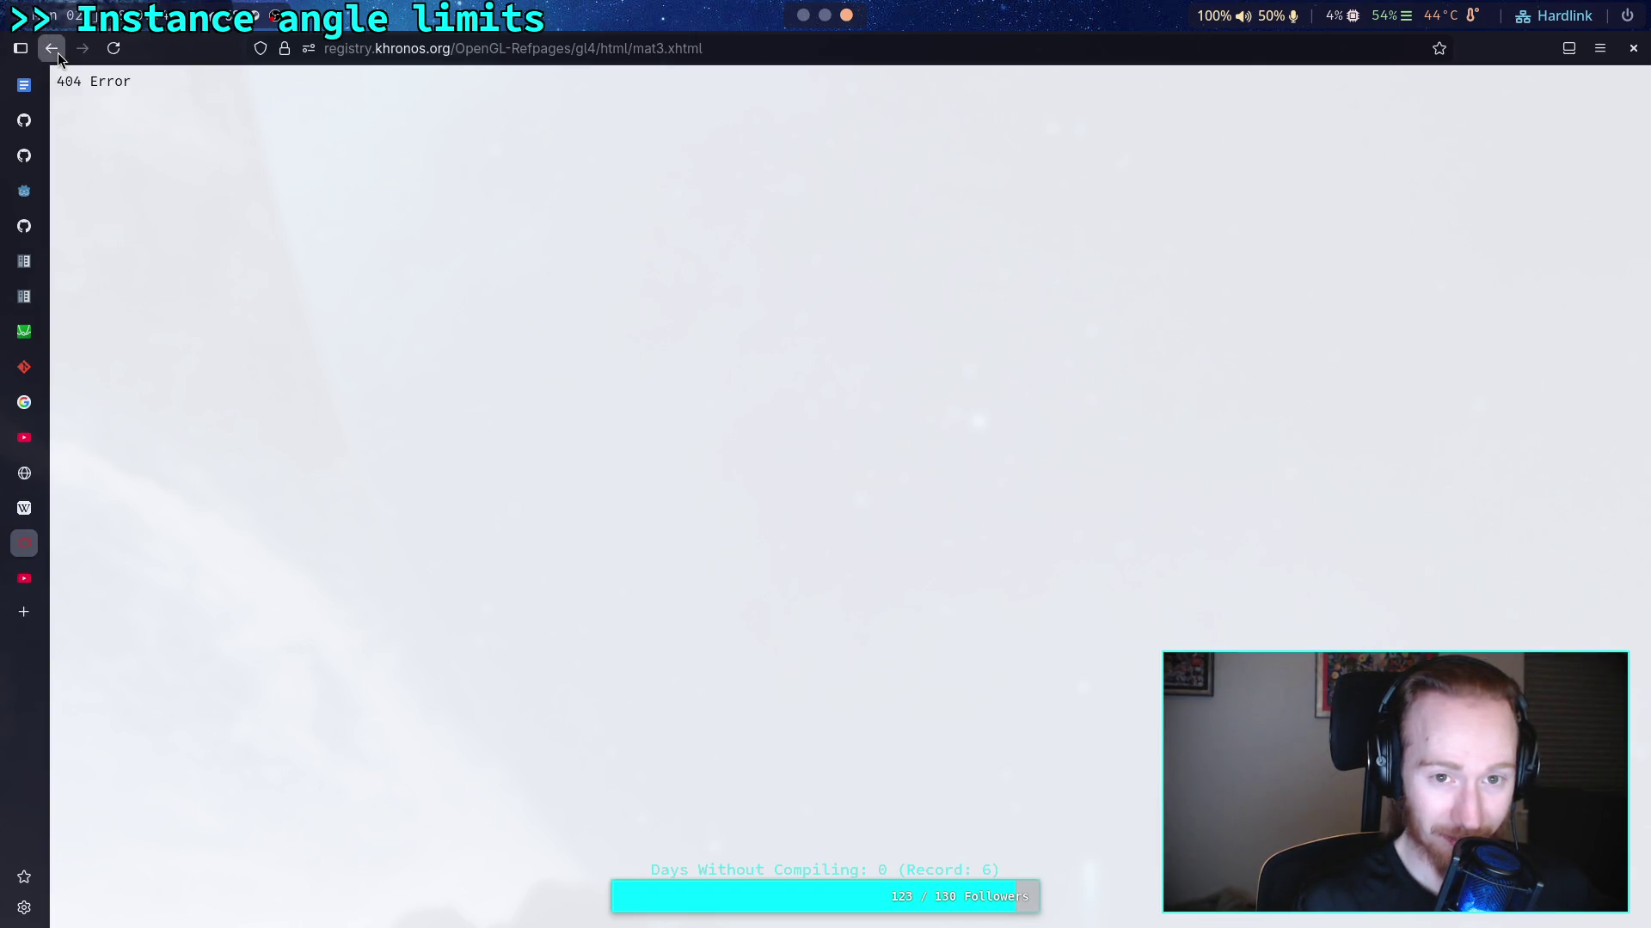
left_click(54, 53)
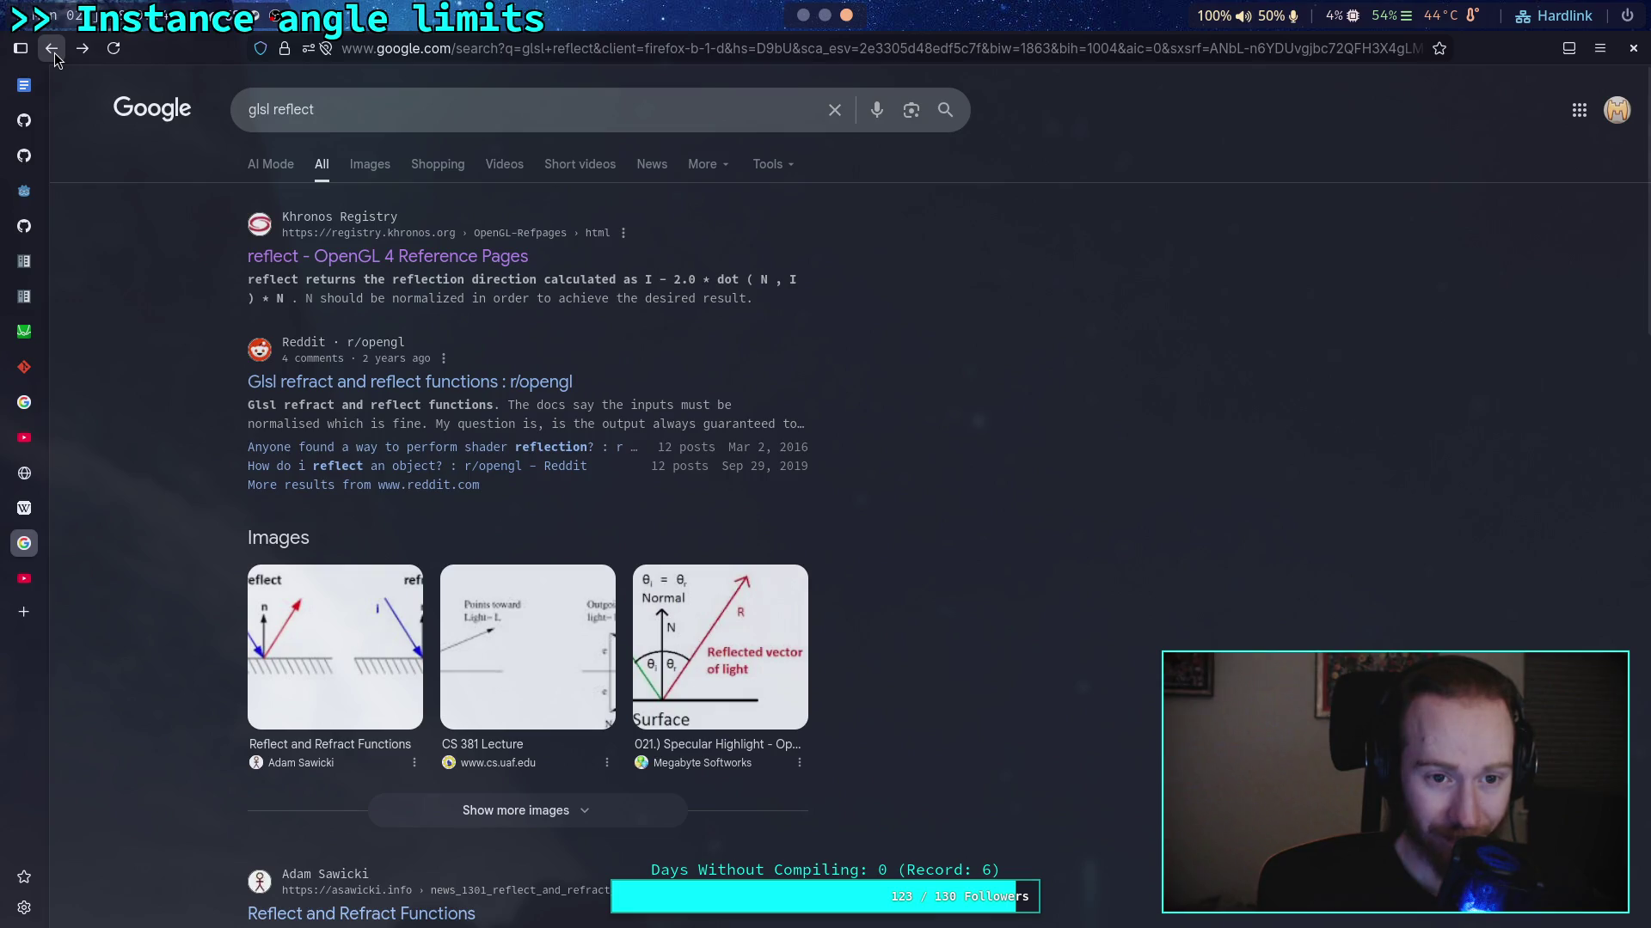
double_click(277, 111)
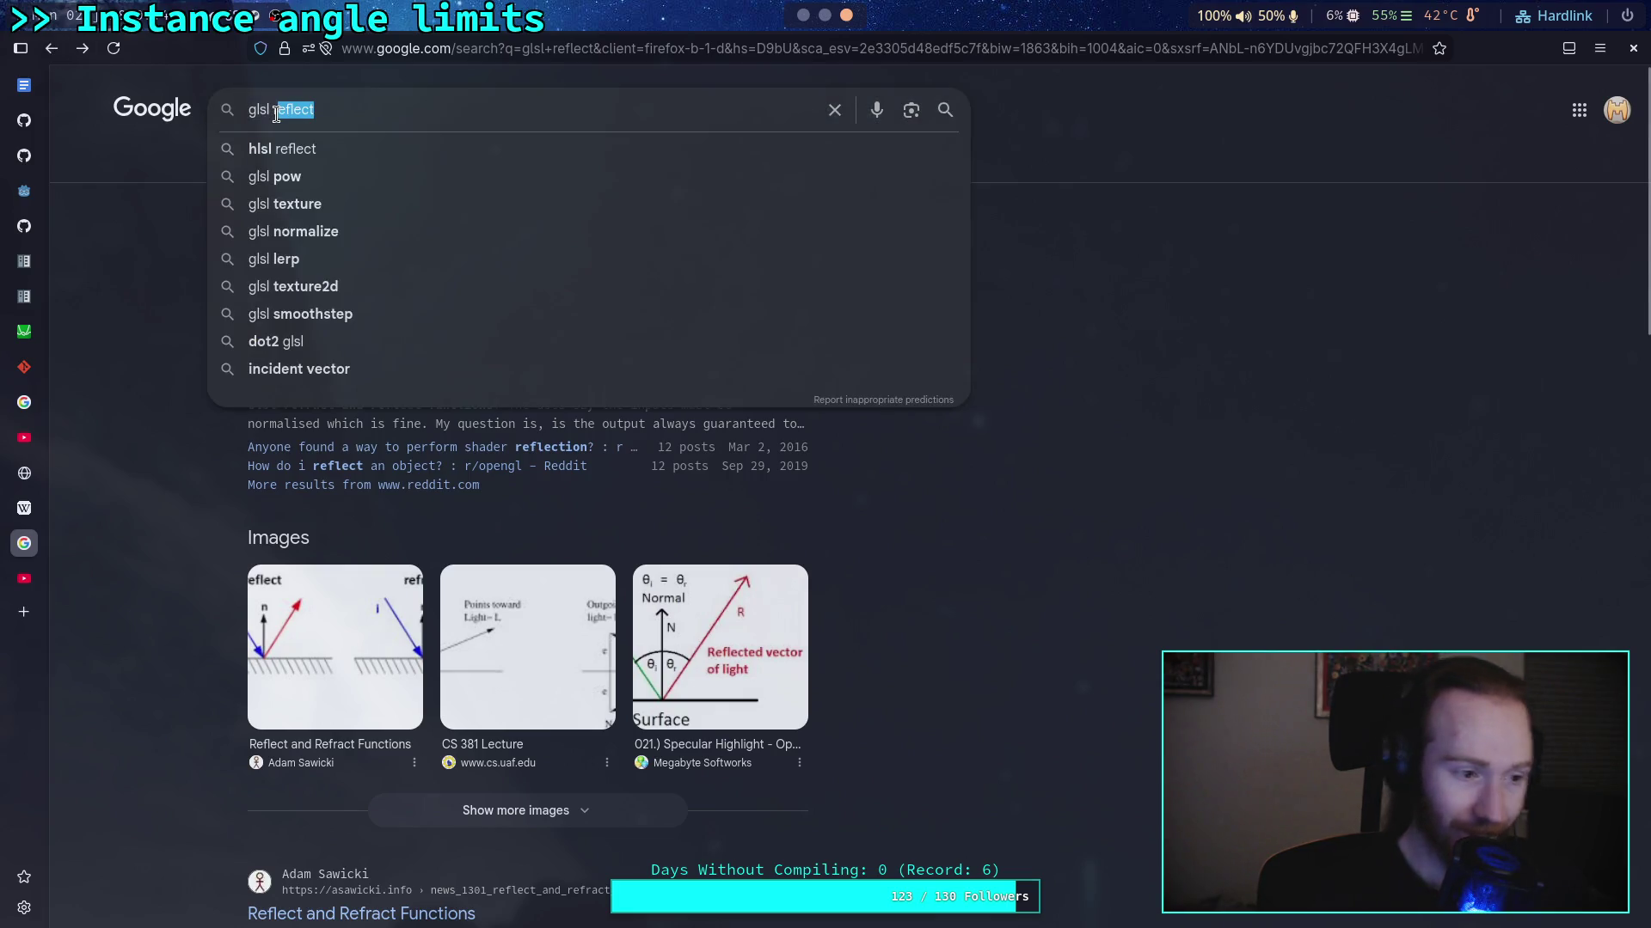
type("r")
key("BackSpace")
key("alt+Tab")
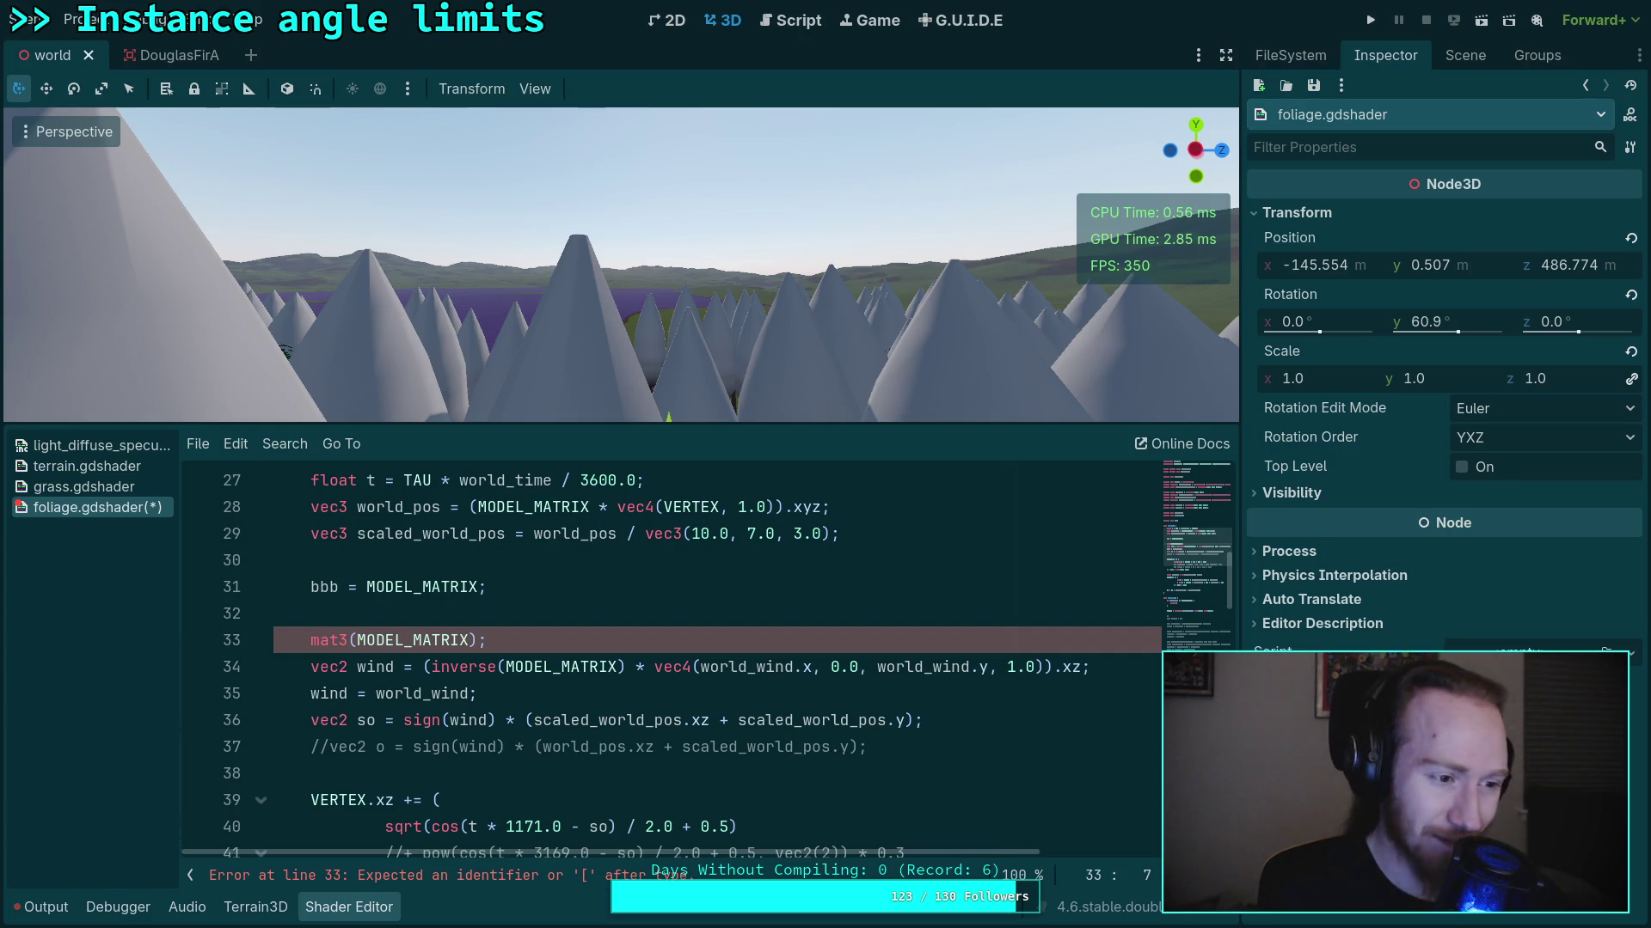
Delete the stray mat3(MODEL_MATRIX); line from foliage.gdshader
left_click(531, 630)
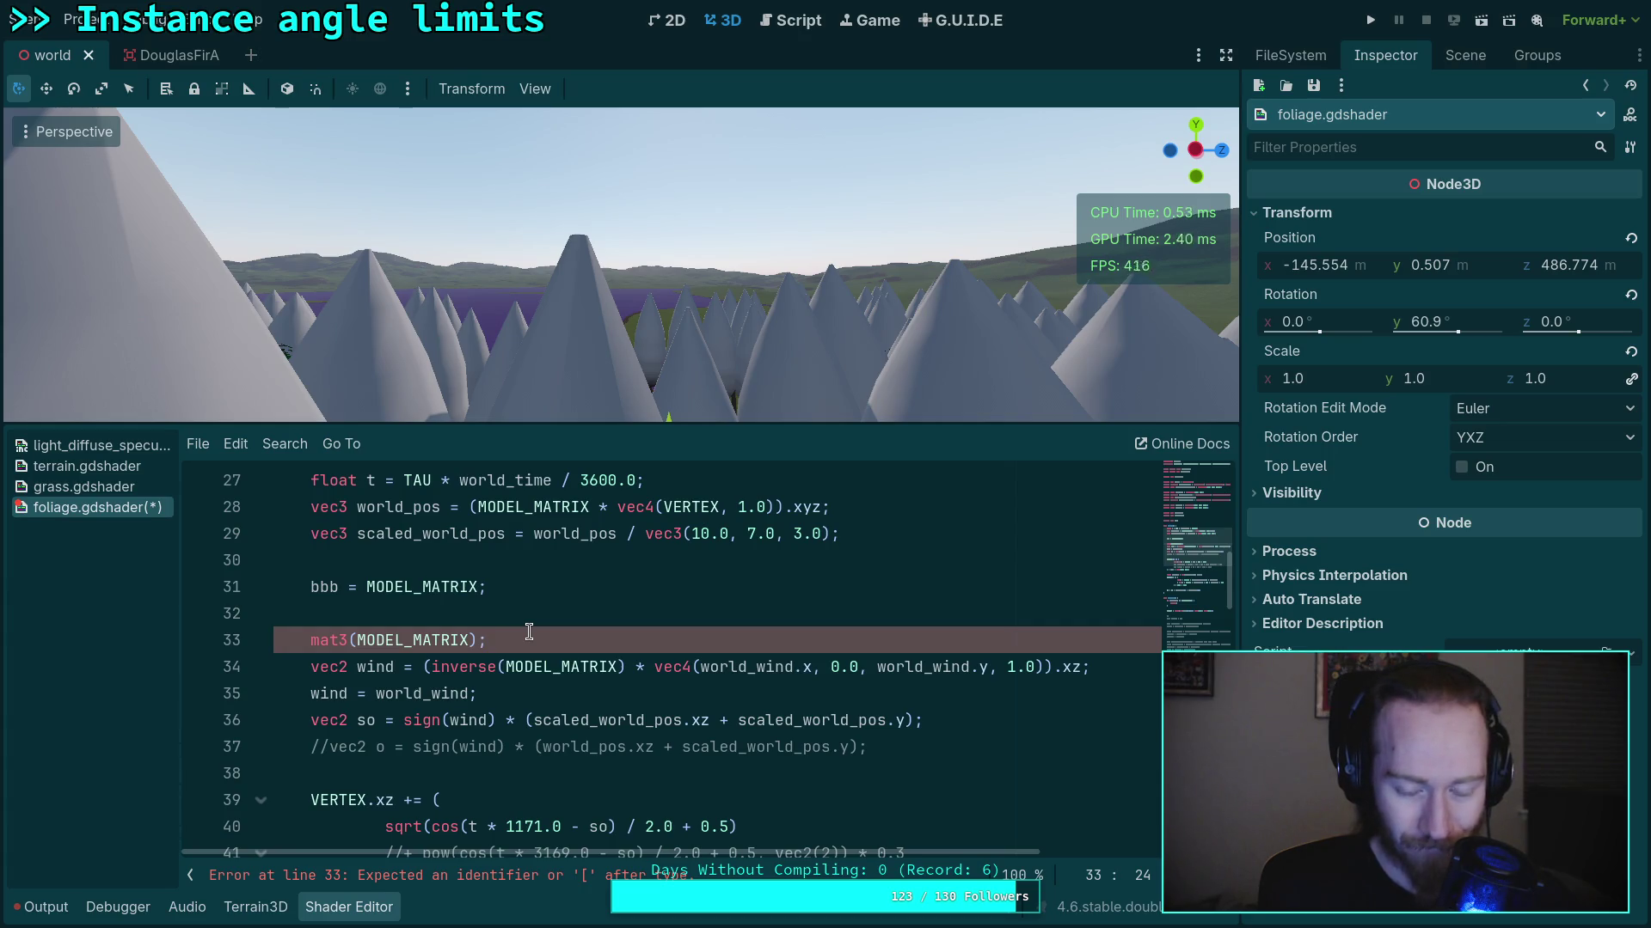
triple_click(529, 636)
key("BackSpace")
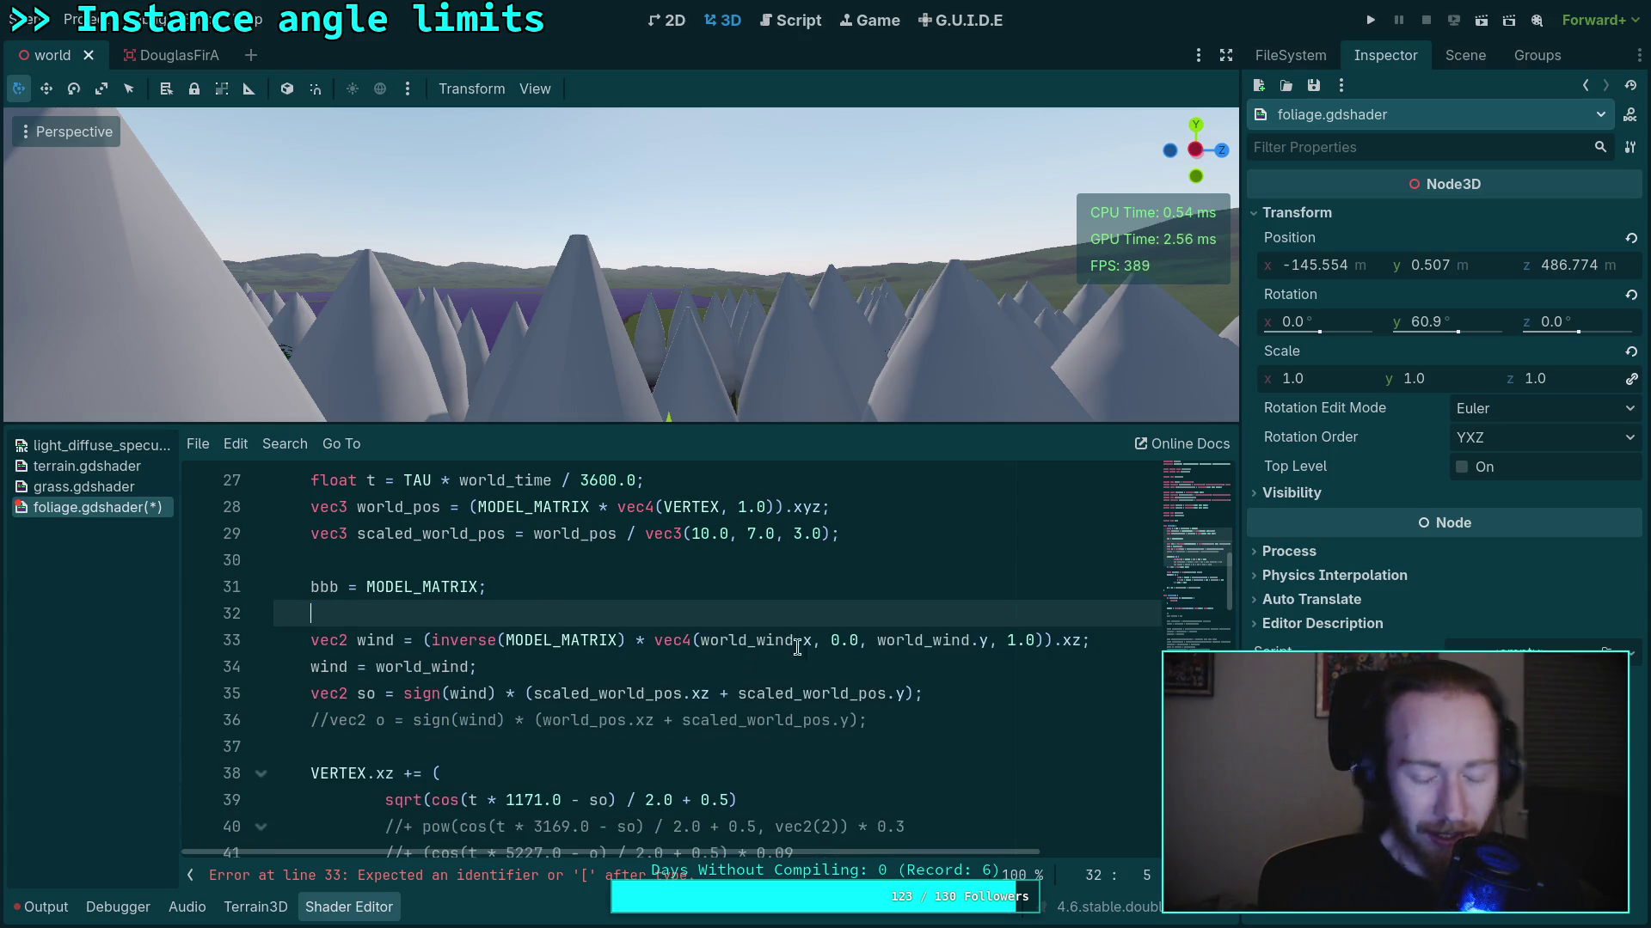
Comment out the wind = world_wind; line with //
left_click(1077, 636)
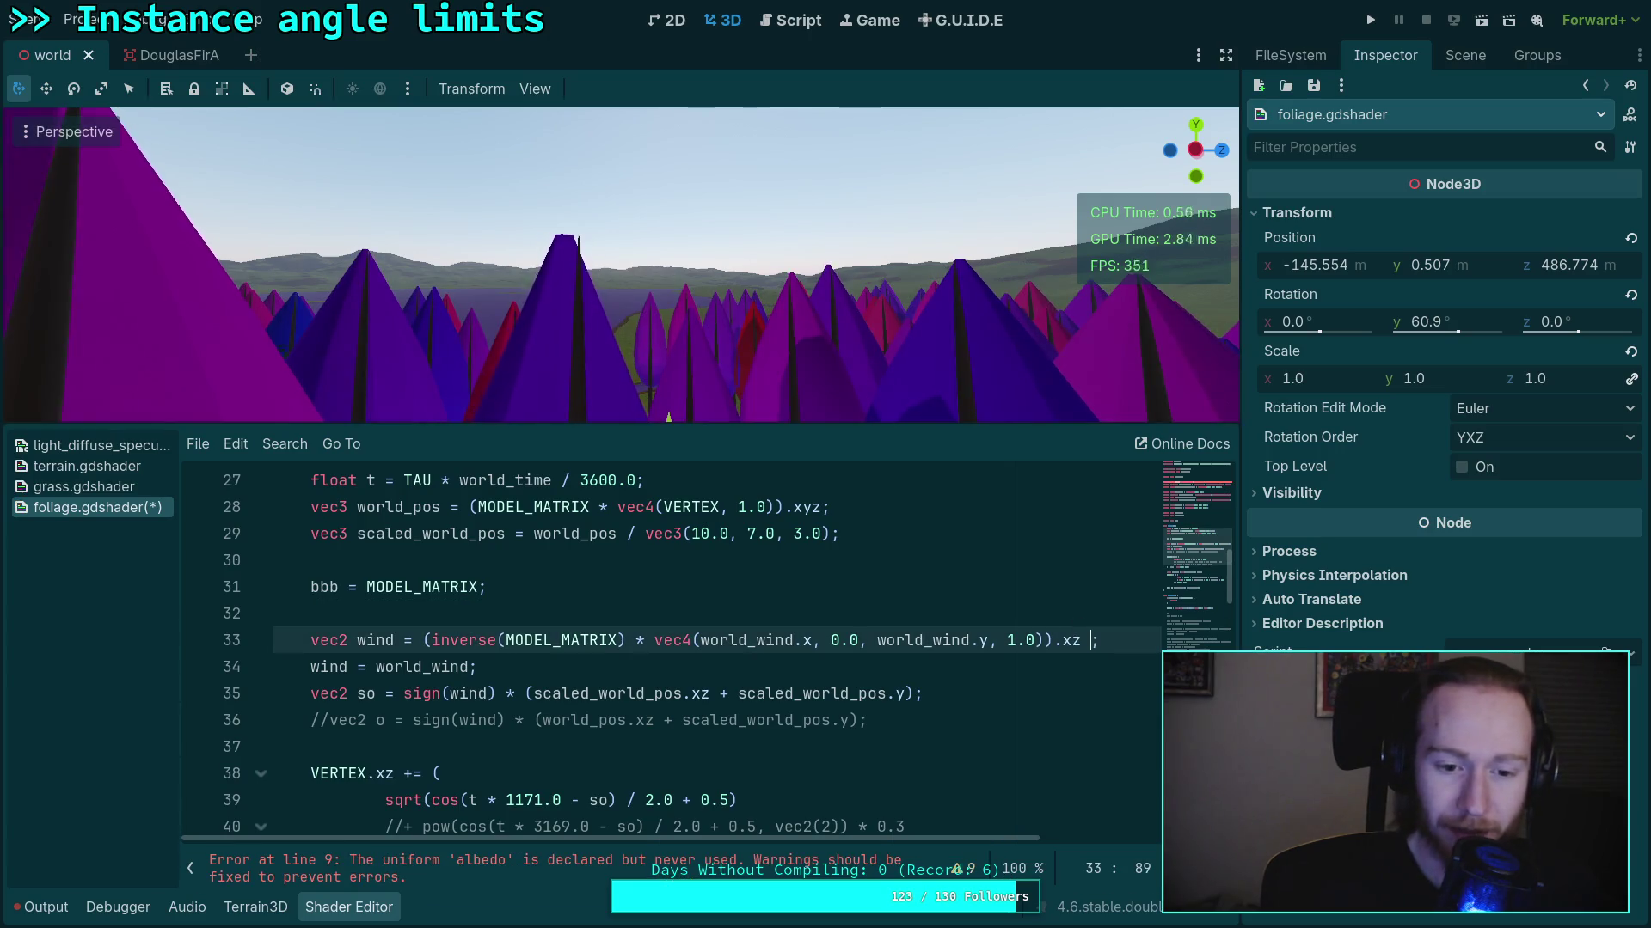
left_click(312, 667)
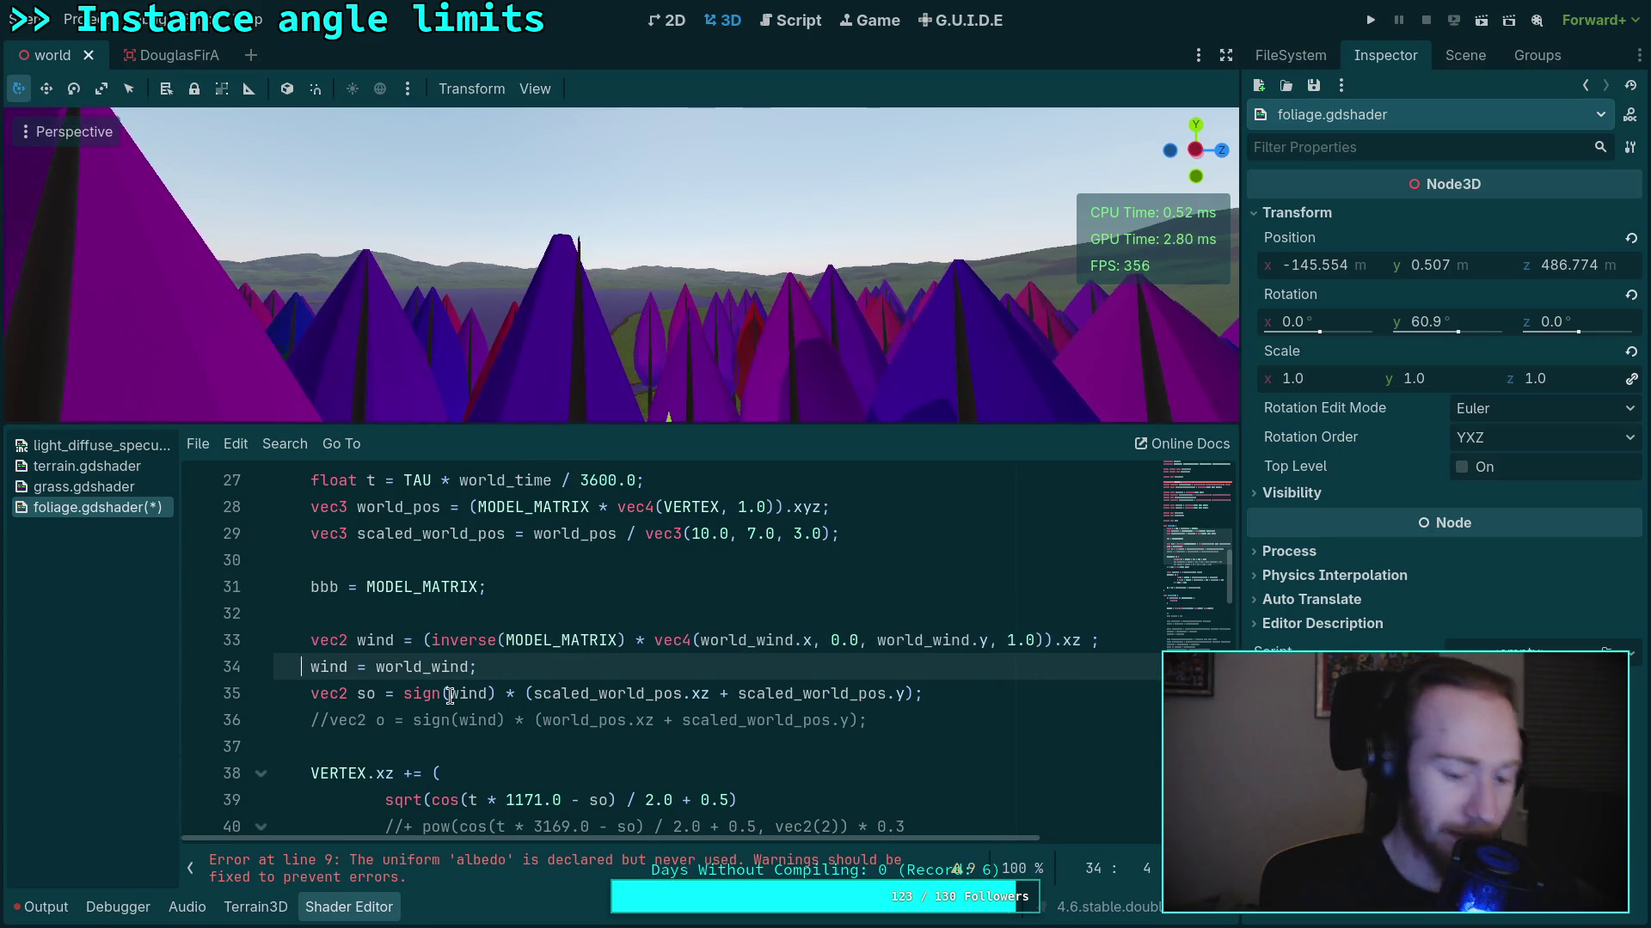
type("//")
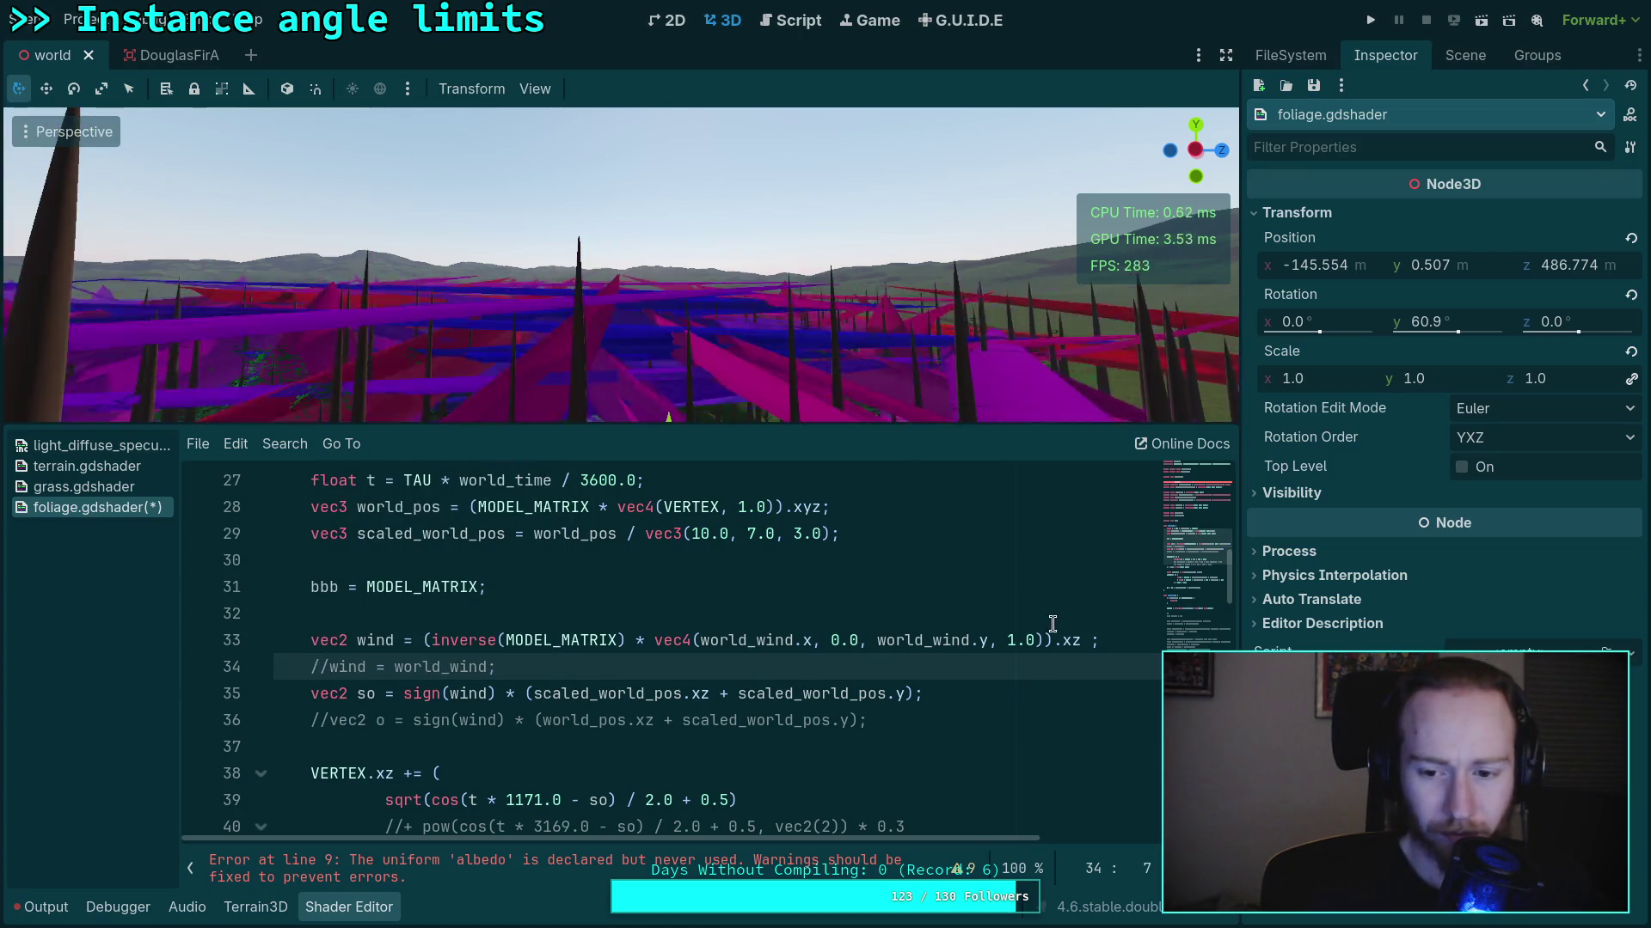
Append '- NODE_POSITION_WORLD.xz' to the end of the wind line
left_click(1087, 640)
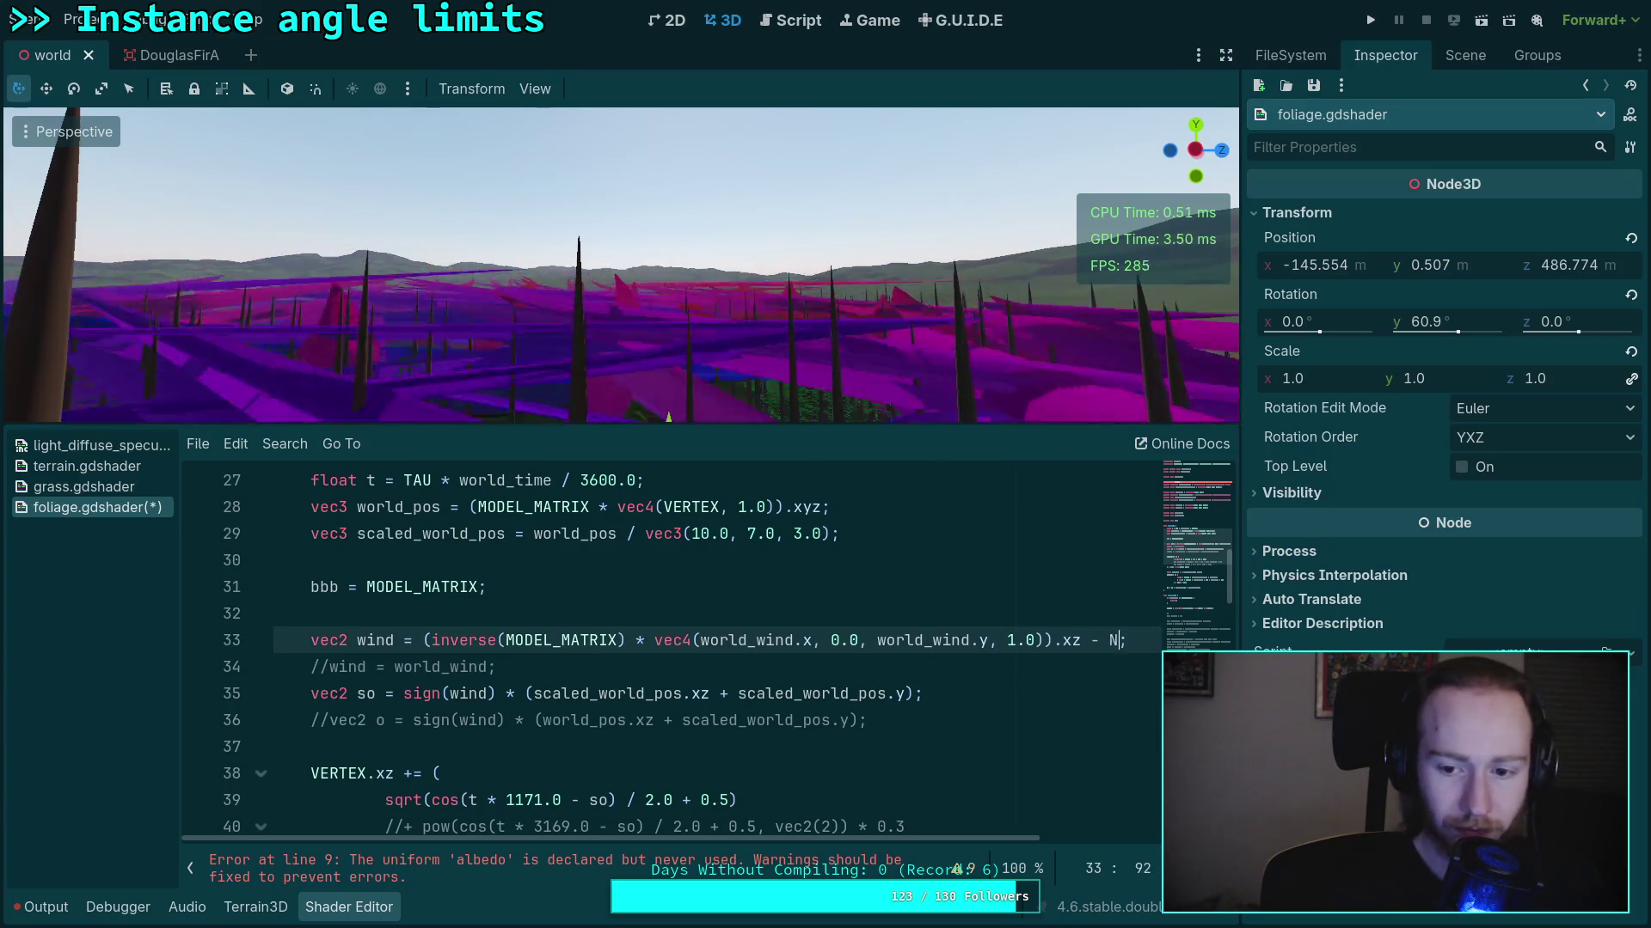
type("- NODE")
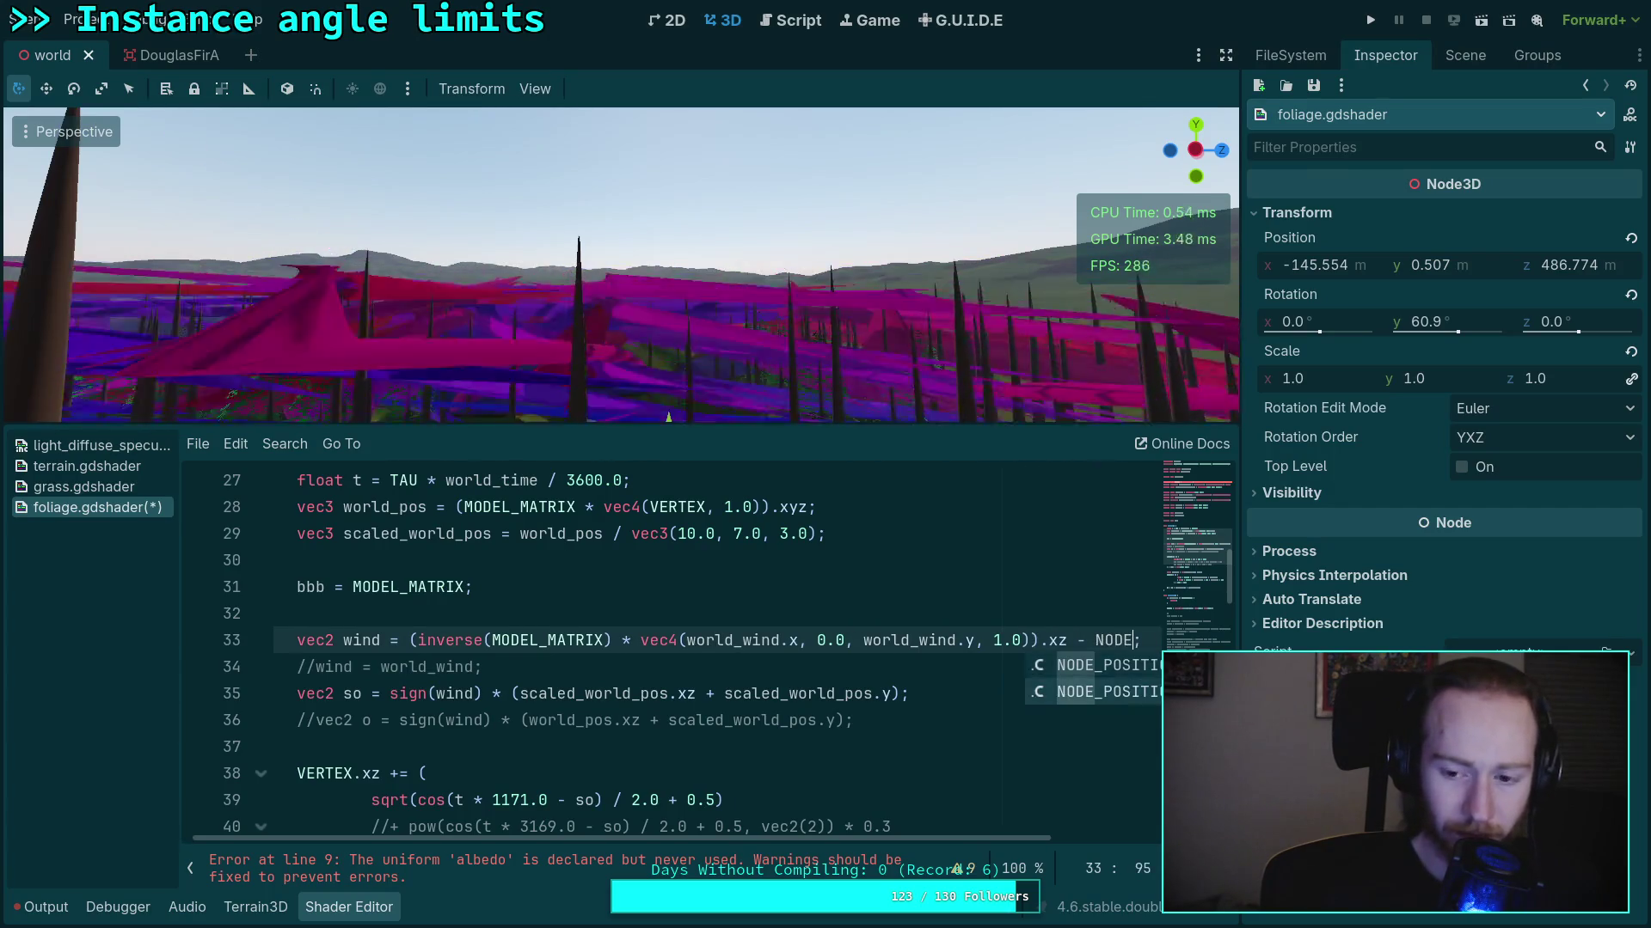
key("Down")
key("Return")
type(".xz")
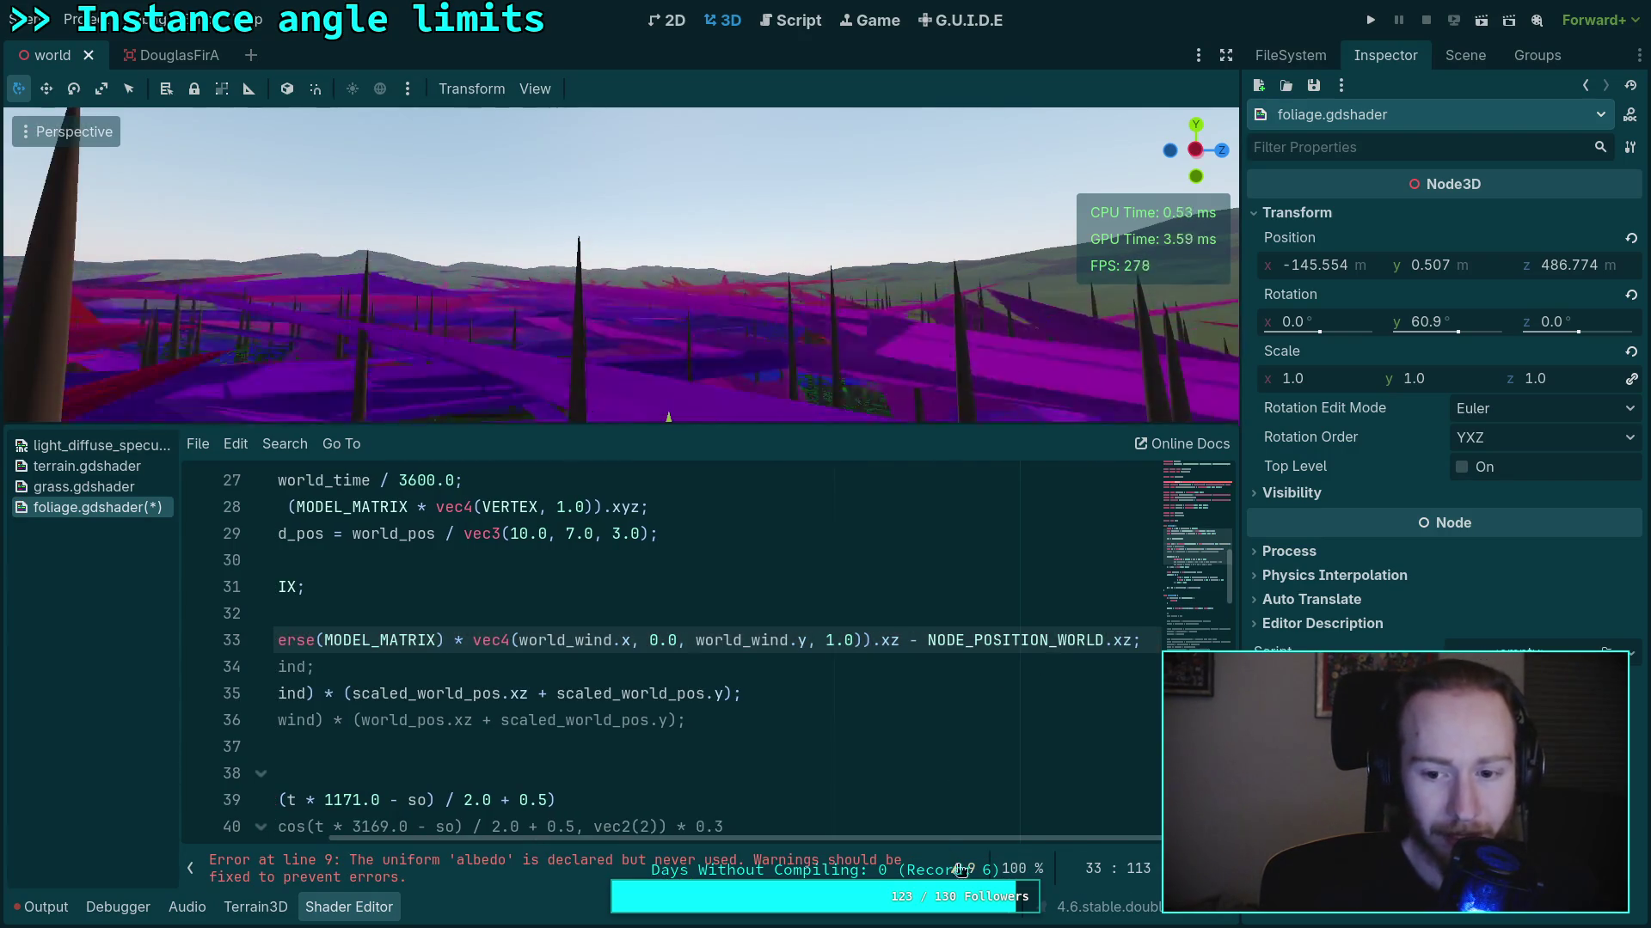
mouse_move(999, 839)
left_mouse_down()
mouse_move(1064, 845)
mouse_move(813, 844)
mouse_move(984, 844)
left_mouse_up()
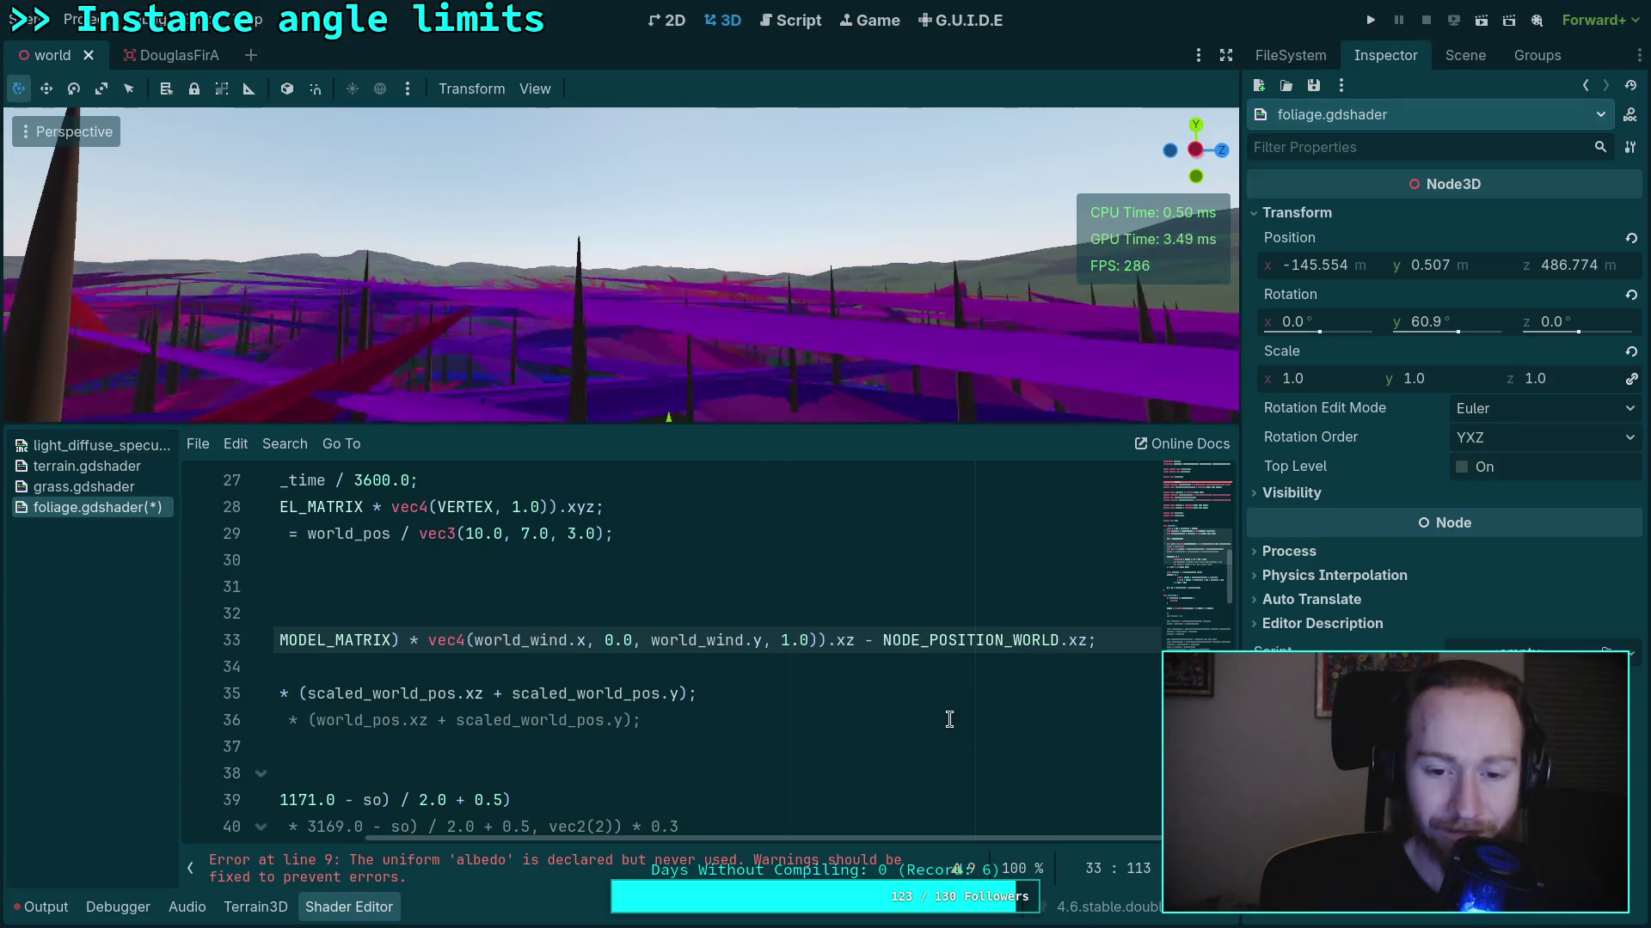
Change the minus before NODE_POSITION_WORLD.xz to a plus sign
left_click_drag(889, 647, 1089, 651)
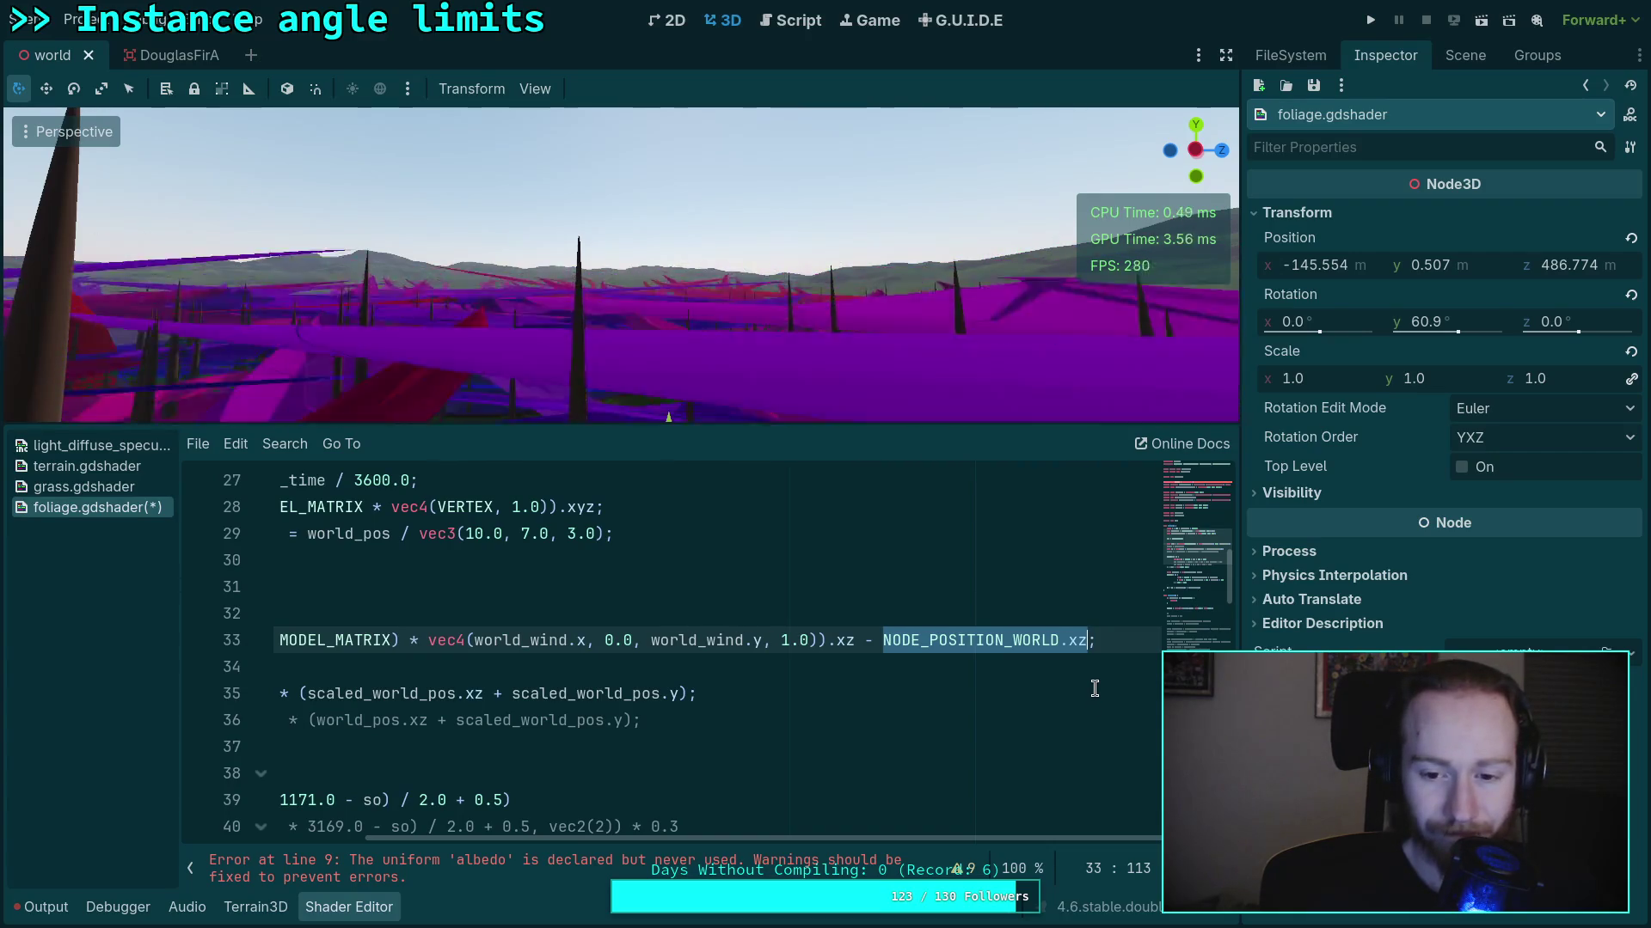
double_click(870, 640)
type("+")
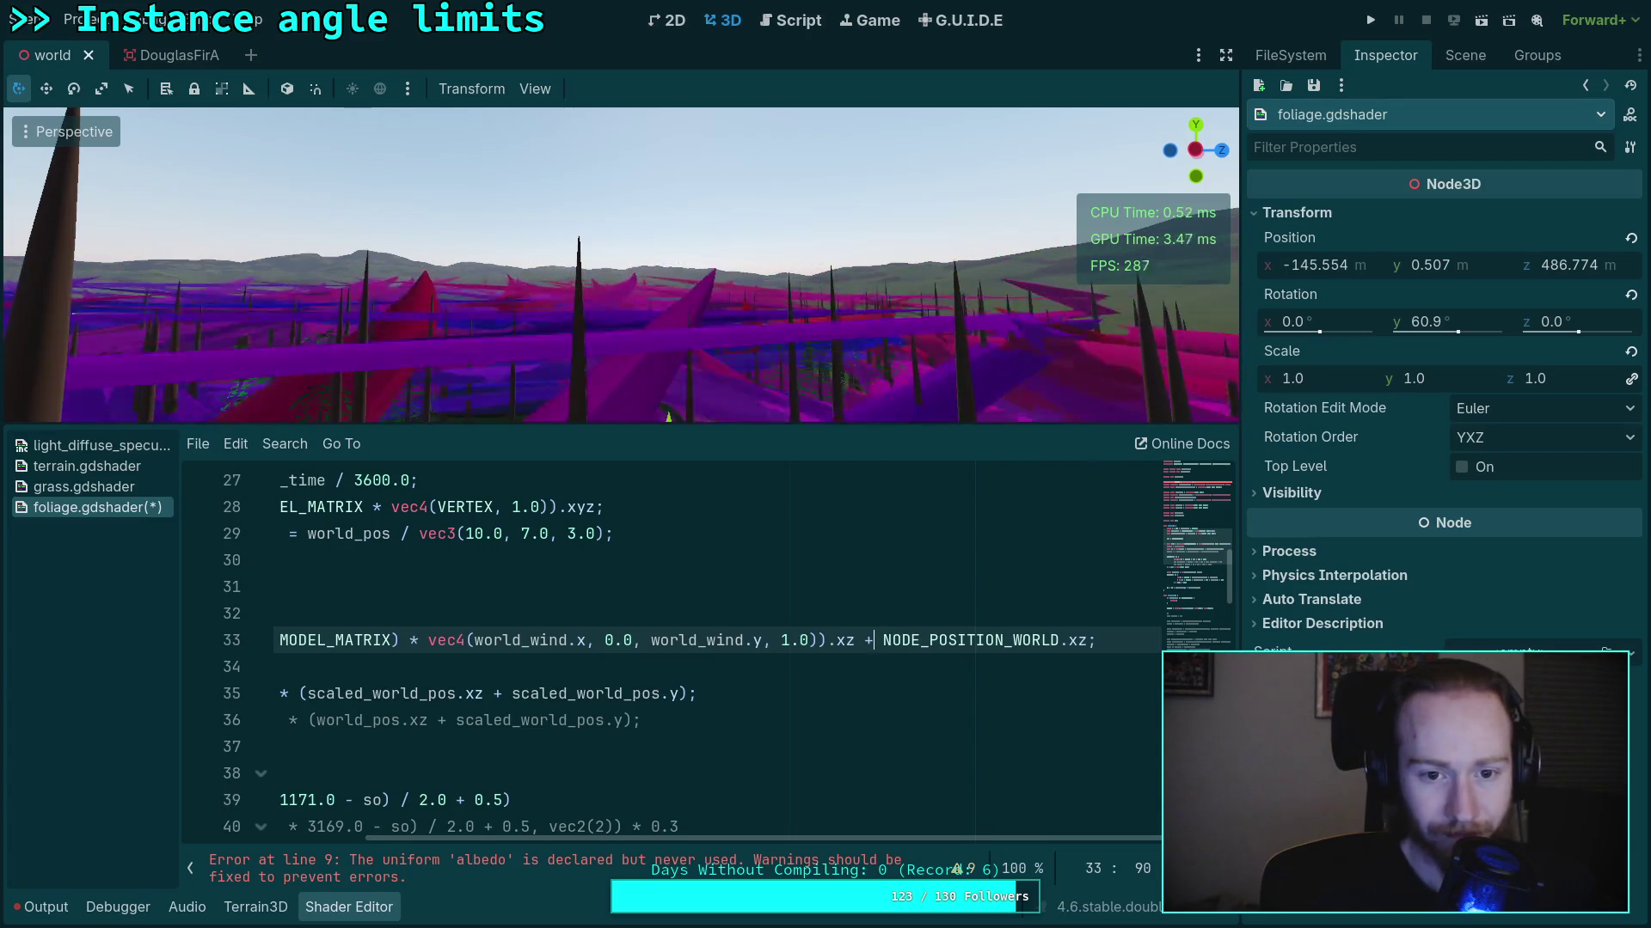
double_click(869, 640)
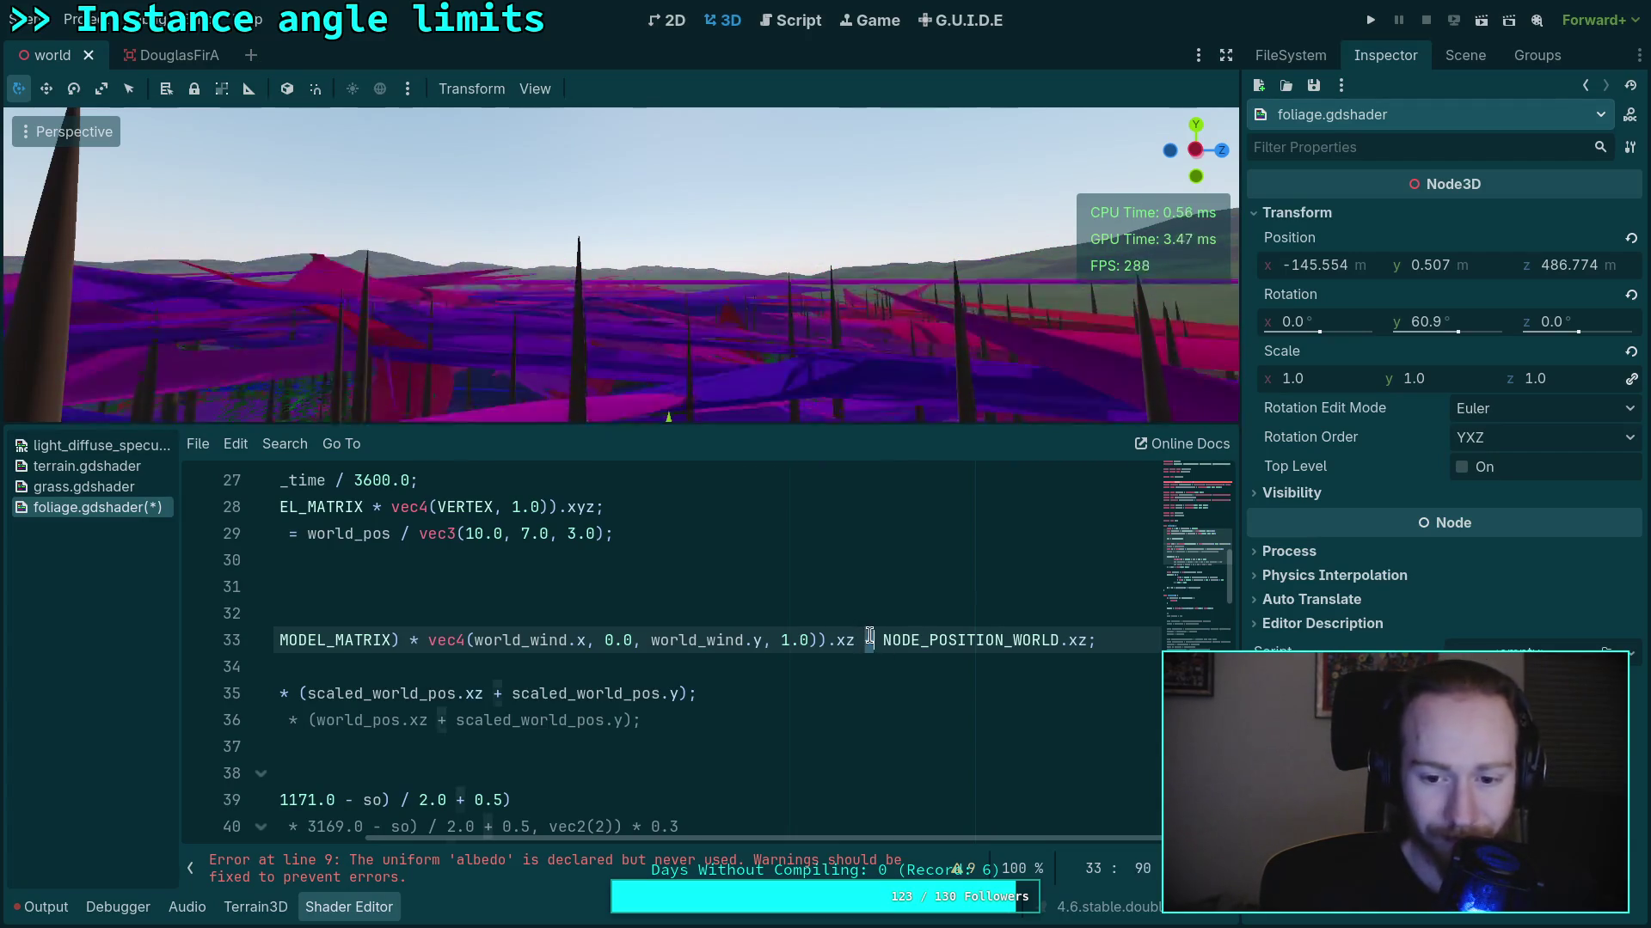
scroll(495, 753, "left", 5)
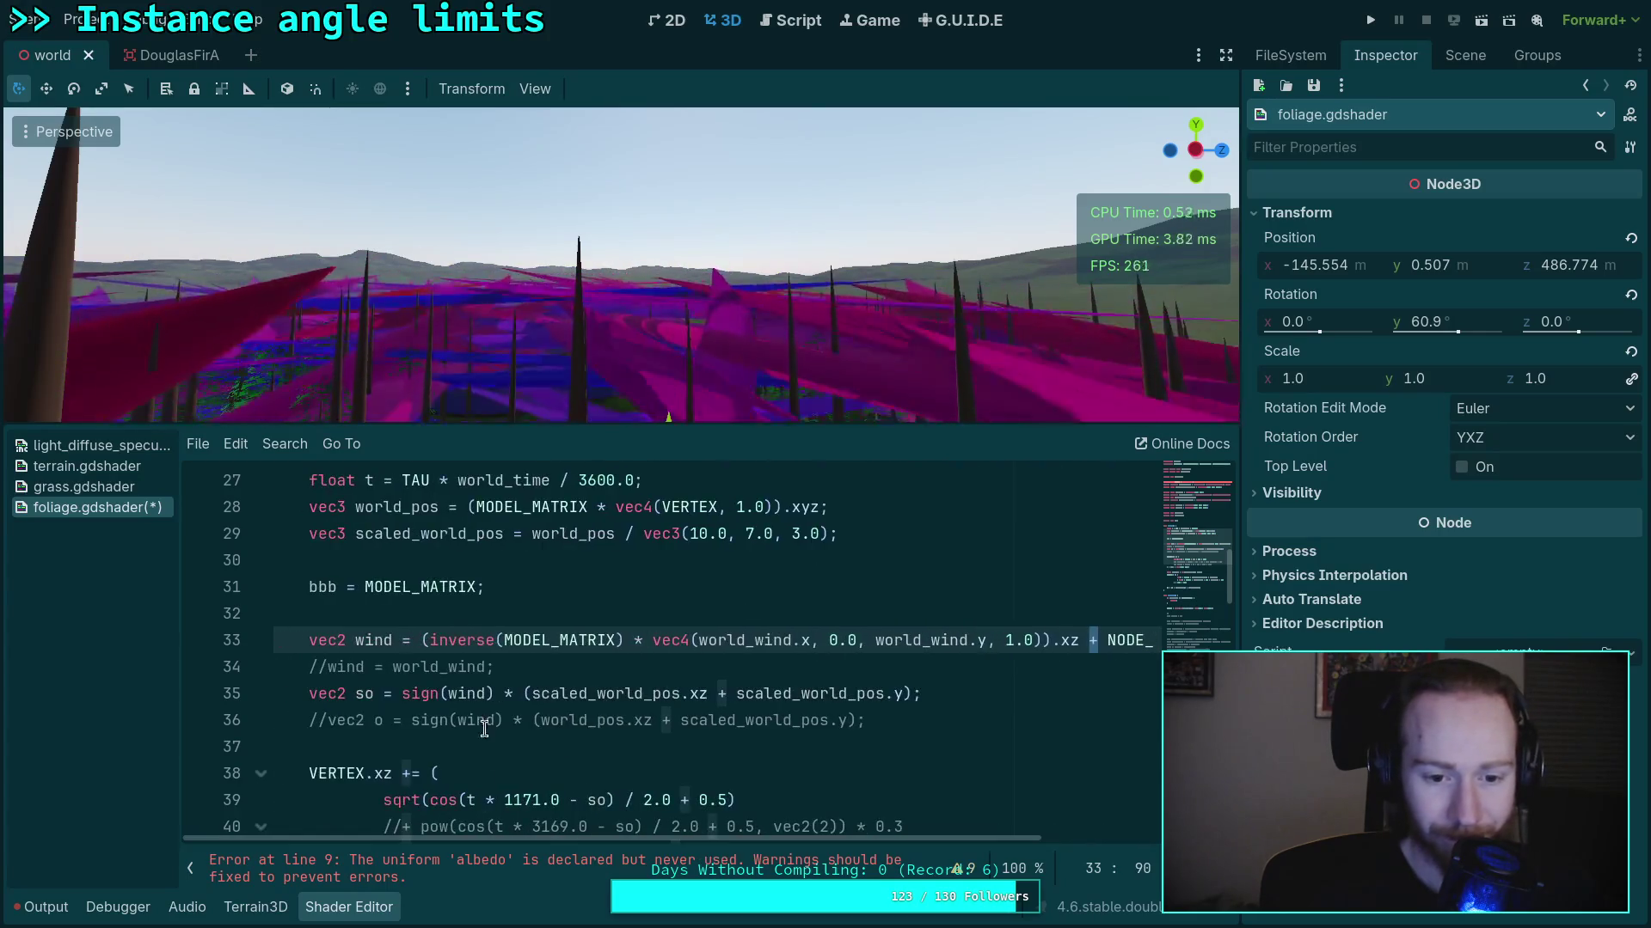
Remove the inverse() wrapper and turn the plus back into minus on the wind line
left_click_drag(432, 641, 499, 638)
key("BackSpace")
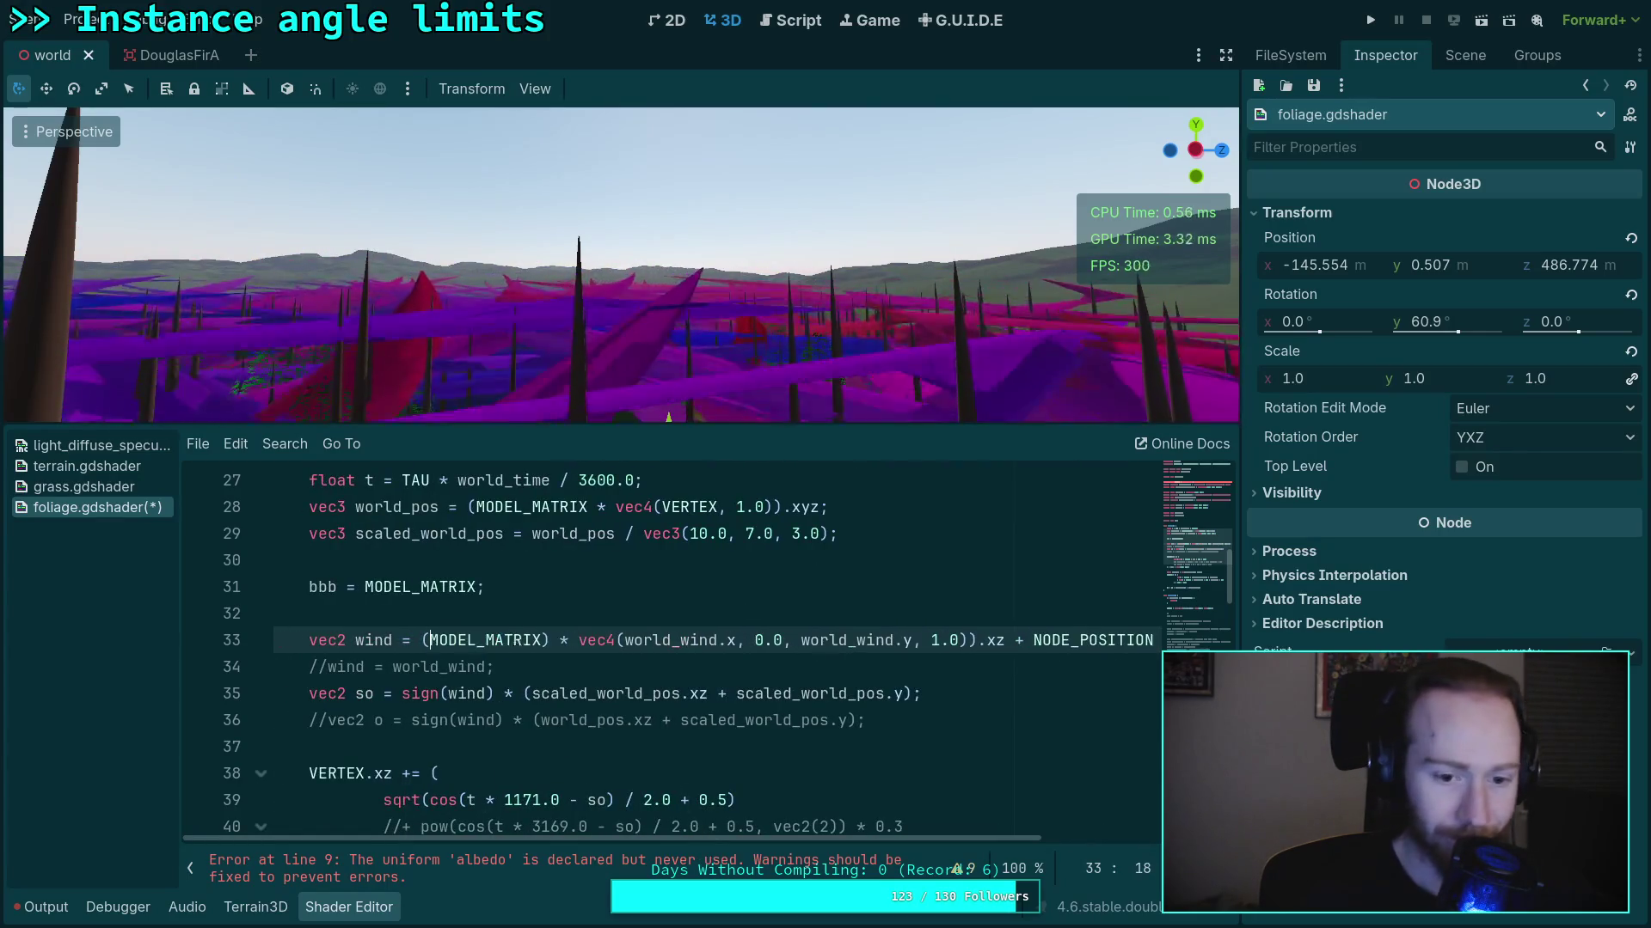
key("ctrl+Right")
key("Delete")
left_click_drag(677, 839, 860, 839)
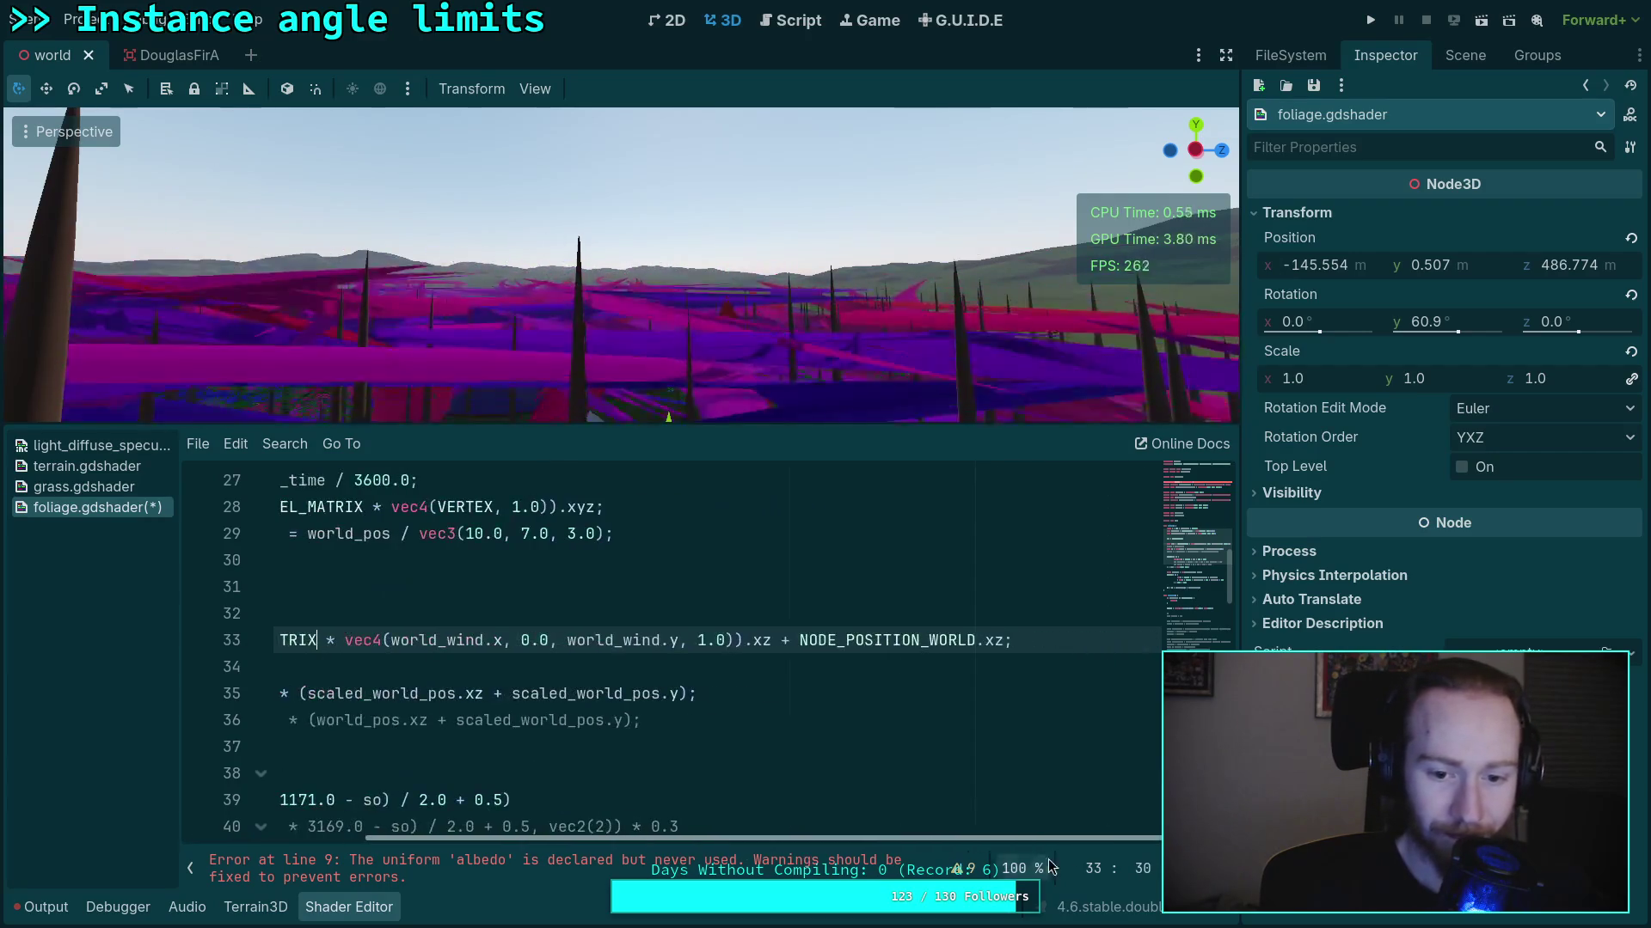
left_click(786, 640)
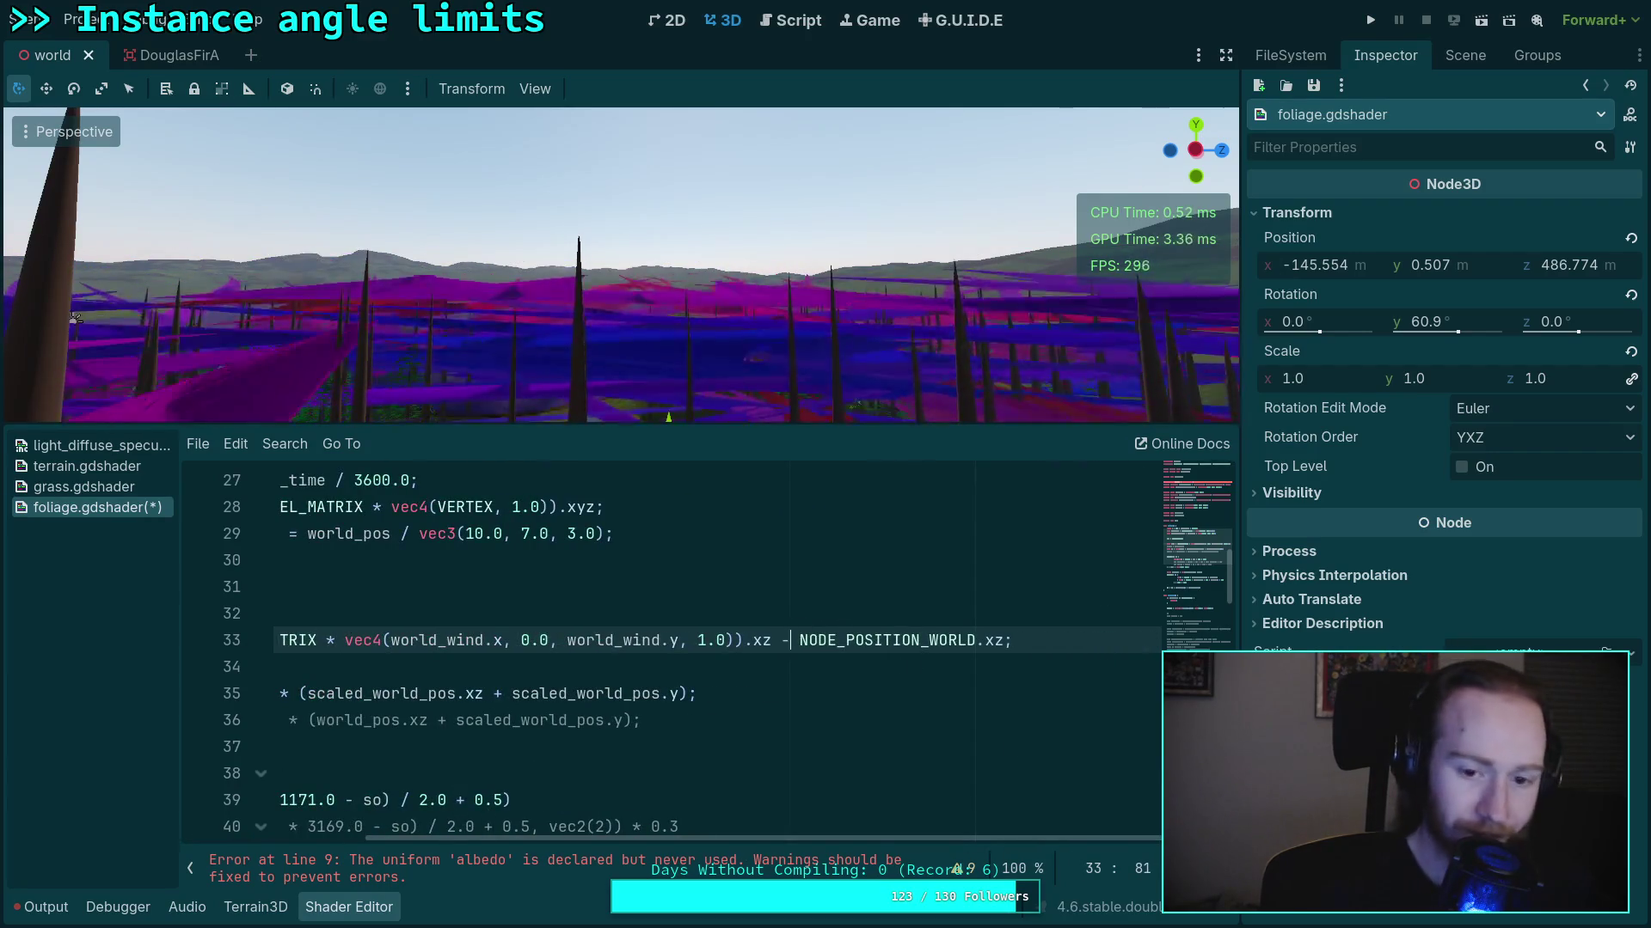
type("-")
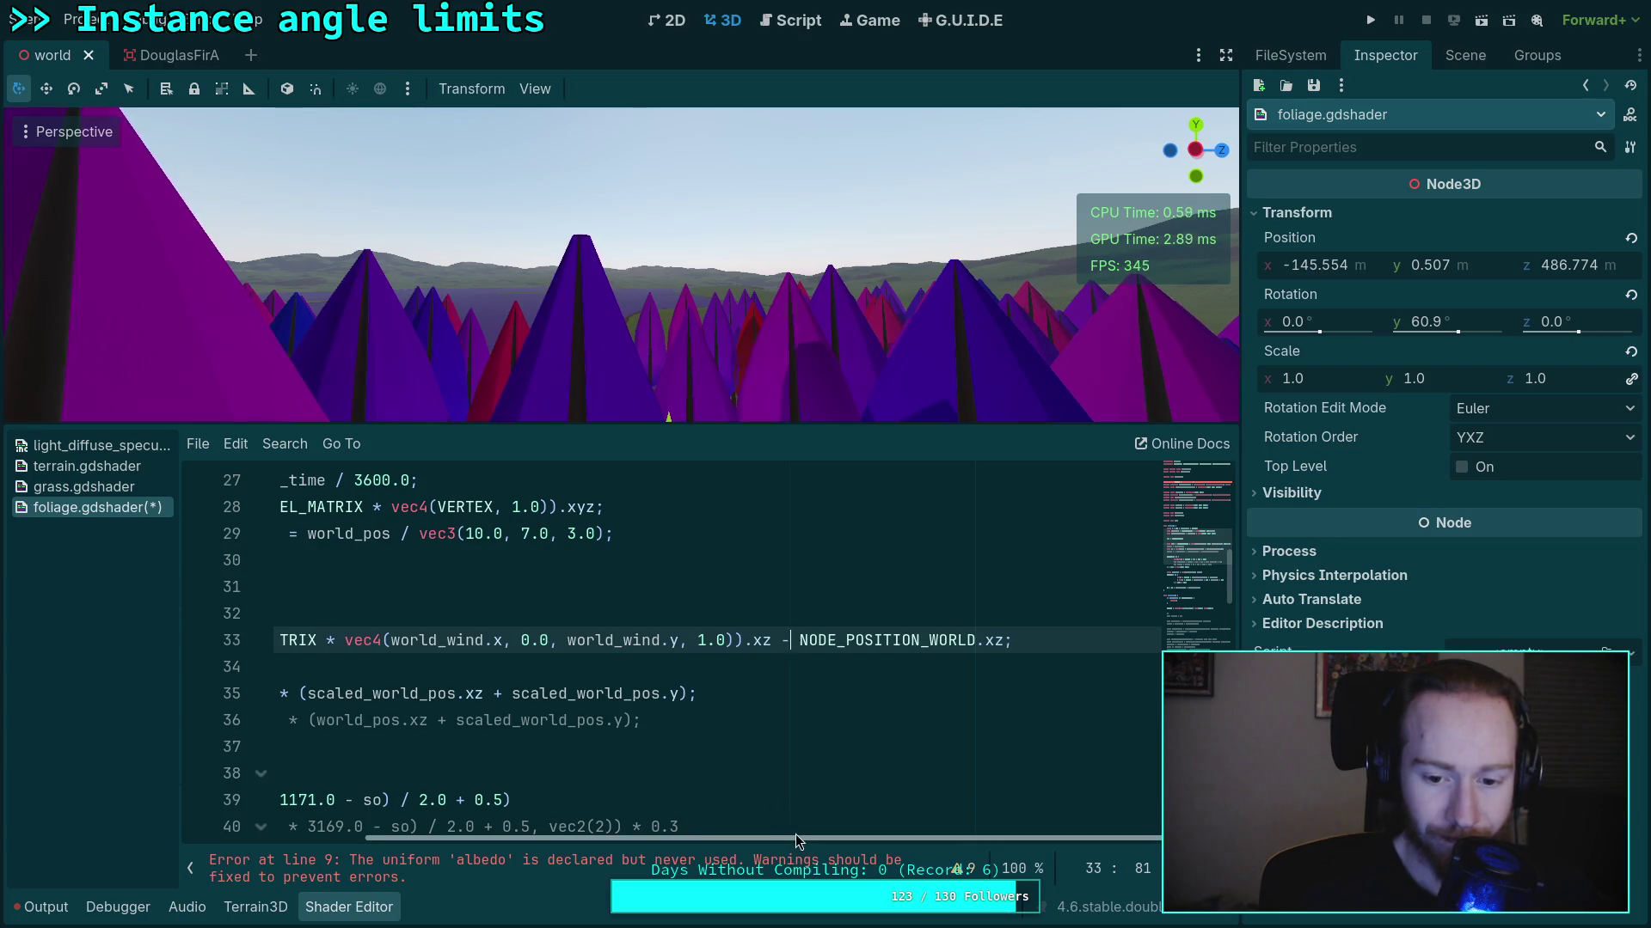
Orbit the viewport to inspect the trees, then switch to the Google search in Firefox
left_click_drag(781, 839, 596, 839)
mouse_move(471, 258)
left_mouse_down()
mouse_move(674, 396)
mouse_move(325, 277)
left_mouse_up()
scroll(700, 367, "up", 3)
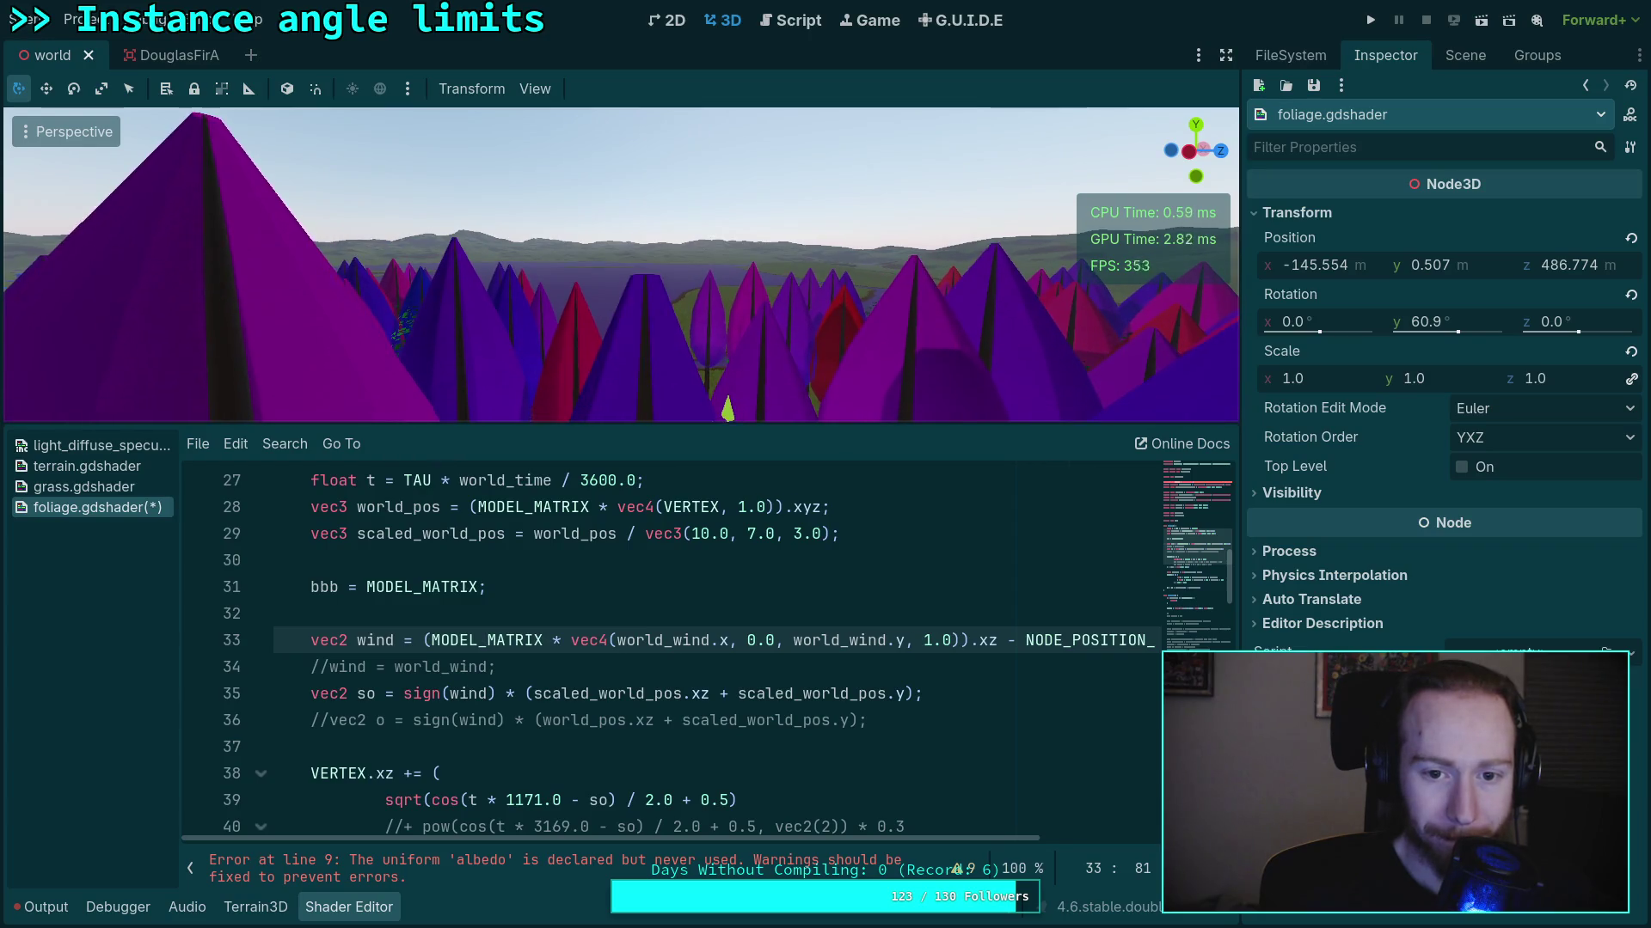
mouse_move(781, 839)
left_mouse_down()
mouse_move(919, 834)
mouse_move(713, 831)
mouse_move(920, 829)
mouse_move(664, 824)
left_mouse_up()
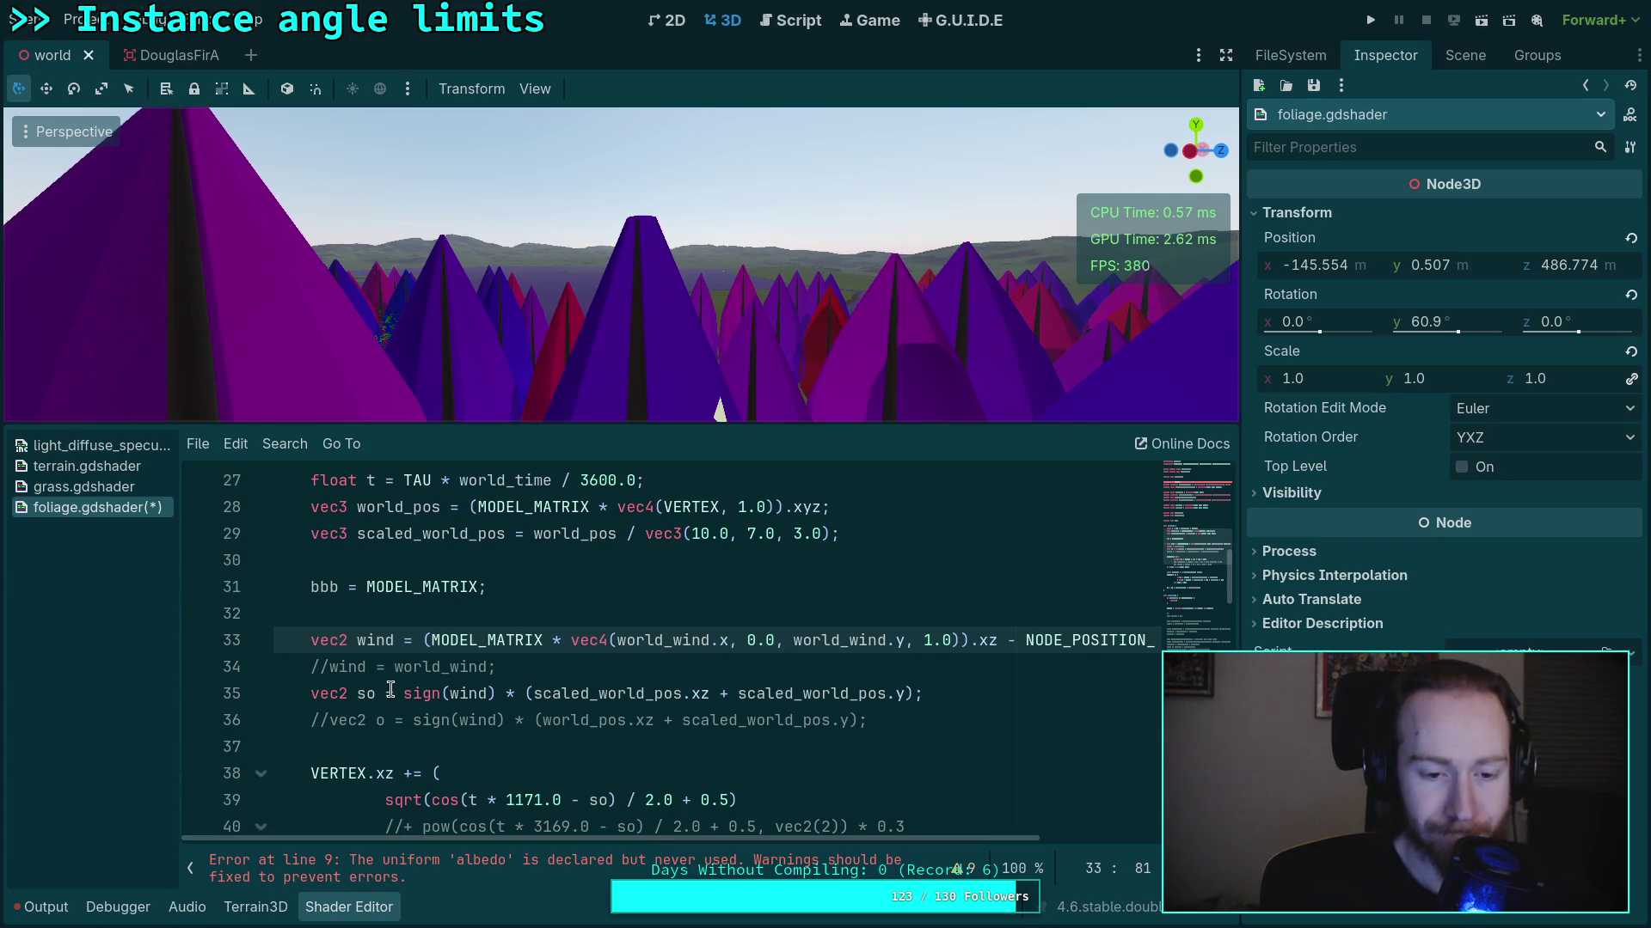
left_click(430, 611)
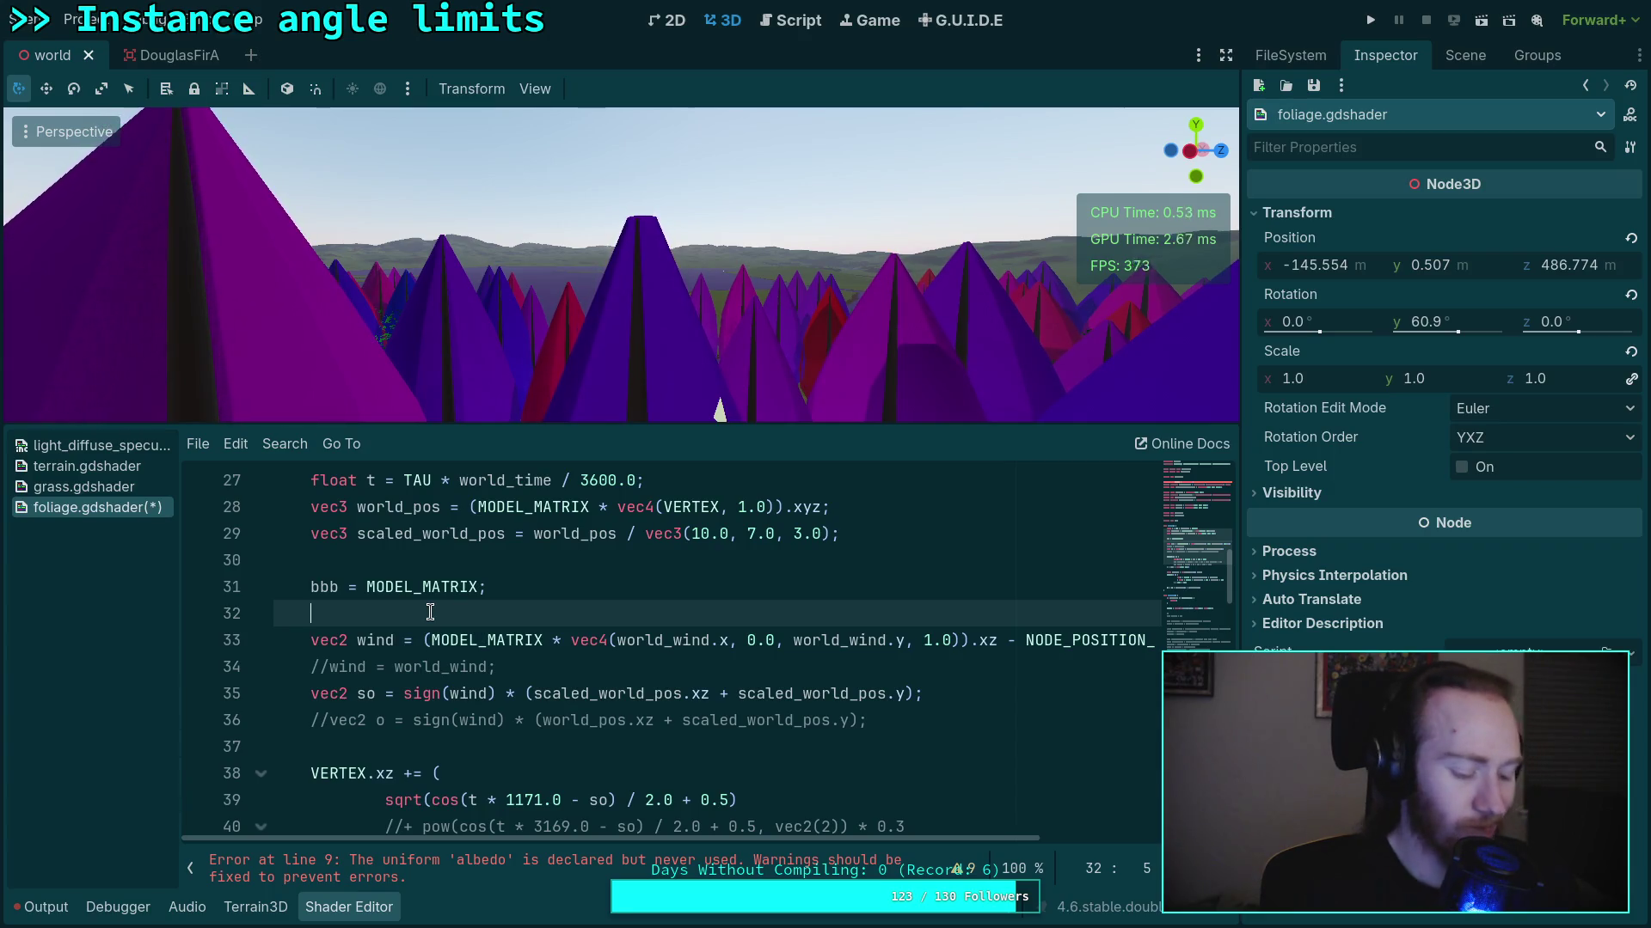
key("super+2")
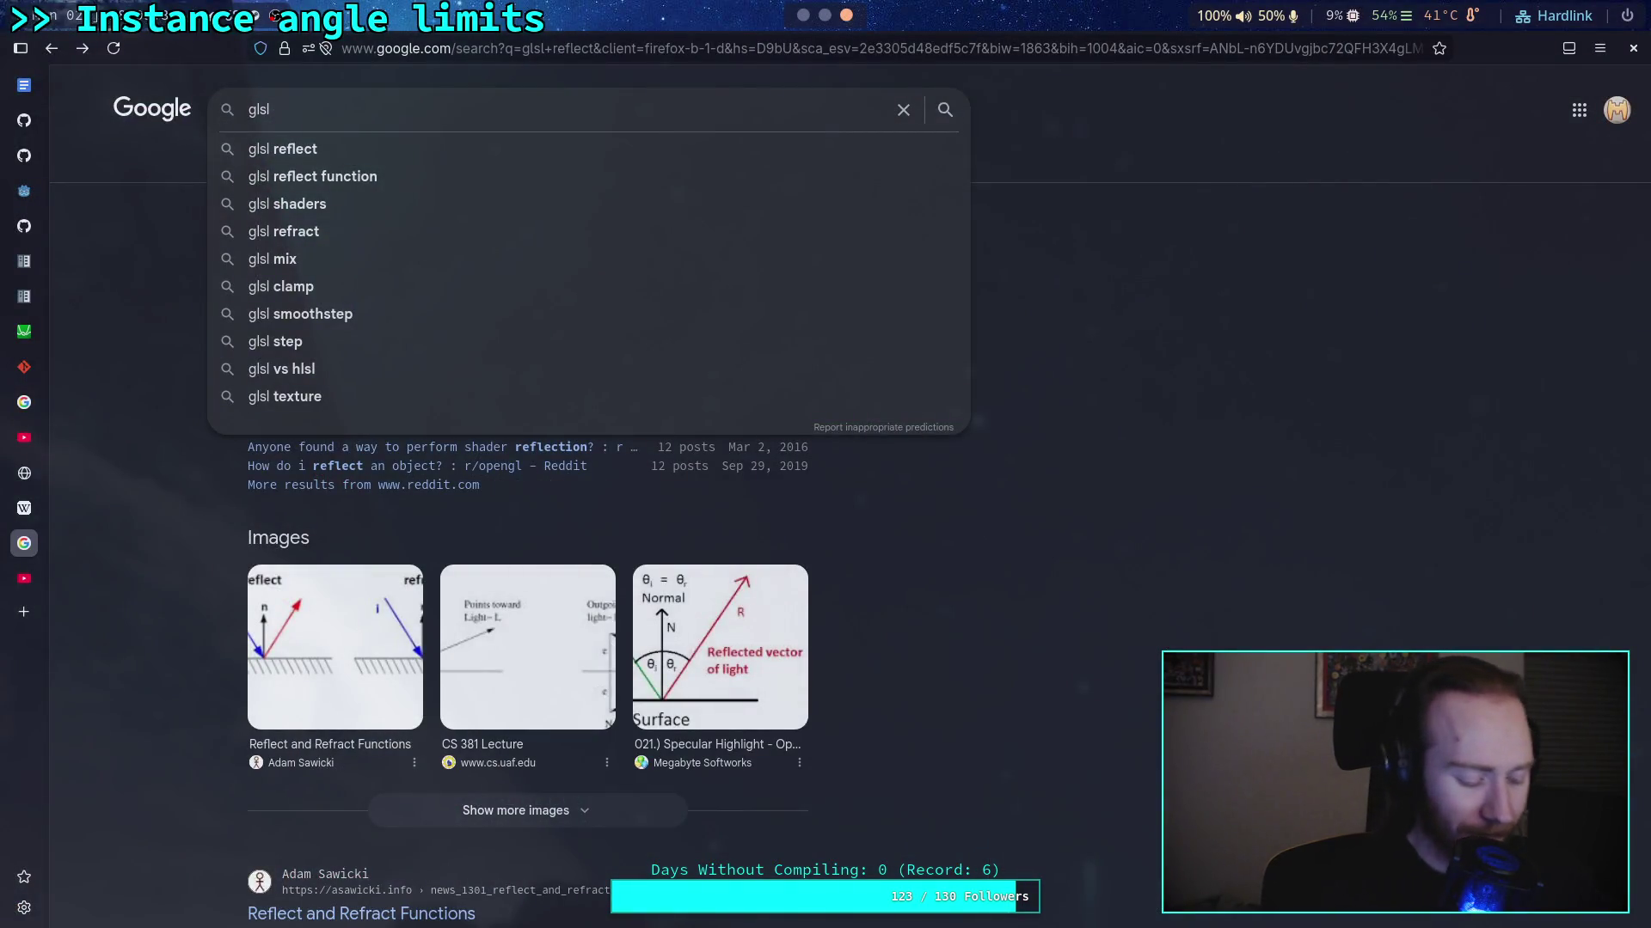
Search 'glsl inverse matrix rotation' and read the Khronos thread on rotation and matrix inverse
type("inverse matrix")
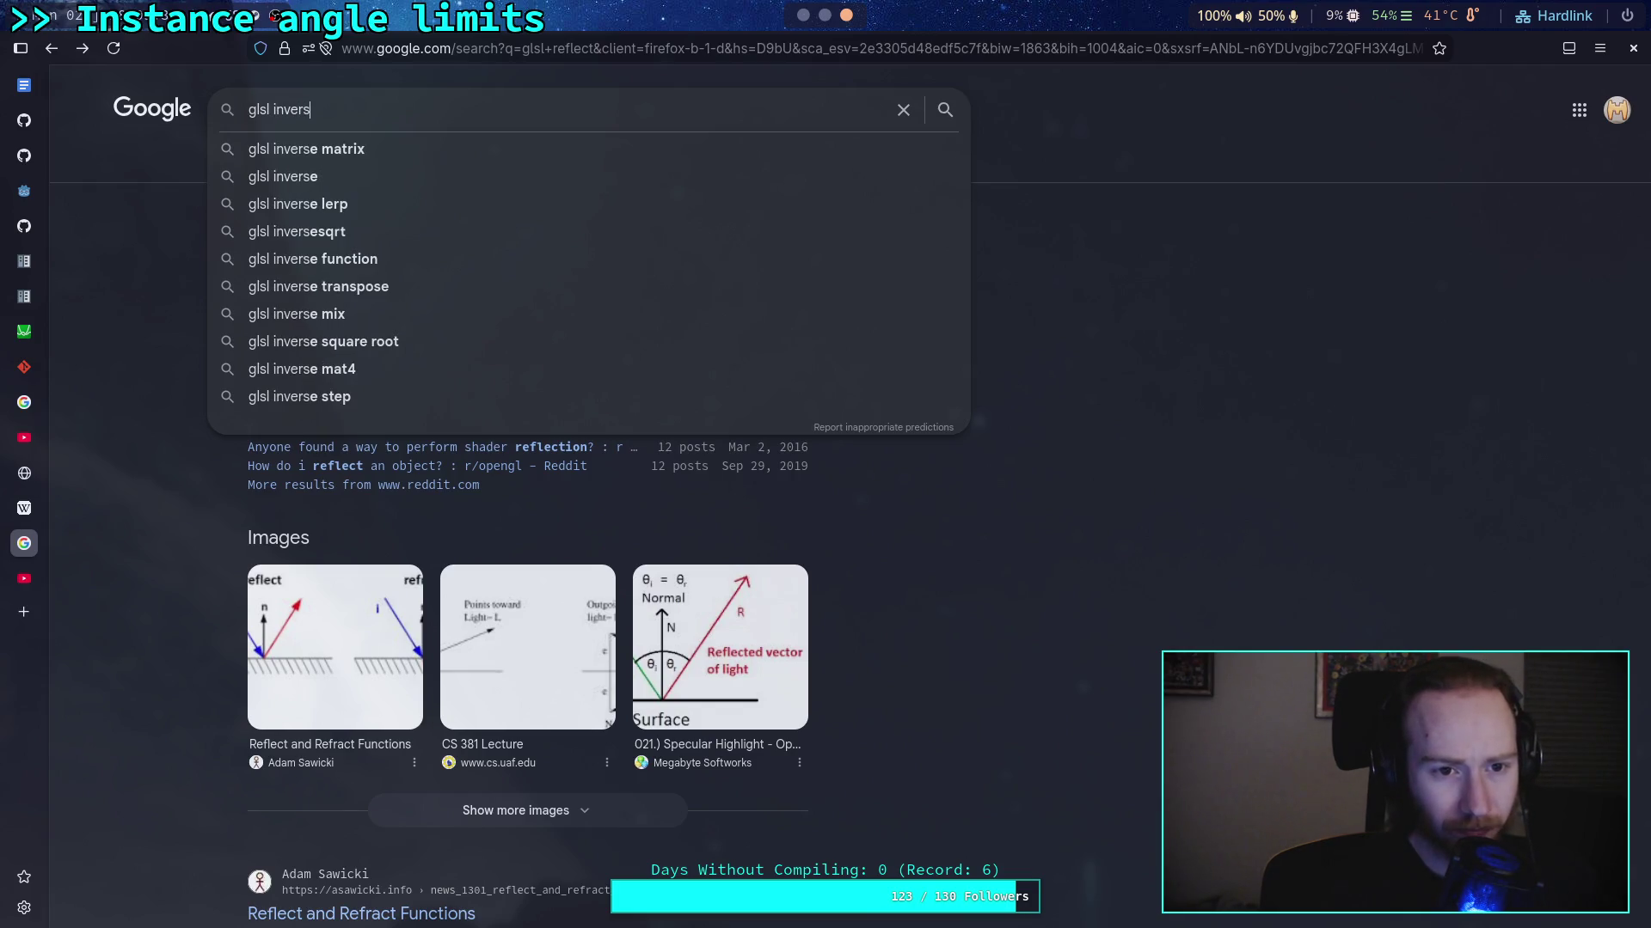
type(" rotation")
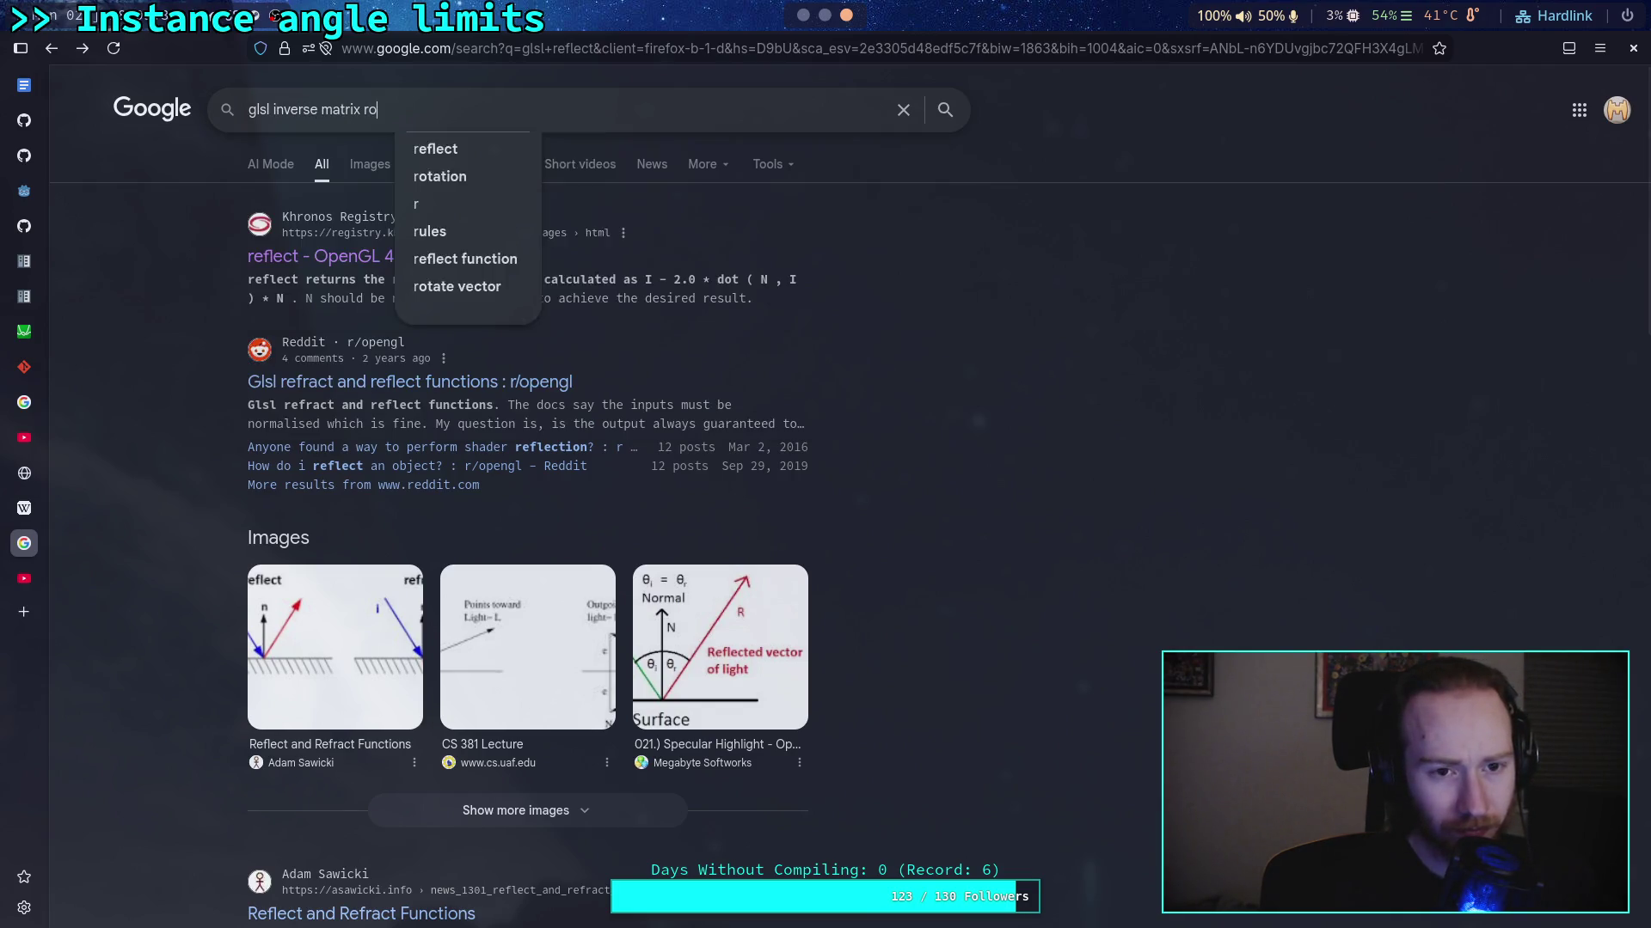
key("Return")
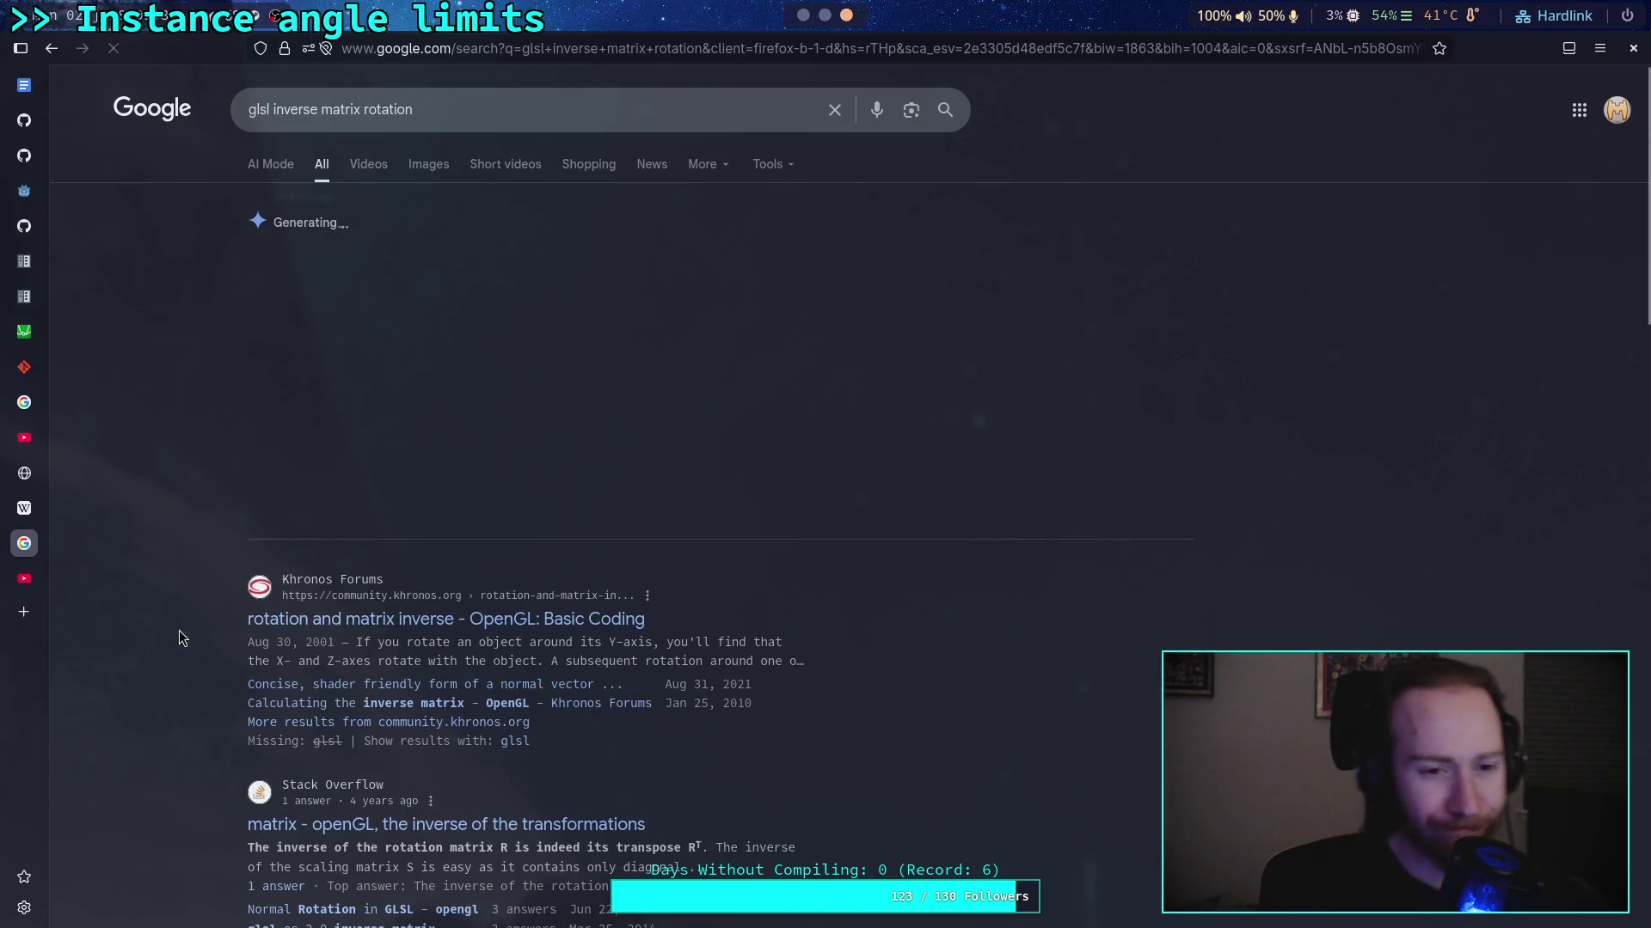
left_click(331, 616)
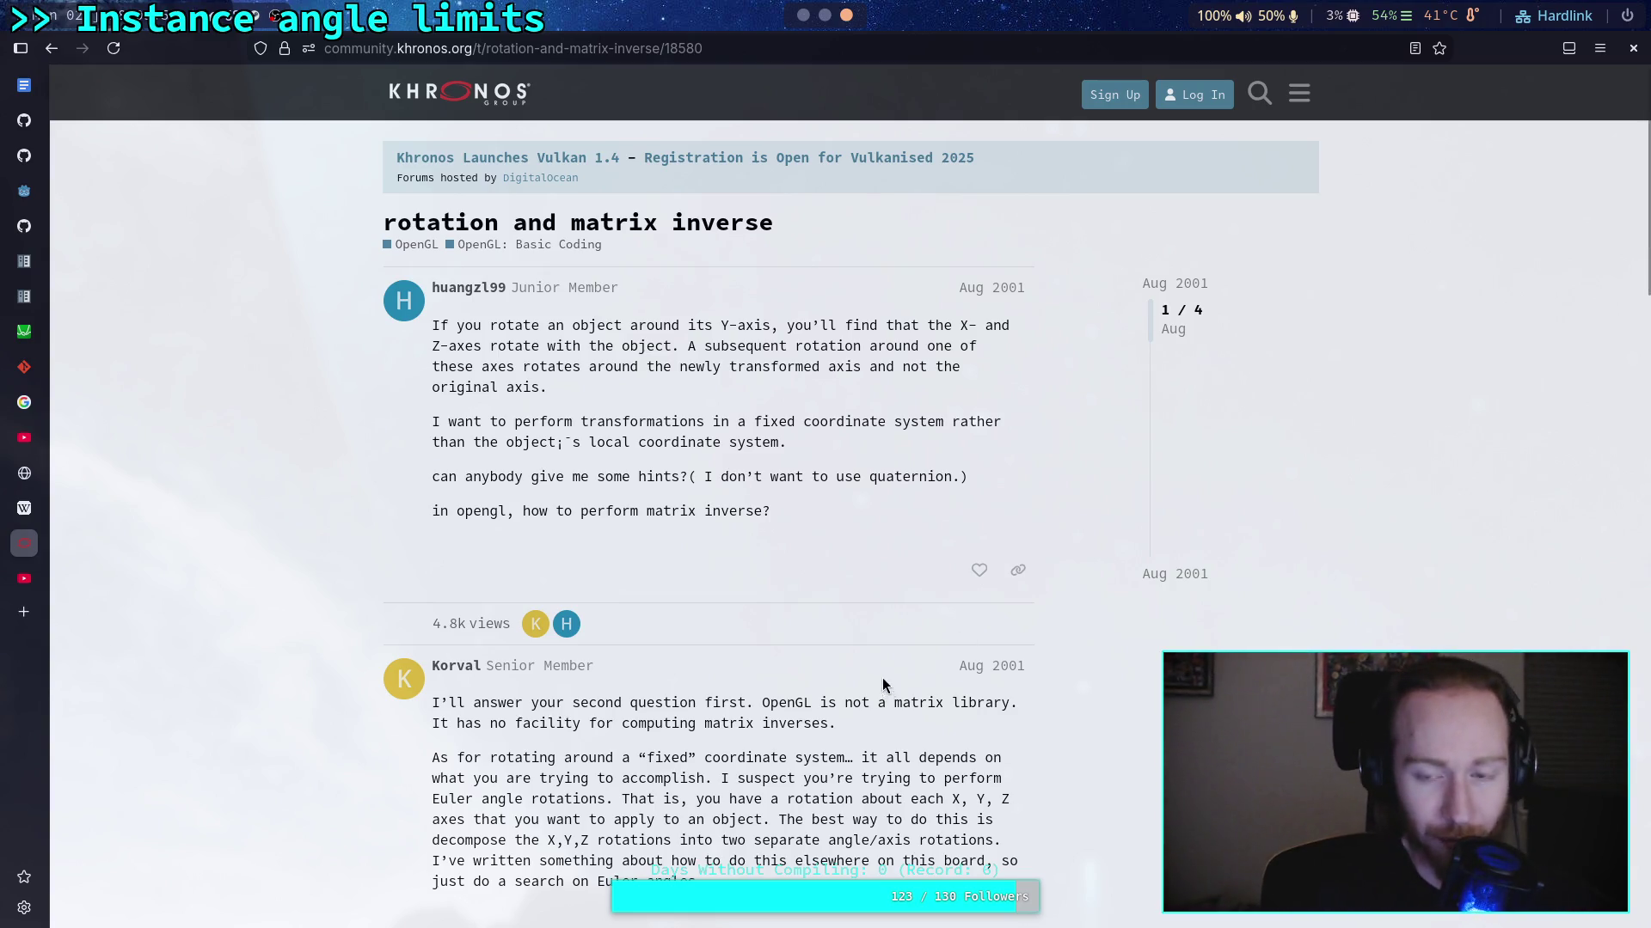
scroll(853, 659, "down", 6)
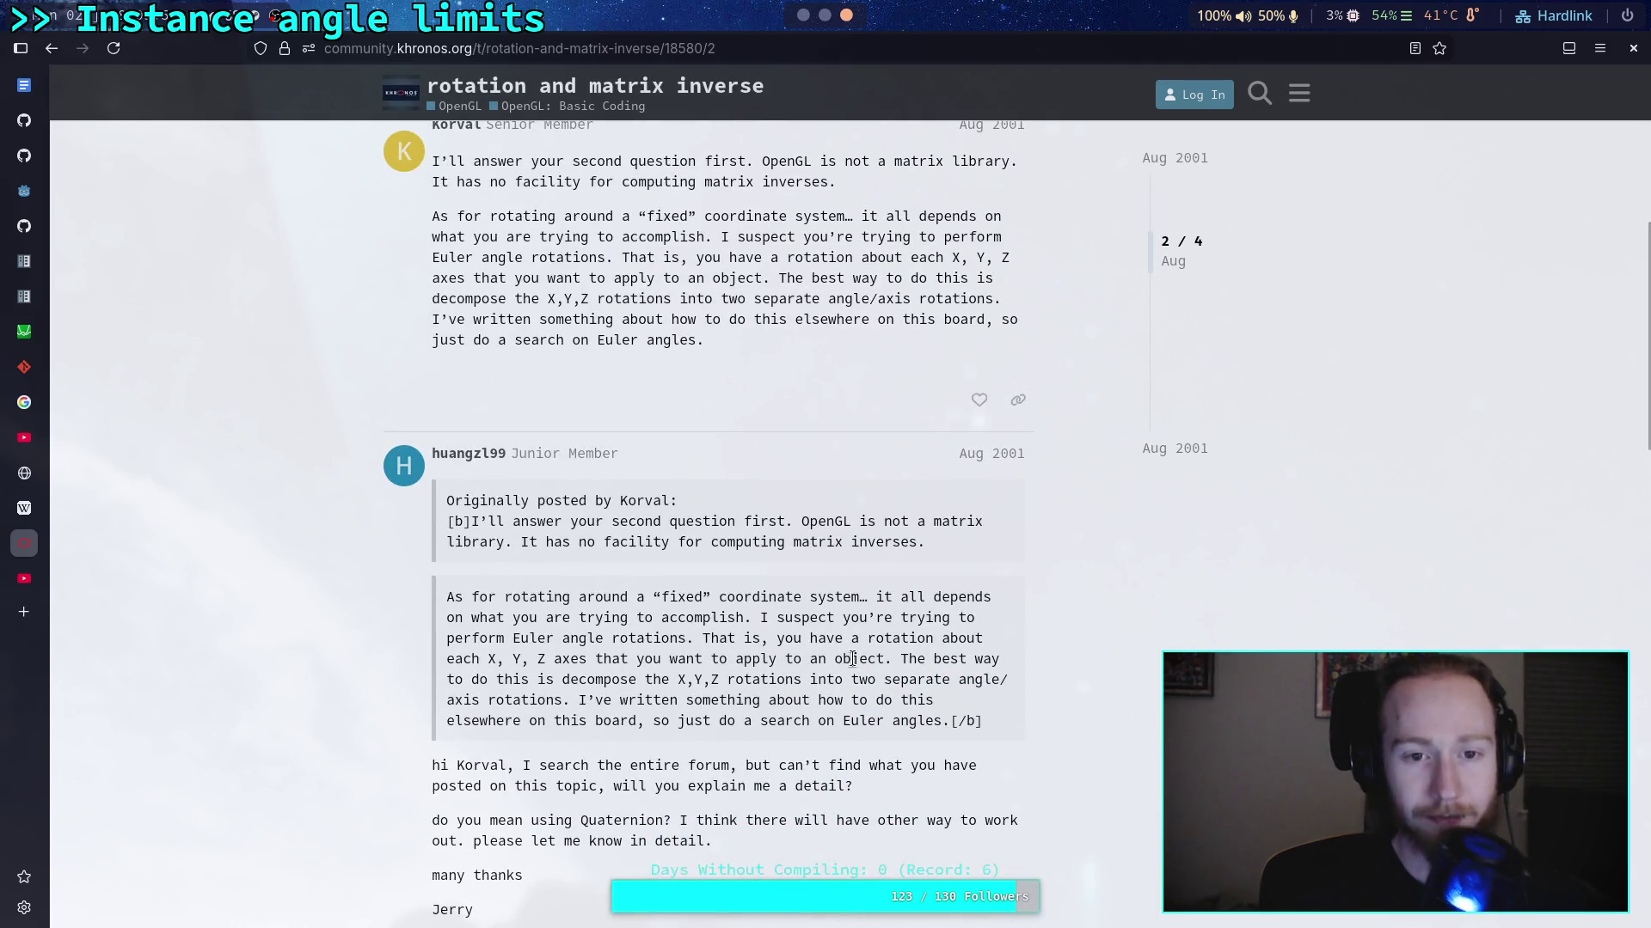
scroll(849, 572, "down", 6)
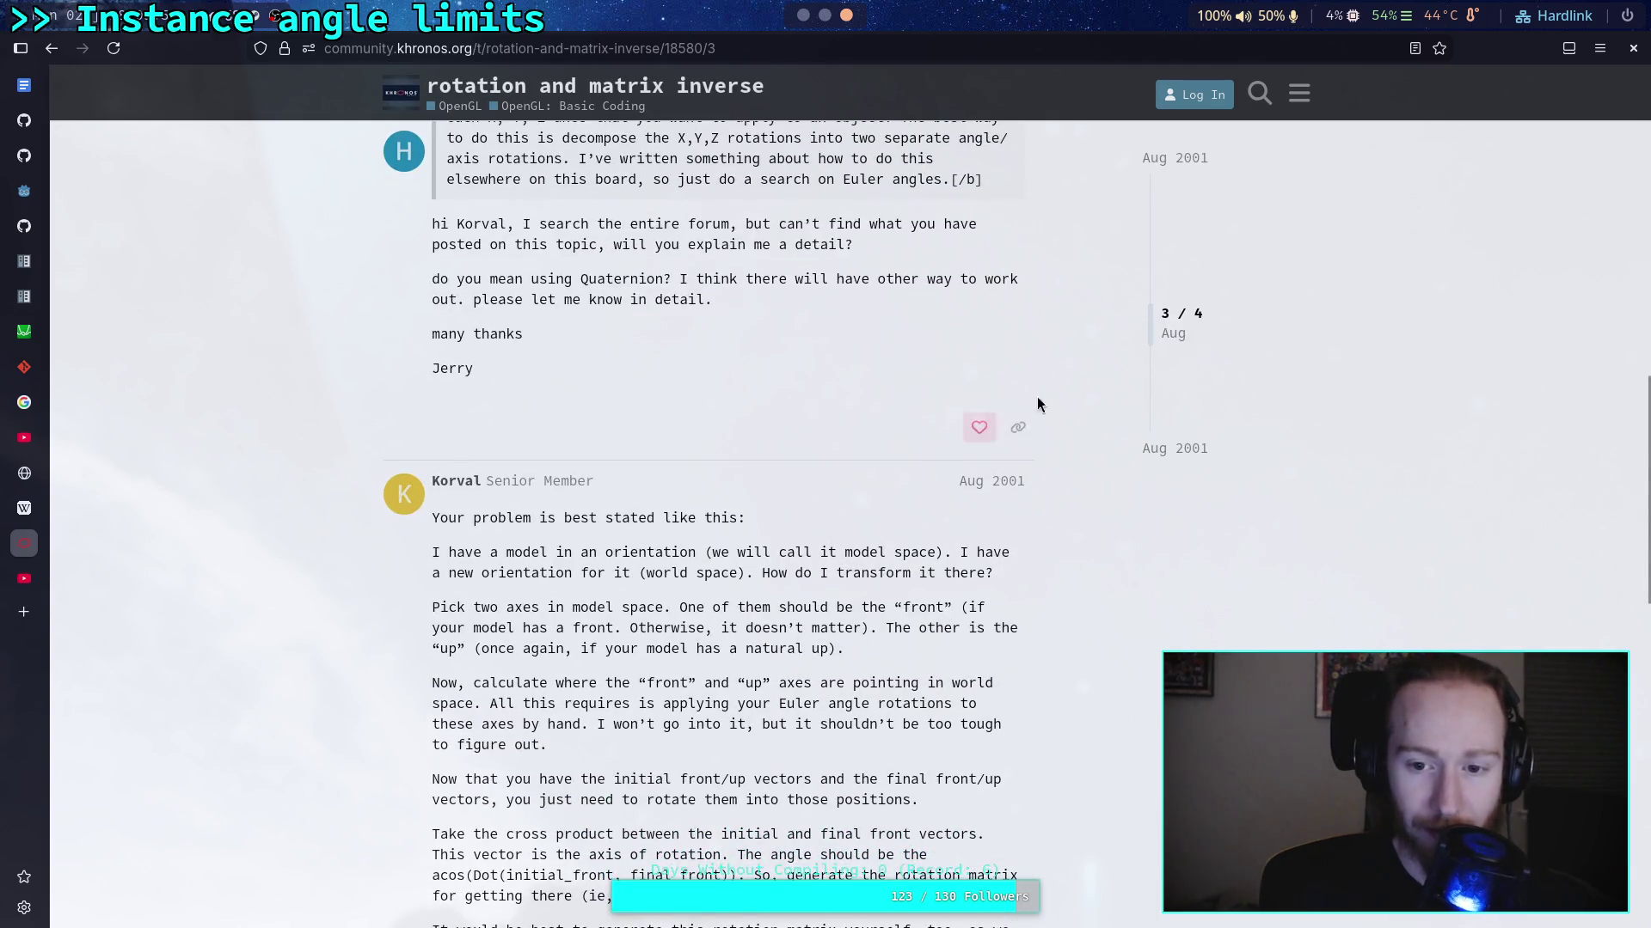
left_click(1414, 48)
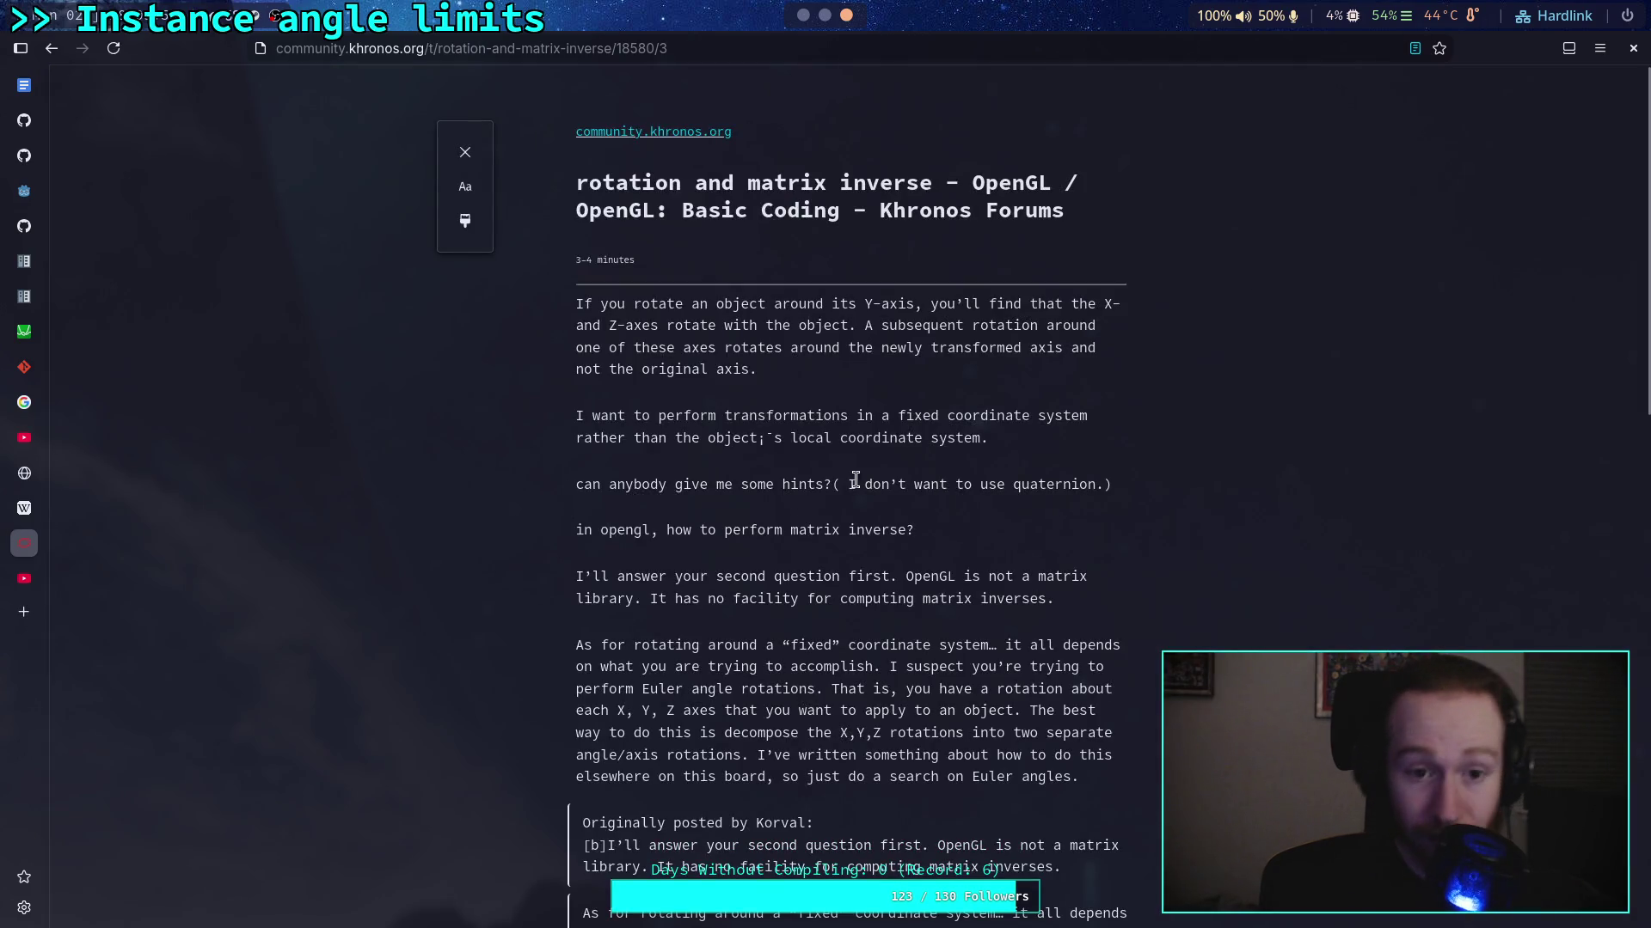
key("alt+Left")
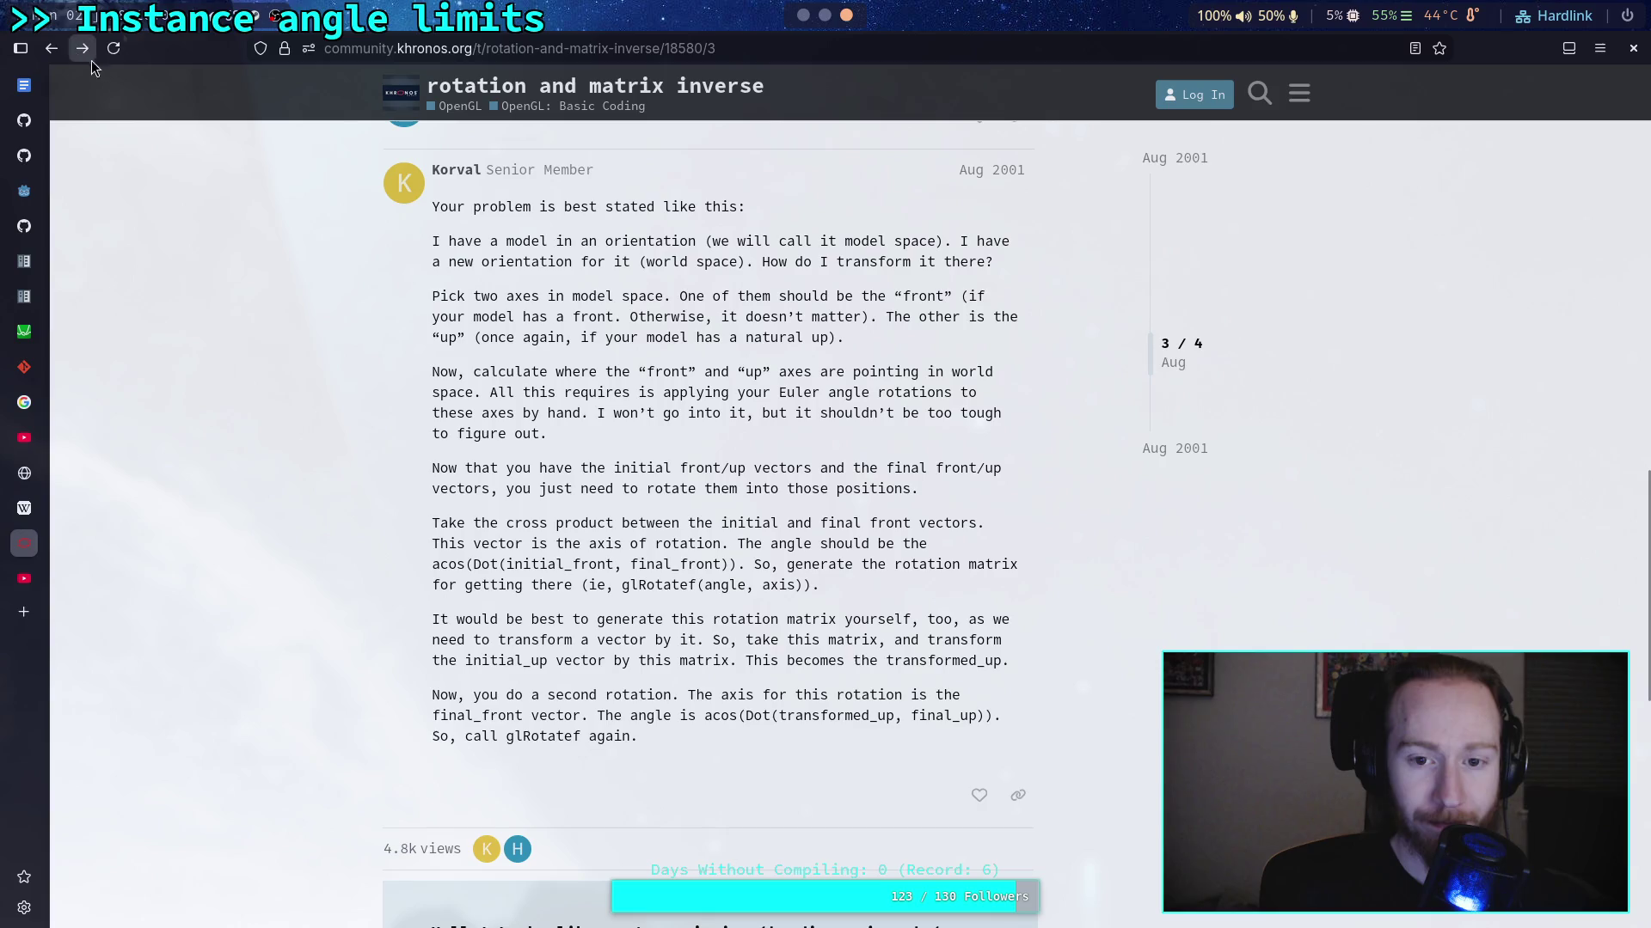
left_click(50, 49)
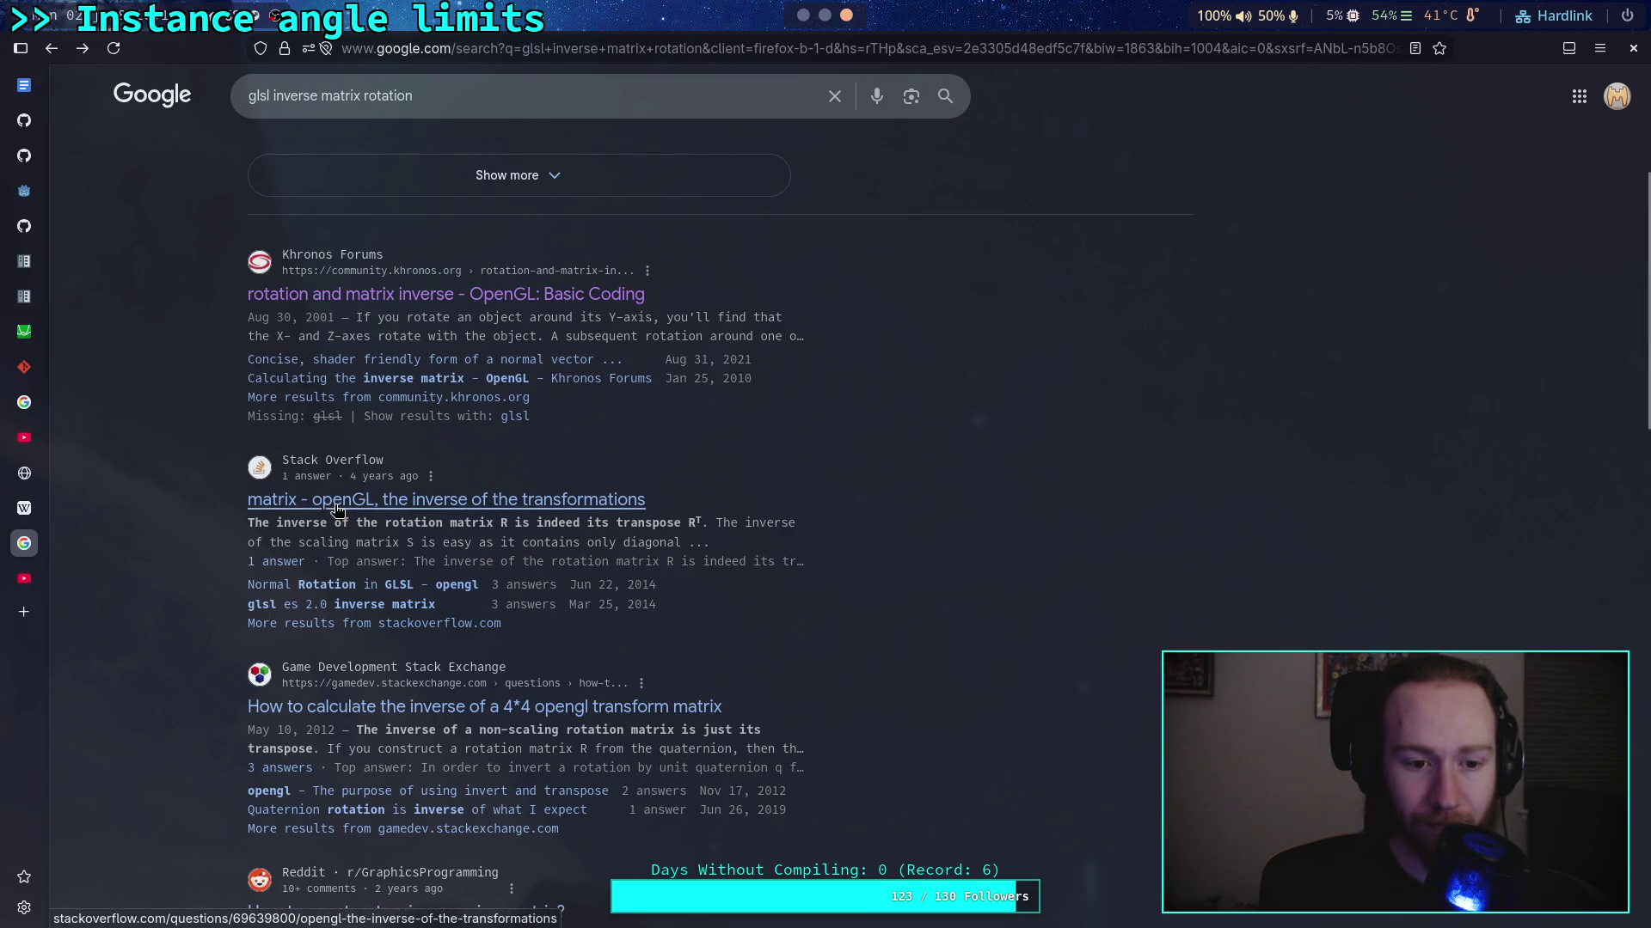
Search 'glsl opposite matrix rotation', skim the results, and return to Godot
scroll(191, 512, "down", 3)
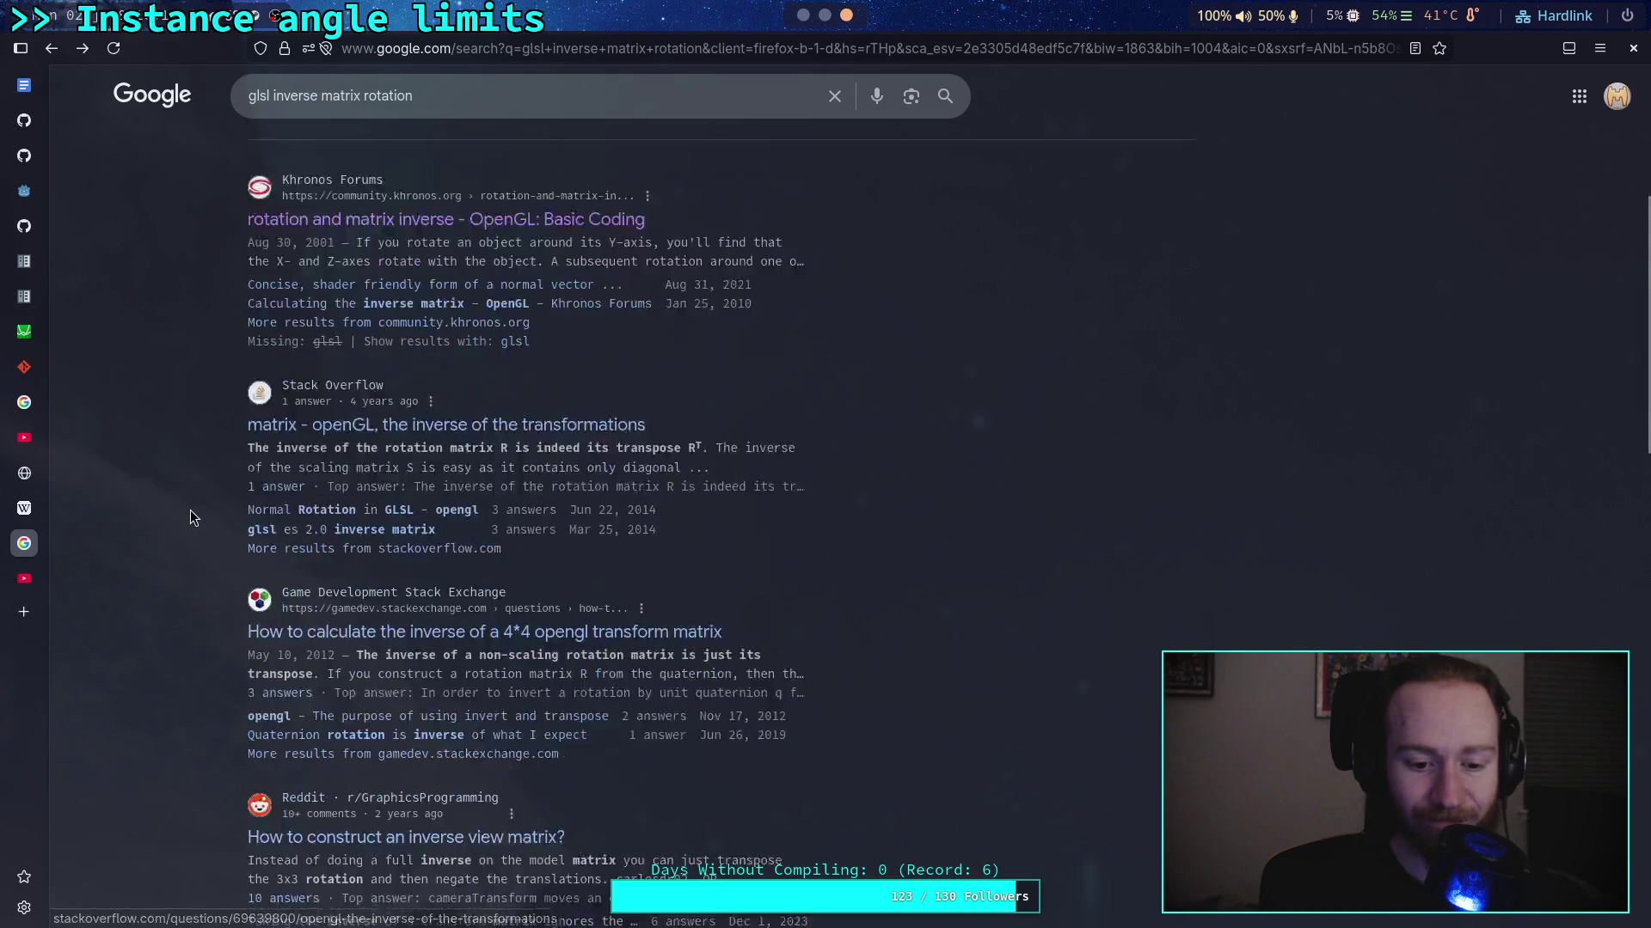
scroll(189, 508, "up", 3)
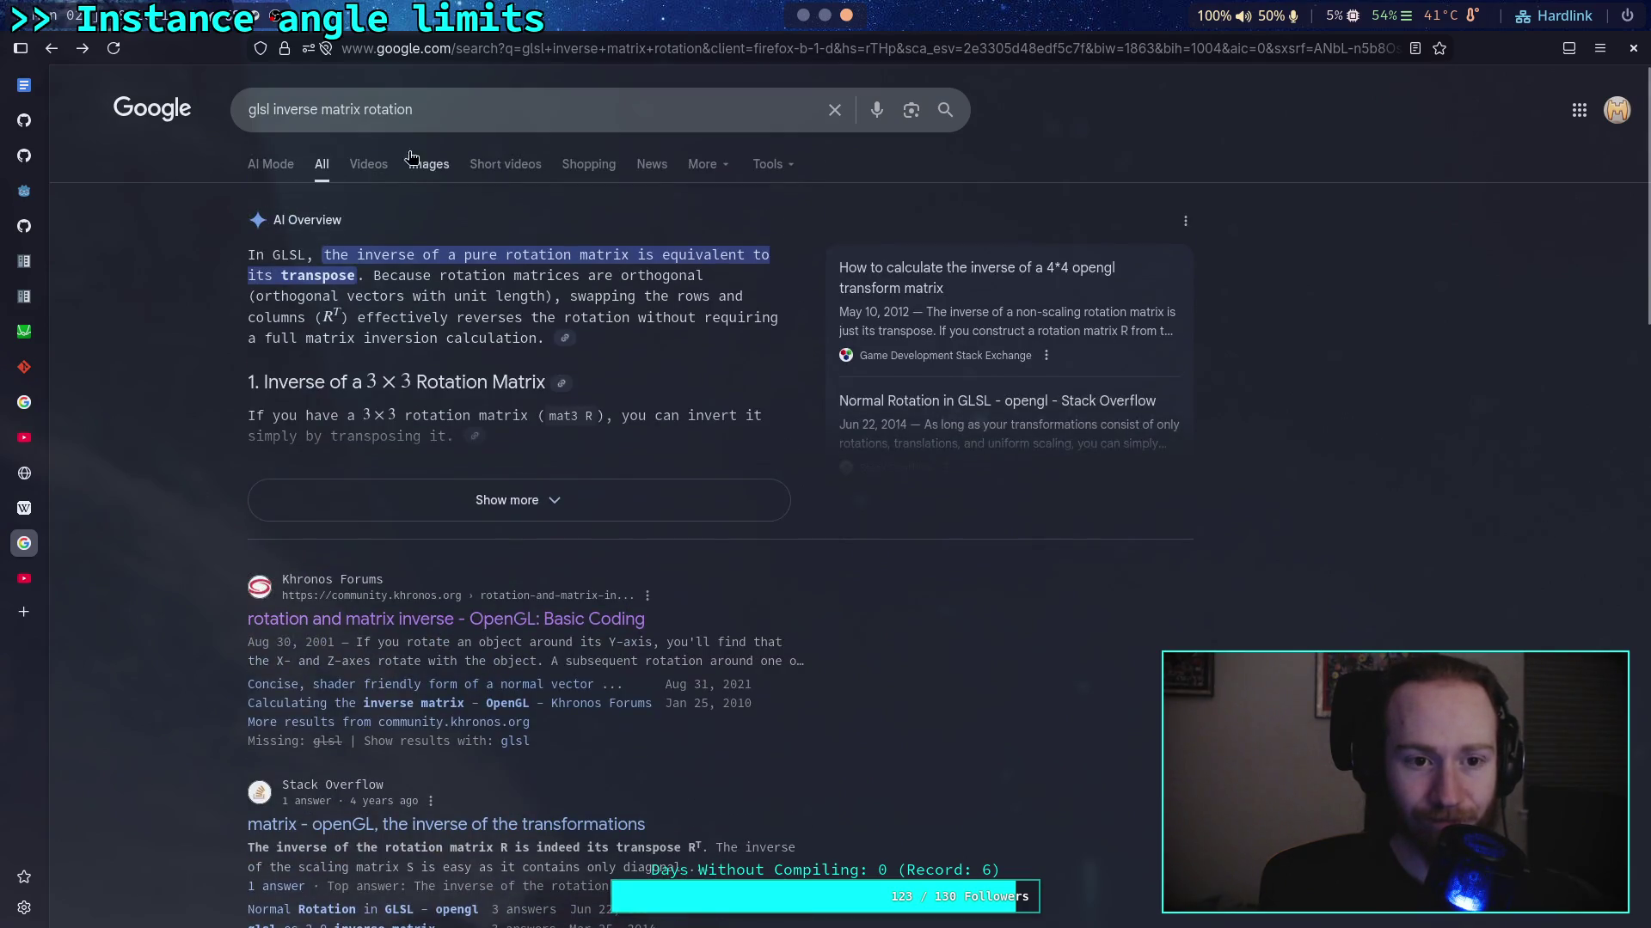
left_click_drag(431, 109, 274, 108)
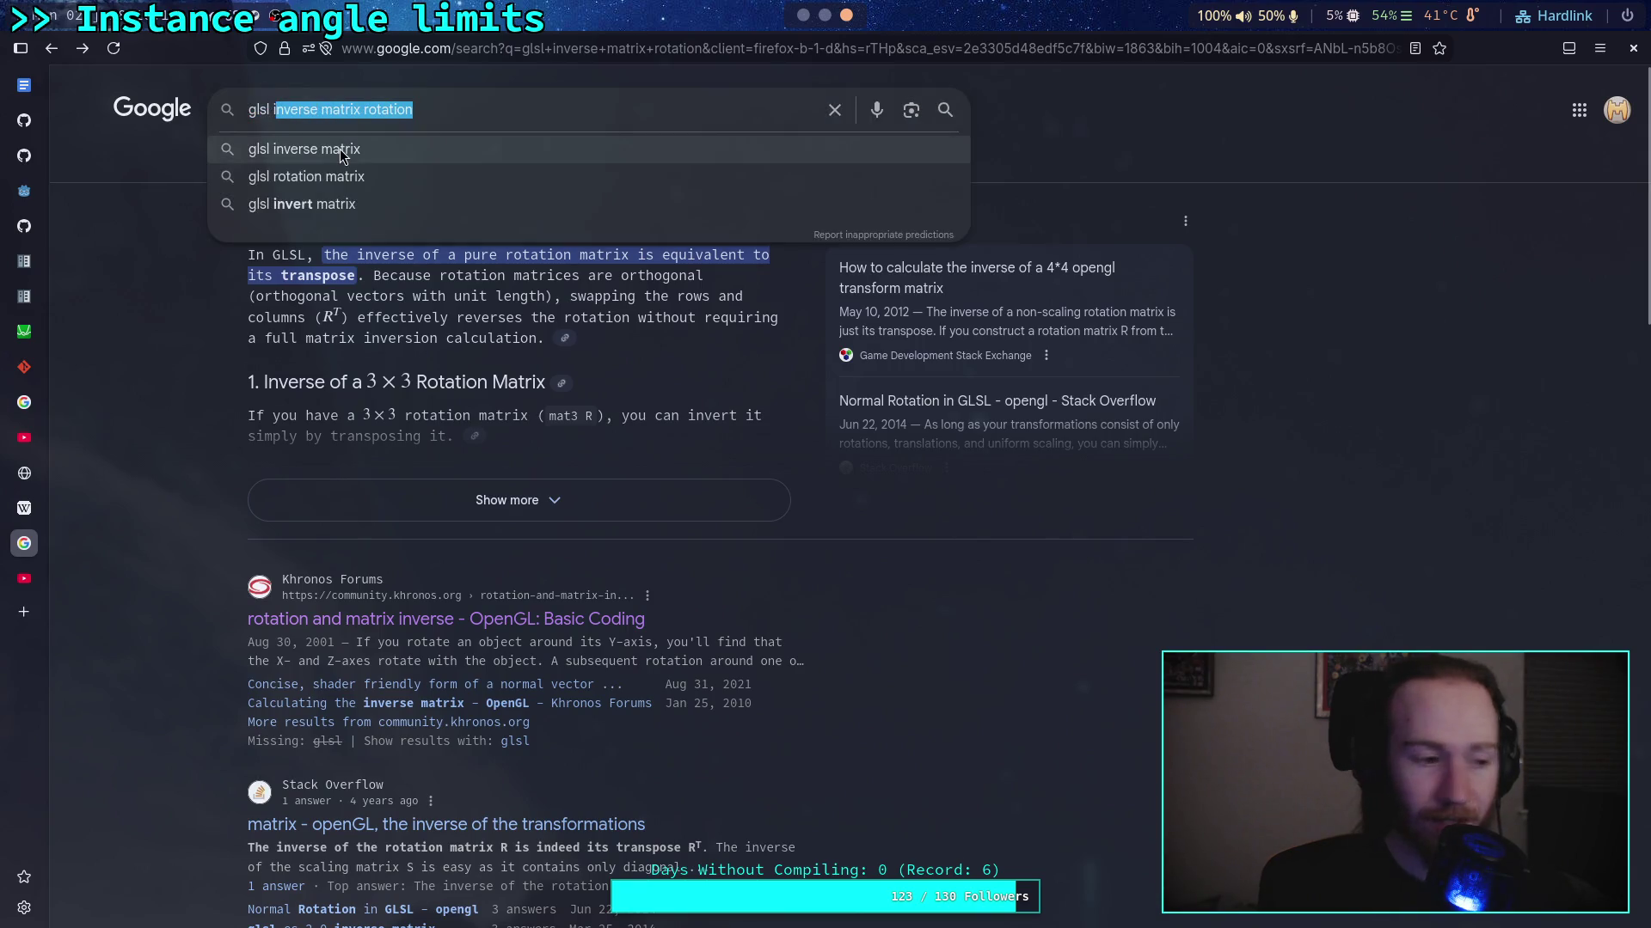
type("i")
key("BackSpace")
type("o")
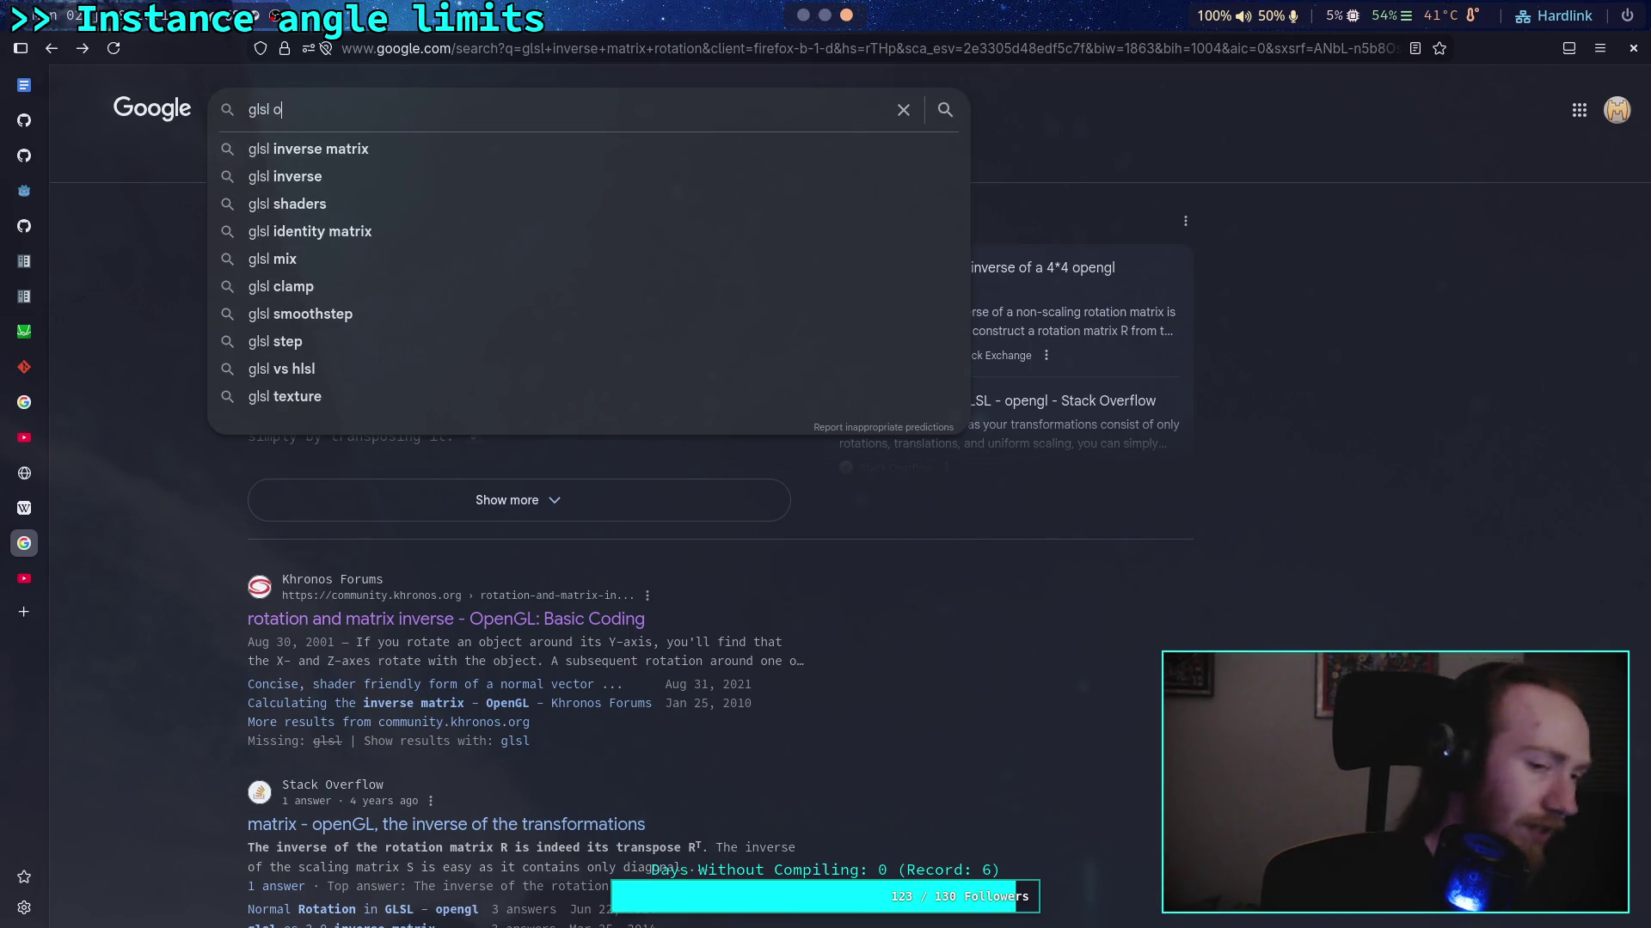
type("pposite")
key("Down")
key("Down")
key("Return")
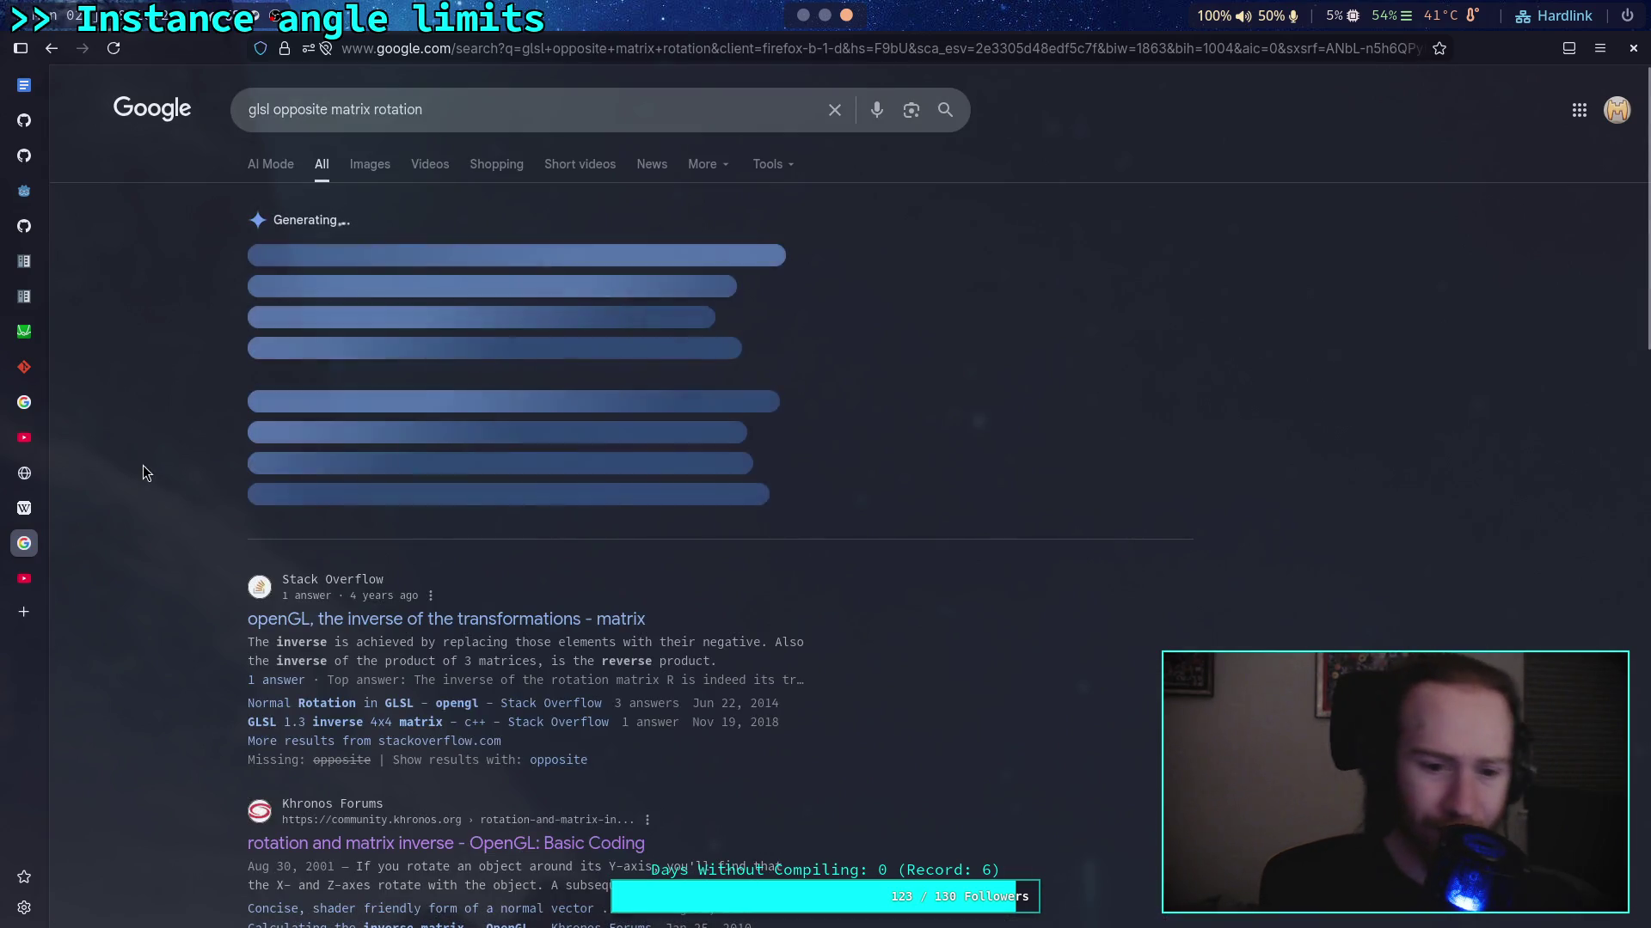
scroll(132, 464, "down", 4)
scroll(139, 473, "down", 5)
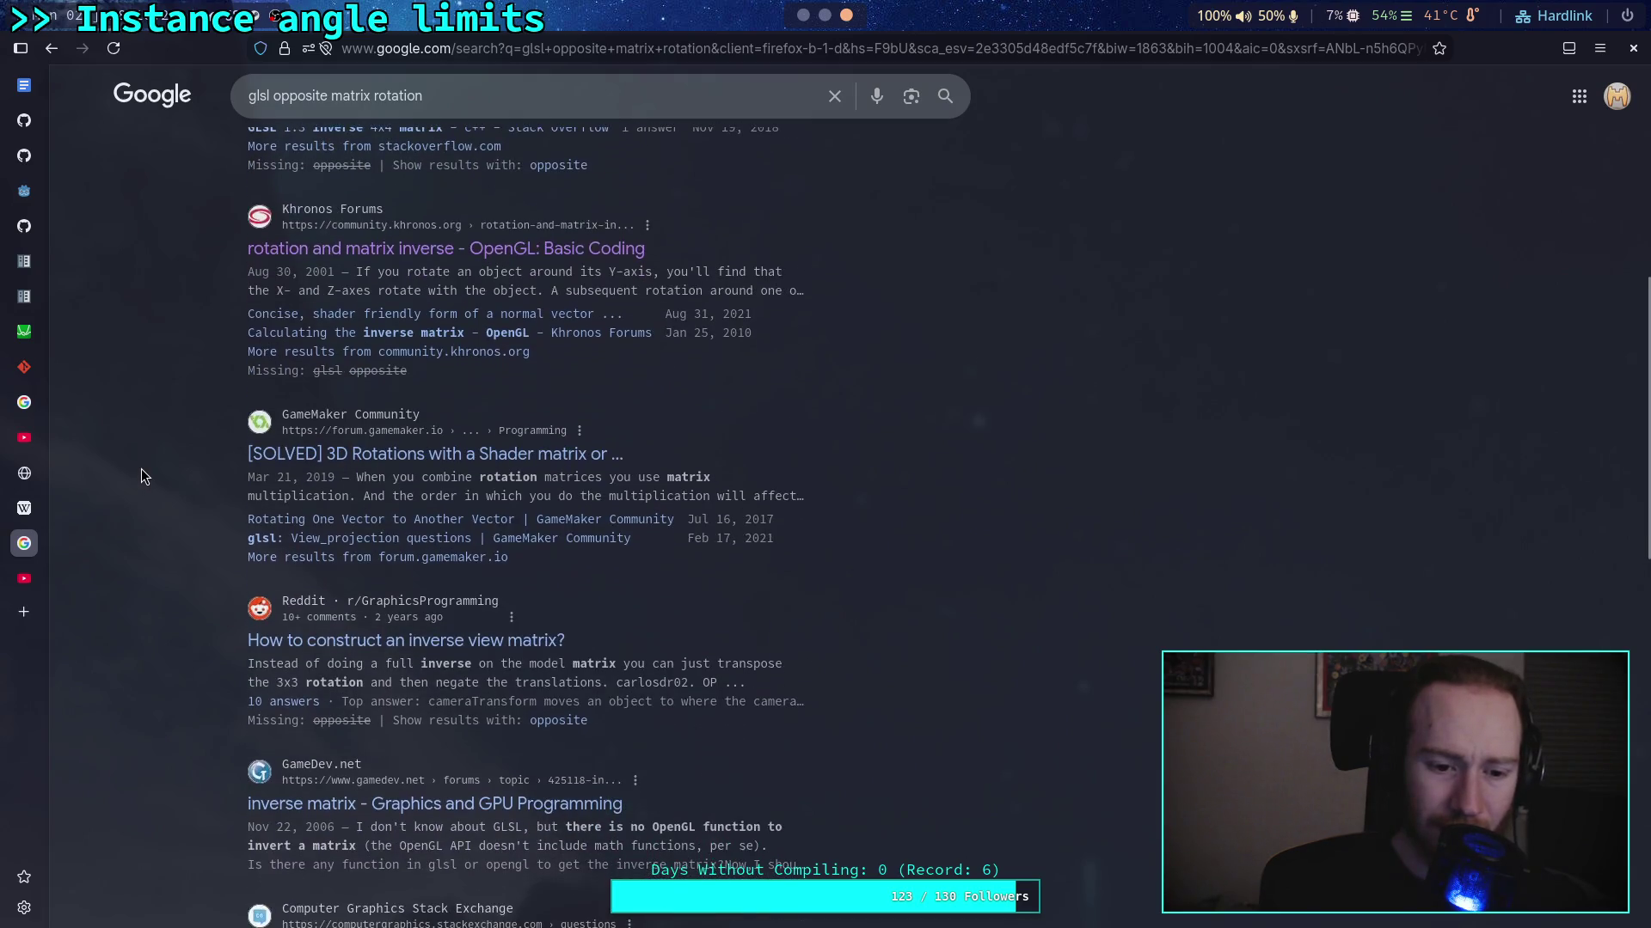
key("alt+Tab")
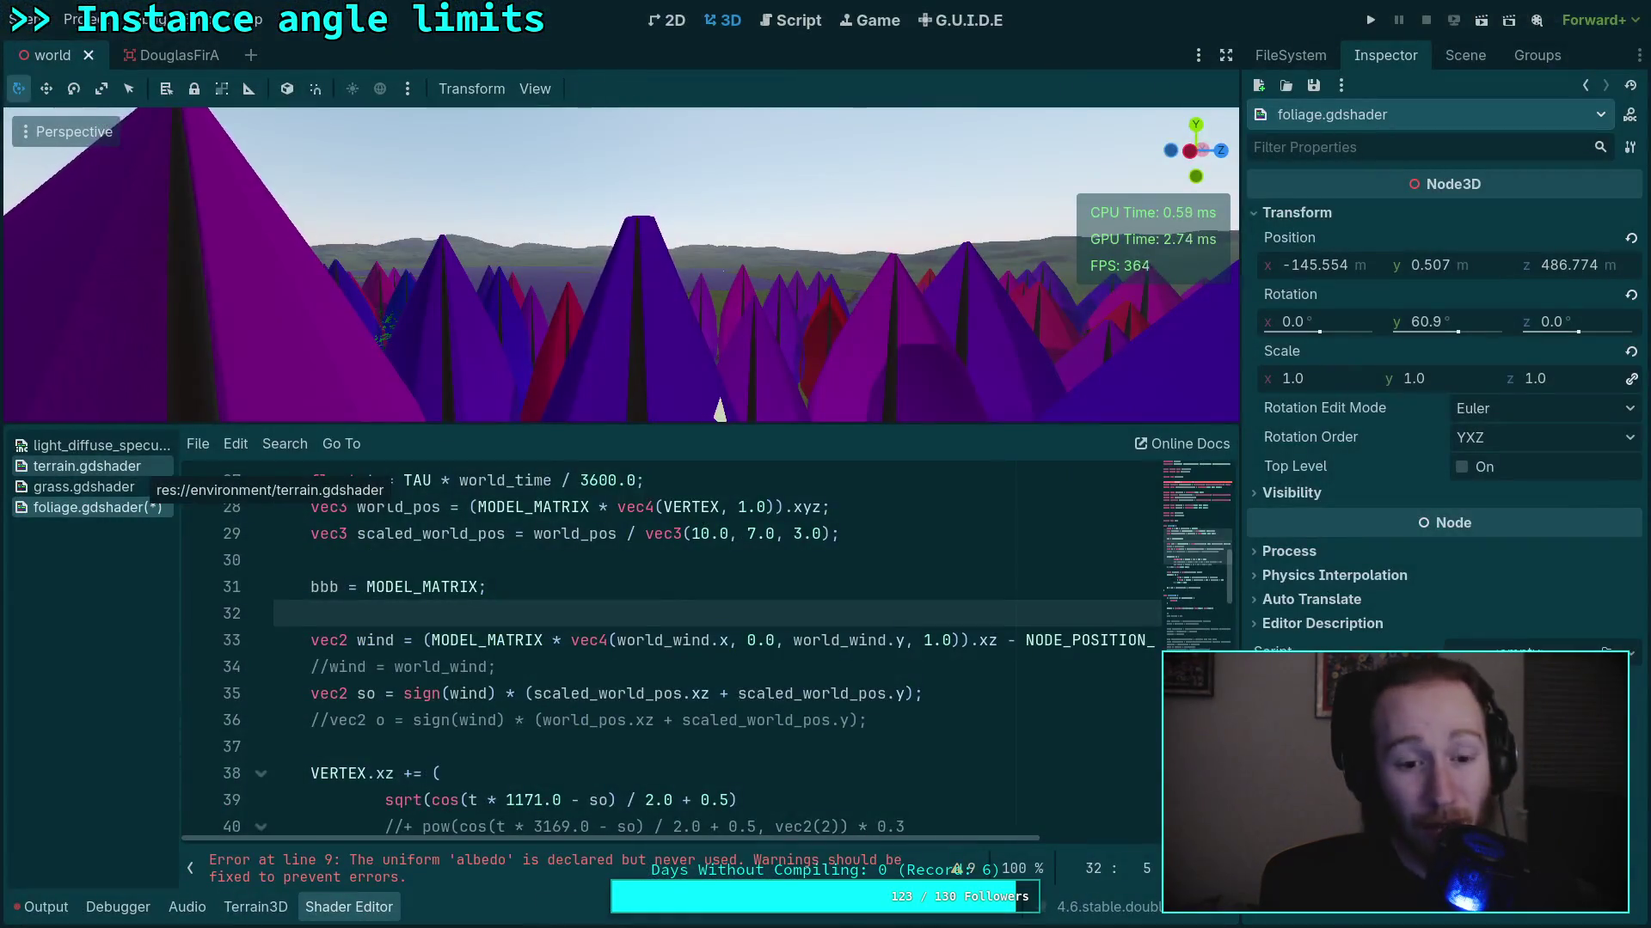
left_click(433, 641)
type("inve")
key("Return")
key("Delete")
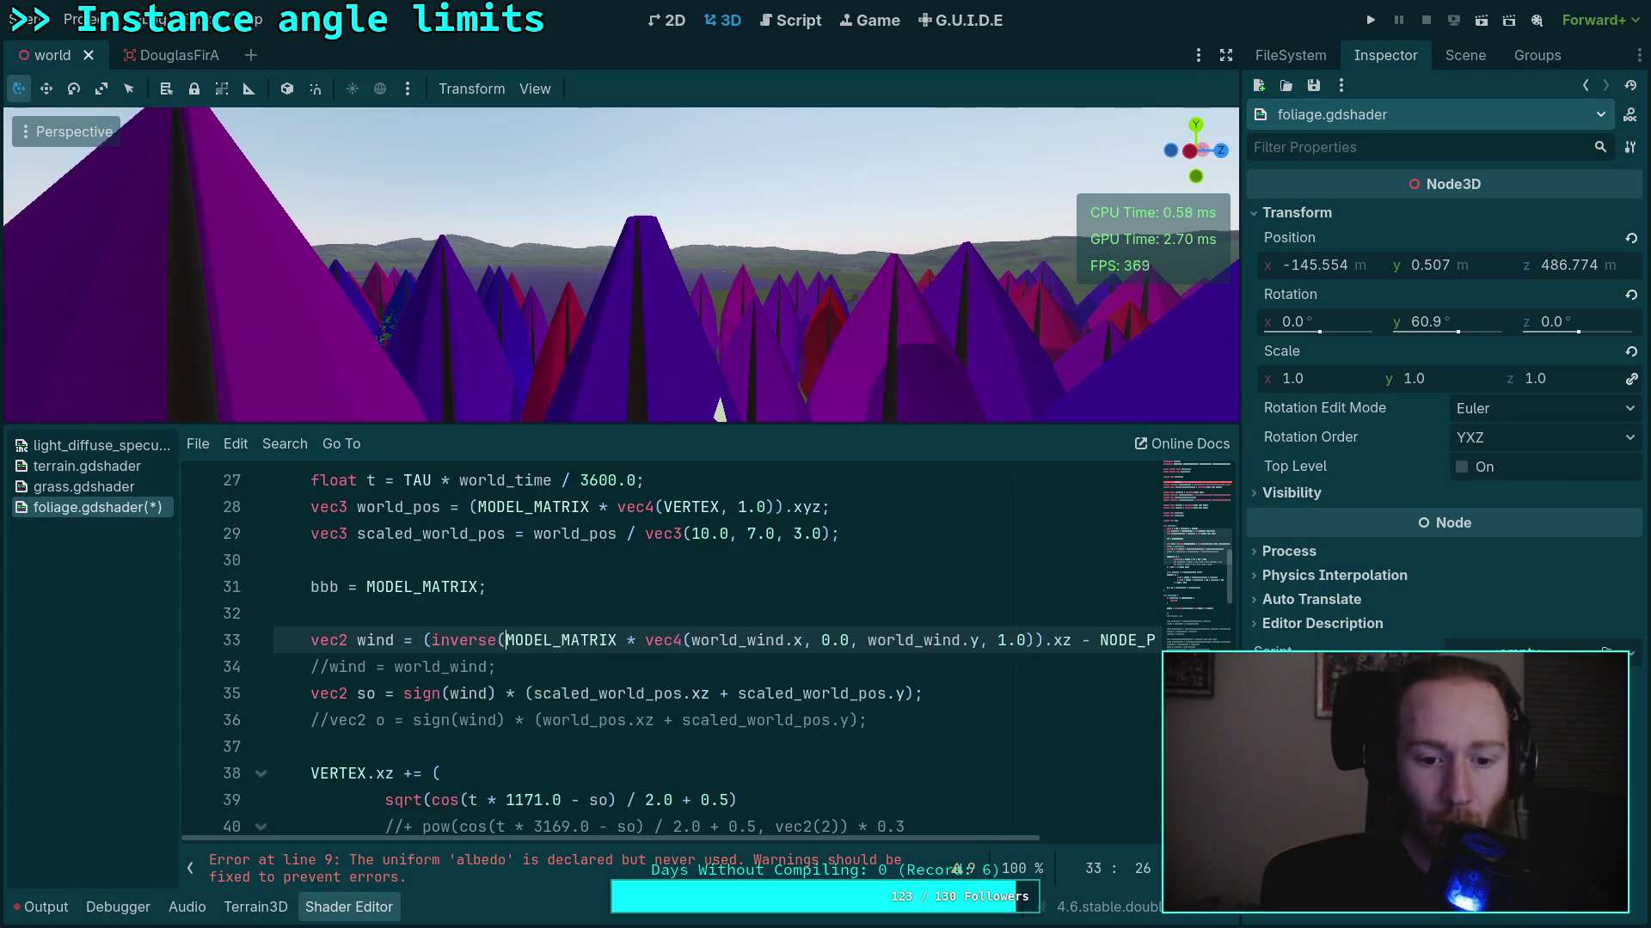
key("ctrl+Right")
key("Right")
type(")")
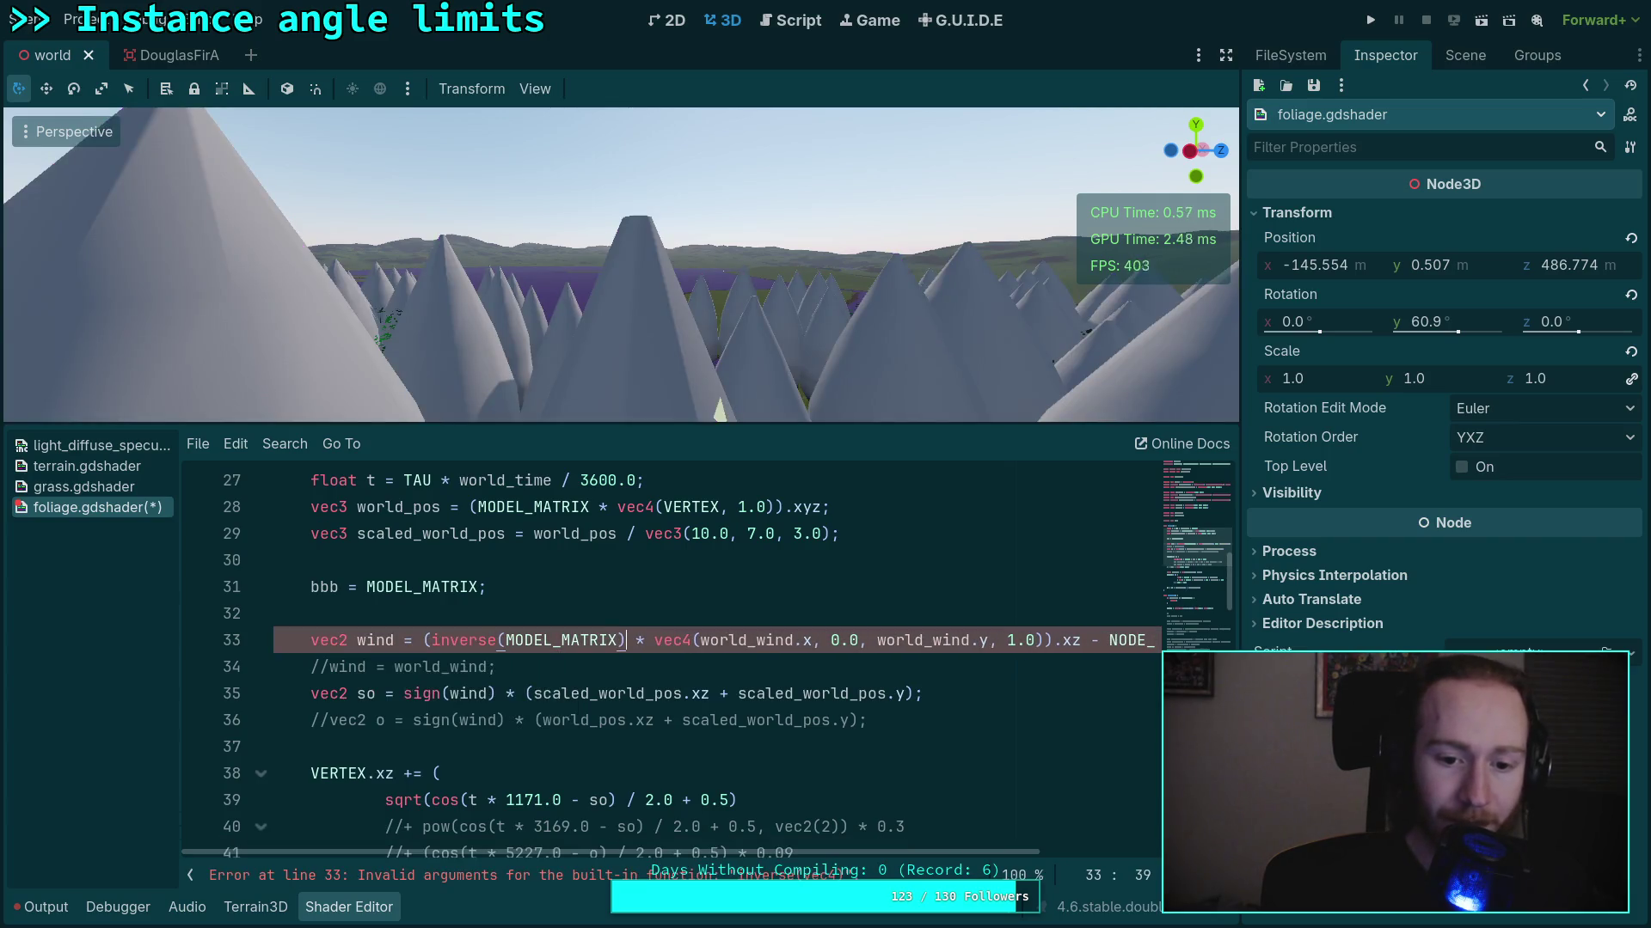
left_click_drag(830, 857, 1013, 854)
left_click(900, 641)
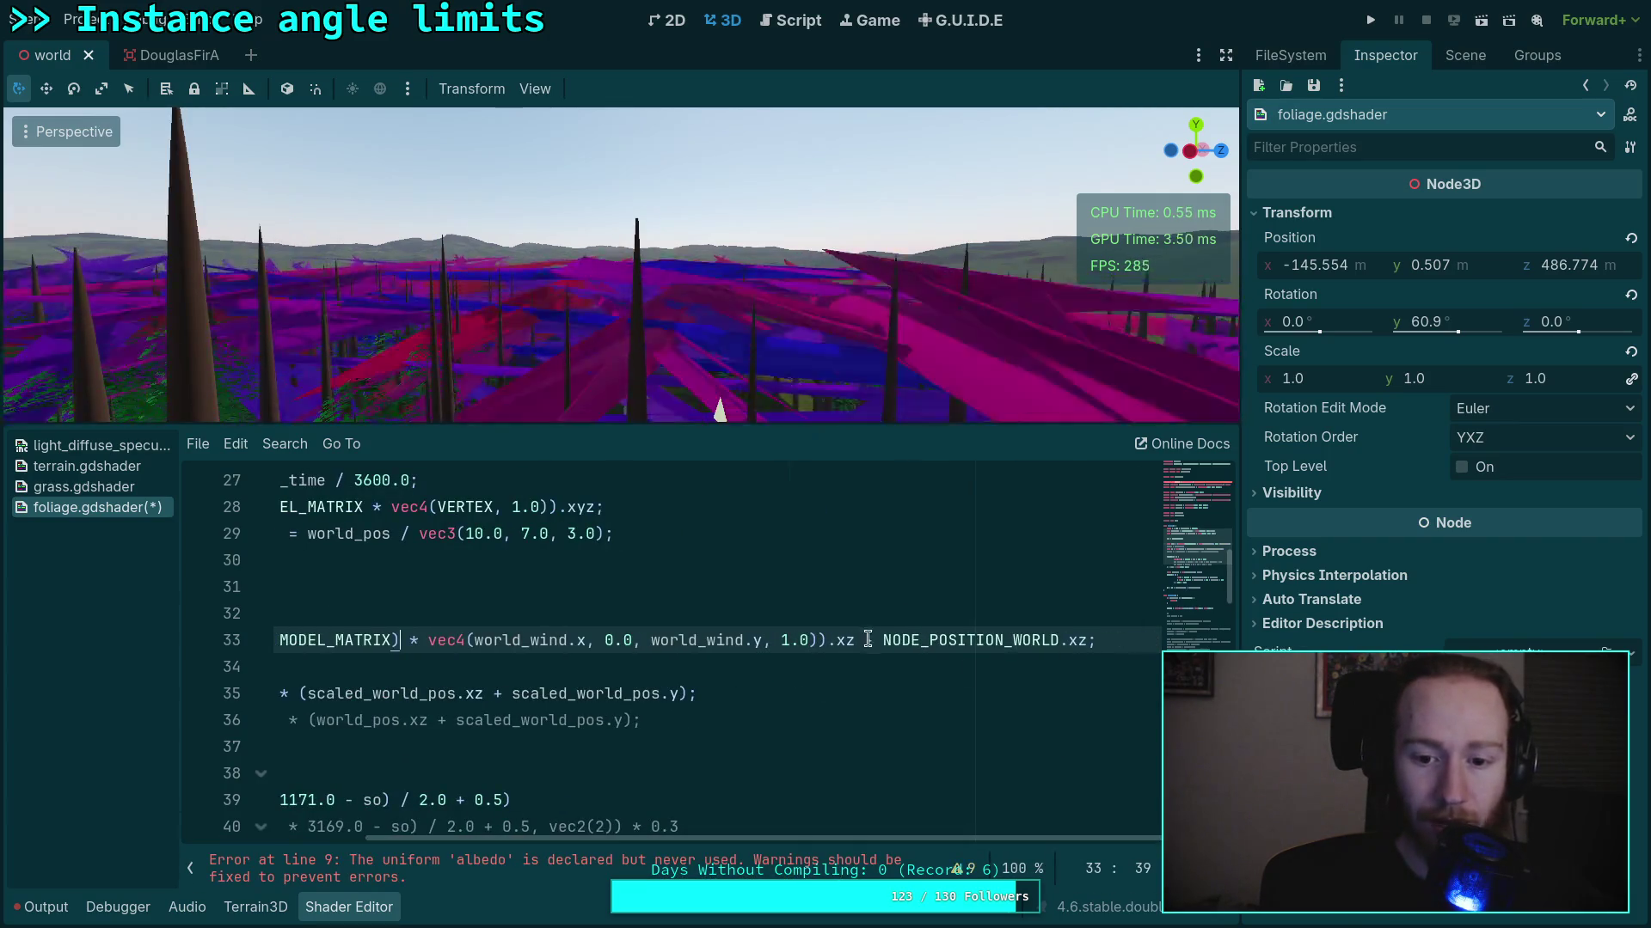
key("BackSpace")
type("+")
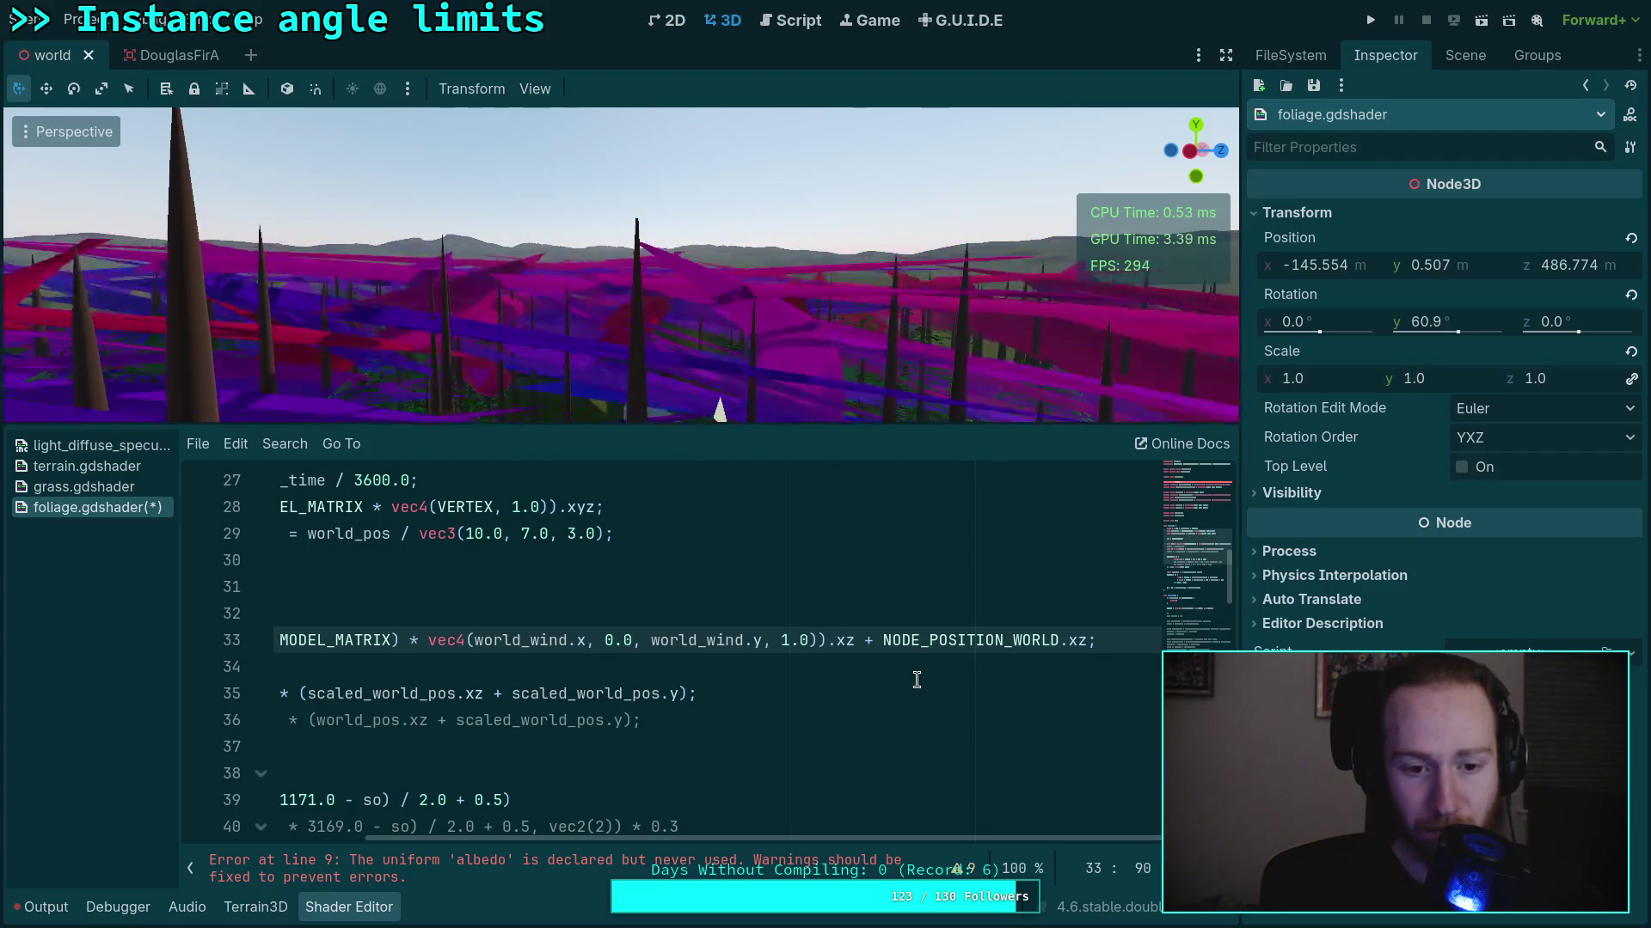
key("BackSpace")
type("-")
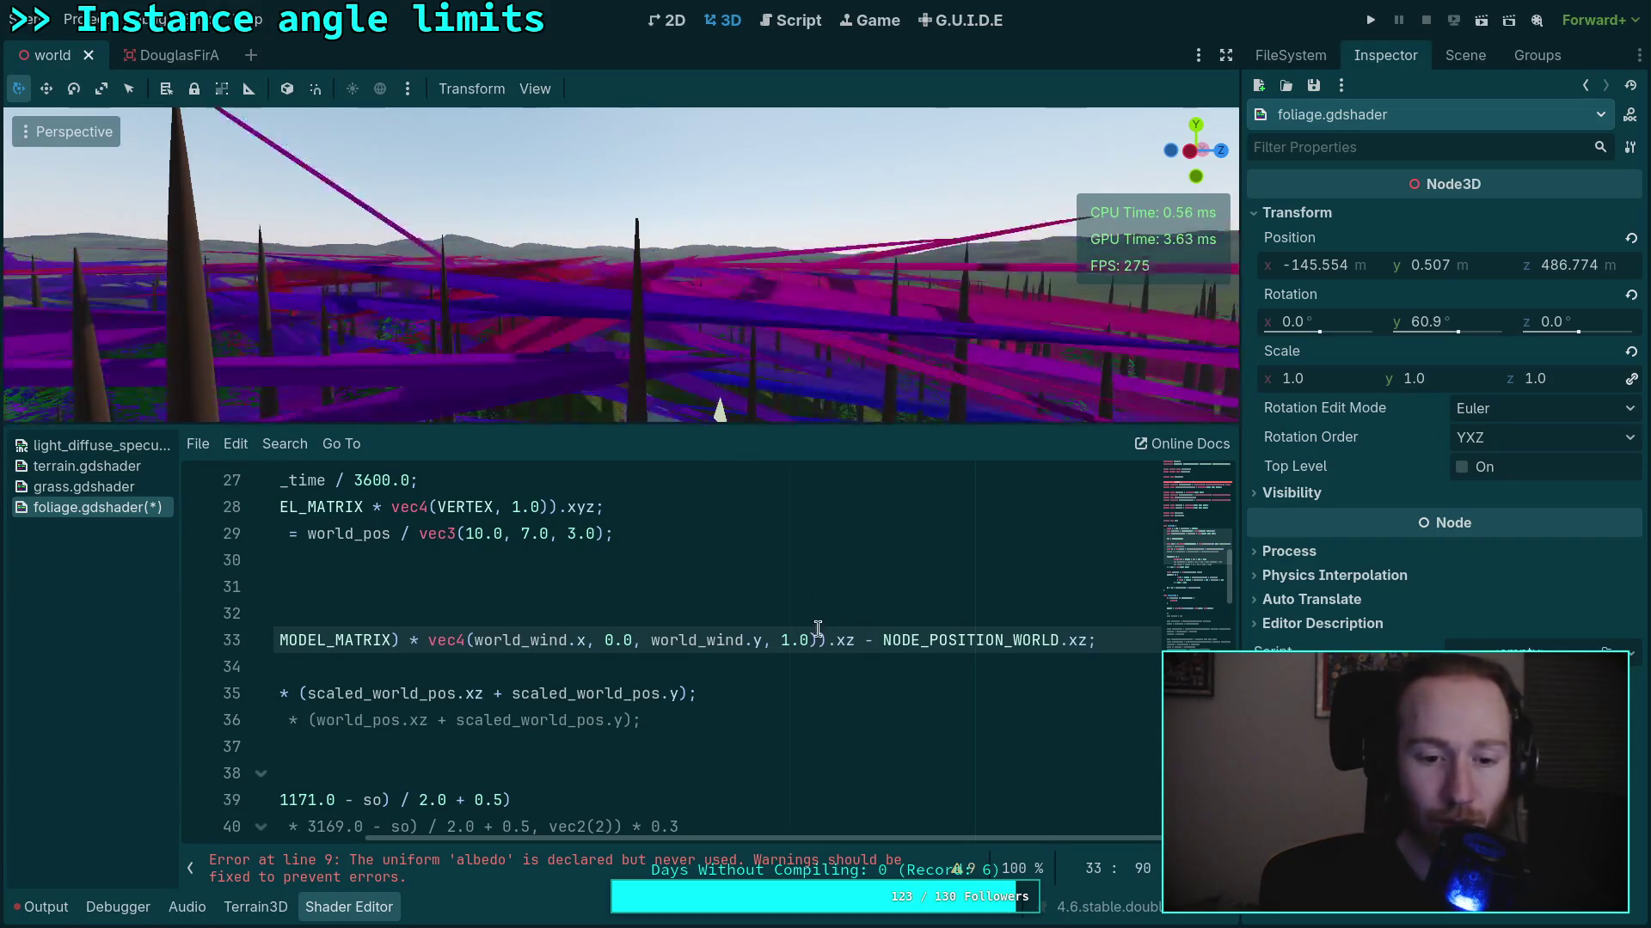
left_click_drag(856, 839, 675, 839)
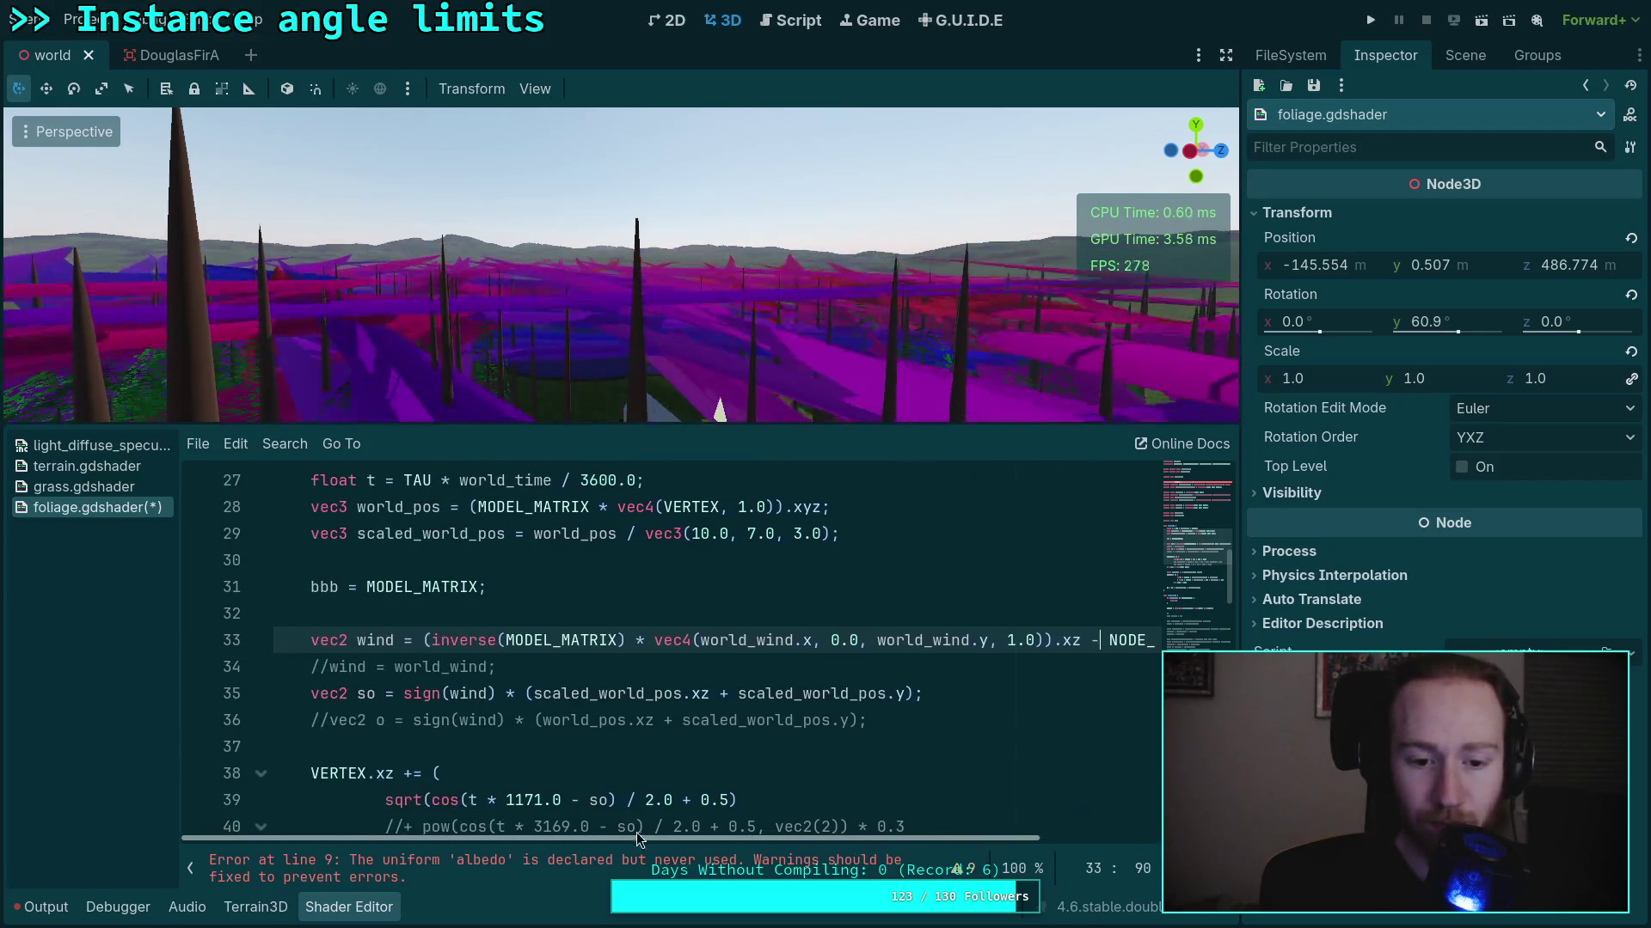
left_click(616, 640)
left_click_drag(625, 640, 432, 640)
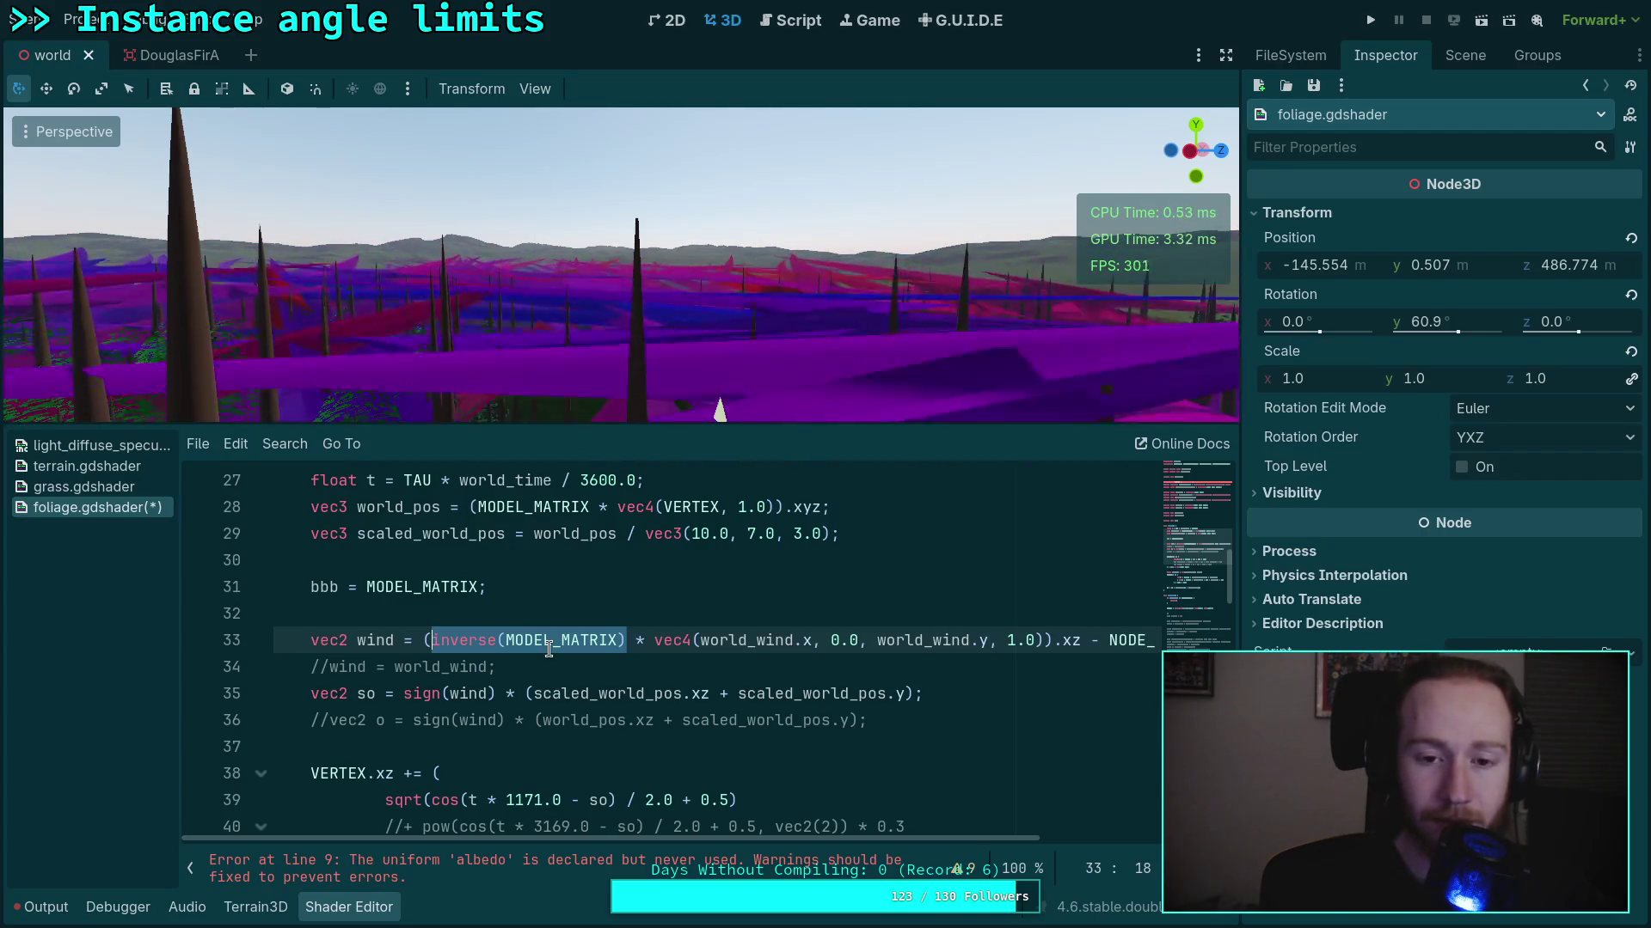
left_click(550, 646)
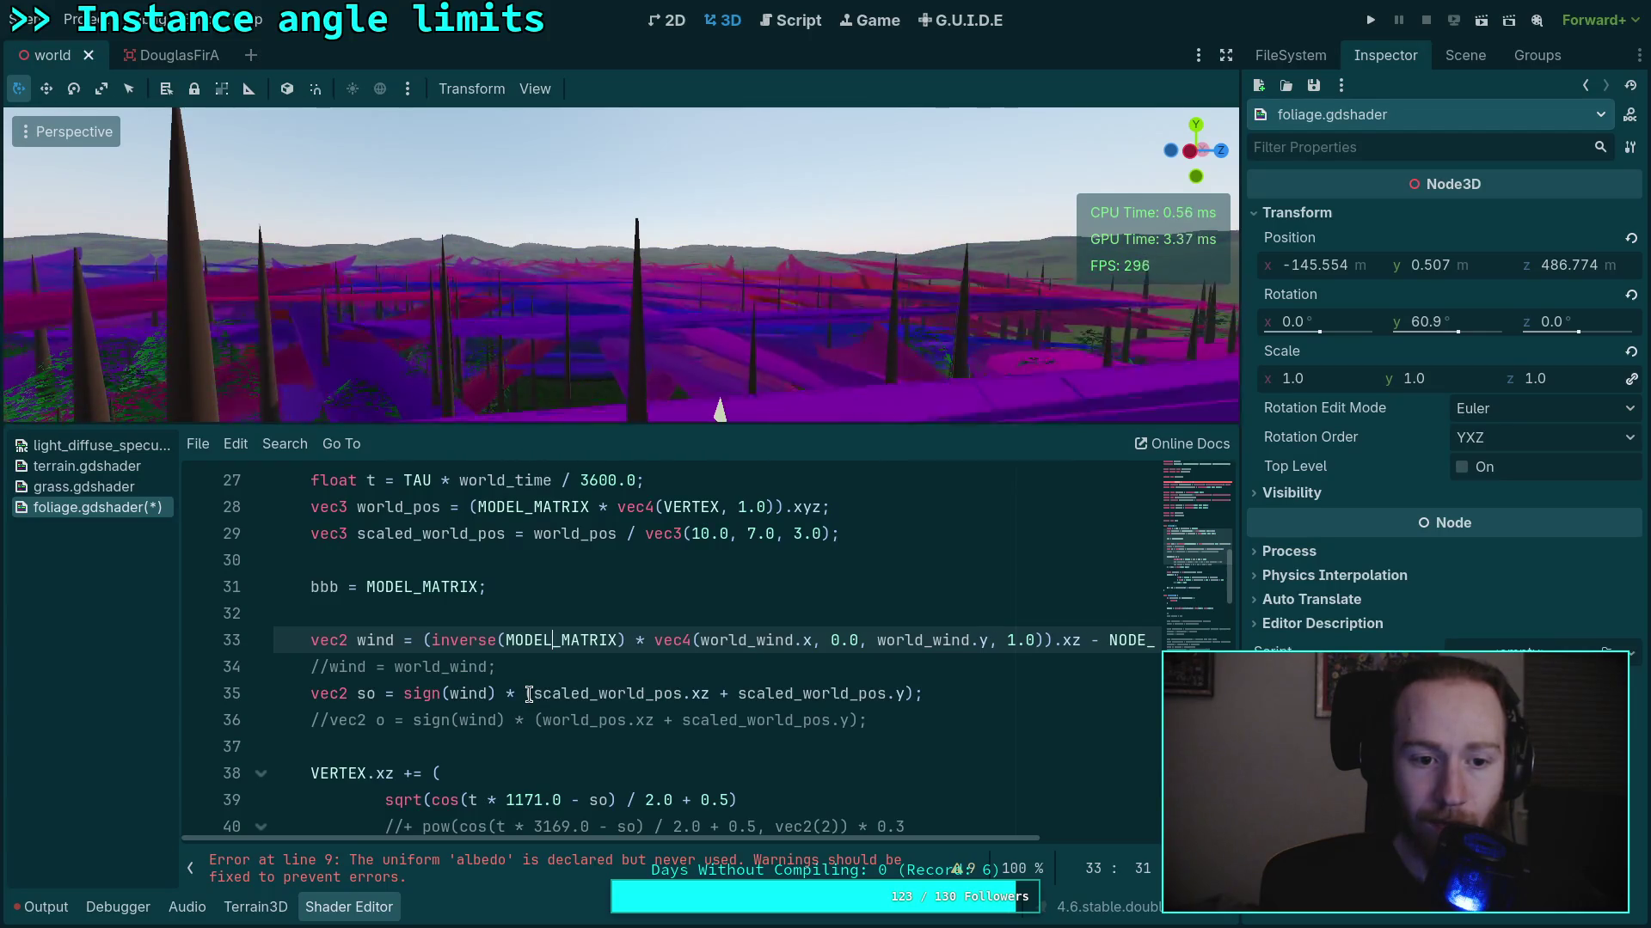
left_click_drag(434, 640, 505, 626)
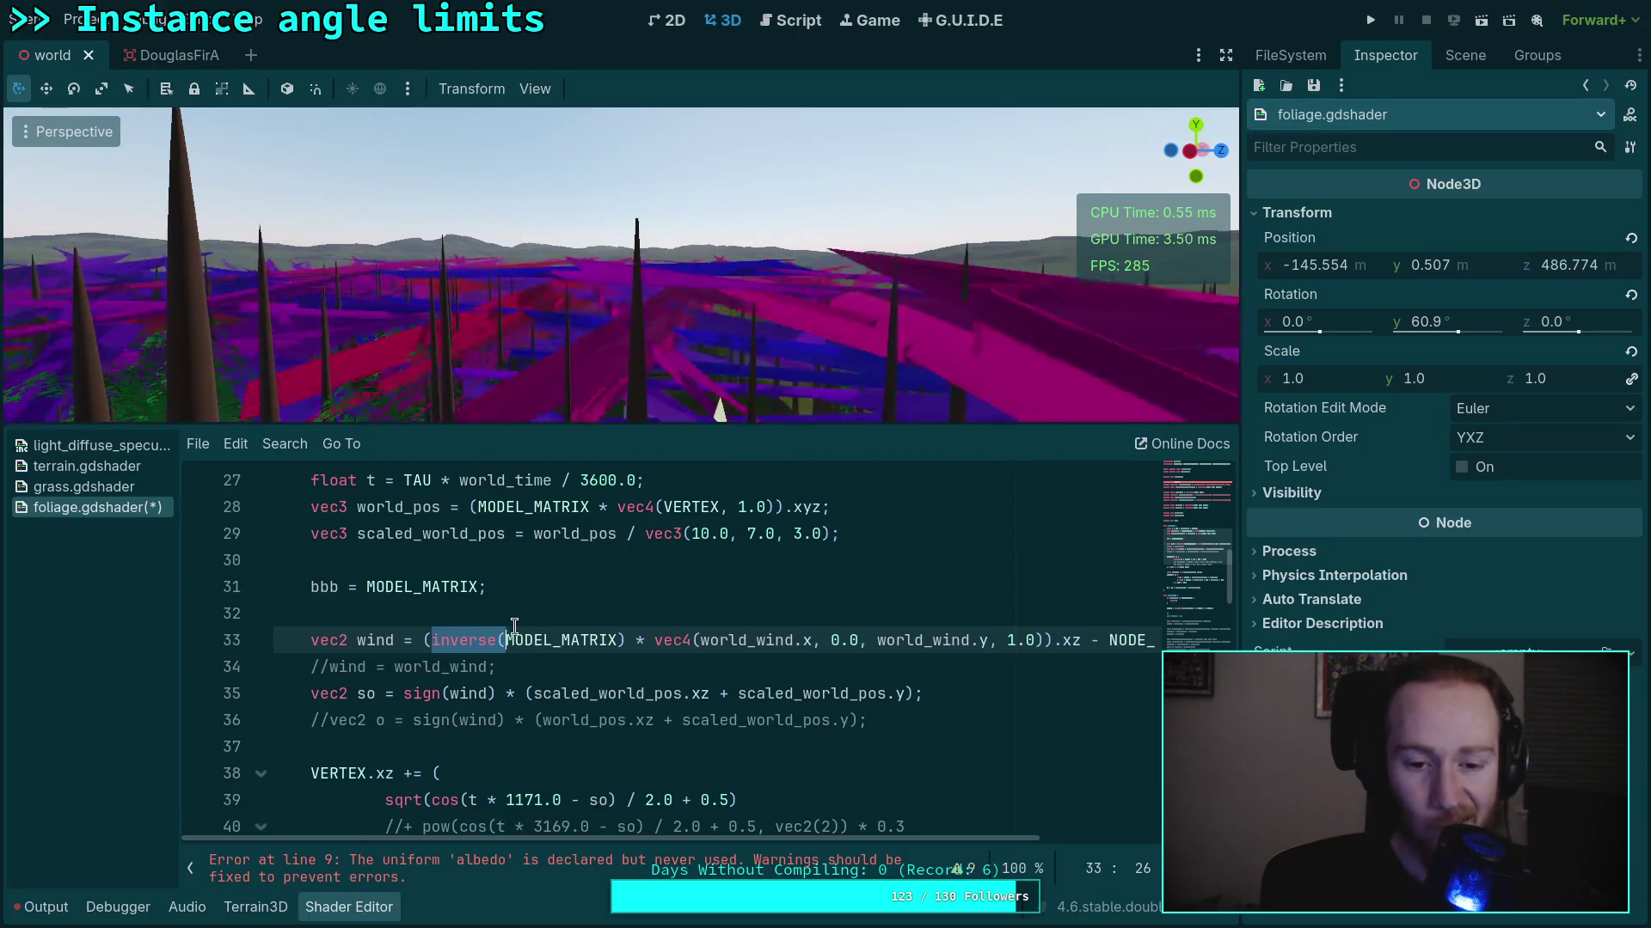
key("BackSpace")
left_click(547, 640)
key("Delete")
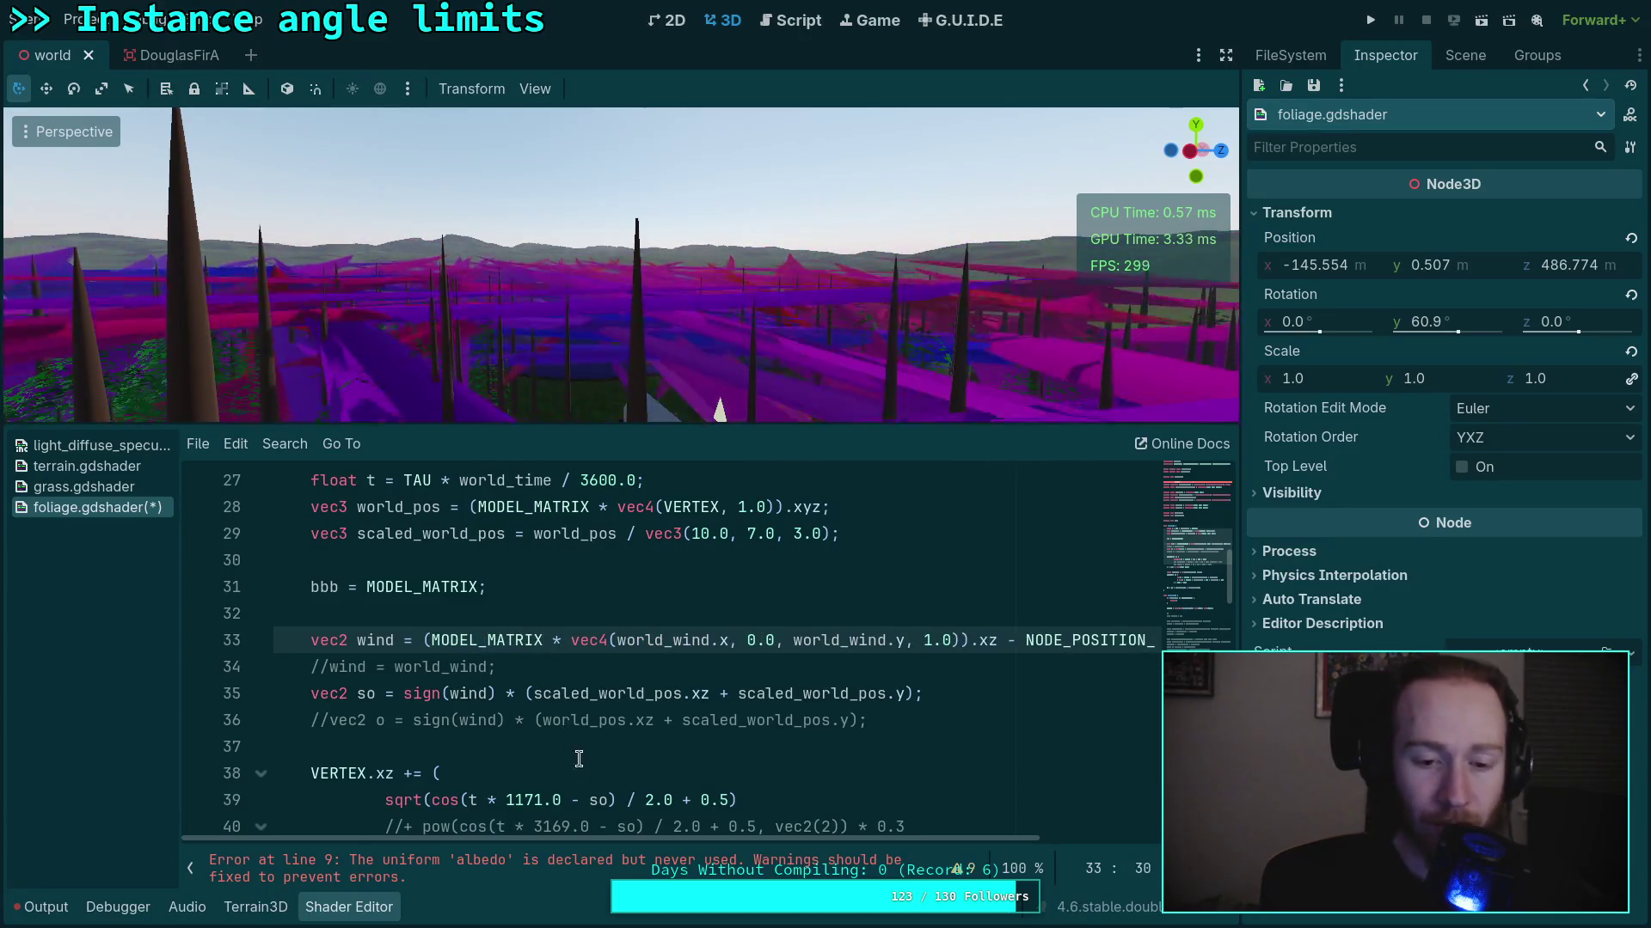
scroll(773, 628, "right", 5)
left_click(782, 640)
left_click_drag(808, 847, 526, 830)
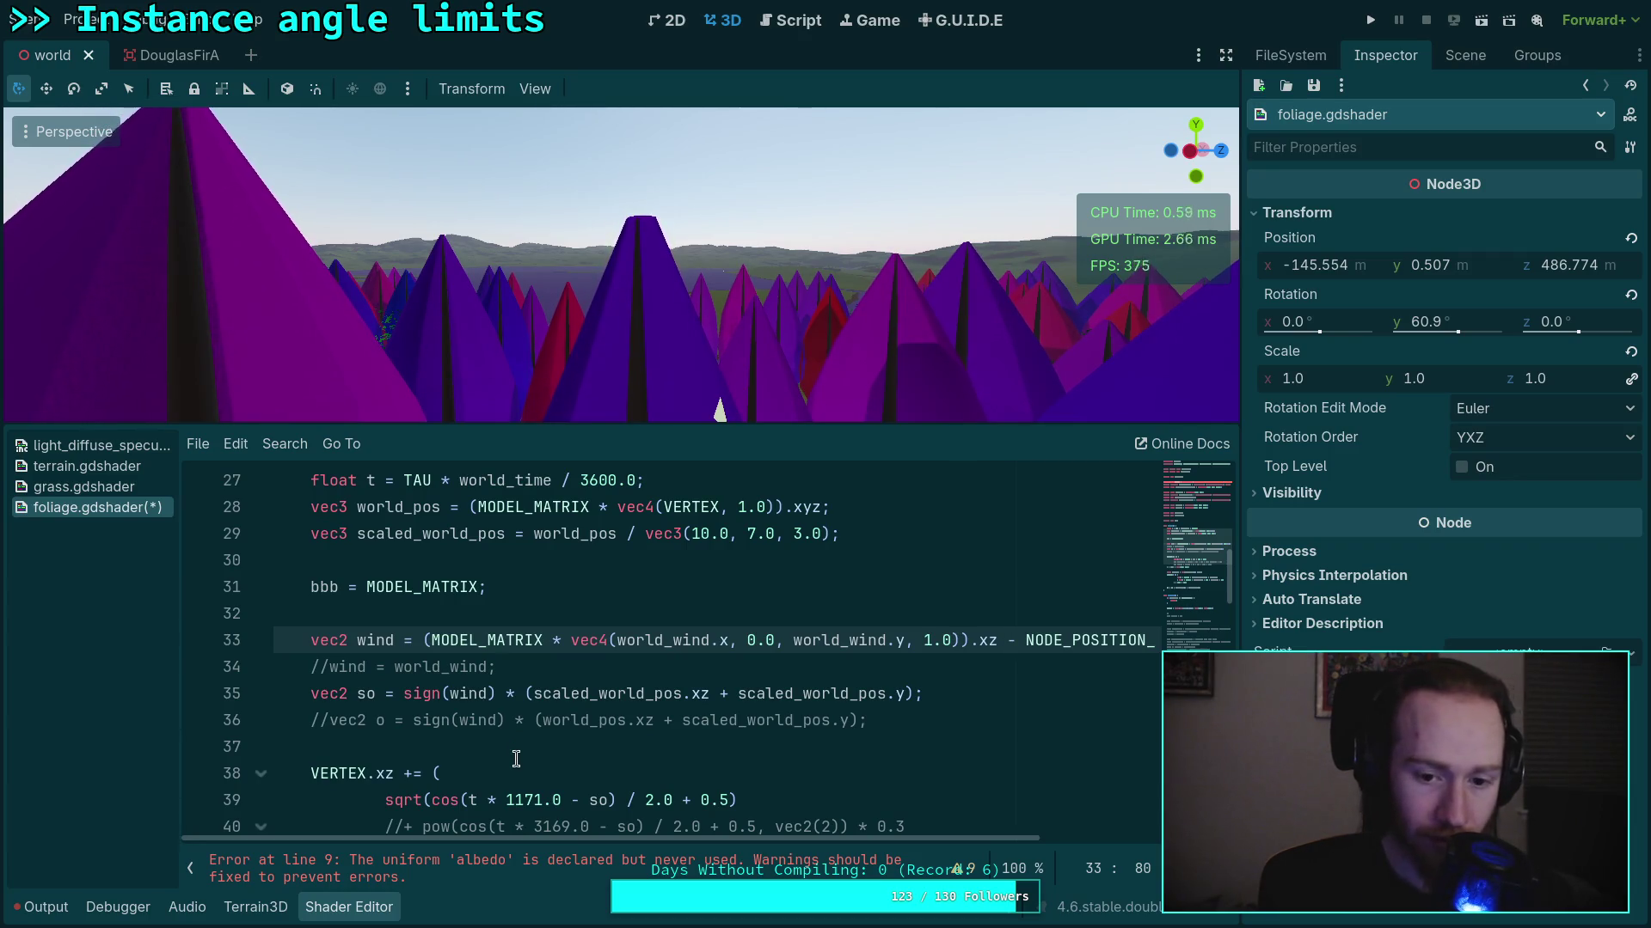
left_click(617, 640)
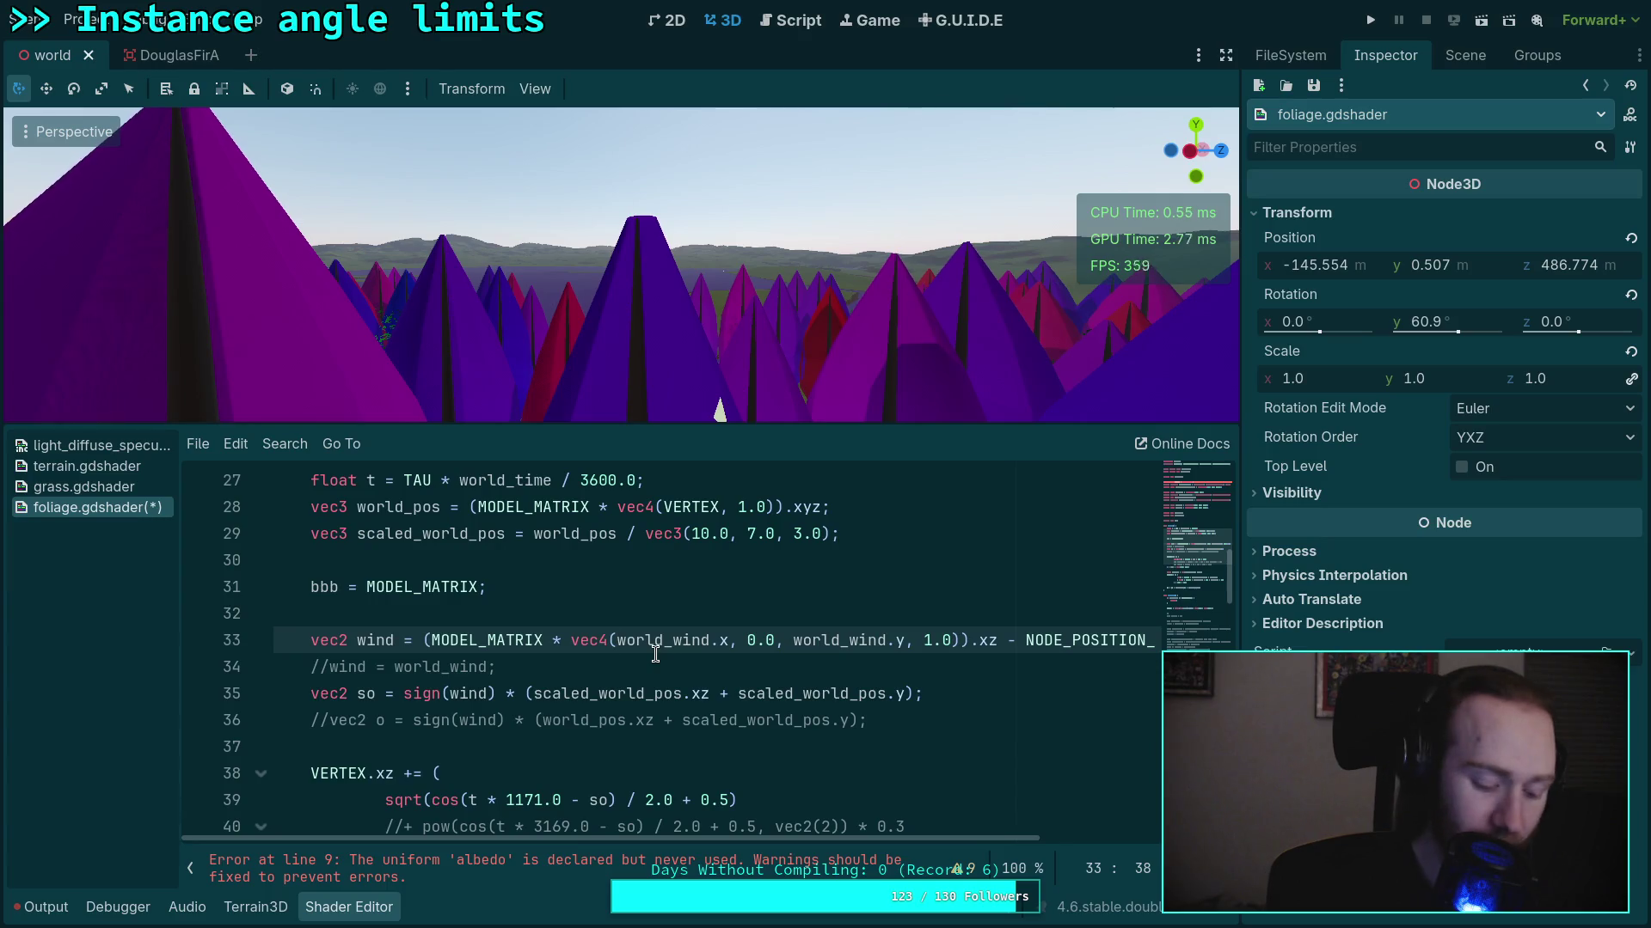
left_click(433, 641)
type("-")
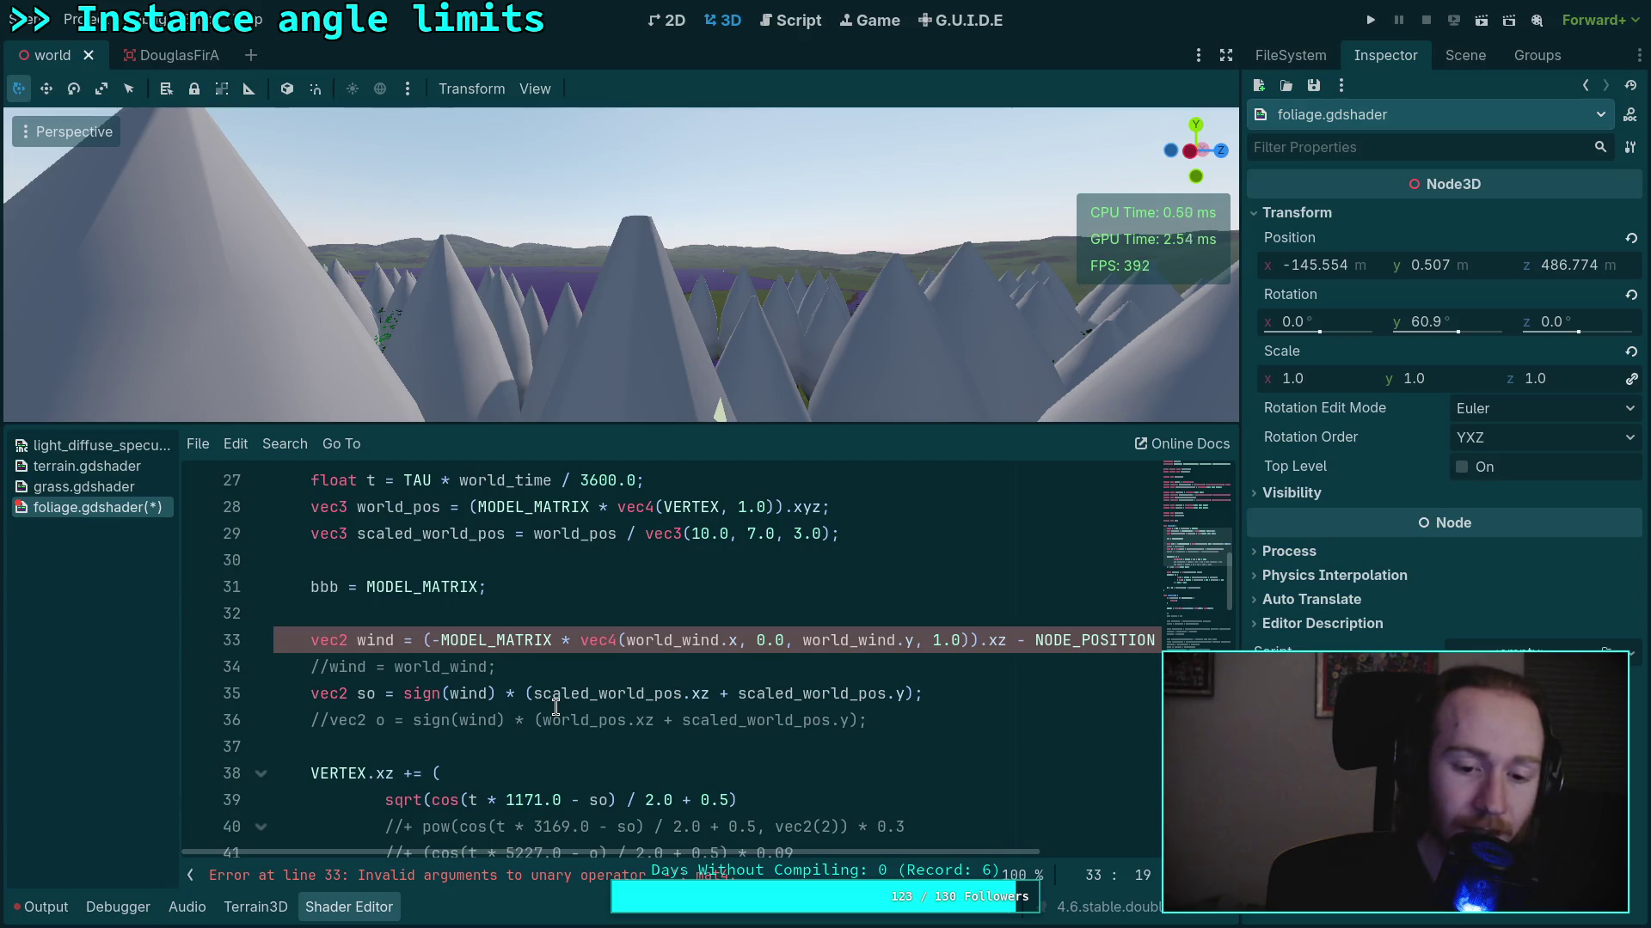
key("BackSpace")
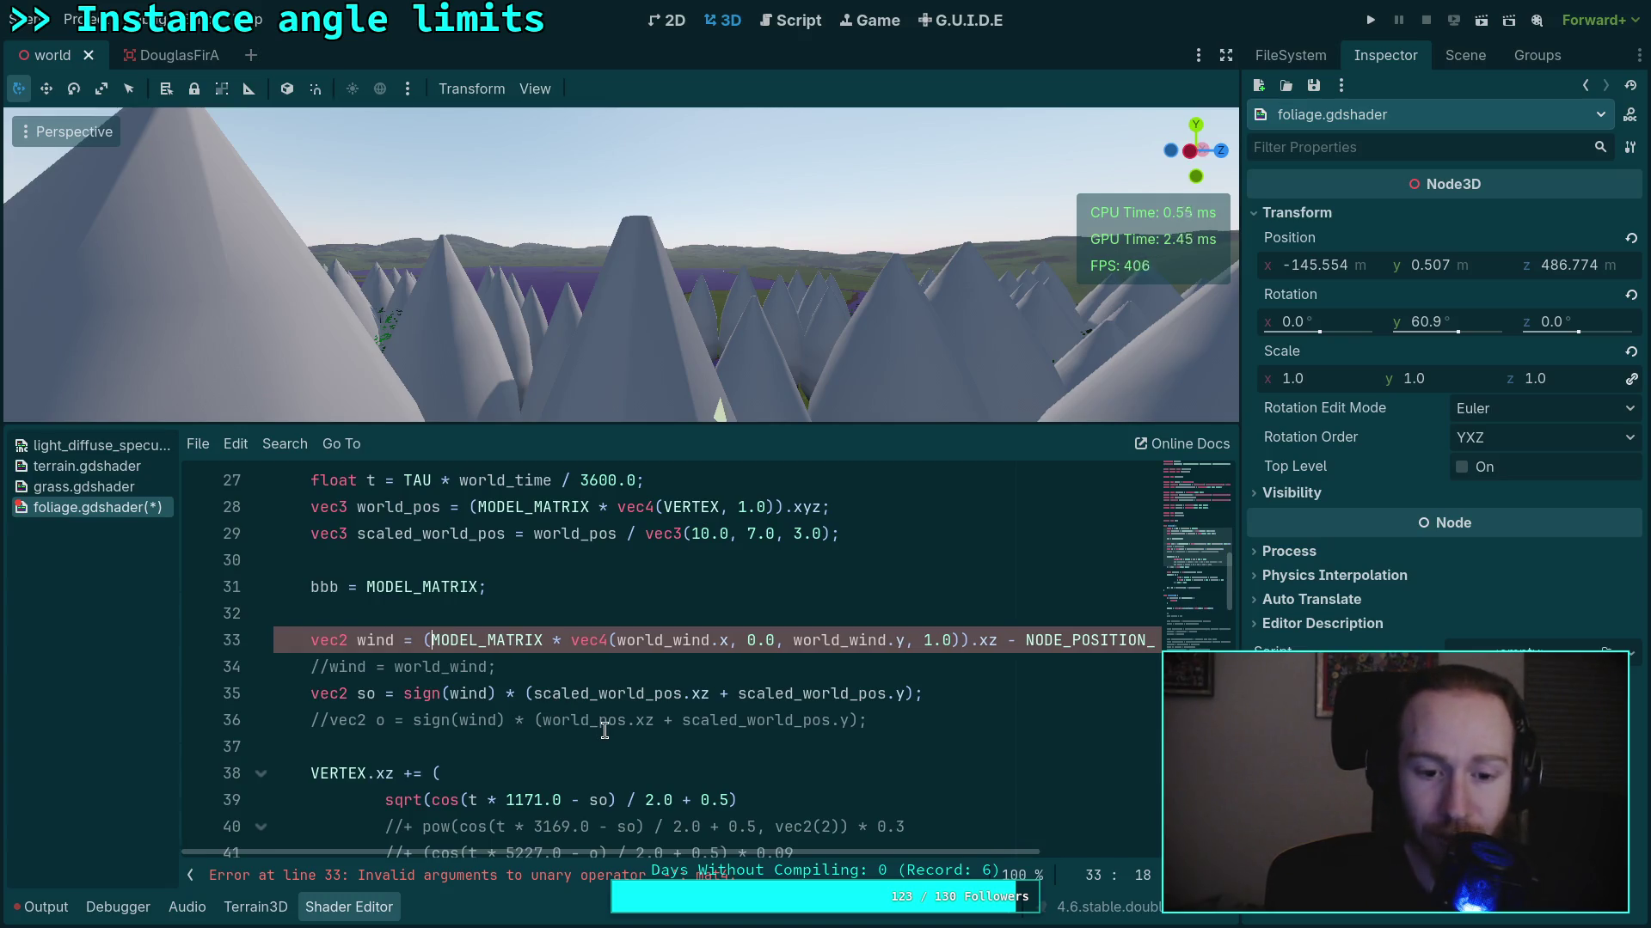